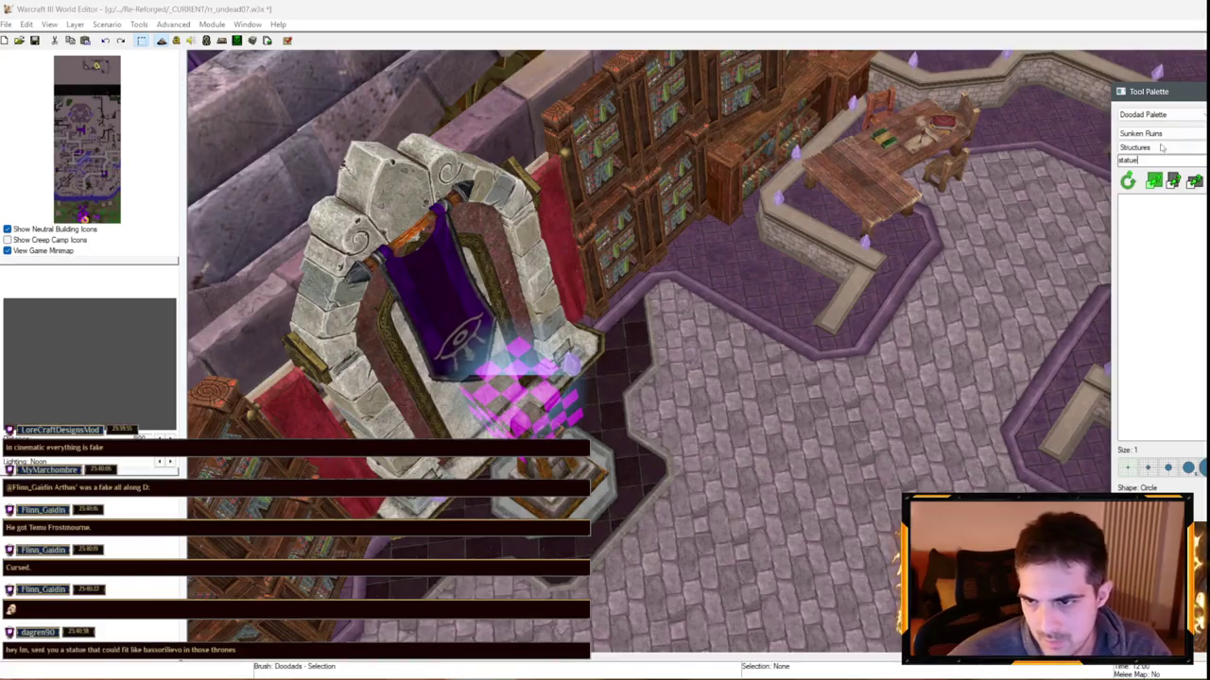
Pick Ruins Statue from the Props doodads and place it on the stone floor
{"action": "left_click", "coordinate": [1162, 148]}
{"action": "left_click", "coordinate": [1161, 202]}
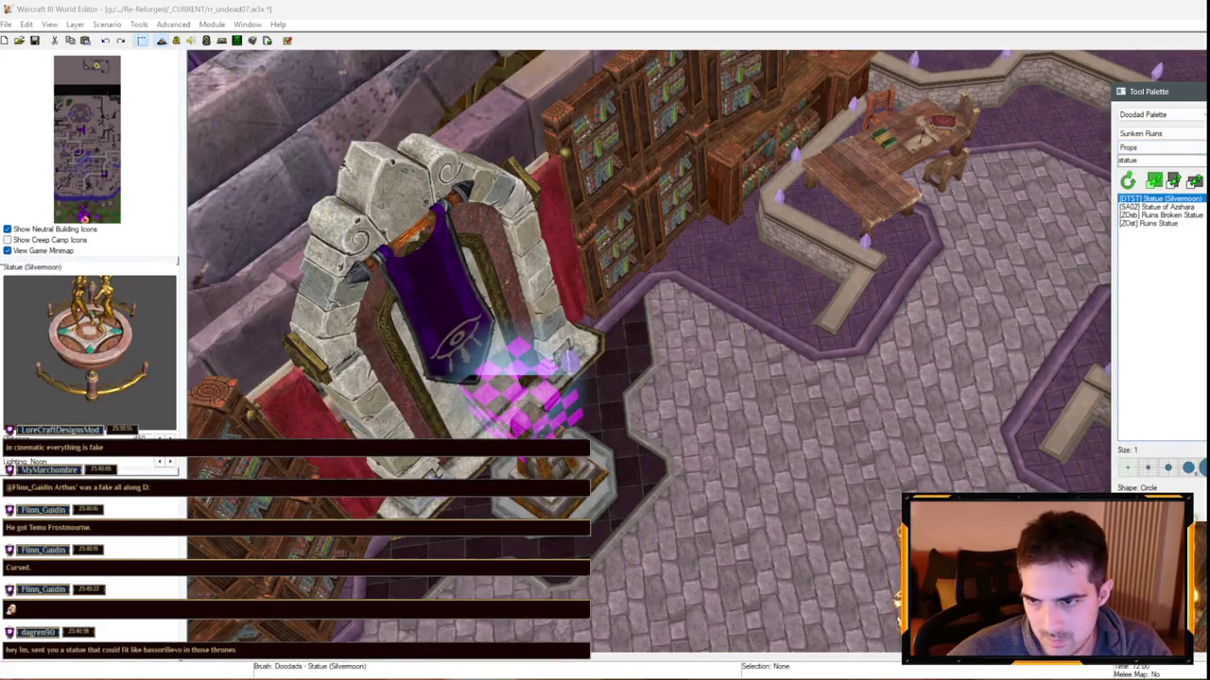
{"action": "key", "text": "Down"}
{"action": "key", "text": "Down"}
{"action": "key", "text": "Down"}
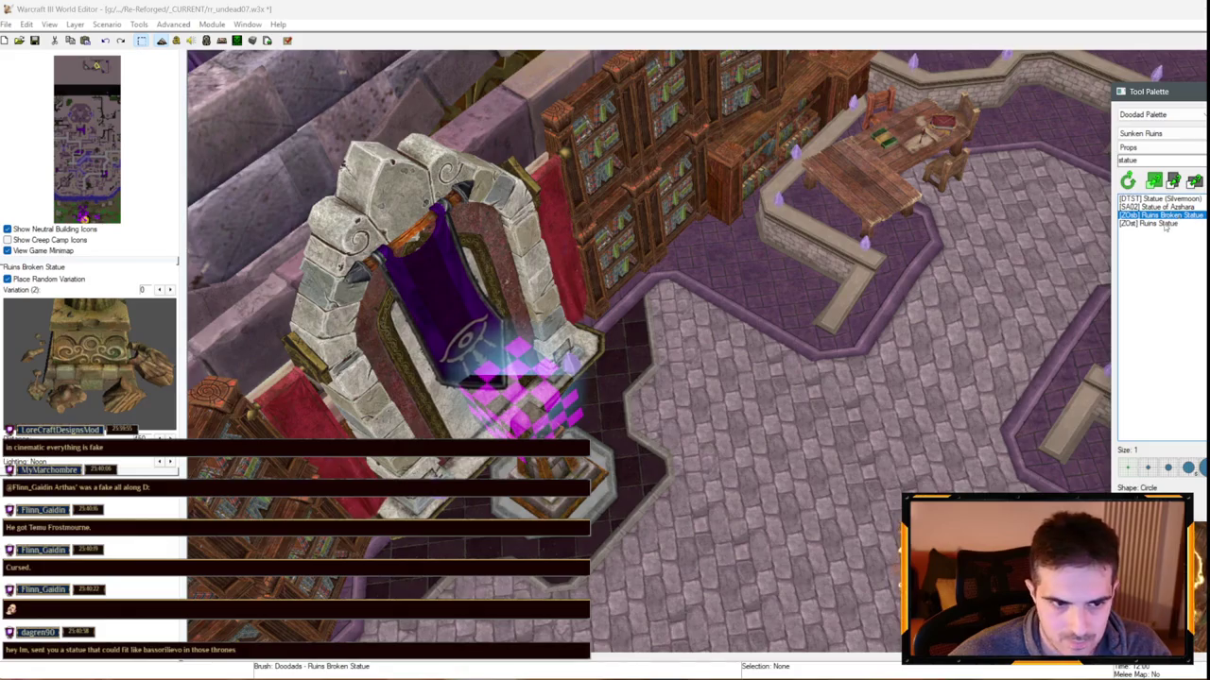
{"action": "scroll", "coordinate": [775, 416], "scroll_direction": "up", "scroll_amount": 2}
{"action": "left_click", "coordinate": [780, 397]}
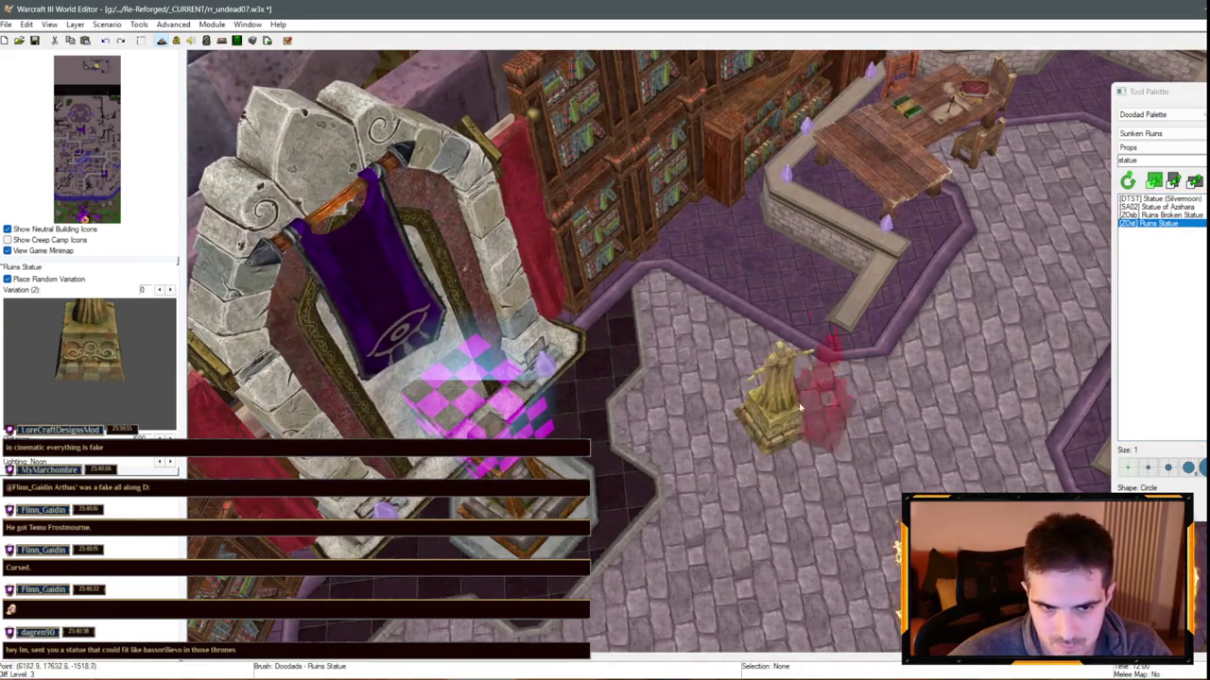
Set the placed Ruins Statue to variation 0 and settle it in the arch alcove
{"action": "key", "text": "Escape"}
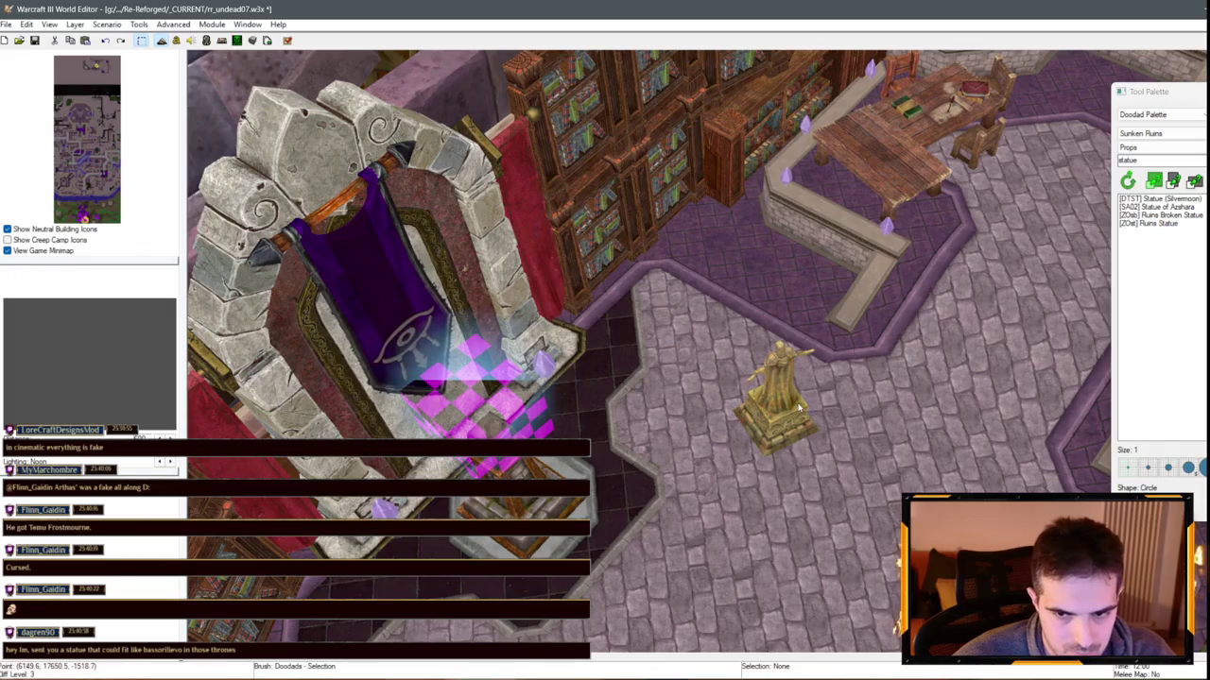
{"action": "double_click", "coordinate": [779, 396]}
{"action": "scroll", "coordinate": [596, 316], "scroll_direction": "up", "scroll_amount": 1}
{"action": "key", "text": "Return"}
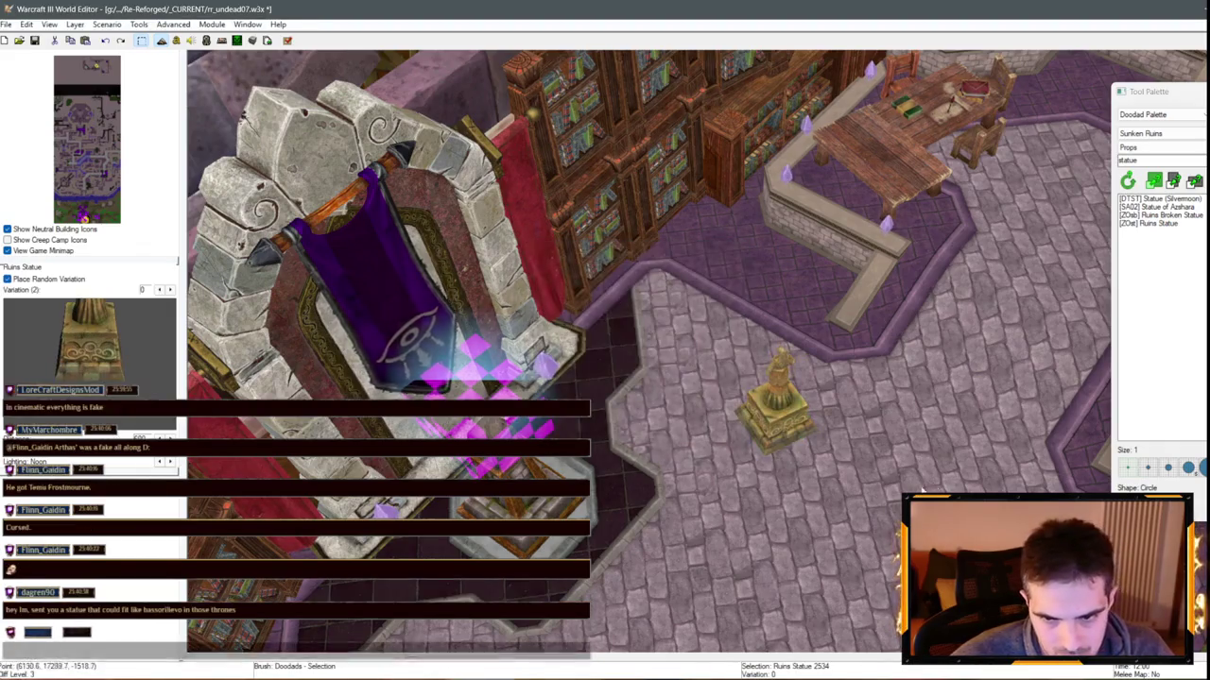
{"action": "key", "text": "Delete"}
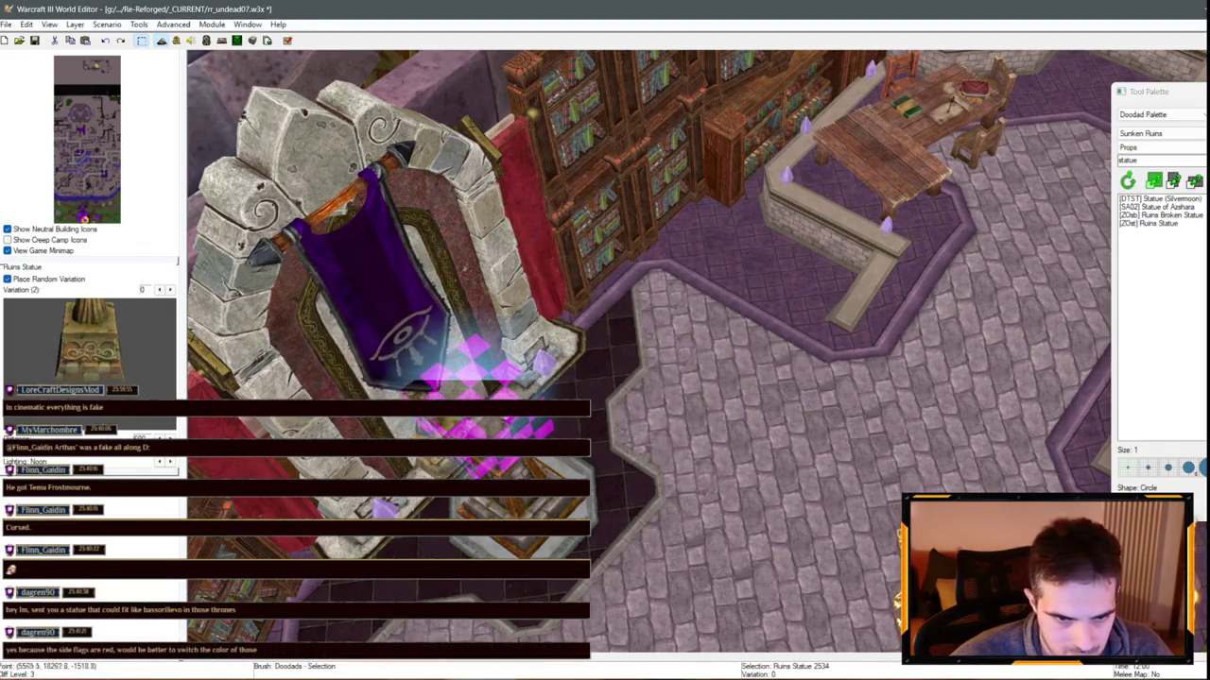
{"action": "key", "text": "ctrl+Left"}
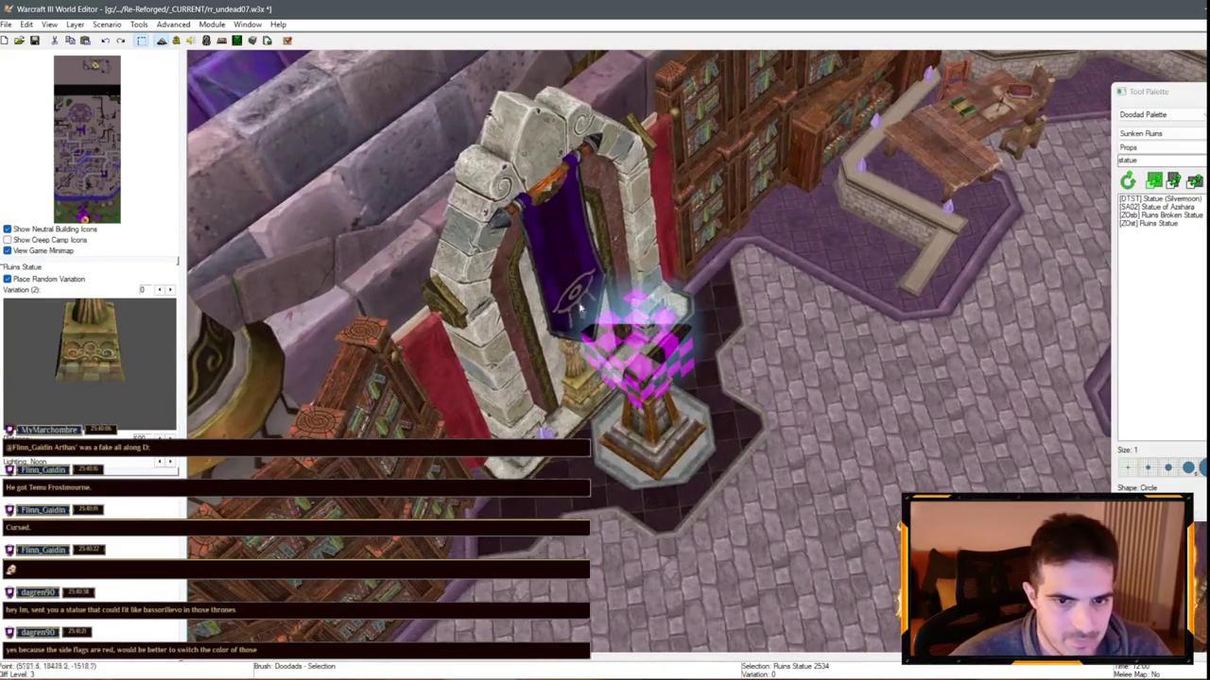
Drag the pink Glow (Blue) toward the table, then back into the archway above the pedestal
{"action": "left_click", "coordinate": [547, 233]}
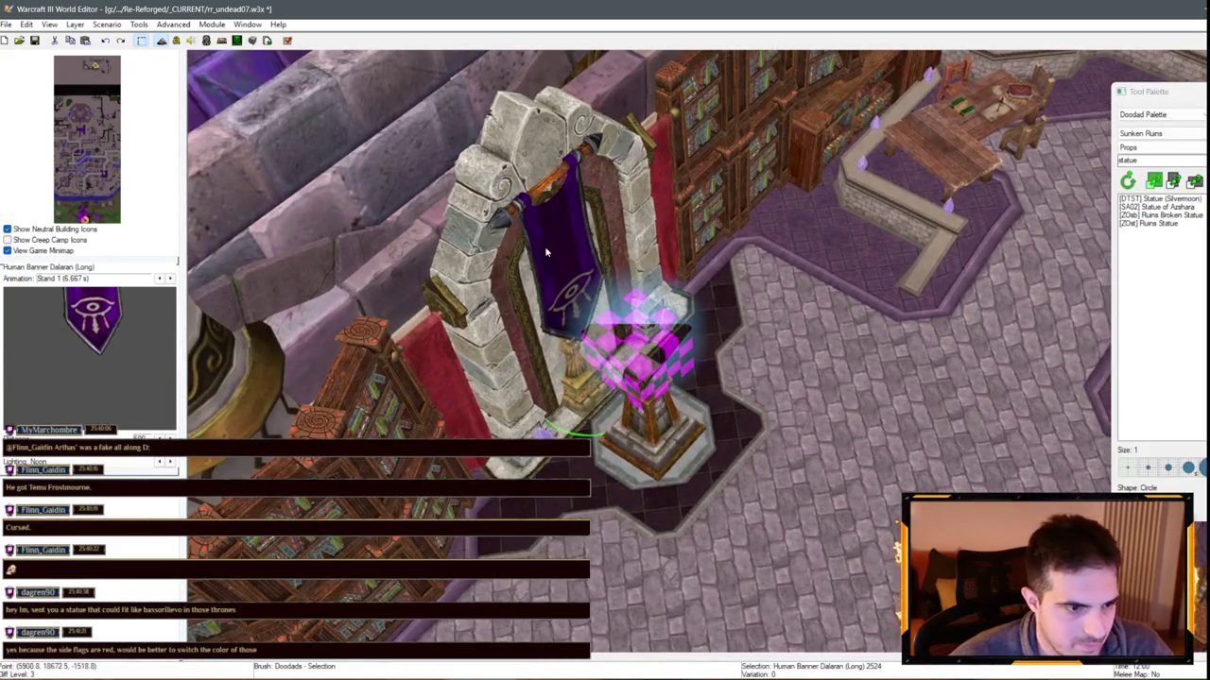
{"action": "scroll", "coordinate": [549, 264], "scroll_direction": "down", "scroll_amount": 3}
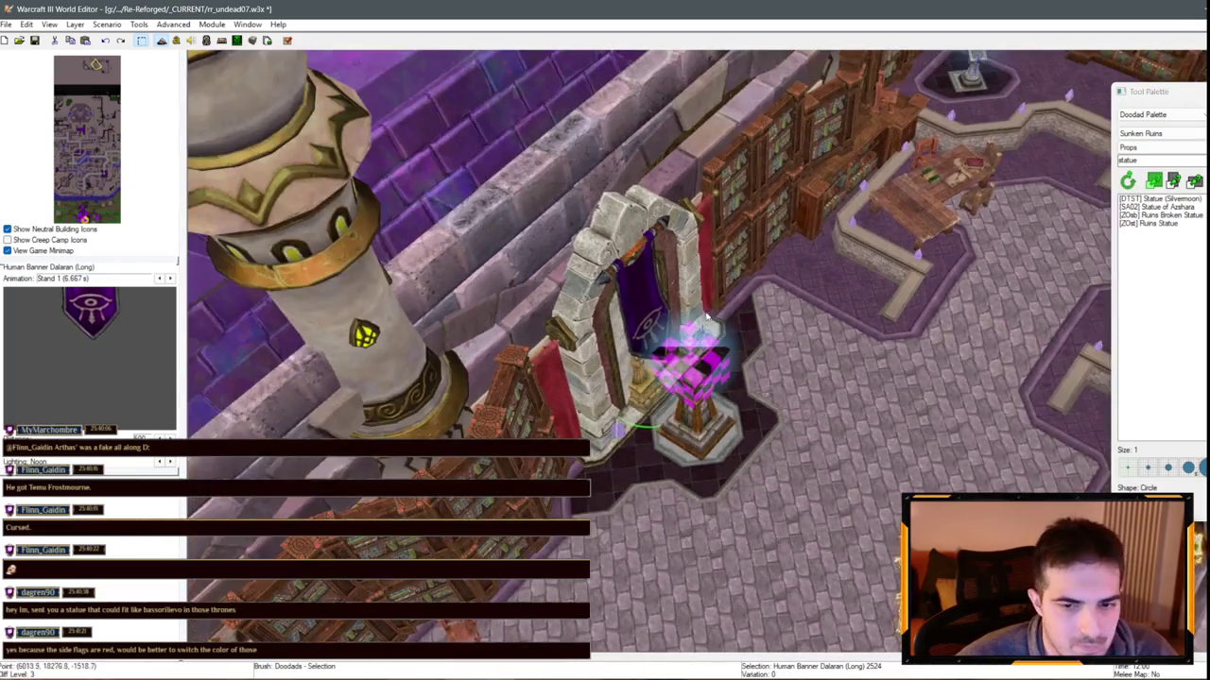
{"action": "mouse_move", "coordinate": [707, 317]}
{"action": "left_mouse_down"}
{"action": "mouse_move", "coordinate": [835, 223]}
{"action": "mouse_move", "coordinate": [919, 227]}
{"action": "left_mouse_up"}
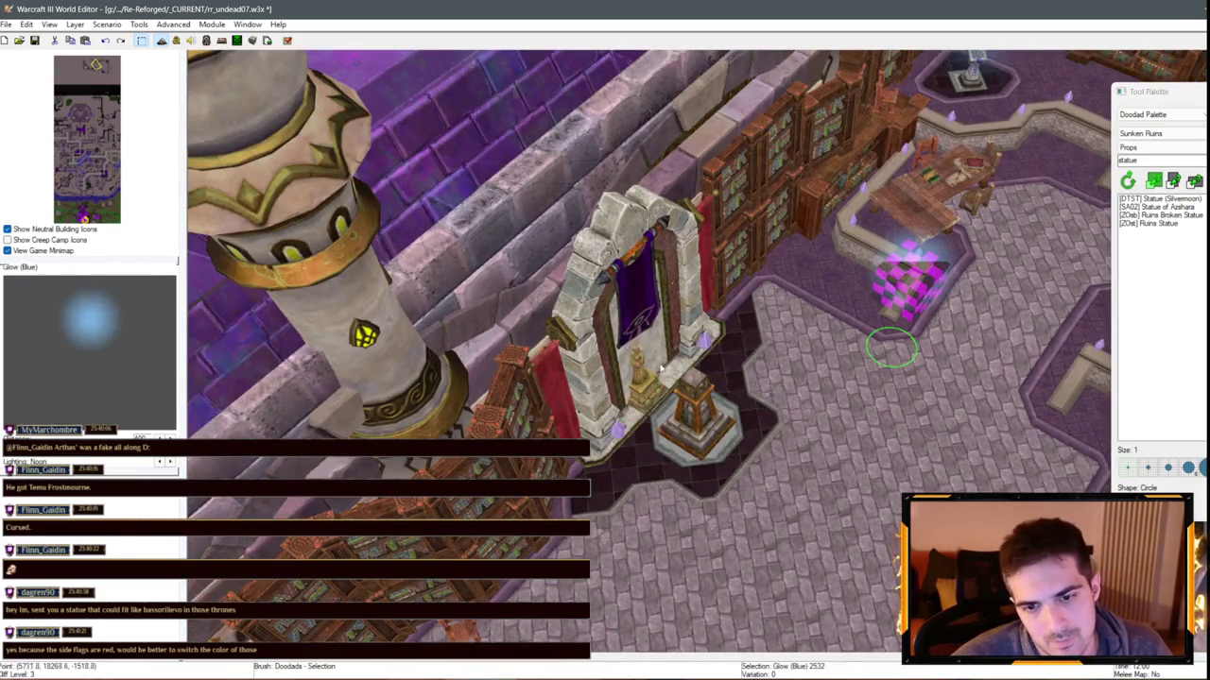
{"action": "mouse_move", "coordinate": [907, 278]}
{"action": "left_mouse_down"}
{"action": "mouse_move", "coordinate": [670, 351]}
{"action": "mouse_move", "coordinate": [674, 365]}
{"action": "mouse_move", "coordinate": [638, 348]}
{"action": "left_mouse_up"}
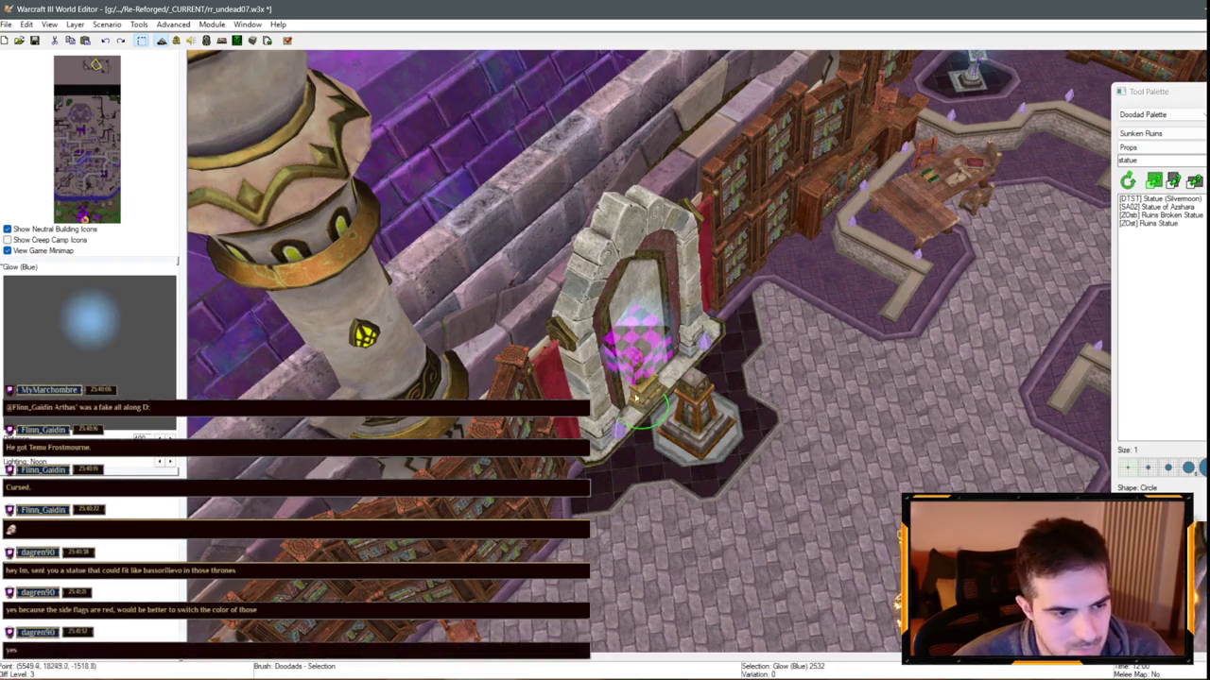
{"action": "scroll", "coordinate": [629, 400], "scroll_direction": "up", "scroll_amount": 2}
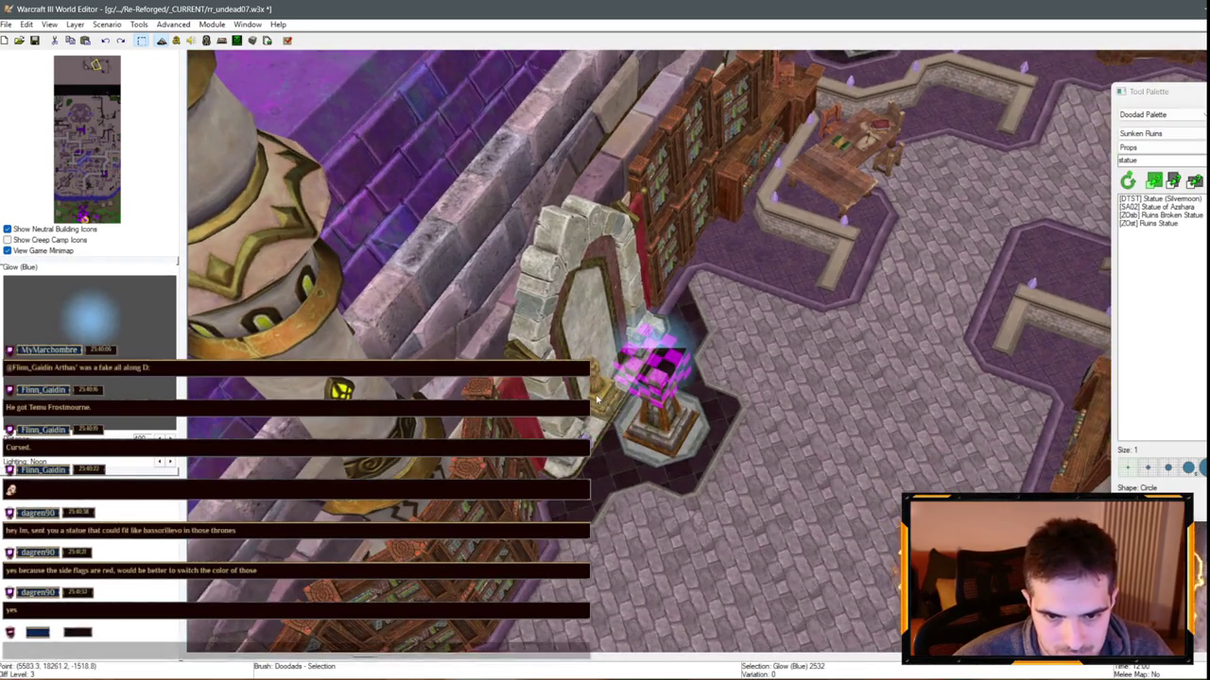
{"action": "mouse_move", "coordinate": [607, 402]}
{"action": "left_mouse_down"}
{"action": "mouse_move", "coordinate": [978, 376]}
{"action": "mouse_move", "coordinate": [950, 454]}
{"action": "mouse_move", "coordinate": [905, 357]}
{"action": "mouse_move", "coordinate": [920, 369]}
{"action": "mouse_move", "coordinate": [904, 385]}
{"action": "left_mouse_up"}
{"action": "left_click", "coordinate": [978, 408]}
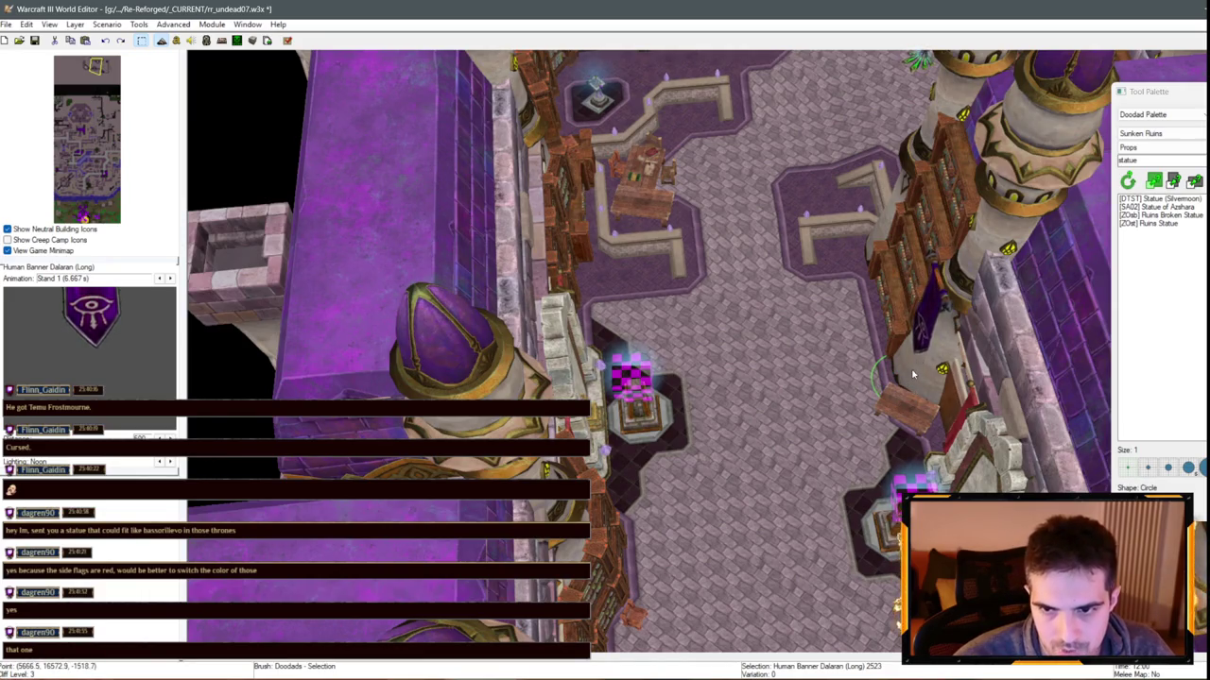
Lower the Dalaran long banner two notches down the pillar, undoing an accidental delete
{"action": "scroll", "coordinate": [874, 369], "scroll_direction": "up", "scroll_amount": 10}
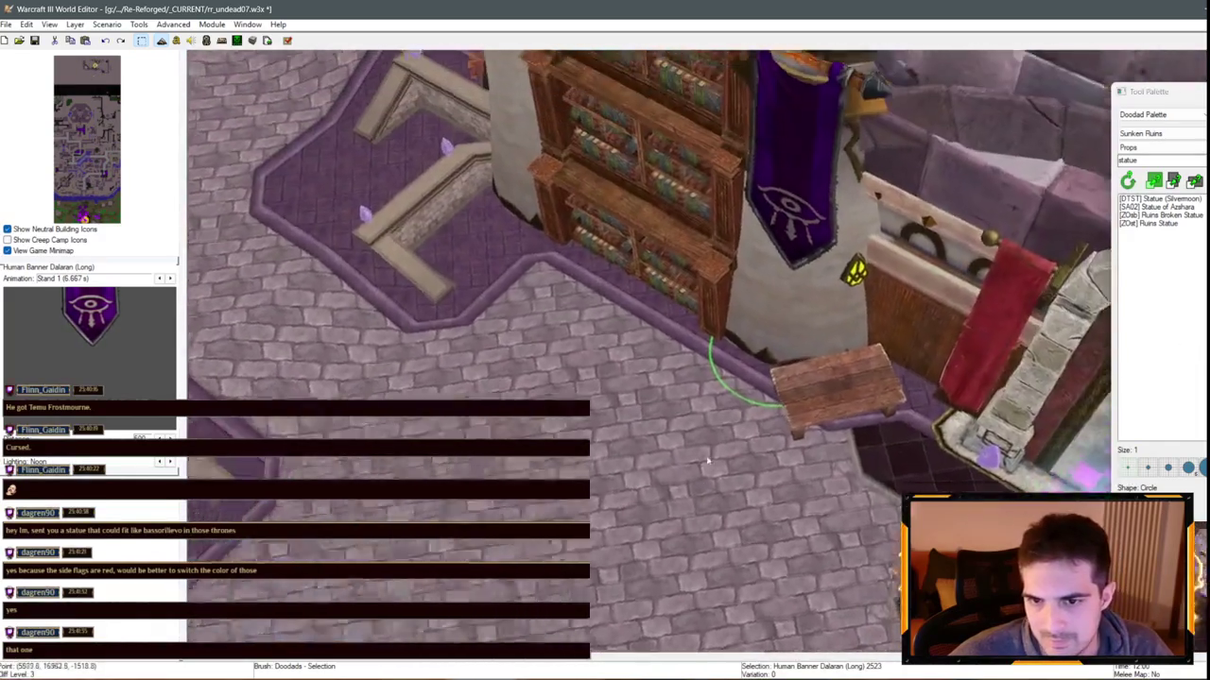
{"action": "scroll", "coordinate": [716, 353], "scroll_direction": "up", "scroll_amount": 2}
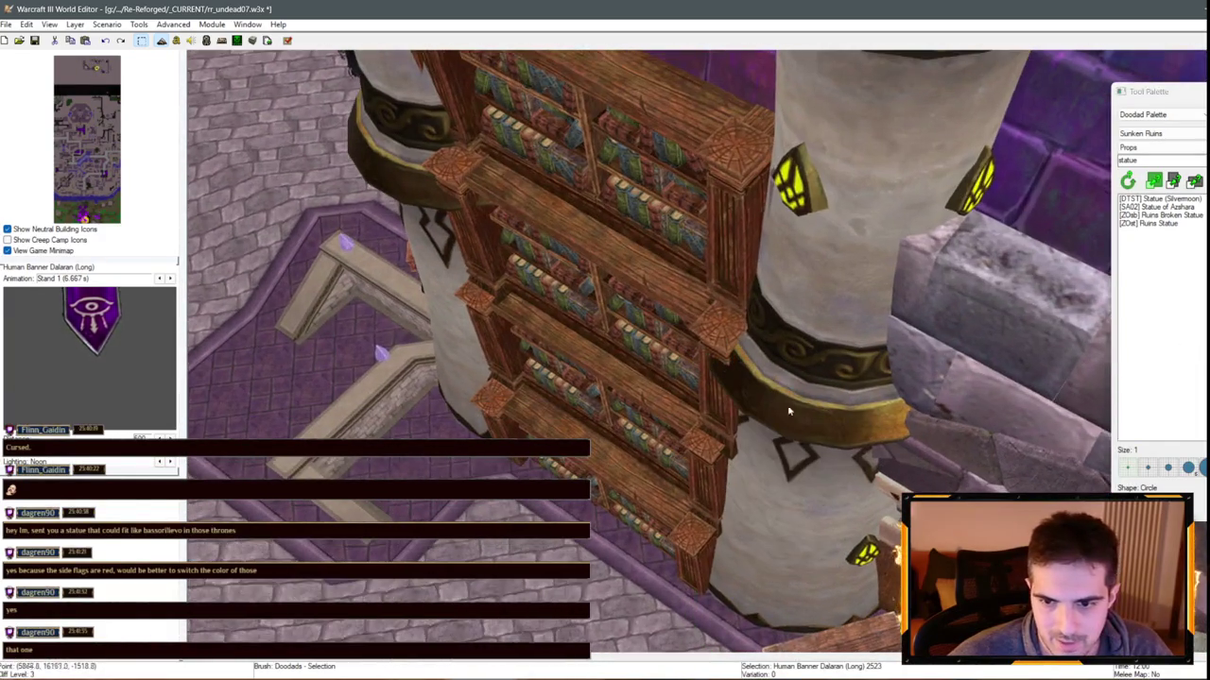
{"action": "scroll", "coordinate": [717, 615], "scroll_direction": "up", "scroll_amount": 2}
{"action": "scroll", "coordinate": [717, 615], "scroll_direction": "up", "scroll_amount": 1}
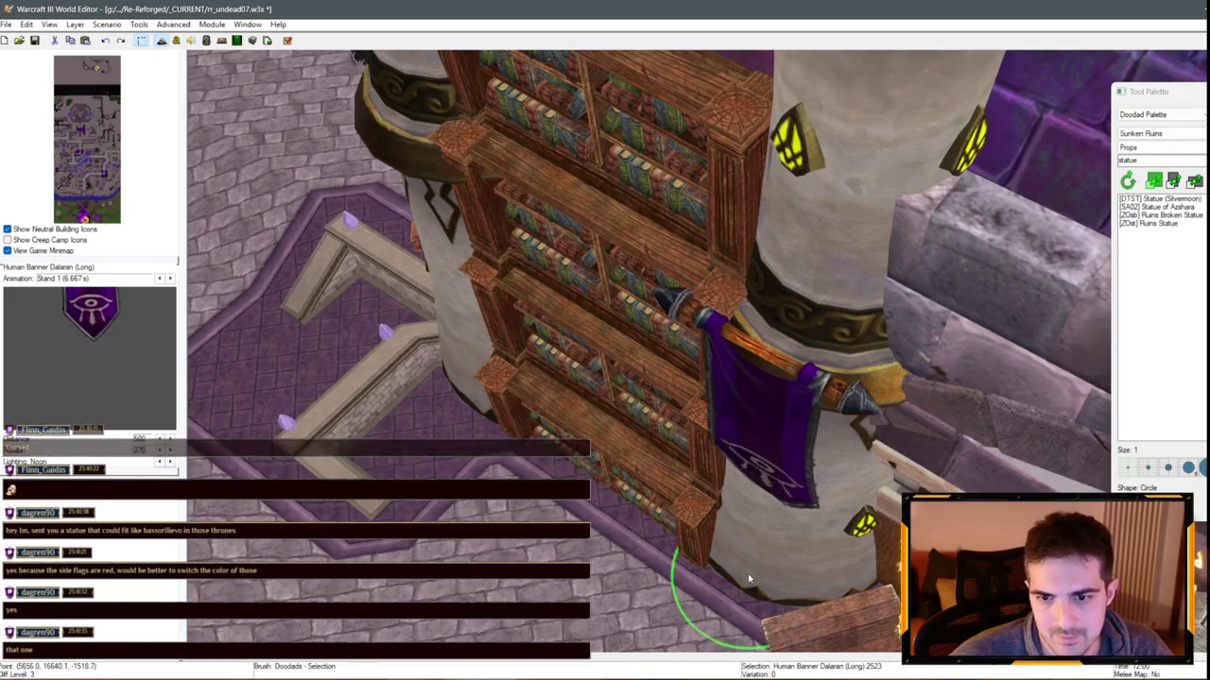
{"action": "key", "text": "ctrl+Page_Down"}
{"action": "key", "text": "ctrl+Page_Down"}
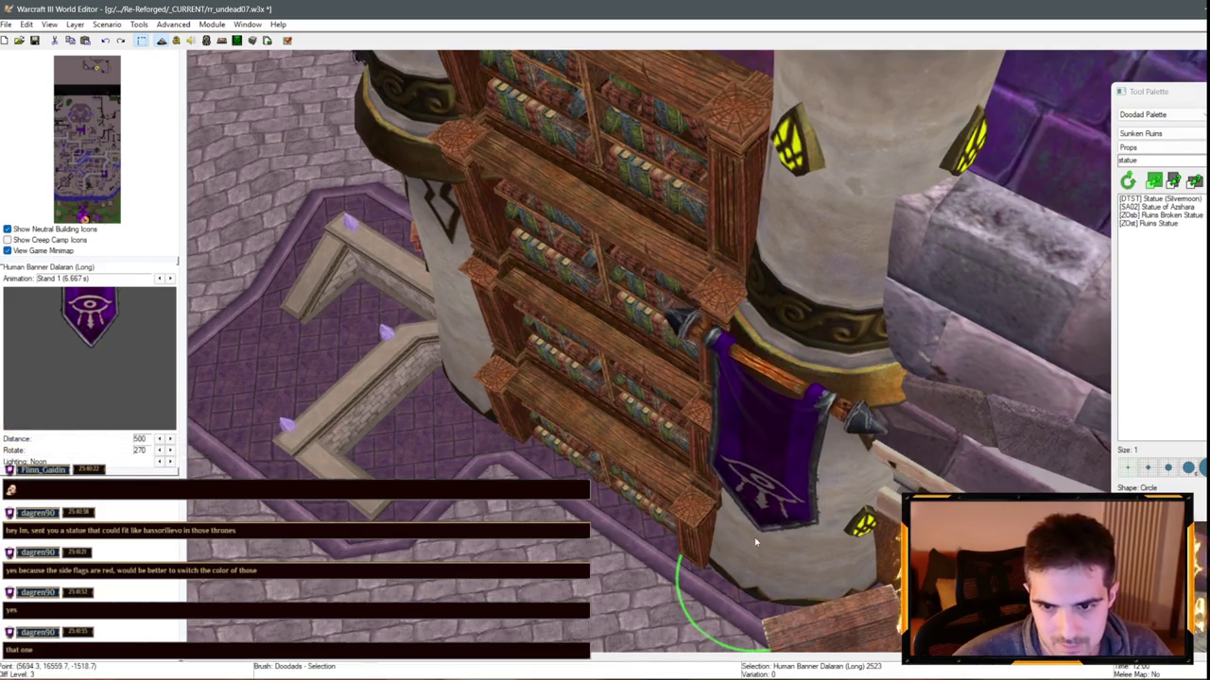
{"action": "key", "text": "ctrl+Page_Down"}
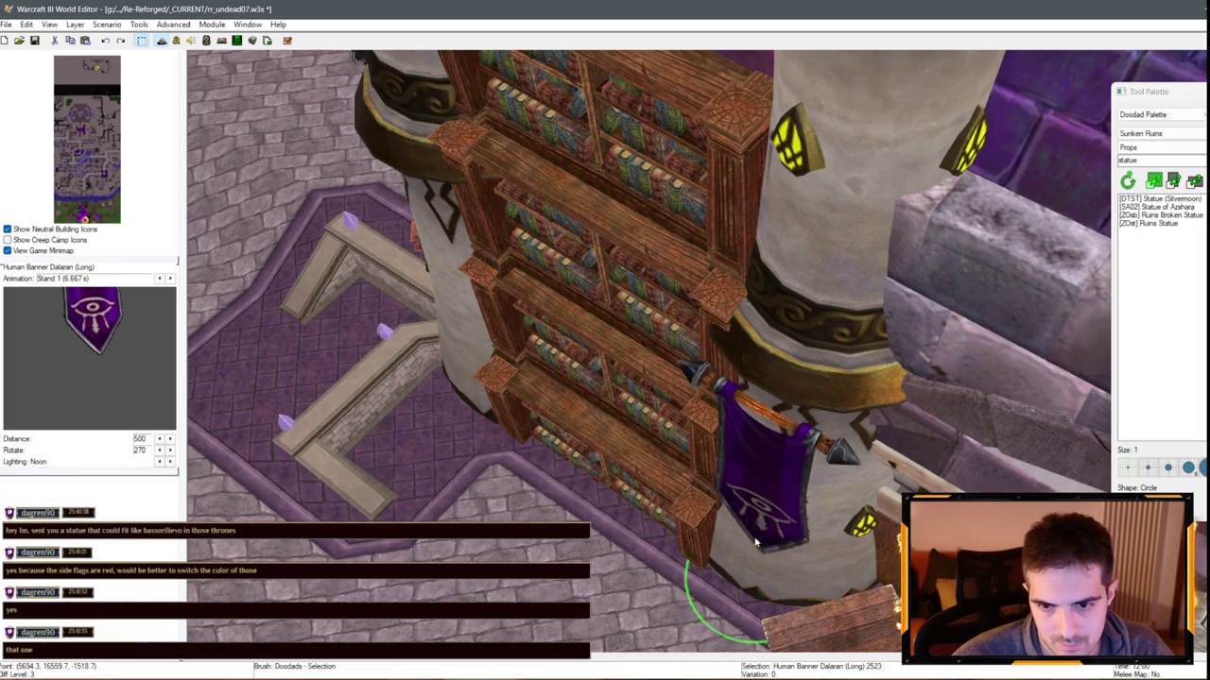
{"action": "key", "text": "Down"}
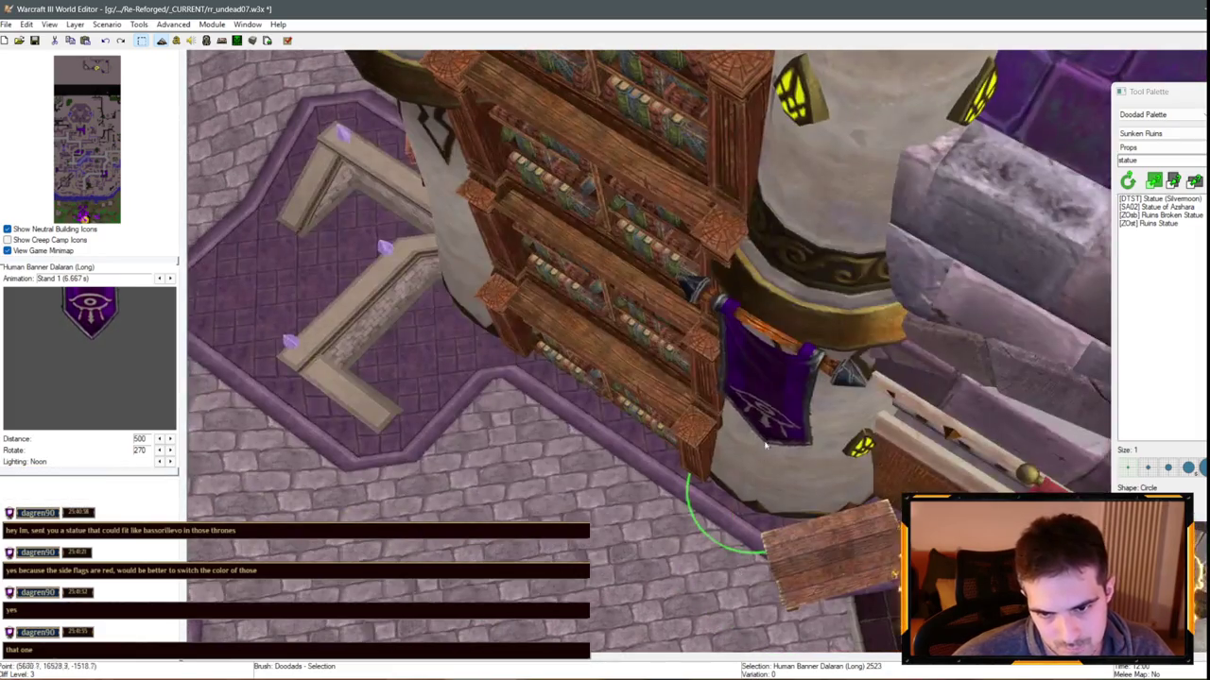
{"action": "key", "text": "Delete"}
{"action": "key", "text": "ctrl+z"}
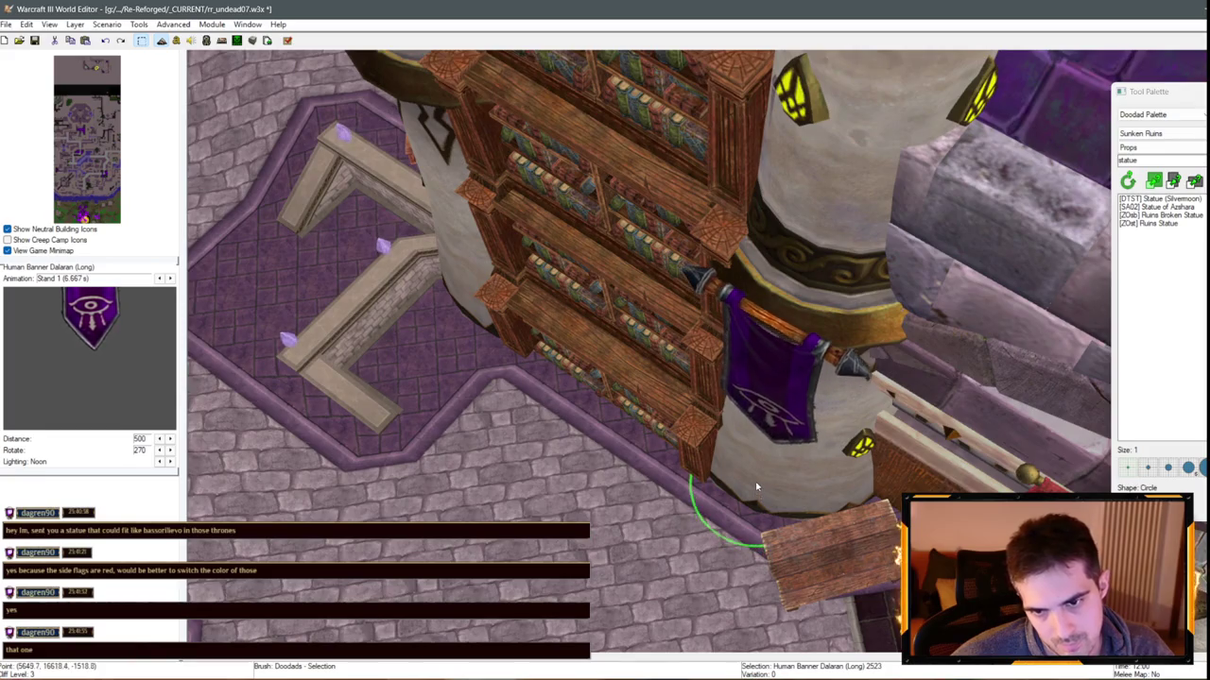
{"action": "scroll", "coordinate": [795, 531], "scroll_direction": "down", "scroll_amount": 10}
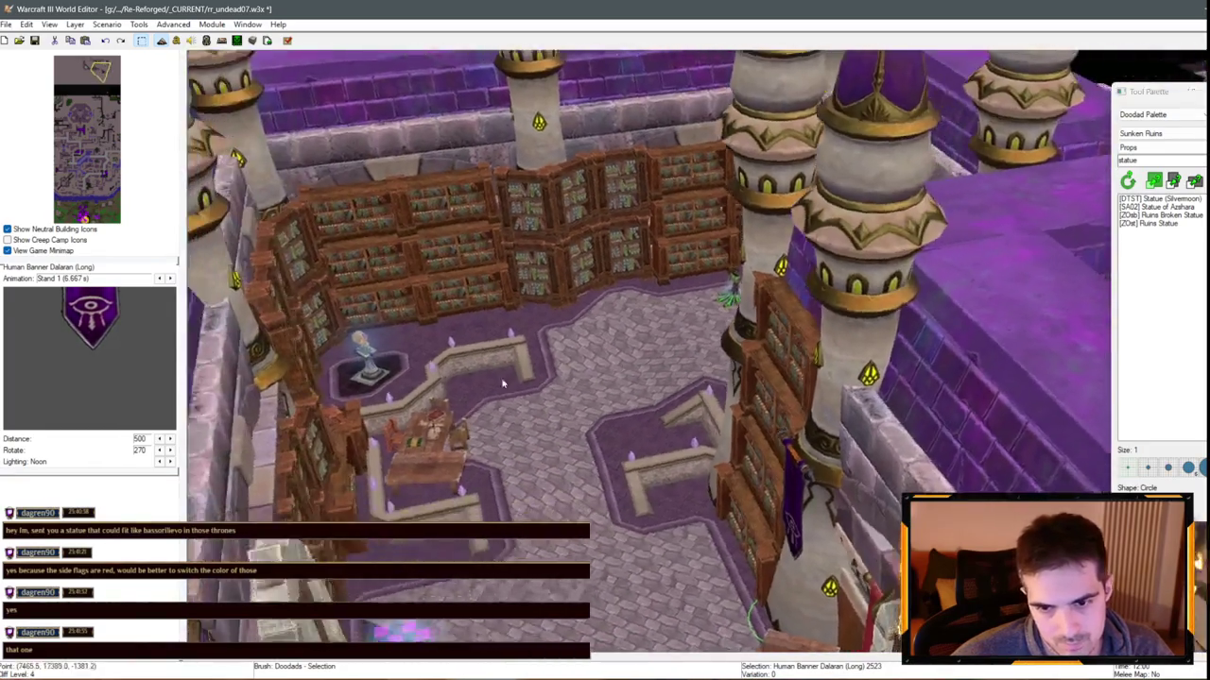
{"action": "key", "text": "Up"}
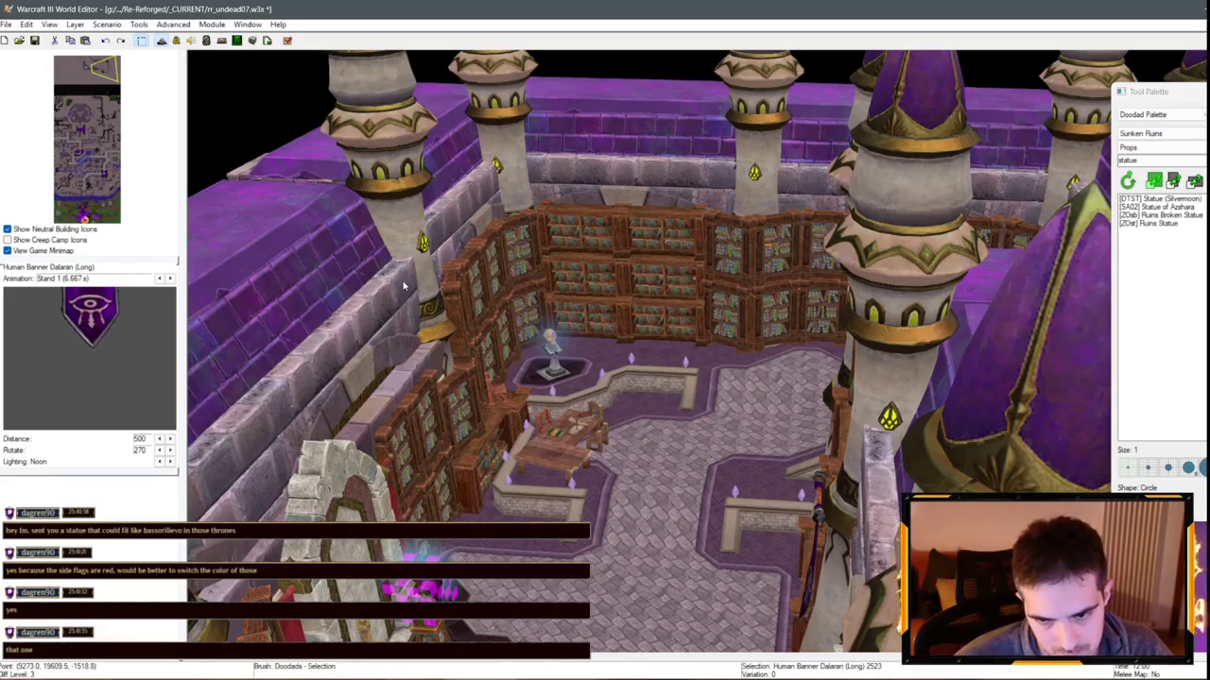
{"action": "key", "text": "Right"}
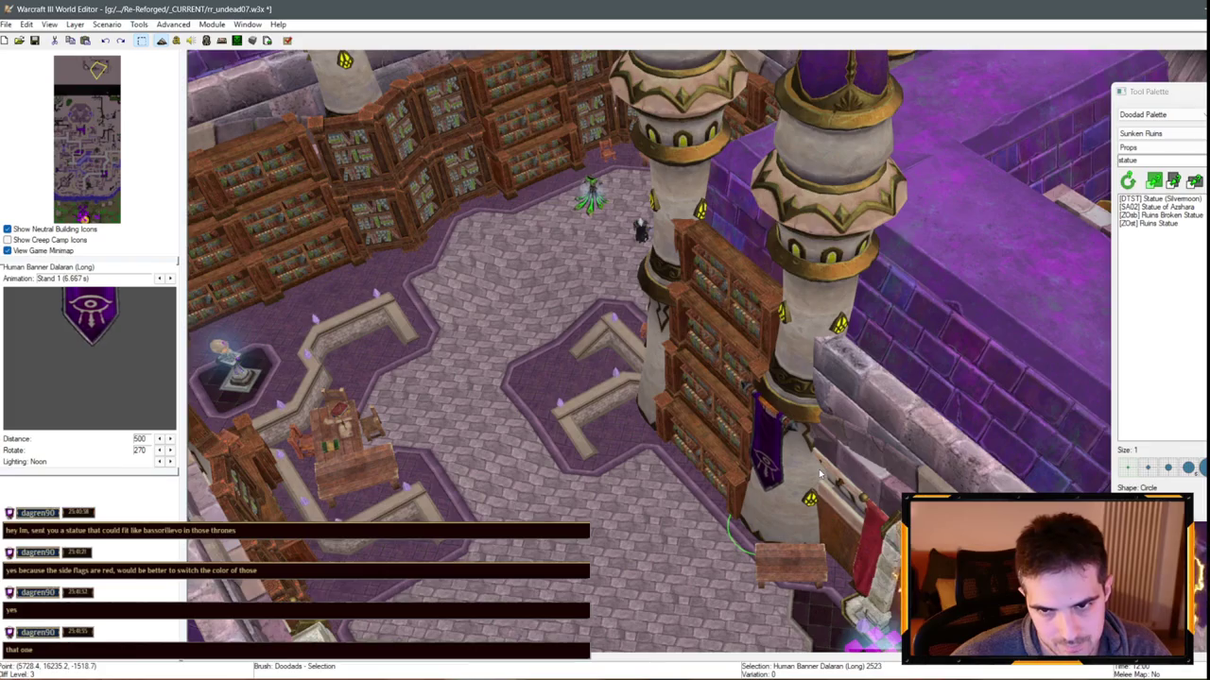
{"action": "key", "text": "Left"}
{"action": "key", "text": "Down"}
{"action": "key", "text": "Down"}
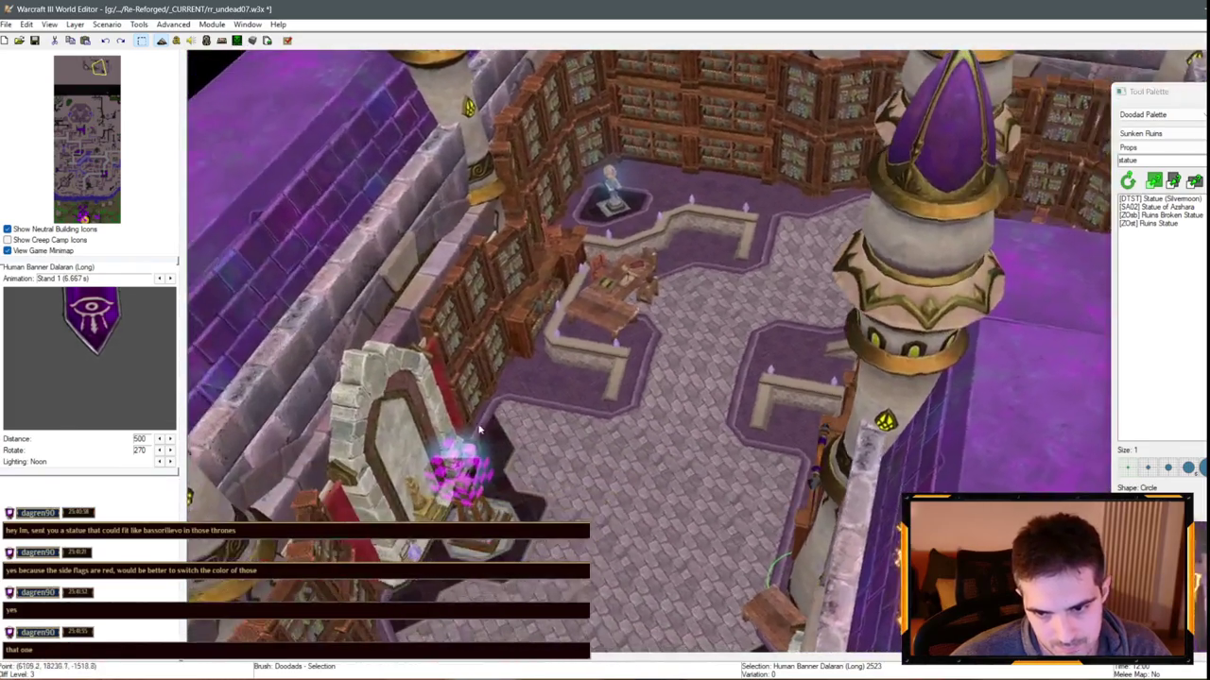
{"action": "key", "text": "Left"}
{"action": "key", "text": "Down"}
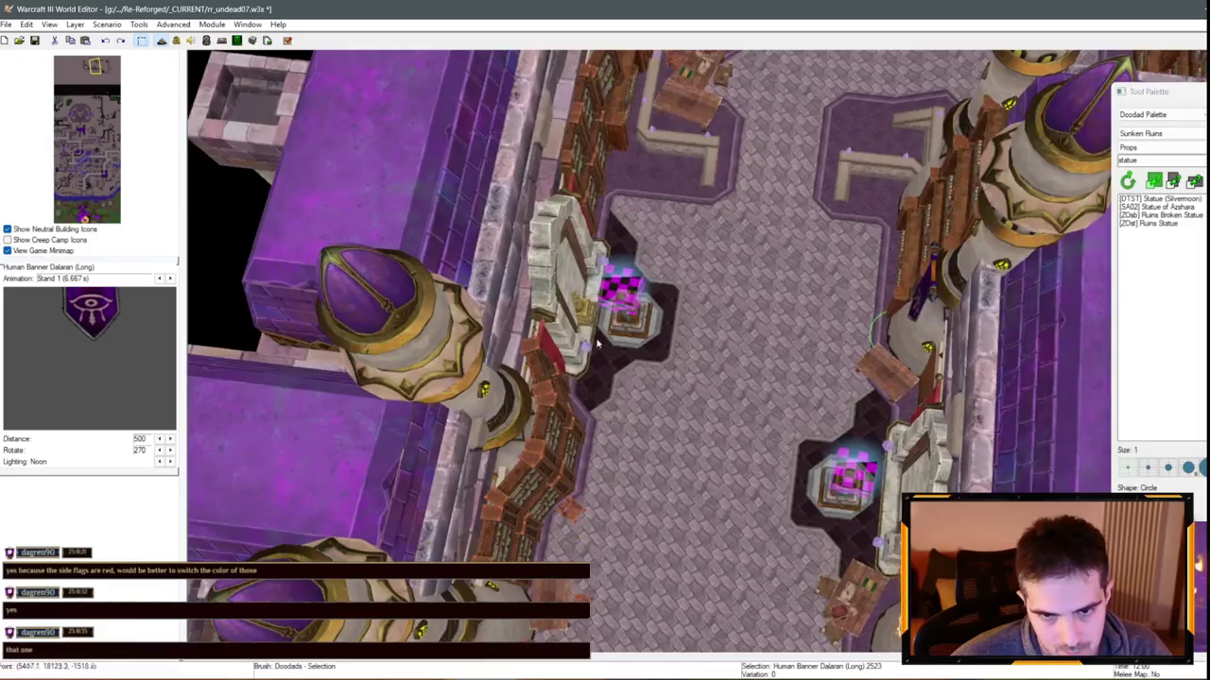
{"action": "left_click", "coordinate": [609, 316]}
{"action": "left_click_drag", "start_coordinate": [605, 307], "coordinate": [711, 348]}
{"action": "left_click", "coordinate": [582, 323]}
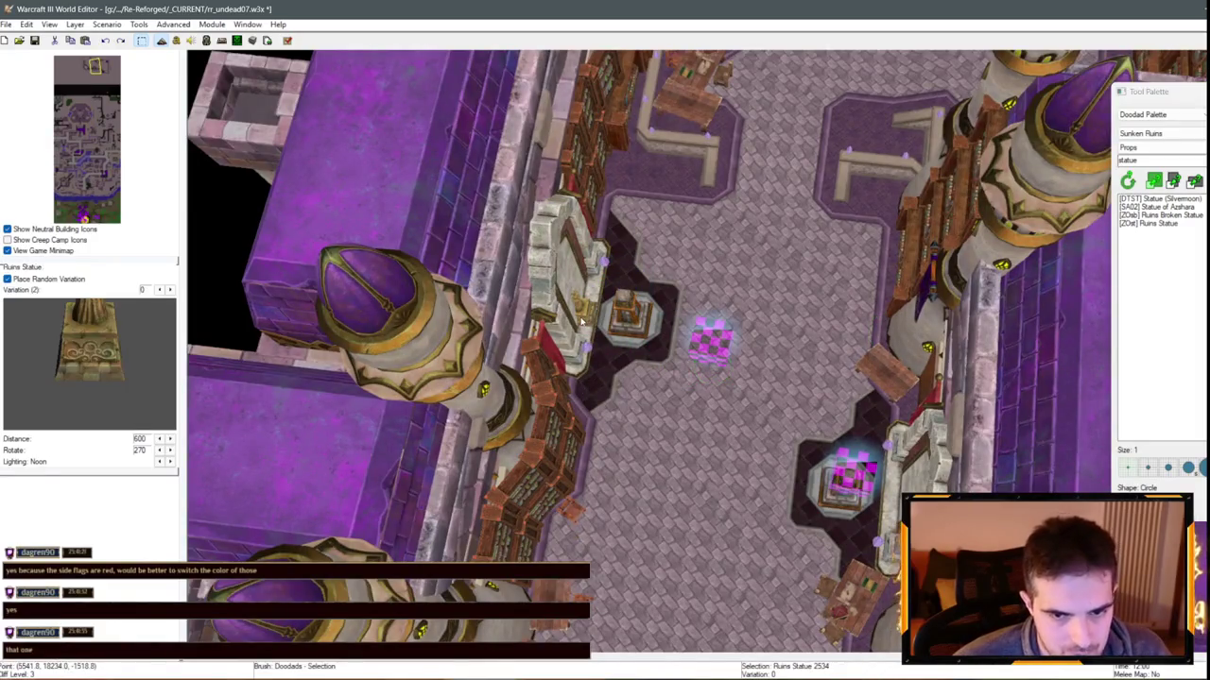
{"action": "key", "text": "ctrl+z"}
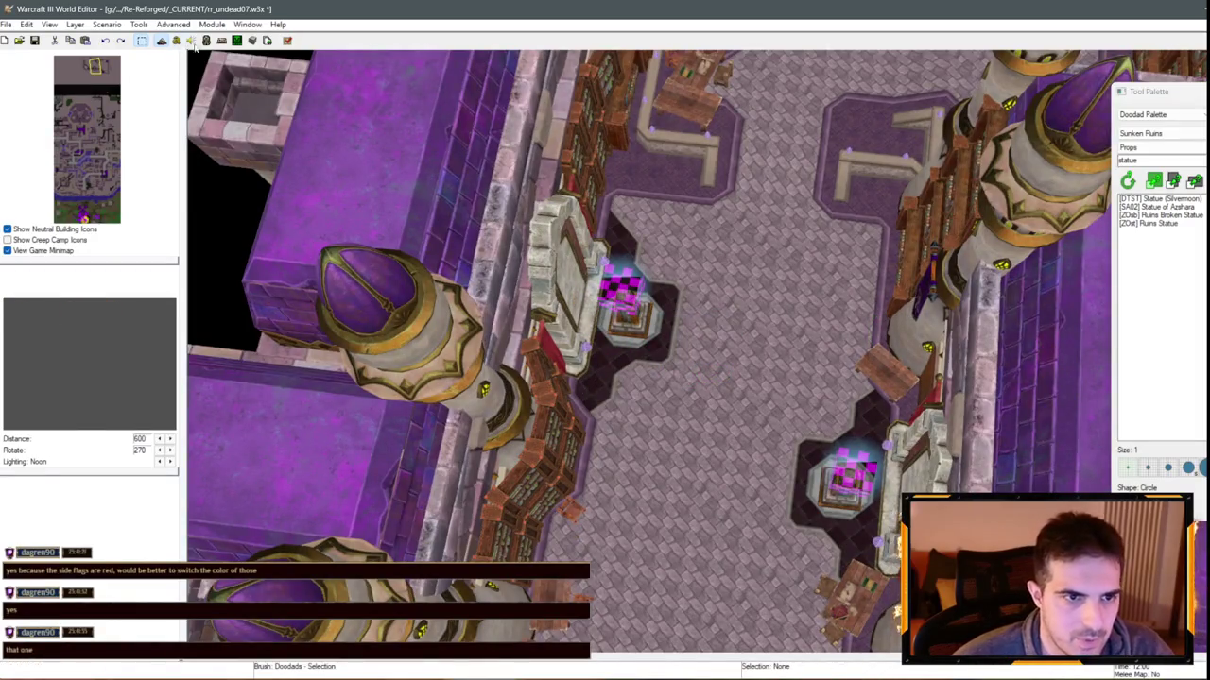
{"action": "left_click", "coordinate": [205, 40]}
Find the Ruins Statue in the Object Editor and leave its pathing texture as None
{"action": "key", "text": "ctrl+f"}
{"action": "type", "text": "Run"}
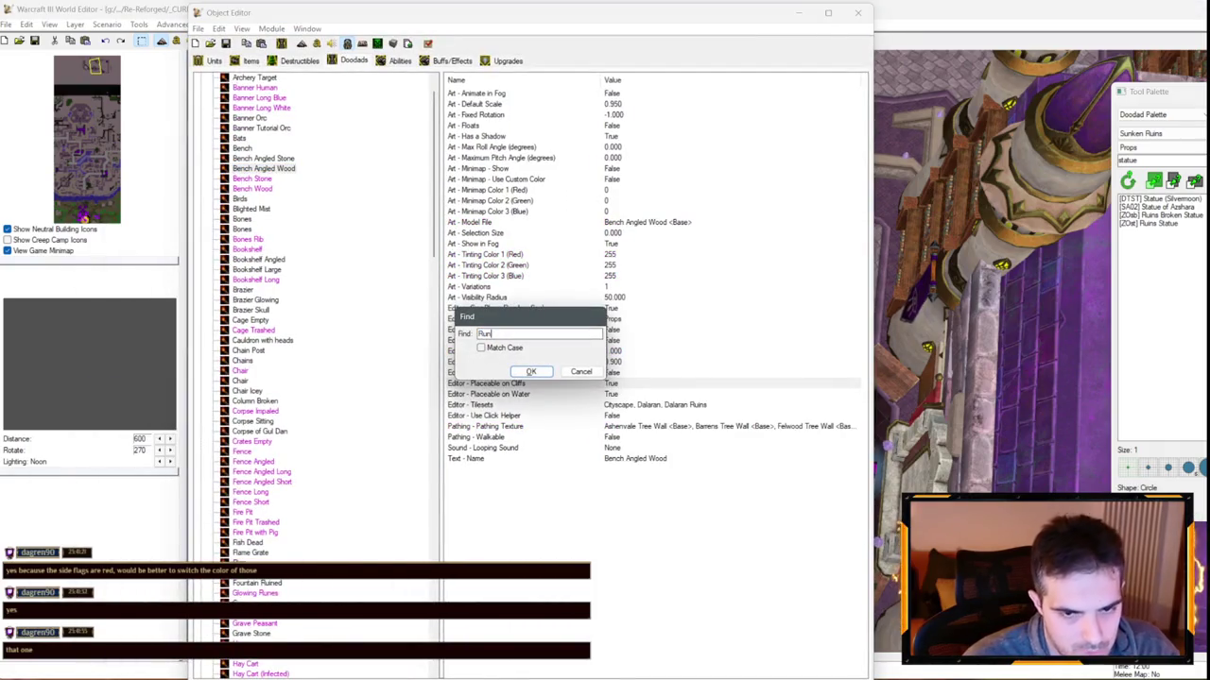
{"action": "type", "text": "ta"}
{"action": "key", "text": "Return"}
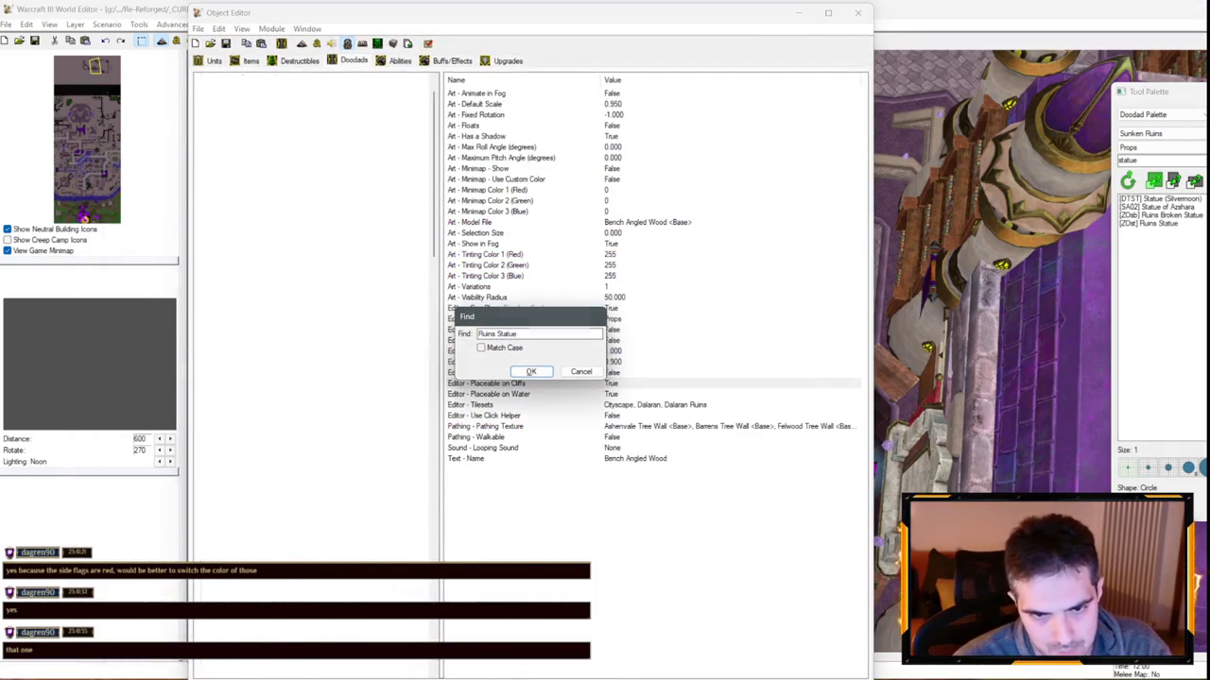
{"action": "double_click", "coordinate": [629, 458]}
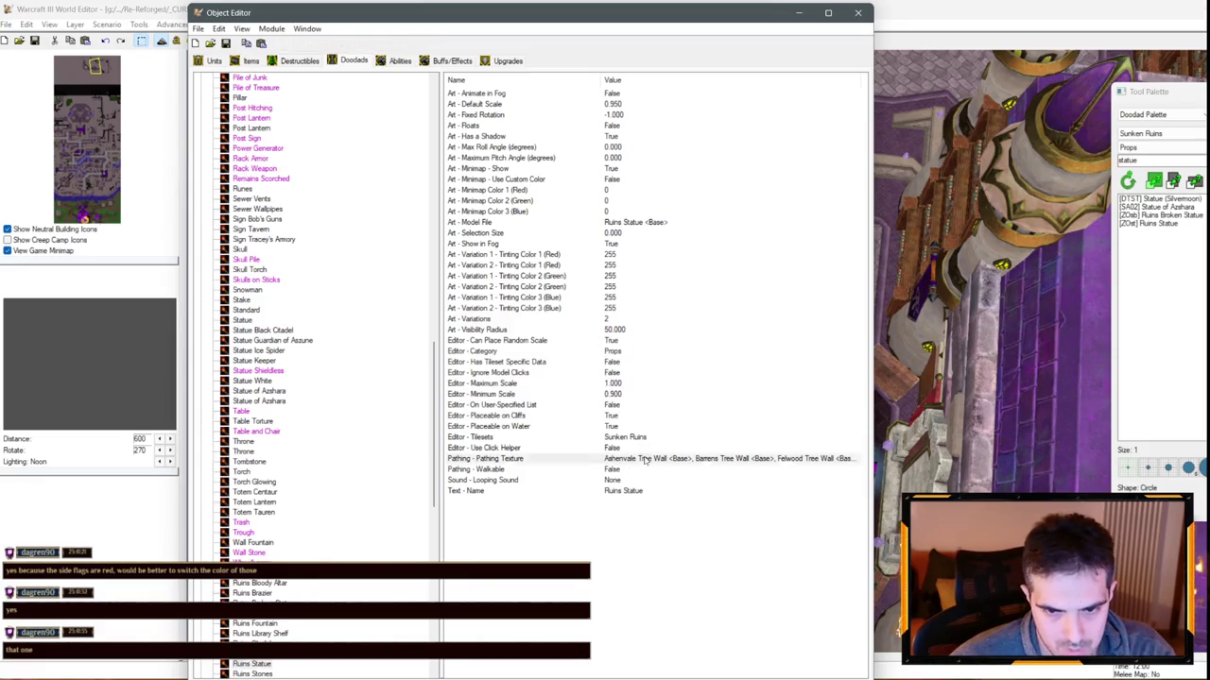
{"action": "left_click", "coordinate": [543, 347]}
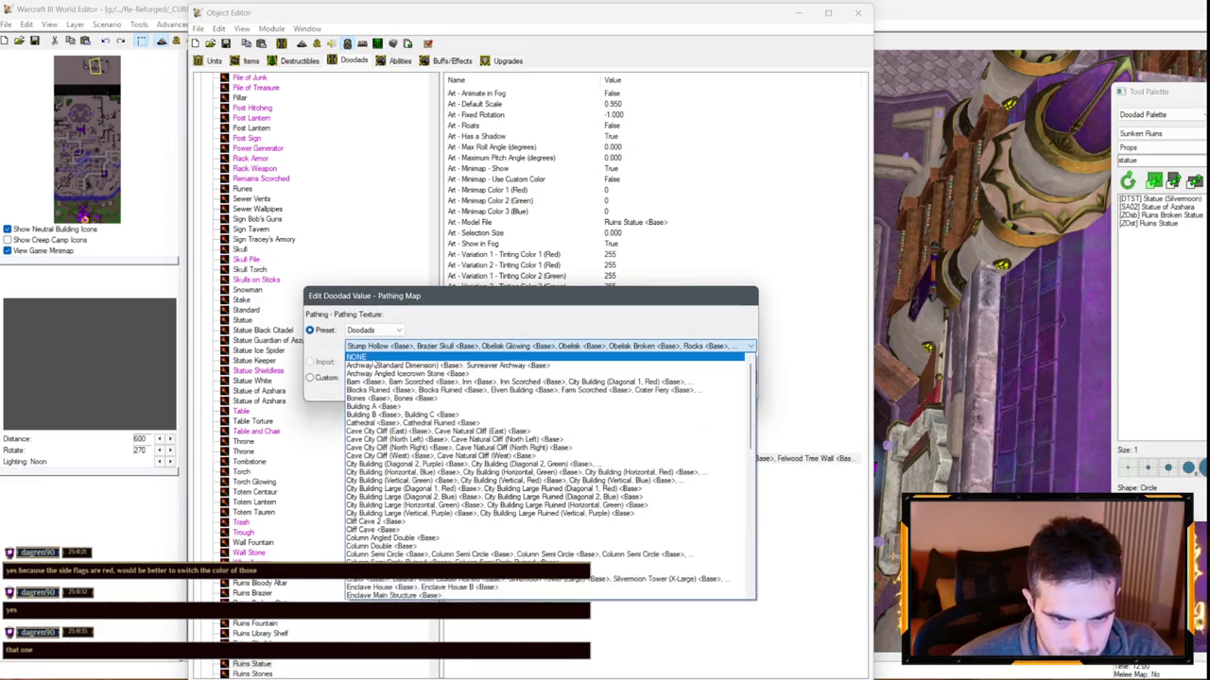
{"action": "key", "text": "Escape"}
{"action": "key", "text": "Escape"}
Set the Ruins Statue's Editor - Maximum Scale to 4
{"action": "double_click", "coordinate": [617, 384]}
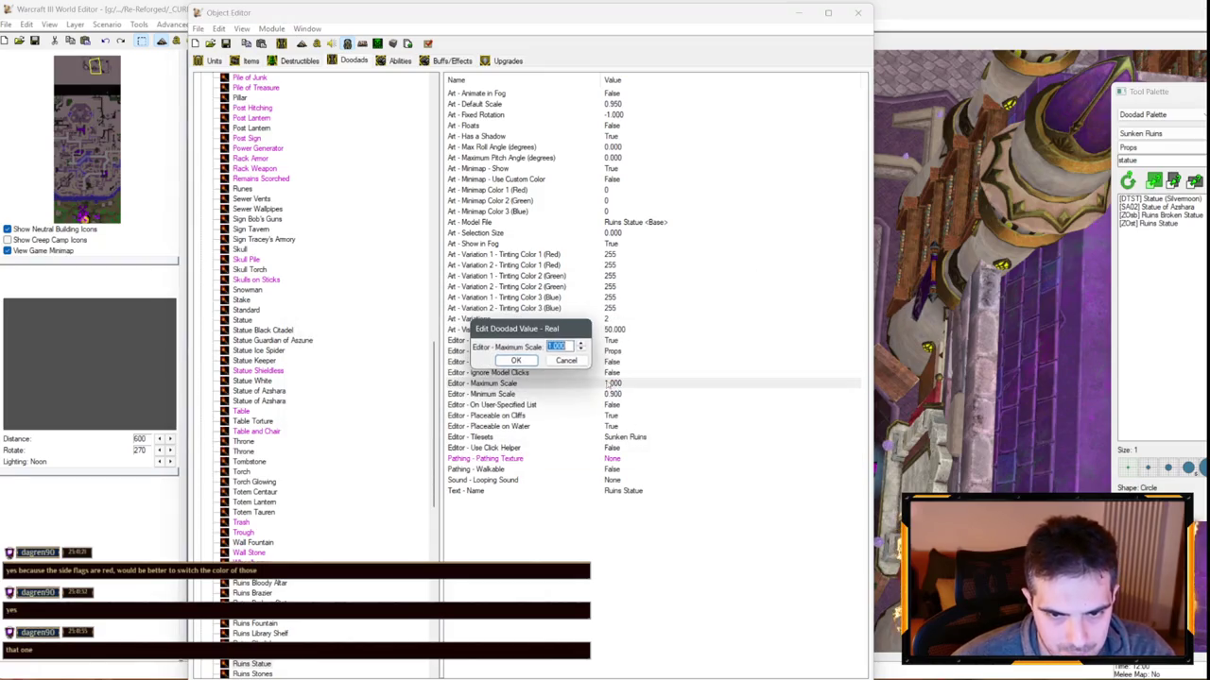
{"action": "type", "text": "4"}
{"action": "key", "text": "Return"}
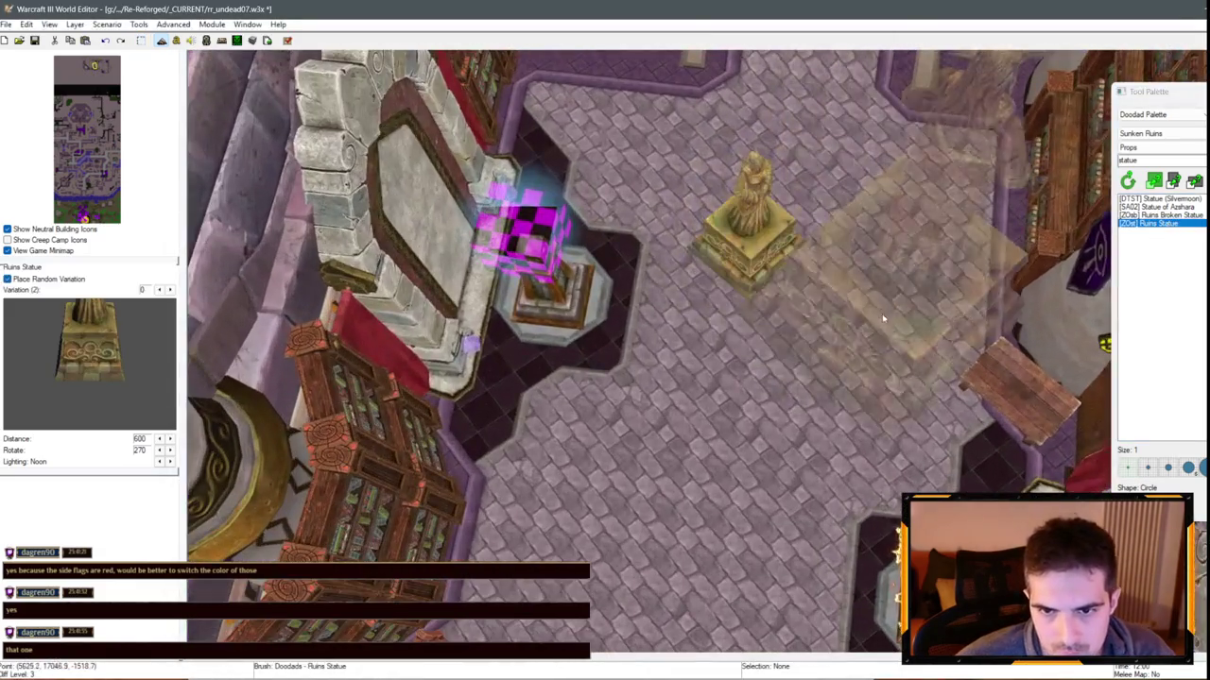
Select a Ruins Statue in the library and reopen its Object Editor entry with F6
{"action": "left_click", "coordinate": [764, 253]}
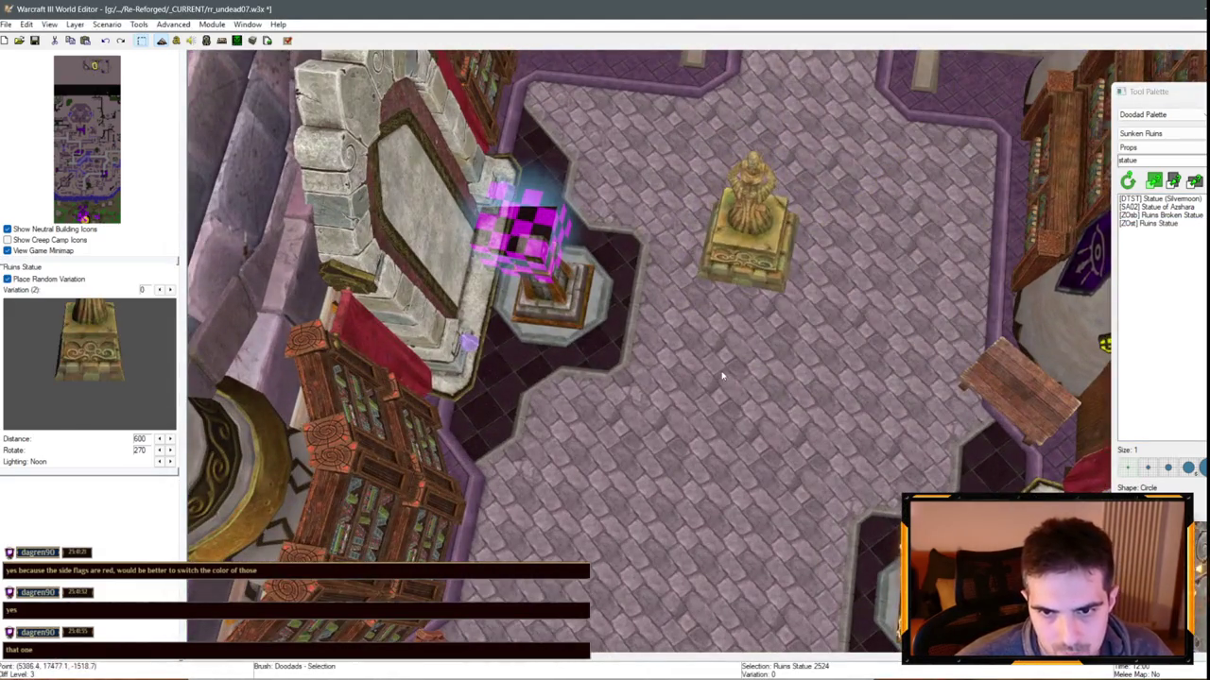
{"action": "key", "text": "F6"}
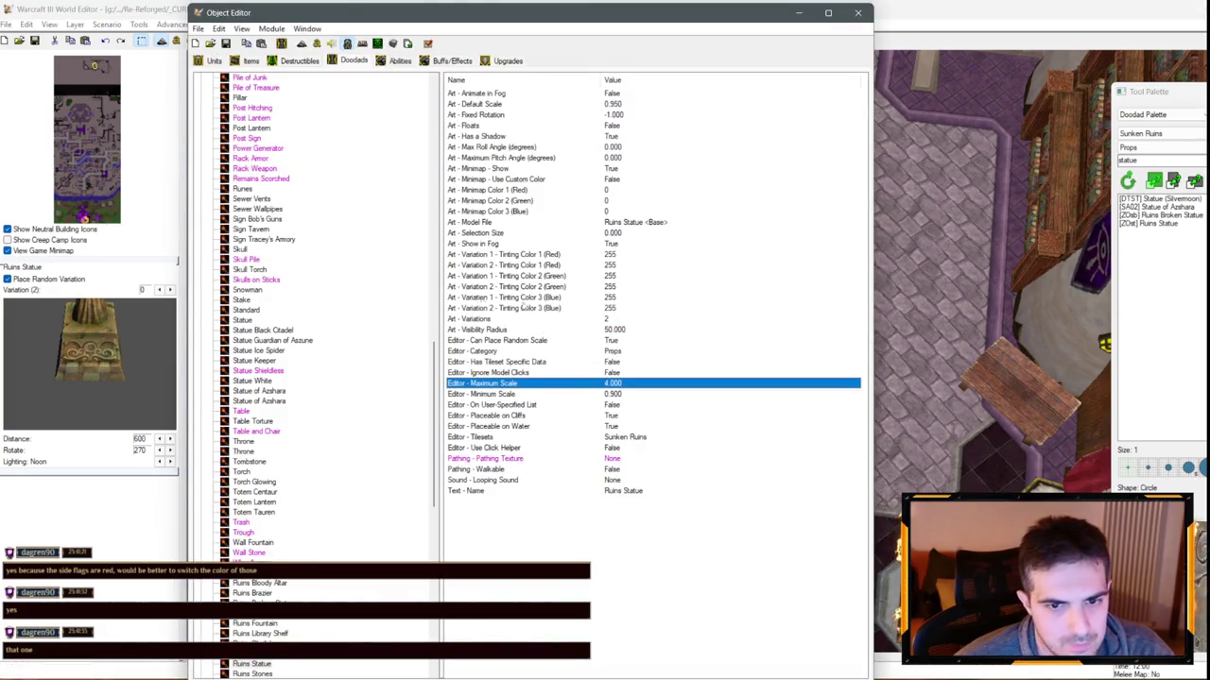
Set a green tint of 200 and move the Object Editor aside to see the statue
{"action": "double_click", "coordinate": [610, 287]}
{"action": "type", "text": "00"}
{"action": "key", "text": "Return"}
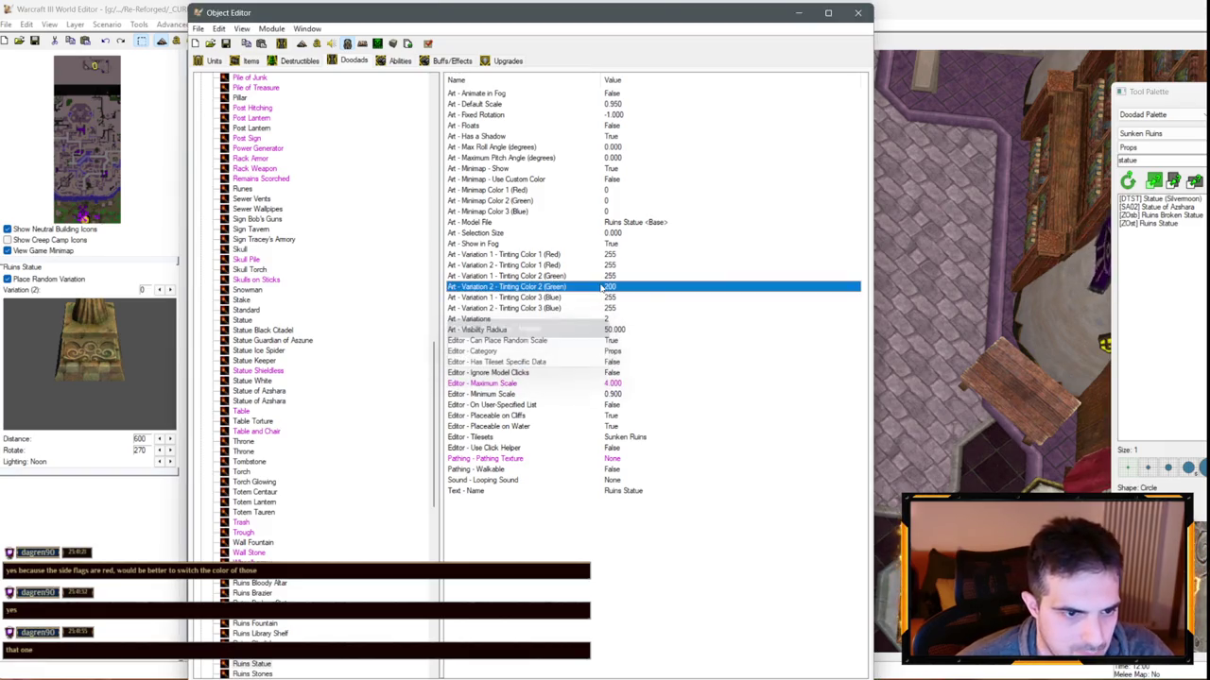
{"action": "mouse_move", "coordinate": [561, 17]}
{"action": "left_mouse_down"}
{"action": "mouse_move", "coordinate": [47, 121]}
{"action": "mouse_move", "coordinate": [73, 93]}
{"action": "left_mouse_up"}
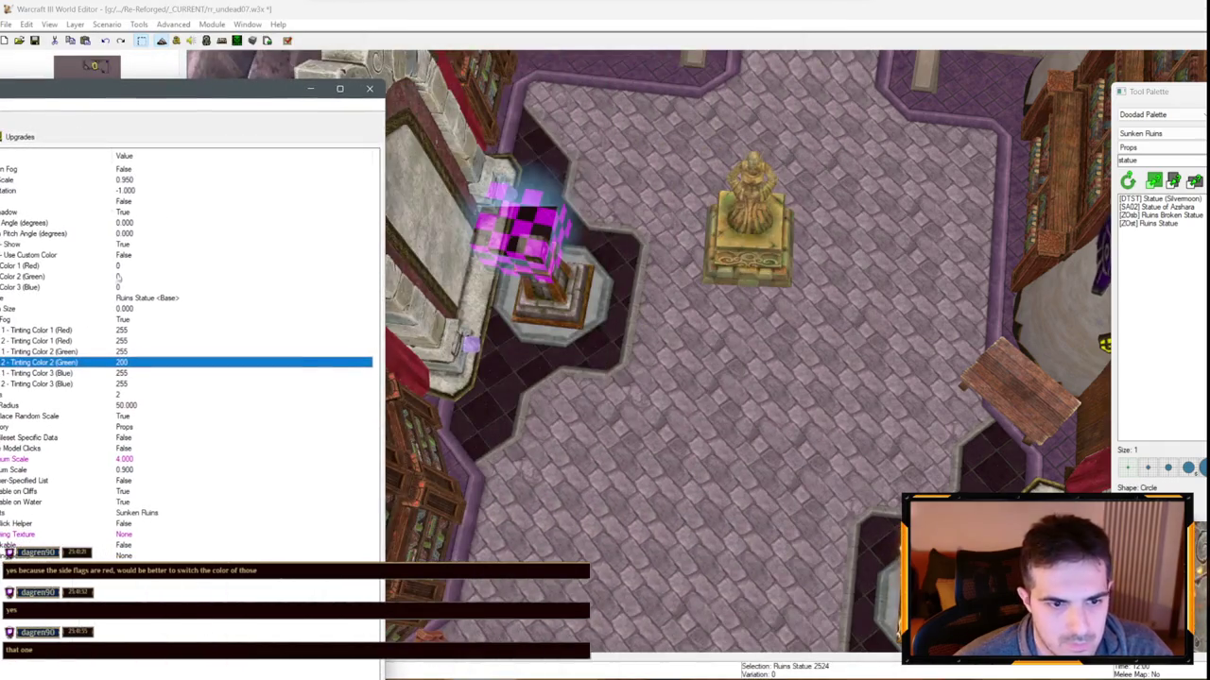
Paste 200 into variation 1's green and blue tints, then change green to 210
{"action": "left_click", "coordinate": [127, 352]}
{"action": "type", "text": "200"}
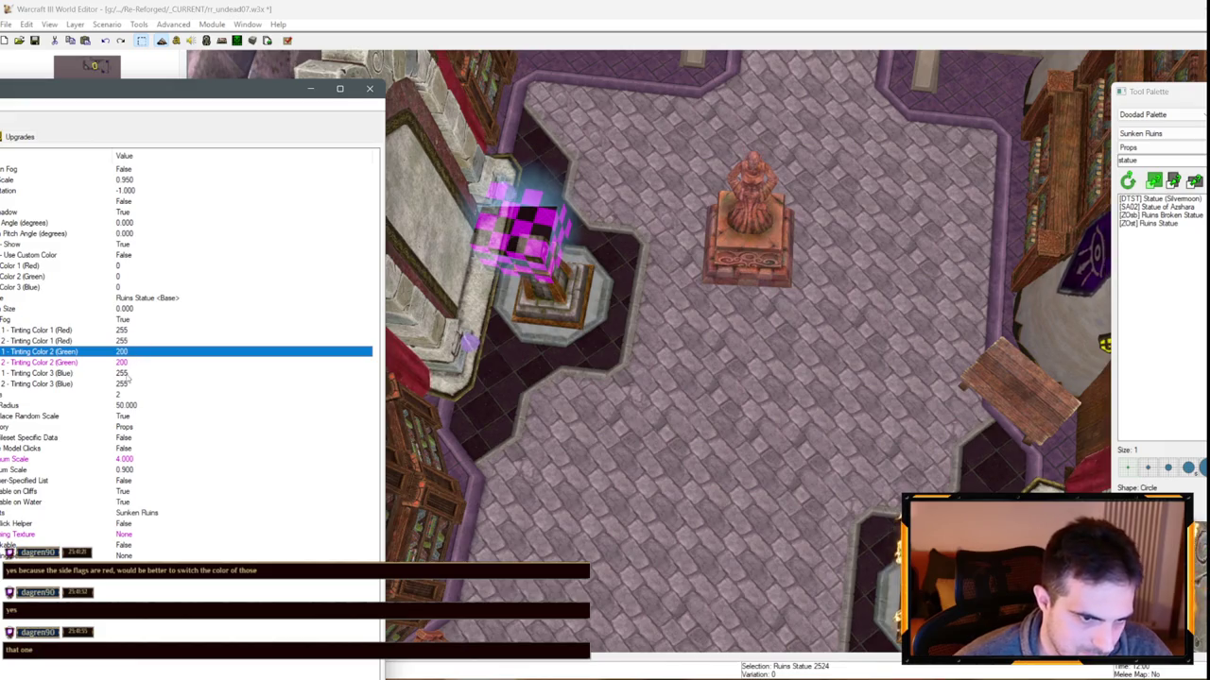
{"action": "left_click", "coordinate": [126, 373]}
{"action": "type", "text": "200"}
{"action": "left_click", "coordinate": [125, 384]}
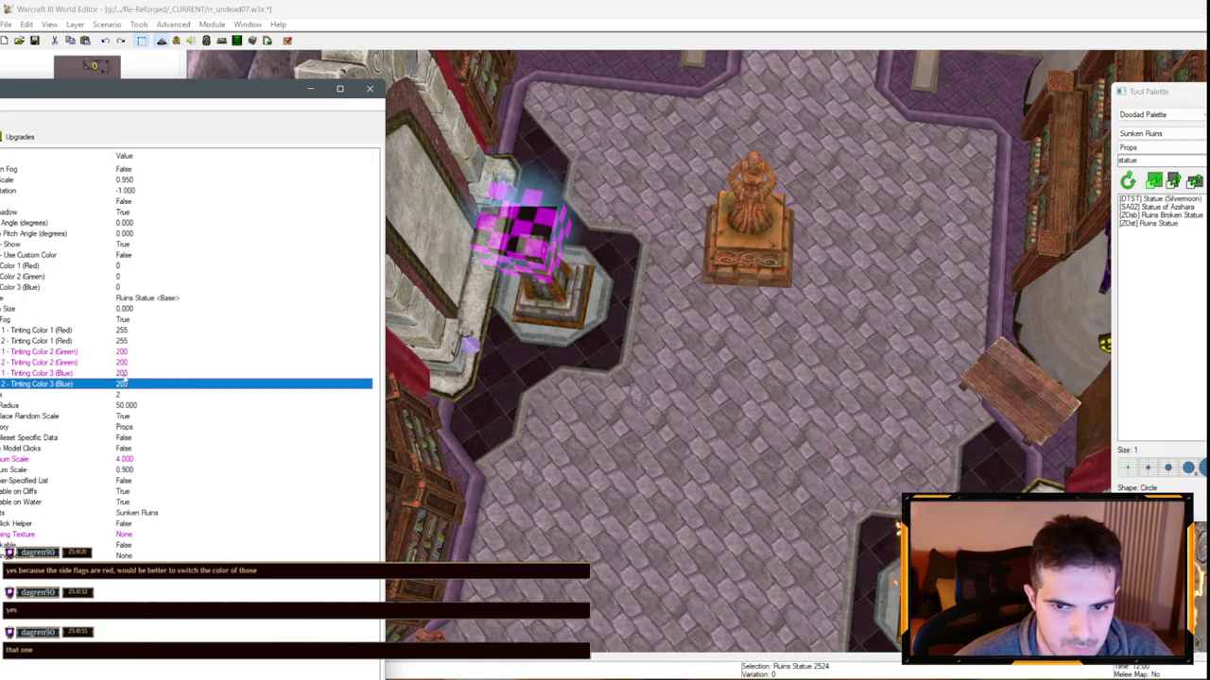
{"action": "left_click", "coordinate": [128, 351]}
{"action": "double_click", "coordinate": [123, 353]}
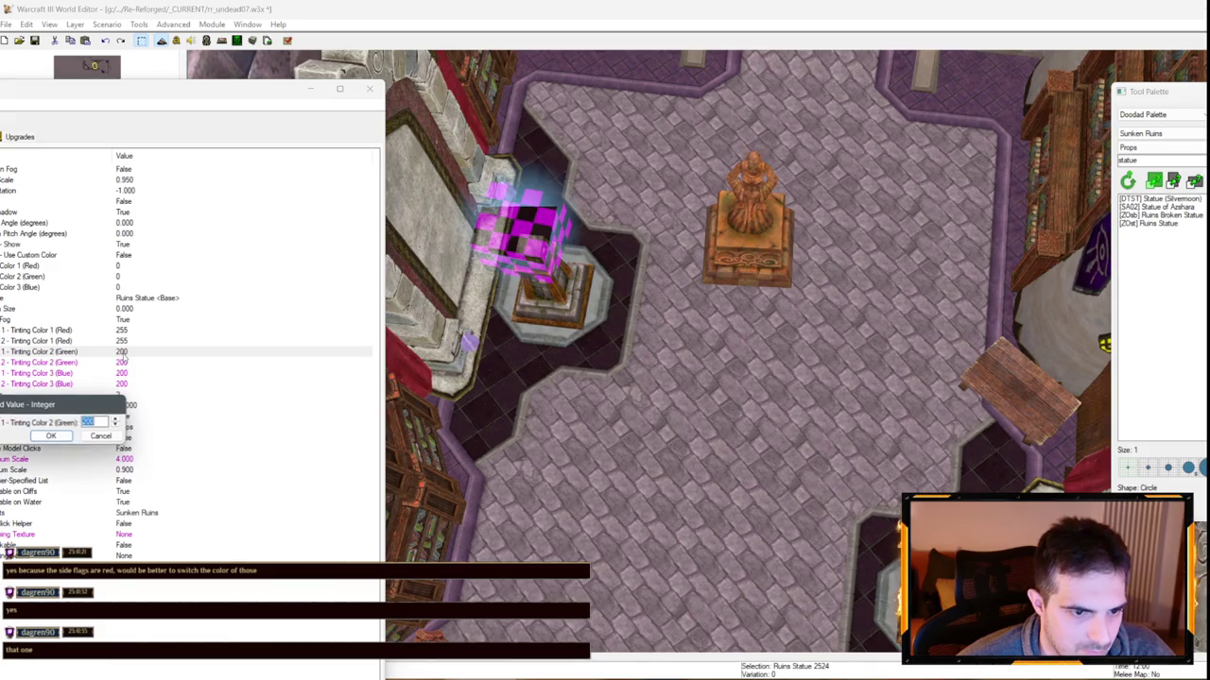
{"action": "left_click", "coordinate": [101, 436]}
{"action": "double_click", "coordinate": [122, 354]}
{"action": "type", "text": "210"}
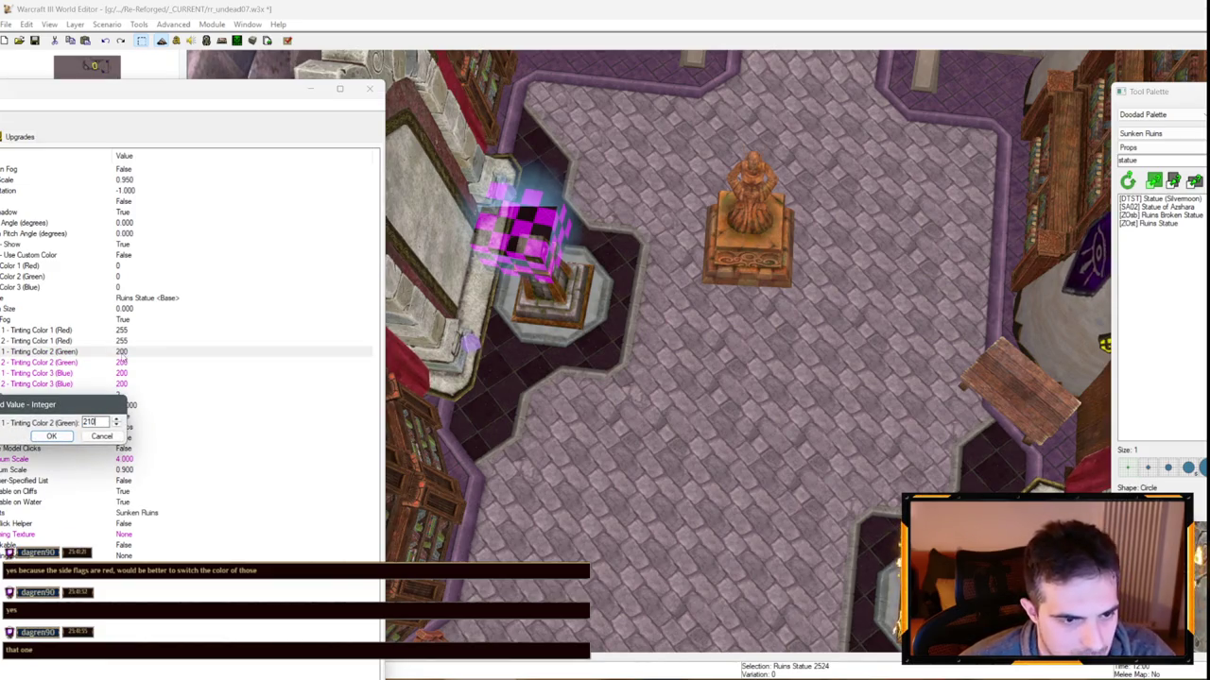
{"action": "key", "text": "Return"}
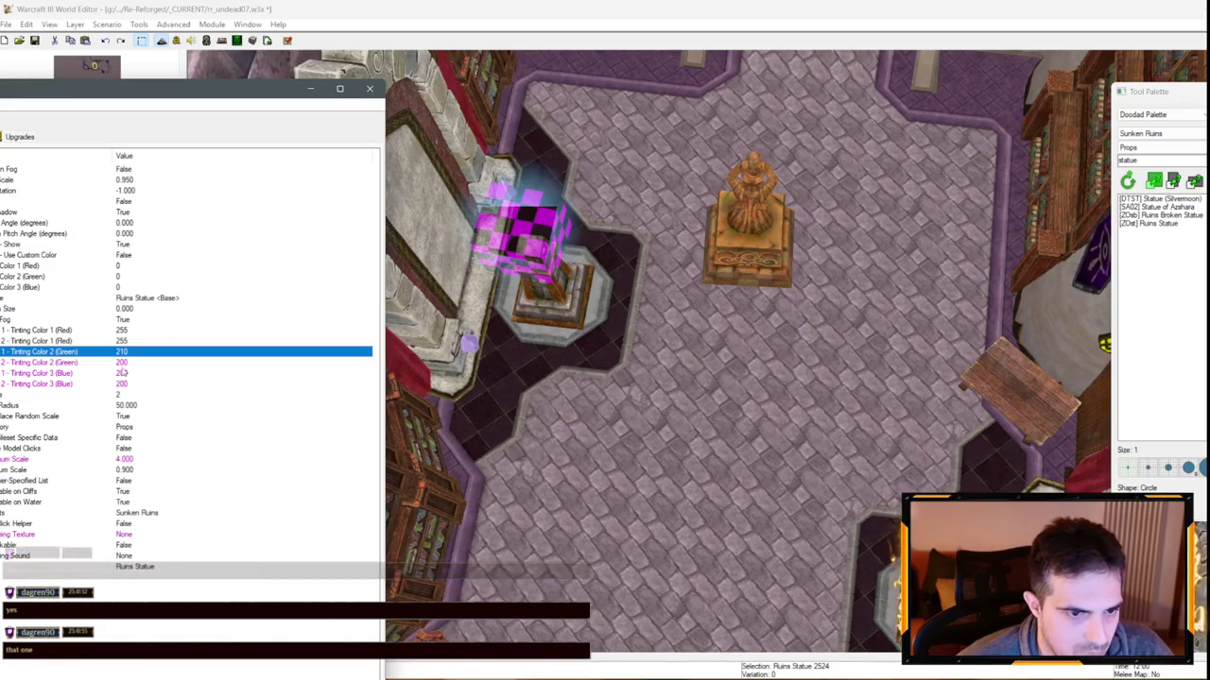
{"action": "left_click", "coordinate": [123, 363]}
{"action": "double_click", "coordinate": [121, 373]}
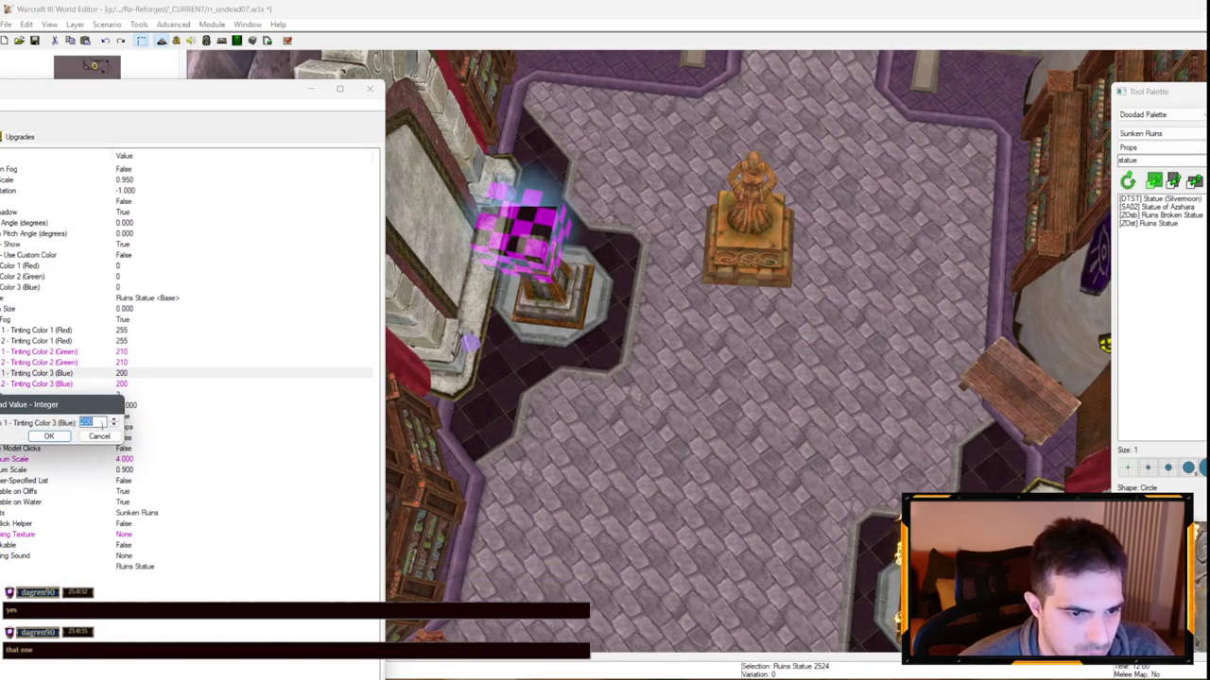
{"action": "key", "text": "Return"}
Set variation 1's red tint, trying 100 and 200 before settling on 160
{"action": "double_click", "coordinate": [122, 330]}
{"action": "type", "text": "100"}
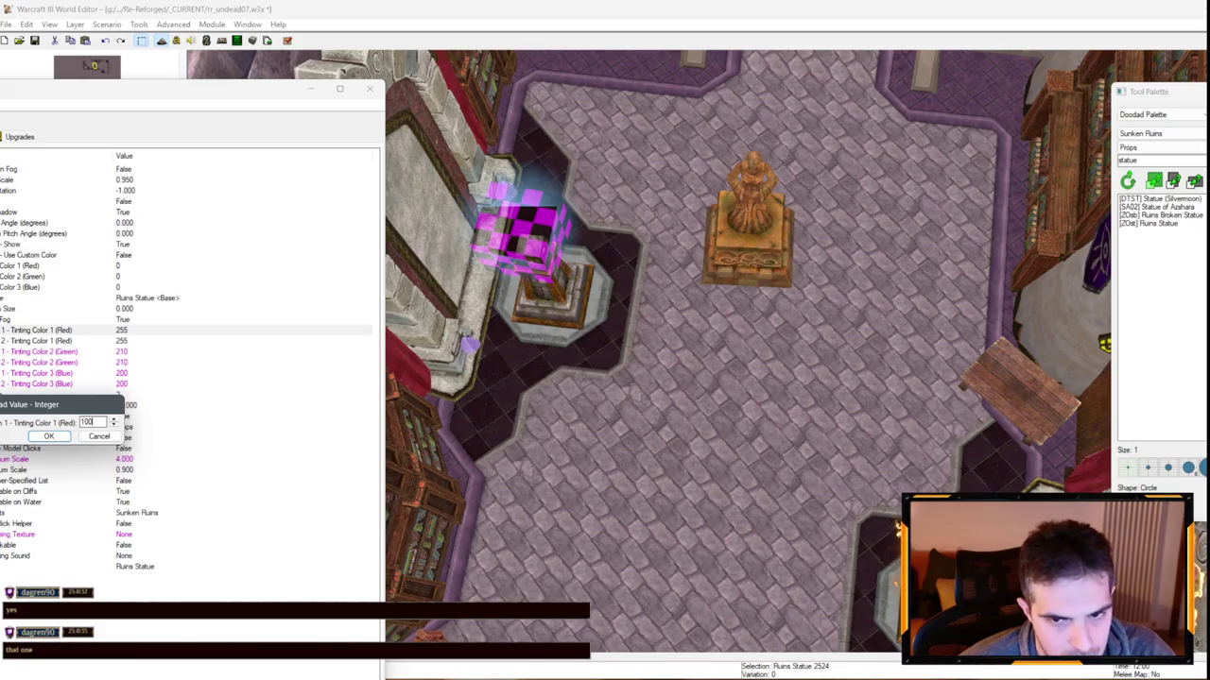
{"action": "key", "text": "Return"}
{"action": "double_click", "coordinate": [122, 331]}
{"action": "type", "text": "200"}
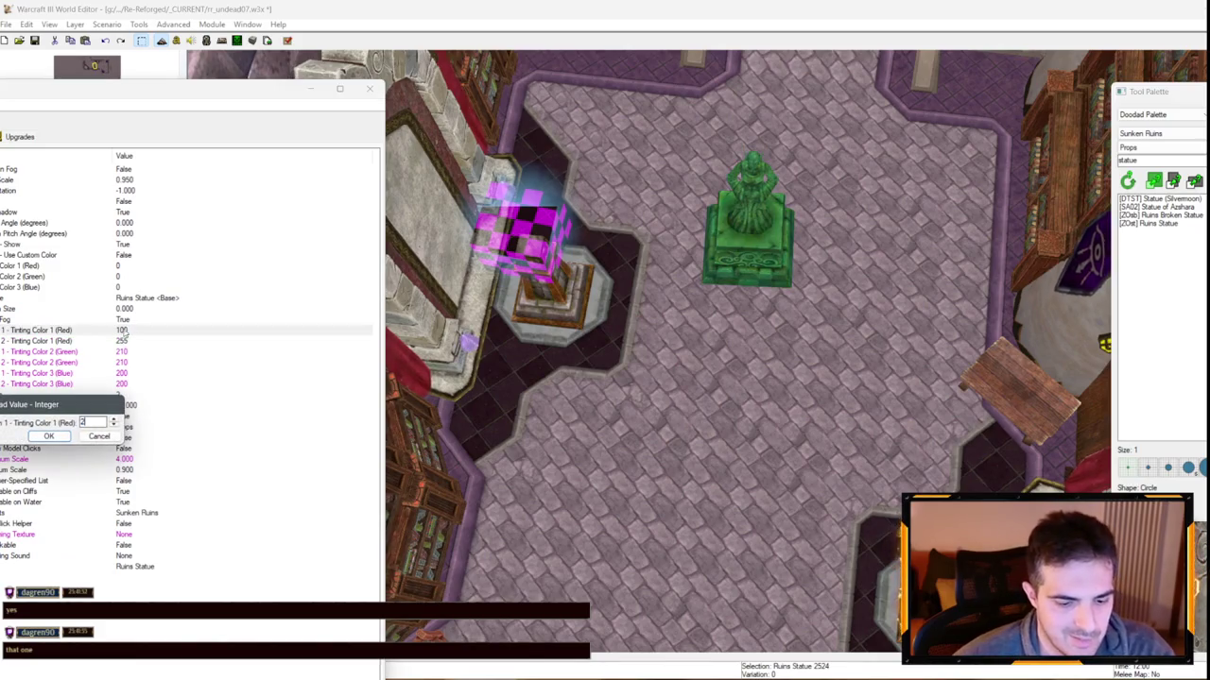
{"action": "key", "text": "Return"}
{"action": "double_click", "coordinate": [122, 330]}
{"action": "type", "text": "160"}
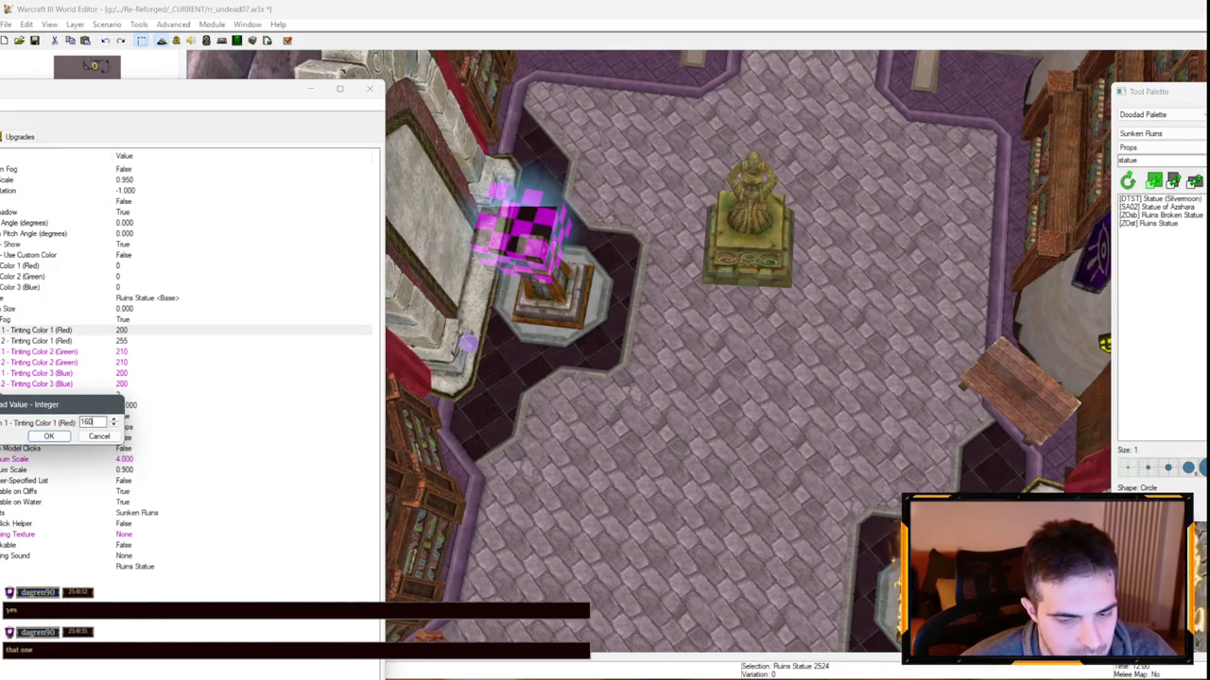
{"action": "key", "text": "Return"}
Set variation 1's green tint to 100 and blue to 255, turning the statue purple
{"action": "left_click", "coordinate": [125, 342]}
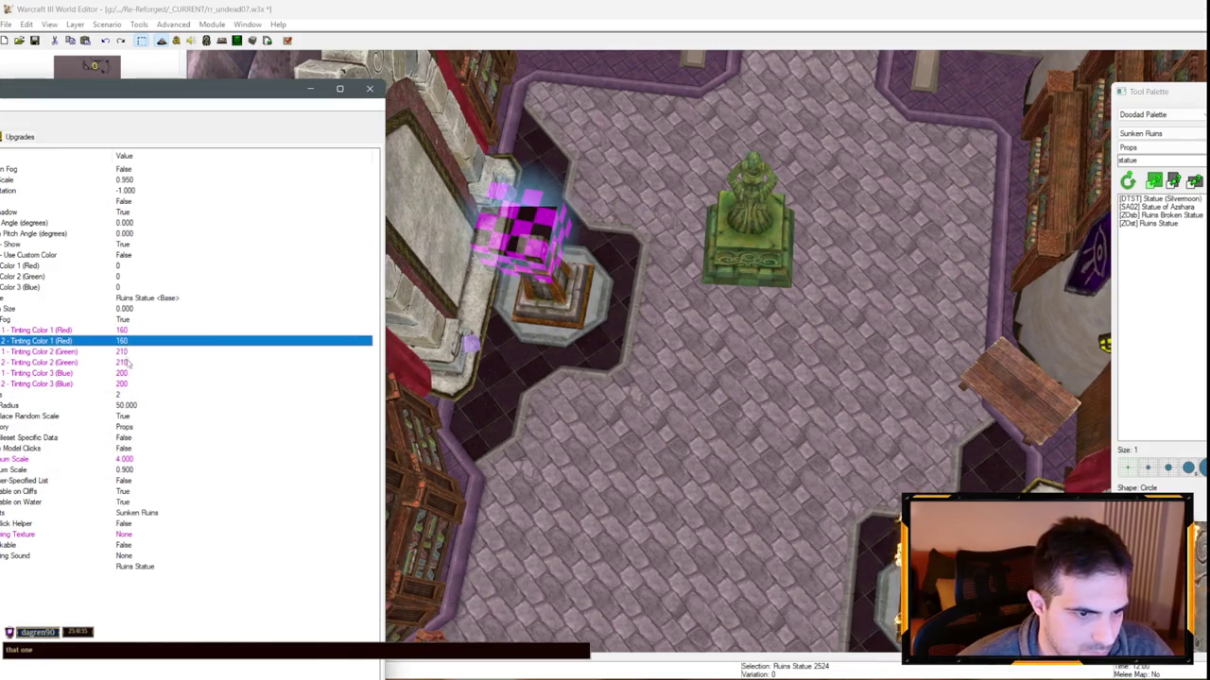
{"action": "double_click", "coordinate": [122, 352]}
{"action": "type", "text": "00"}
{"action": "key", "text": "Return"}
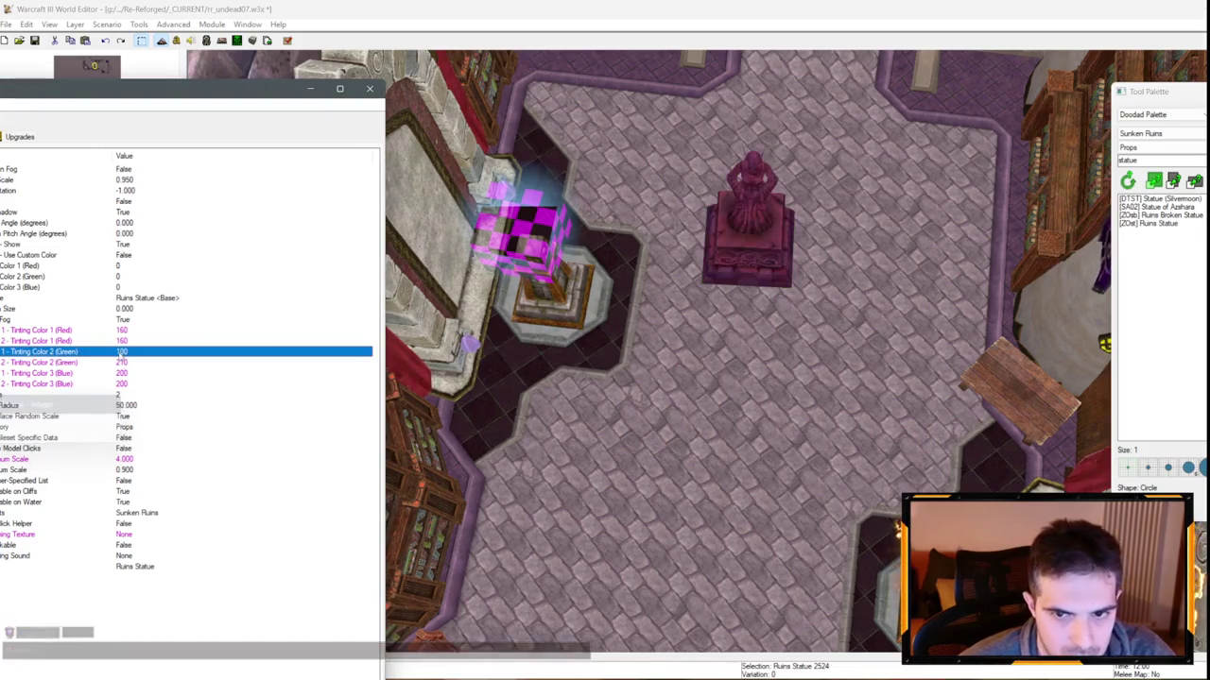
{"action": "left_click", "coordinate": [126, 363]}
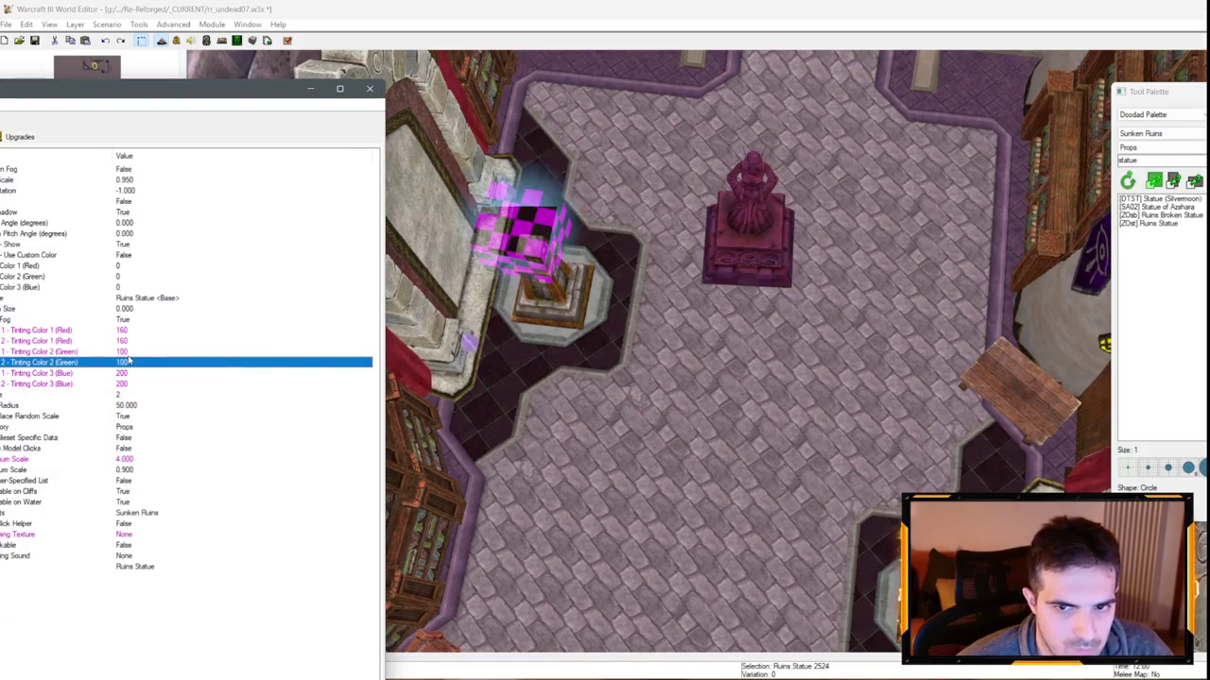
{"action": "double_click", "coordinate": [125, 374]}
{"action": "type", "text": "2"}
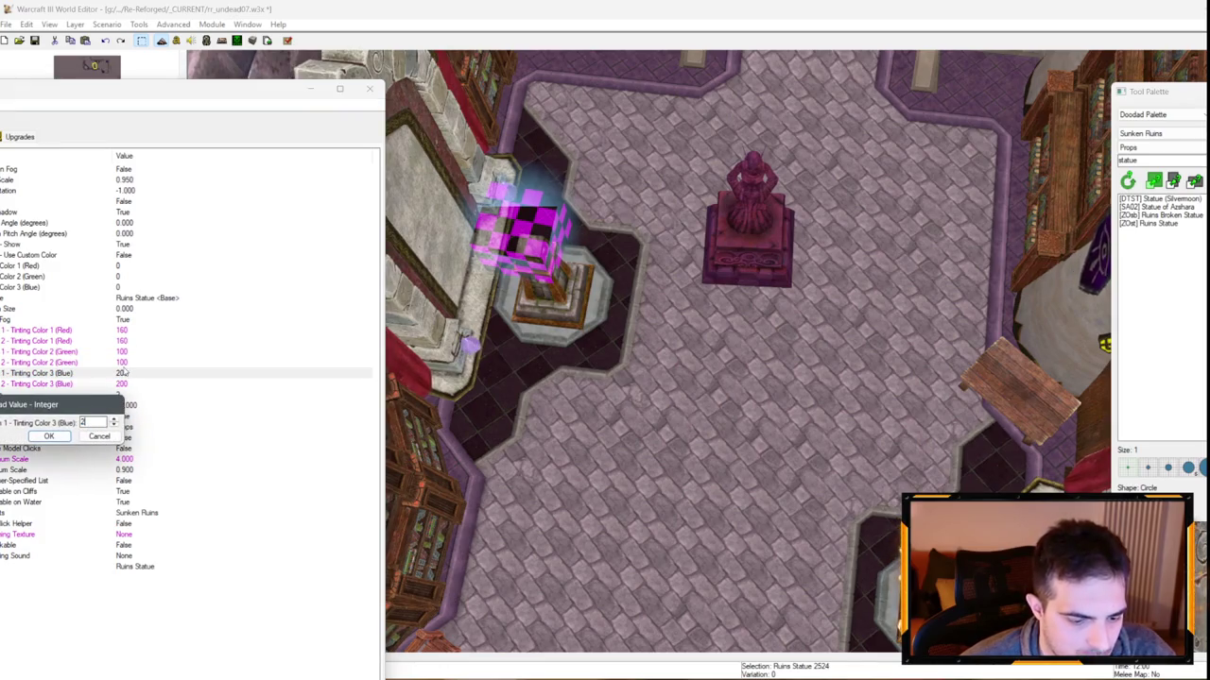
{"action": "type", "text": "55"}
{"action": "key", "text": "Return"}
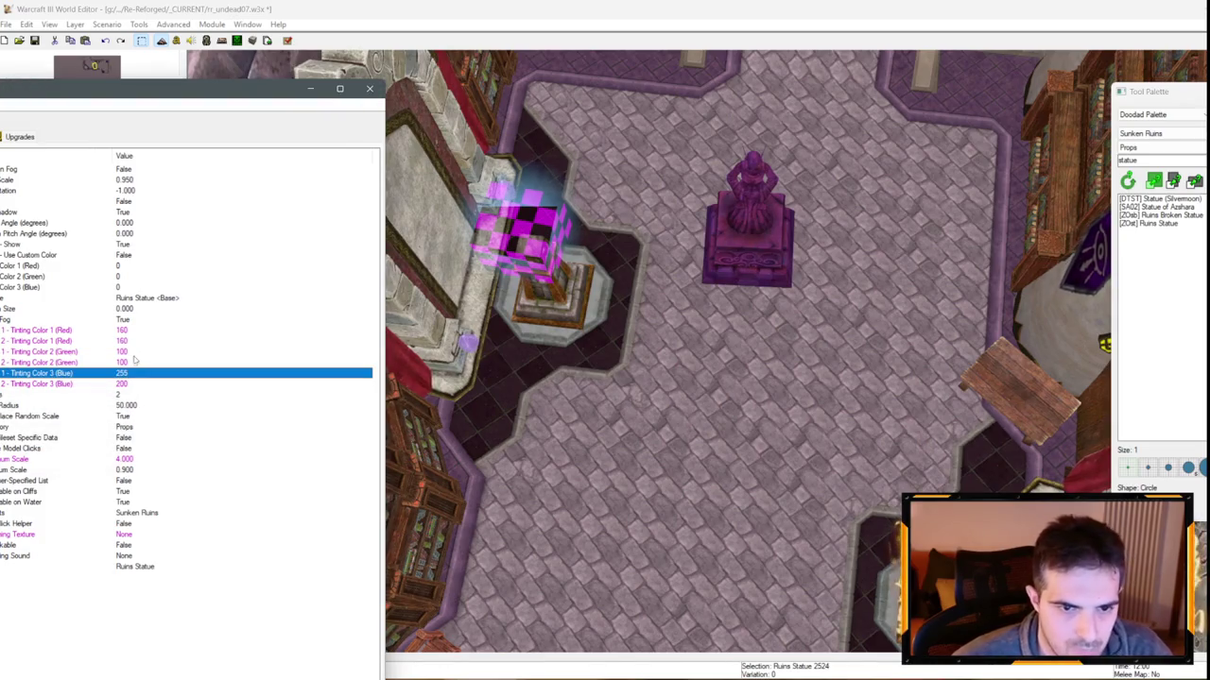
{"action": "left_click", "coordinate": [119, 384]}
Reset the red and green tint fields of both Ruins Statue variations to default
{"action": "right_click", "coordinate": [123, 384]}
{"action": "key", "text": "Escape"}
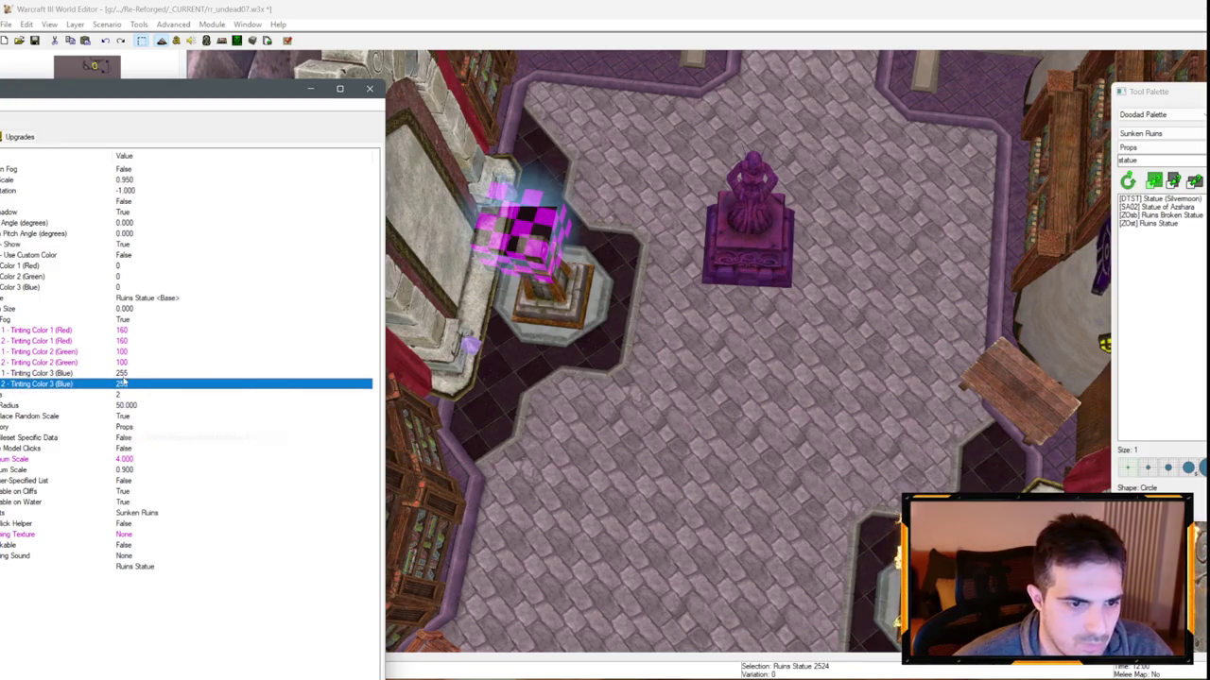
{"action": "right_click", "coordinate": [123, 378]}
{"action": "left_click", "coordinate": [120, 340]}
{"action": "right_click", "coordinate": [121, 352]}
{"action": "left_click", "coordinate": [189, 412]}
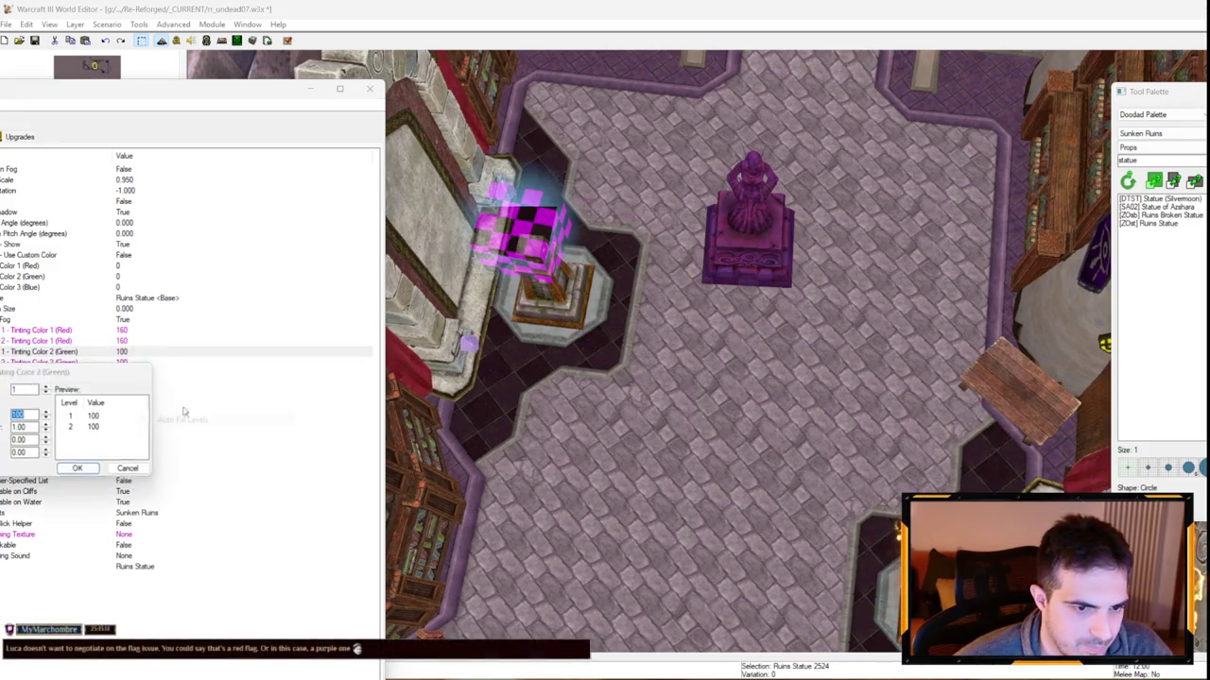
{"action": "key", "text": "Escape"}
{"action": "right_click", "coordinate": [121, 355]}
{"action": "left_click", "coordinate": [189, 407]}
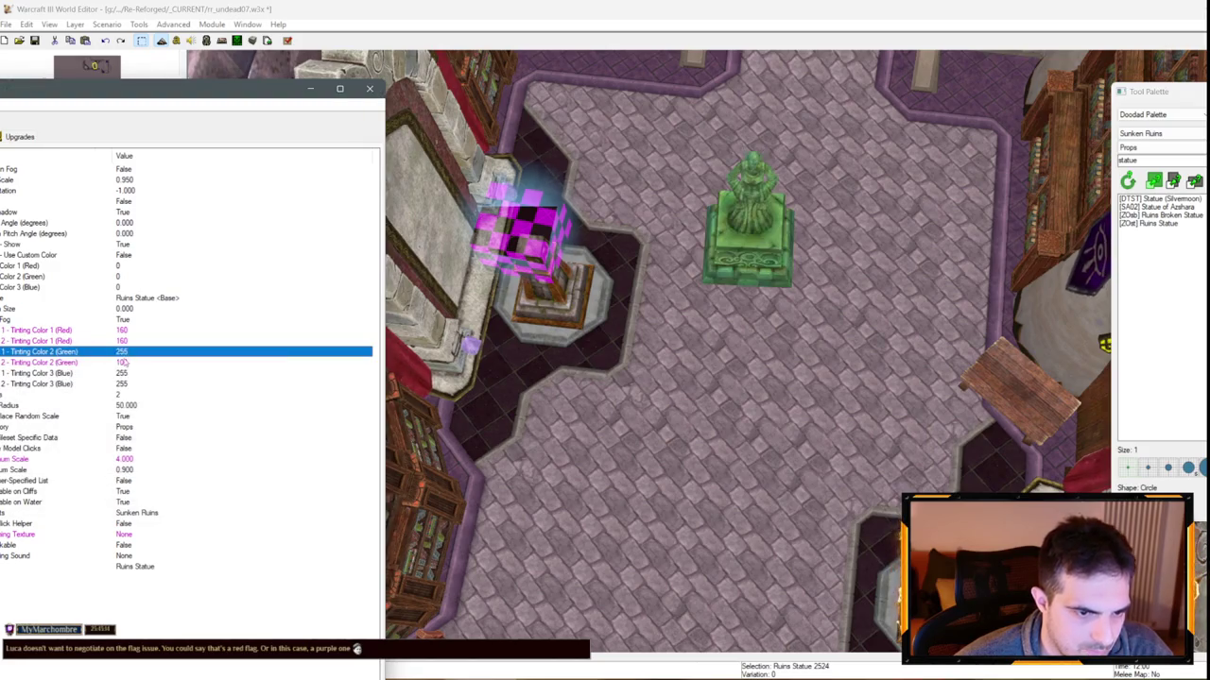
{"action": "right_click", "coordinate": [168, 362]}
{"action": "left_click", "coordinate": [218, 413]}
{"action": "right_click", "coordinate": [120, 343]}
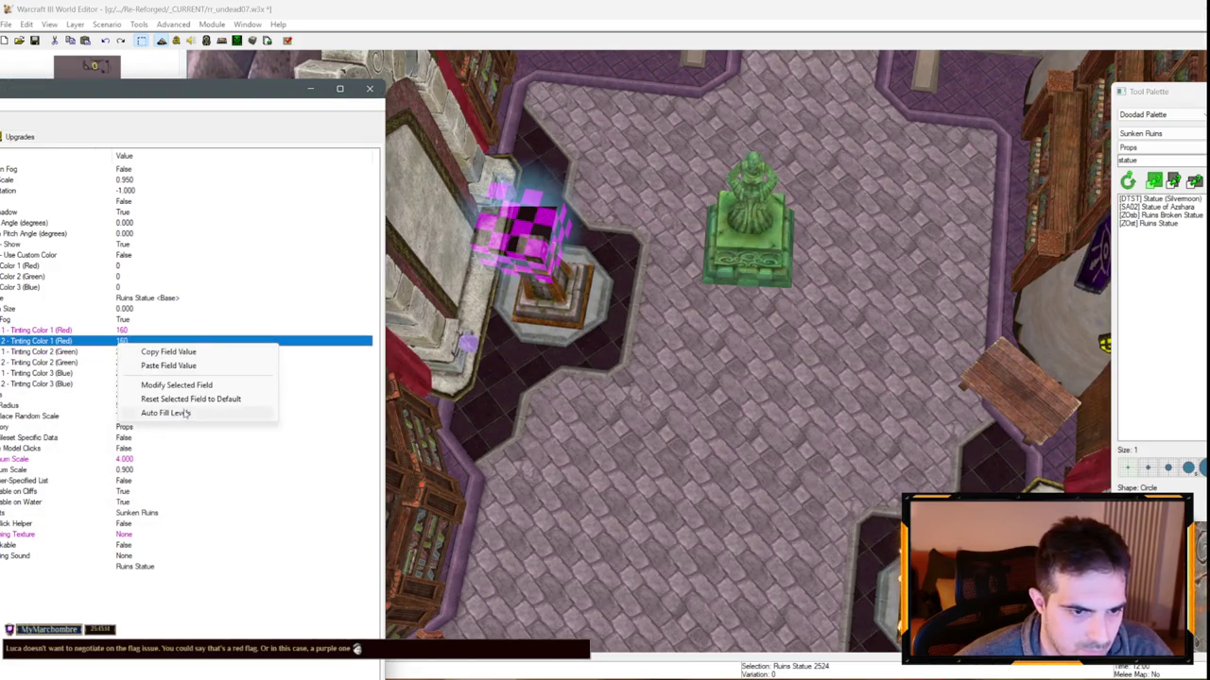
{"action": "left_click", "coordinate": [189, 401]}
{"action": "right_click", "coordinate": [105, 331]}
{"action": "left_click", "coordinate": [151, 387]}
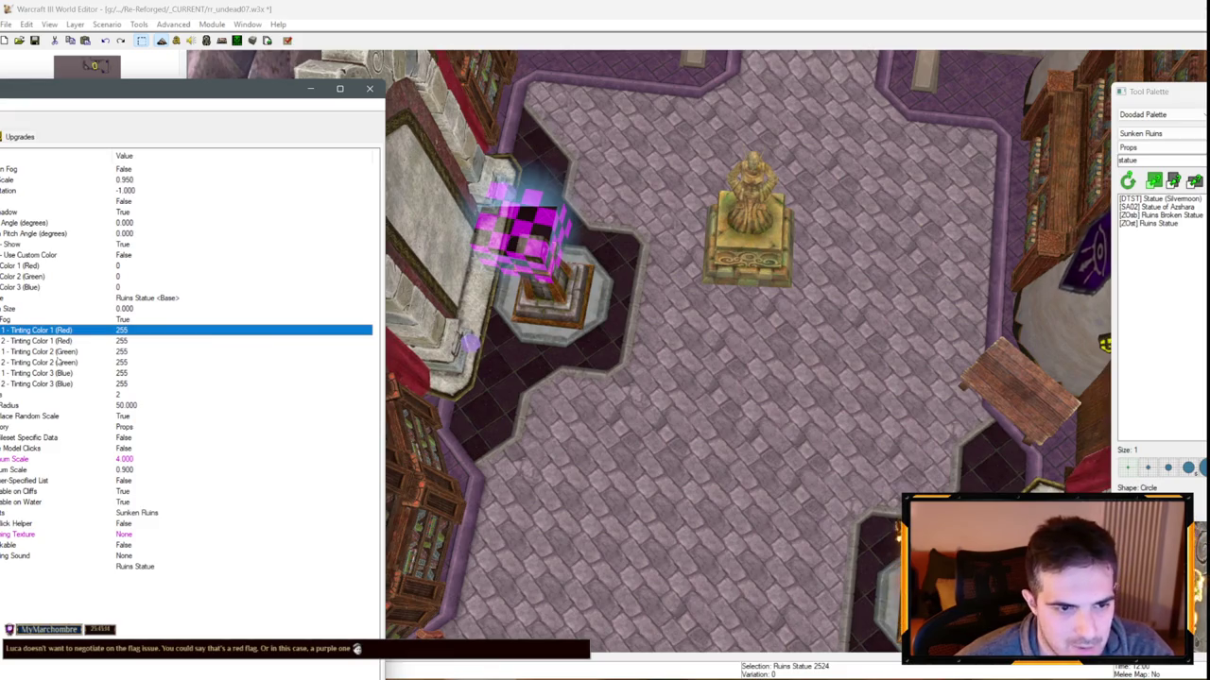
Set variation 1's green tint to 200 and red tint to 225, then close the Object Editor
{"action": "double_click", "coordinate": [116, 332]}
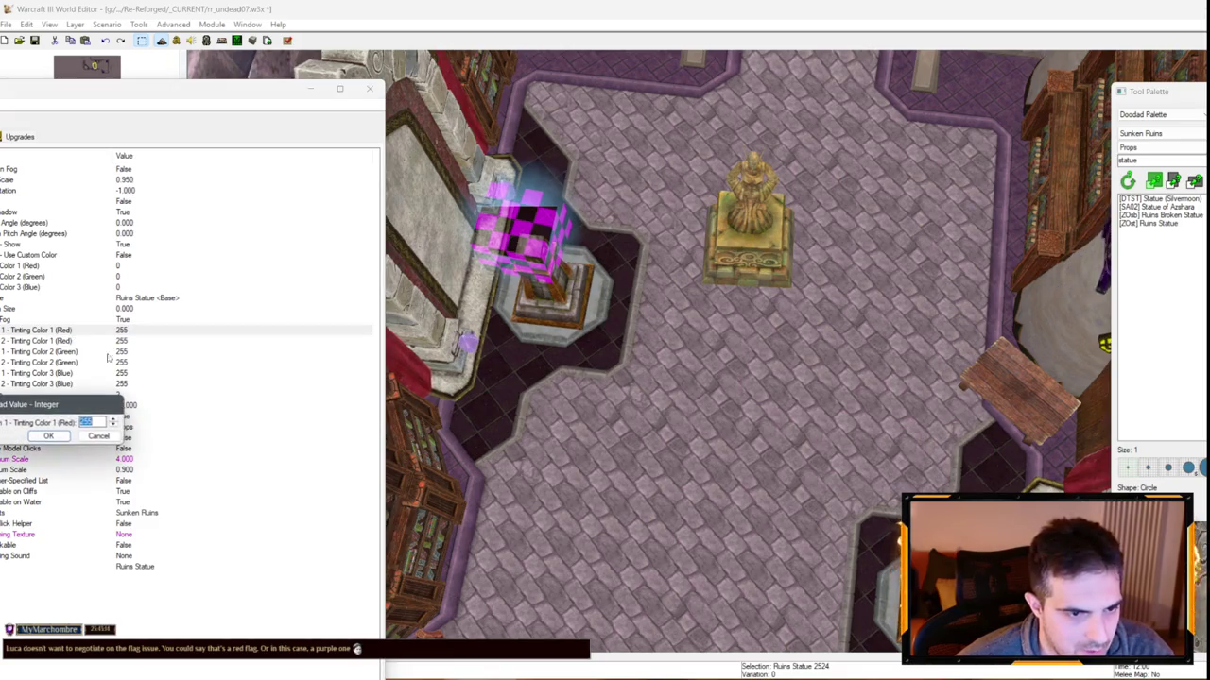
{"action": "left_click", "coordinate": [85, 439]}
{"action": "double_click", "coordinate": [111, 353]}
{"action": "type", "text": "2"}
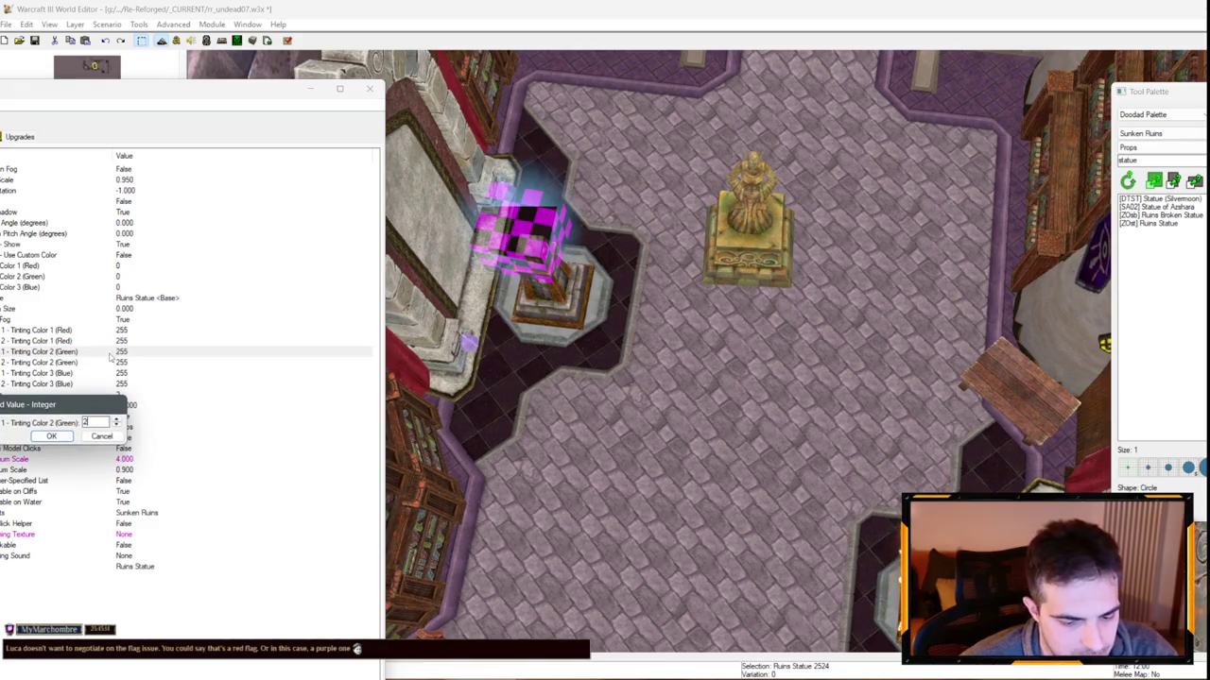
{"action": "type", "text": "00"}
{"action": "key", "text": "Return"}
{"action": "left_click", "coordinate": [120, 331]}
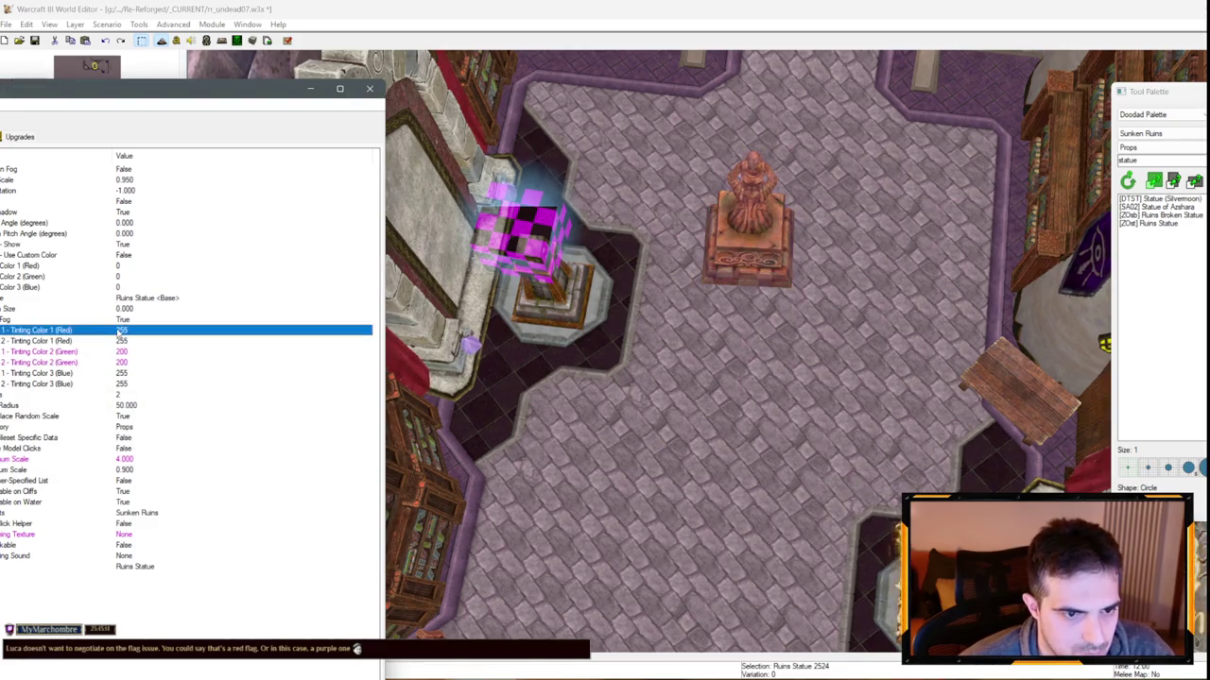
{"action": "double_click", "coordinate": [121, 330]}
{"action": "type", "text": "225"}
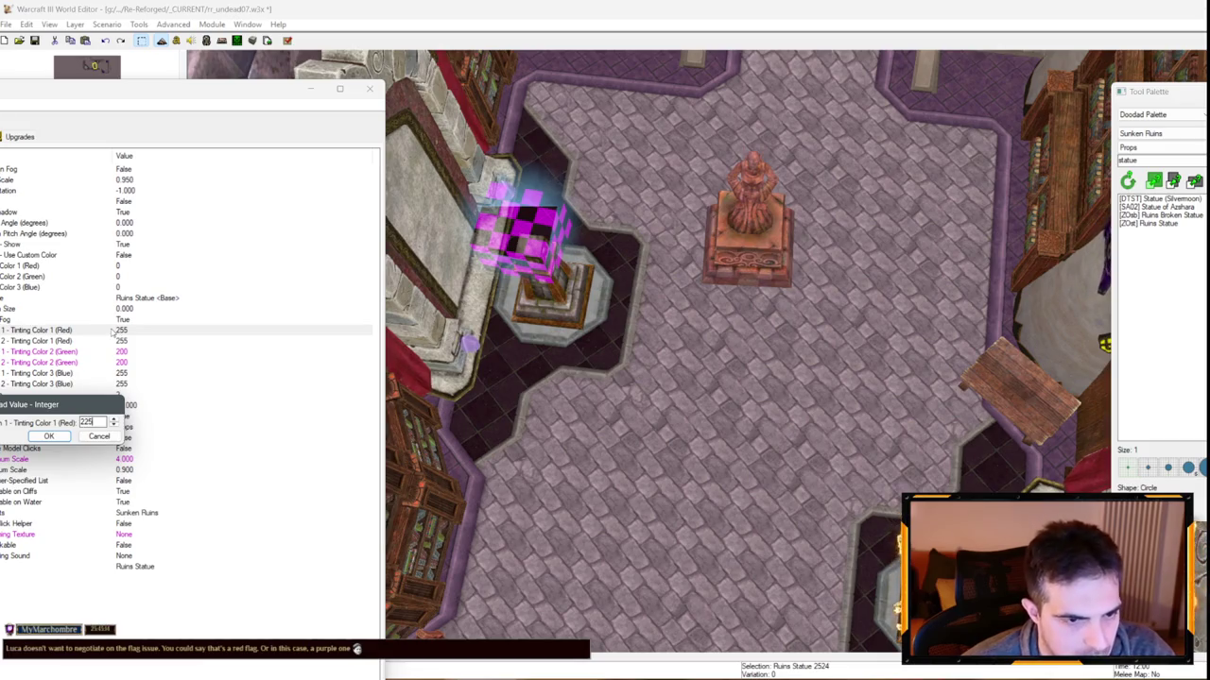
{"action": "key", "text": "Return"}
{"action": "left_click", "coordinate": [123, 340]}
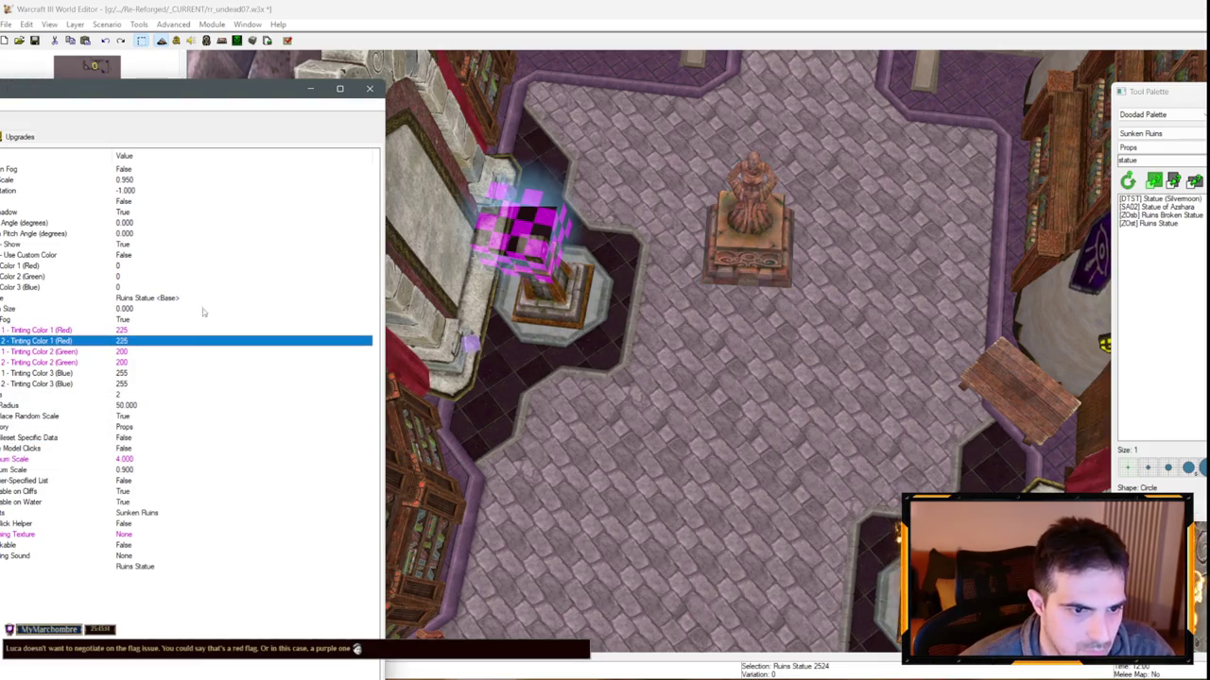
{"action": "left_click", "coordinate": [311, 89]}
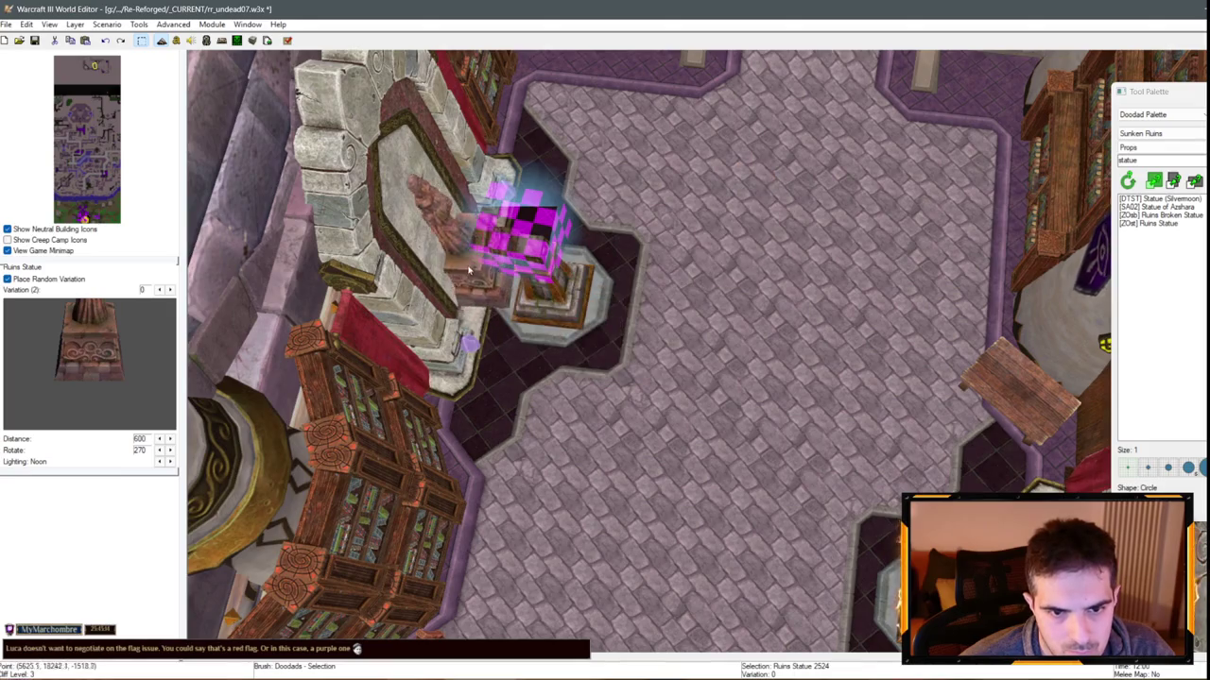
Cycle through the overlapping glow and statue doodads to select the Throne and open its properties
{"action": "scroll", "coordinate": [520, 286], "scroll_direction": "up", "scroll_amount": 4}
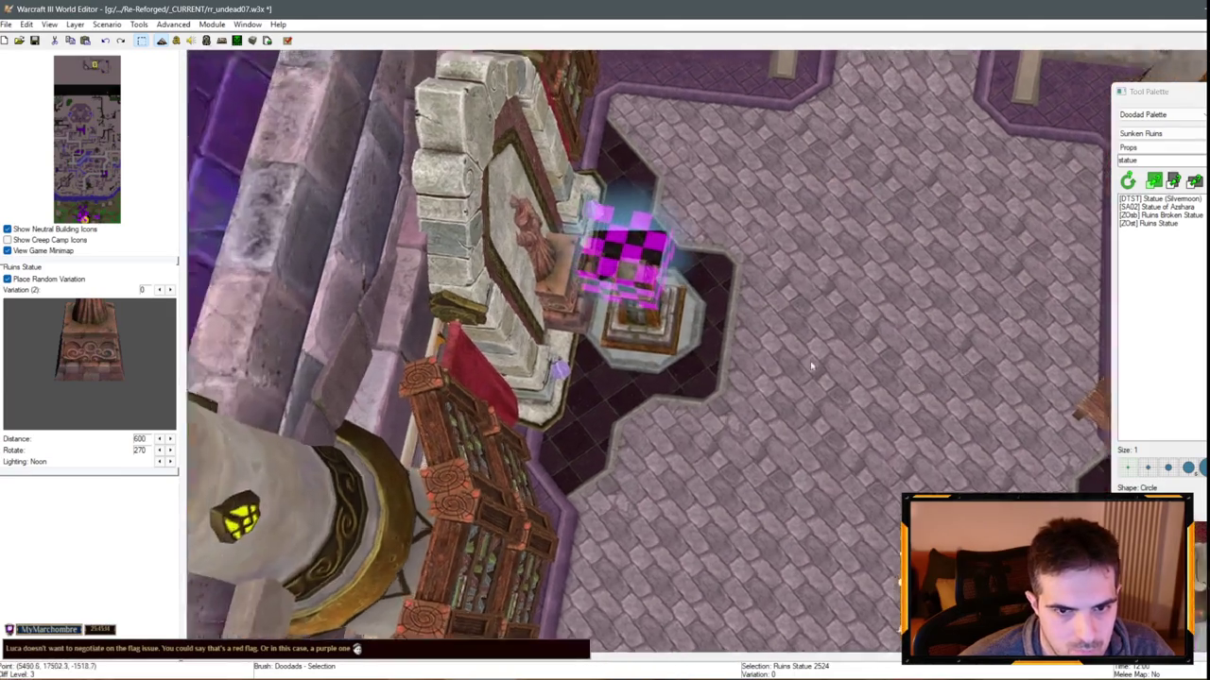
{"action": "left_click", "coordinate": [520, 285]}
{"action": "scroll", "coordinate": [525, 297], "scroll_direction": "up", "scroll_amount": 2}
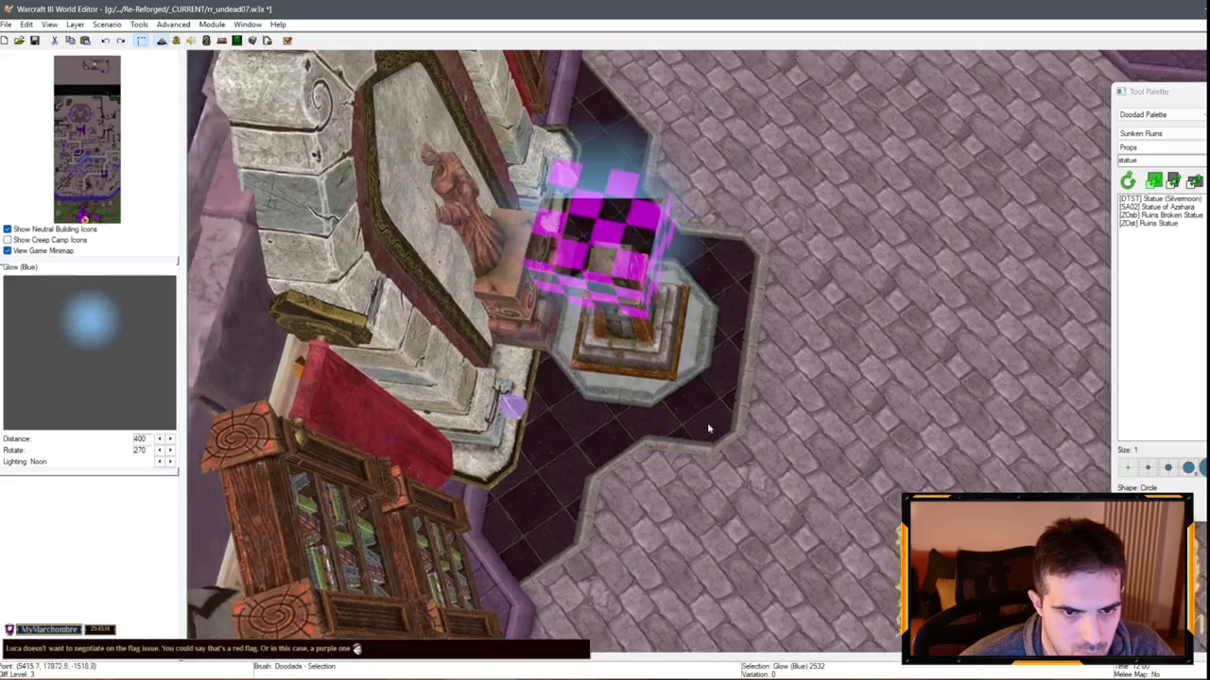
{"action": "left_click", "coordinate": [534, 310]}
{"action": "left_click", "coordinate": [534, 310]}
{"action": "left_click", "coordinate": [534, 310]}
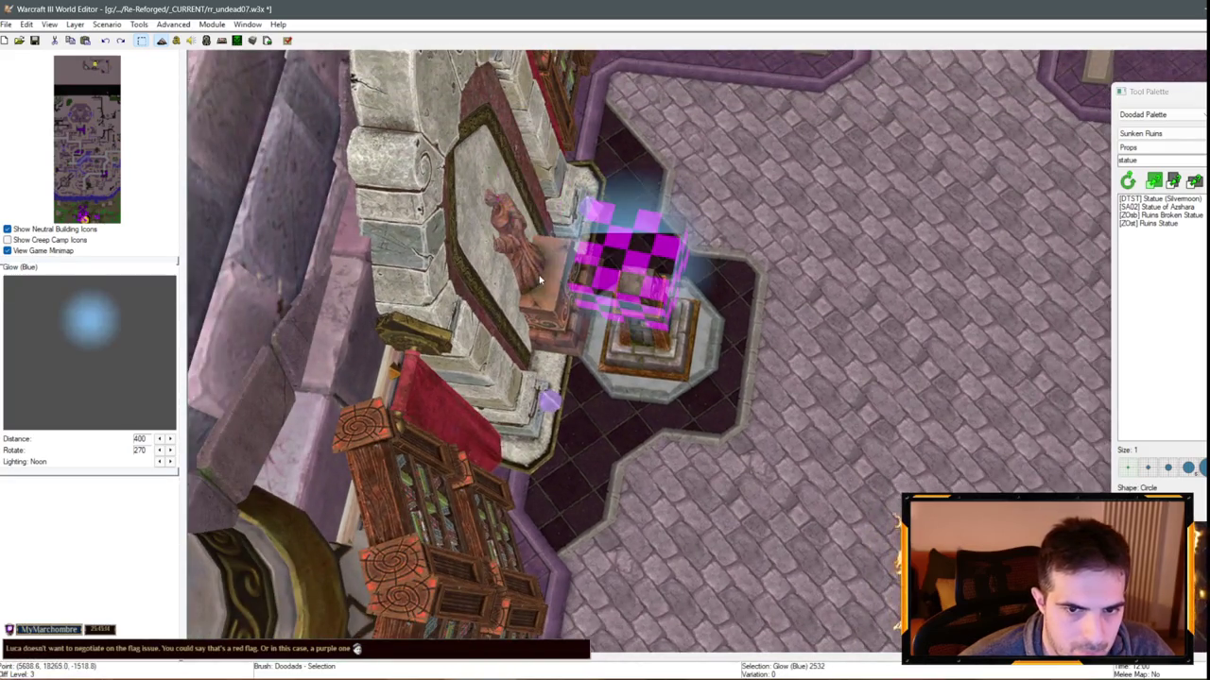
{"action": "scroll", "coordinate": [634, 345], "scroll_direction": "up", "scroll_amount": 1}
{"action": "scroll", "coordinate": [582, 323], "scroll_direction": "down", "scroll_amount": 1}
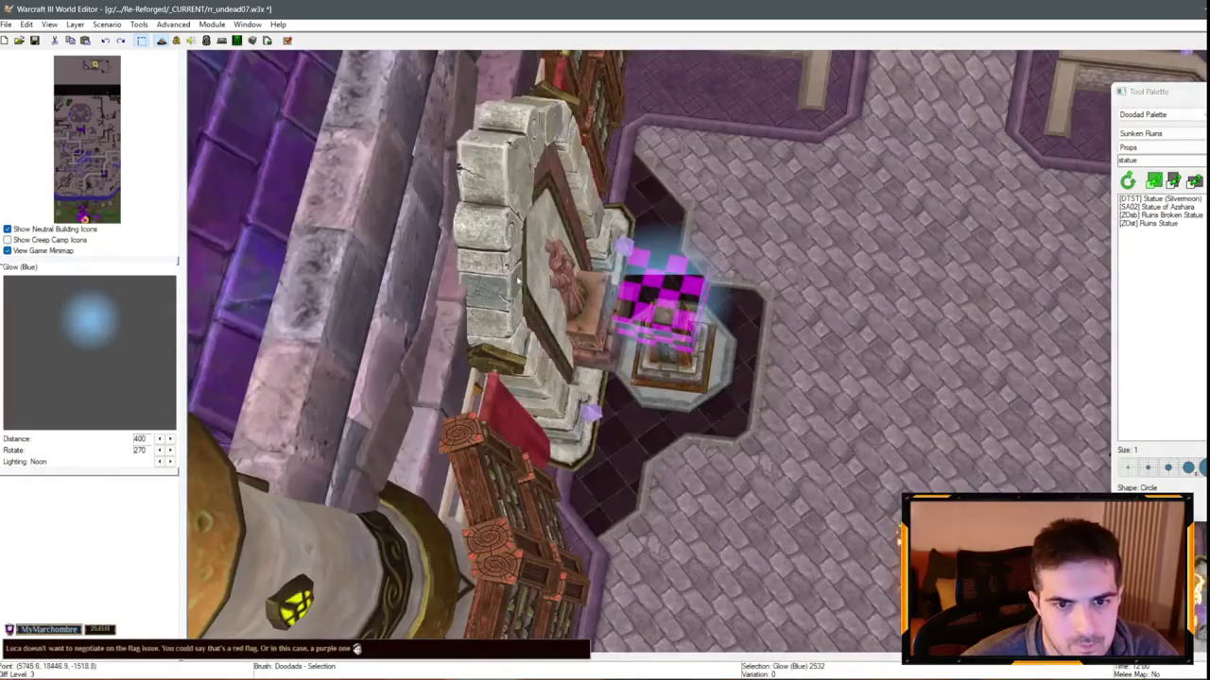
{"action": "left_click", "coordinate": [582, 322]}
{"action": "key", "text": "Return"}
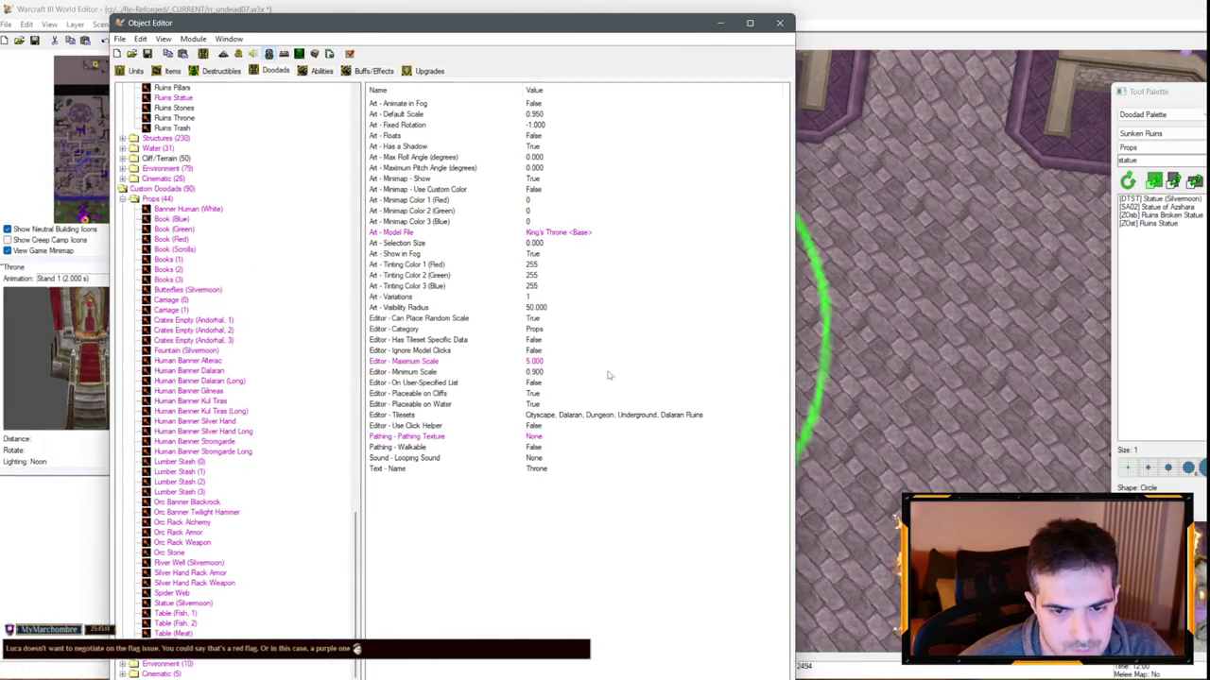
Set the Throne's green tint to 225, checking the map between edits
{"action": "double_click", "coordinate": [529, 275]}
{"action": "type", "text": "2"}
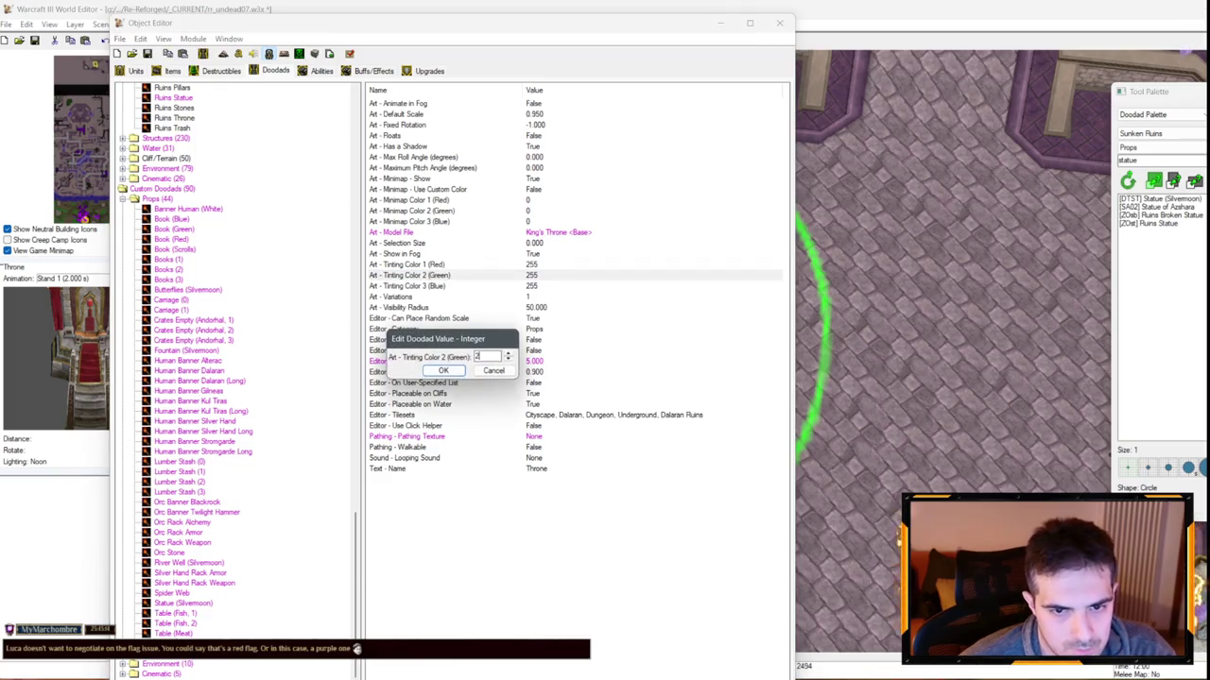
{"action": "type", "text": "0"}
{"action": "key", "text": "Return"}
{"action": "left_click", "coordinate": [532, 289]}
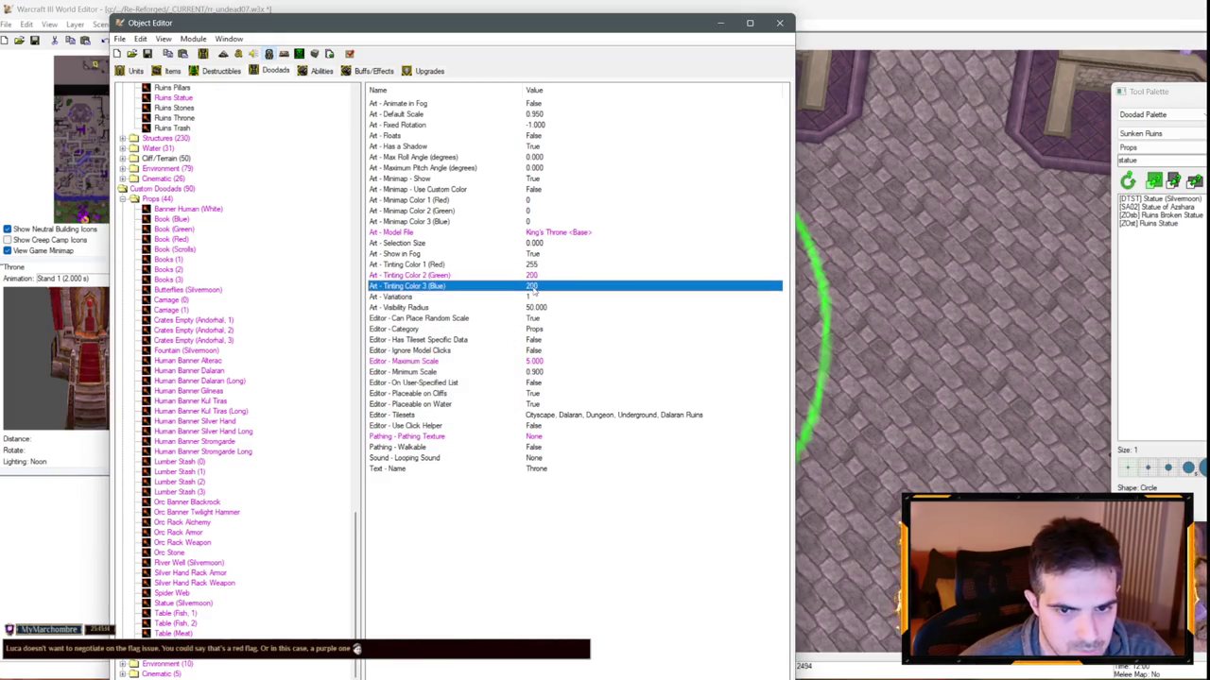
{"action": "left_click", "coordinate": [731, 21]}
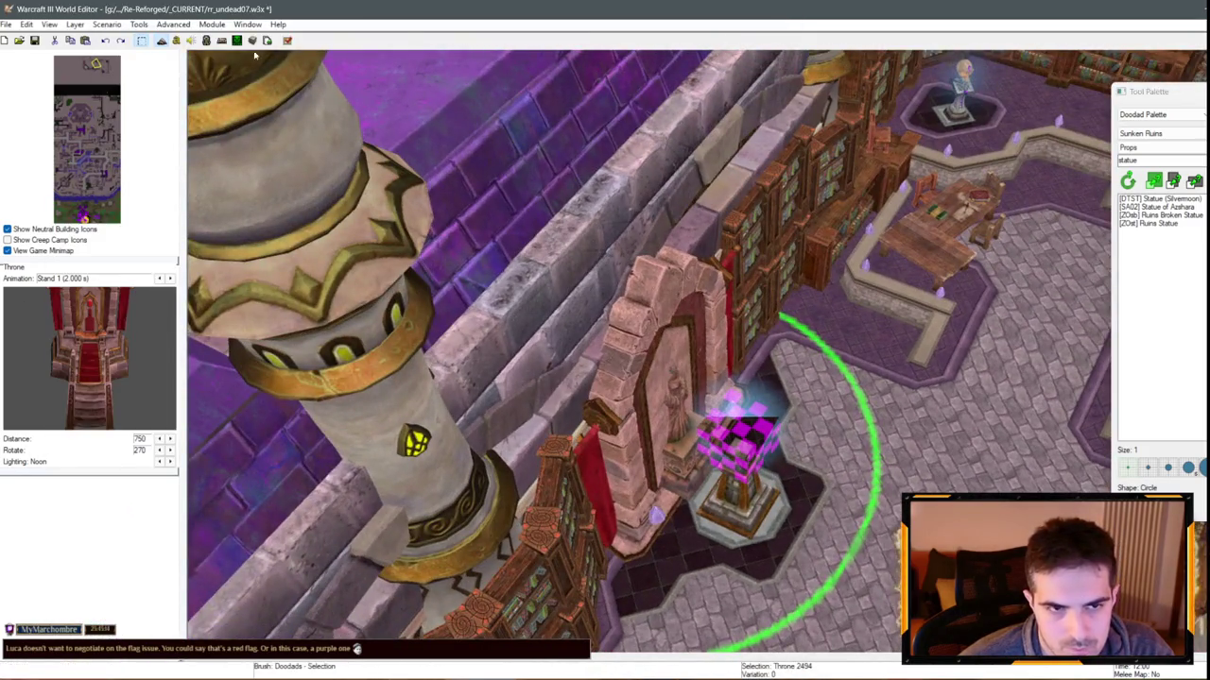
{"action": "key", "text": "F6"}
{"action": "double_click", "coordinate": [530, 275]}
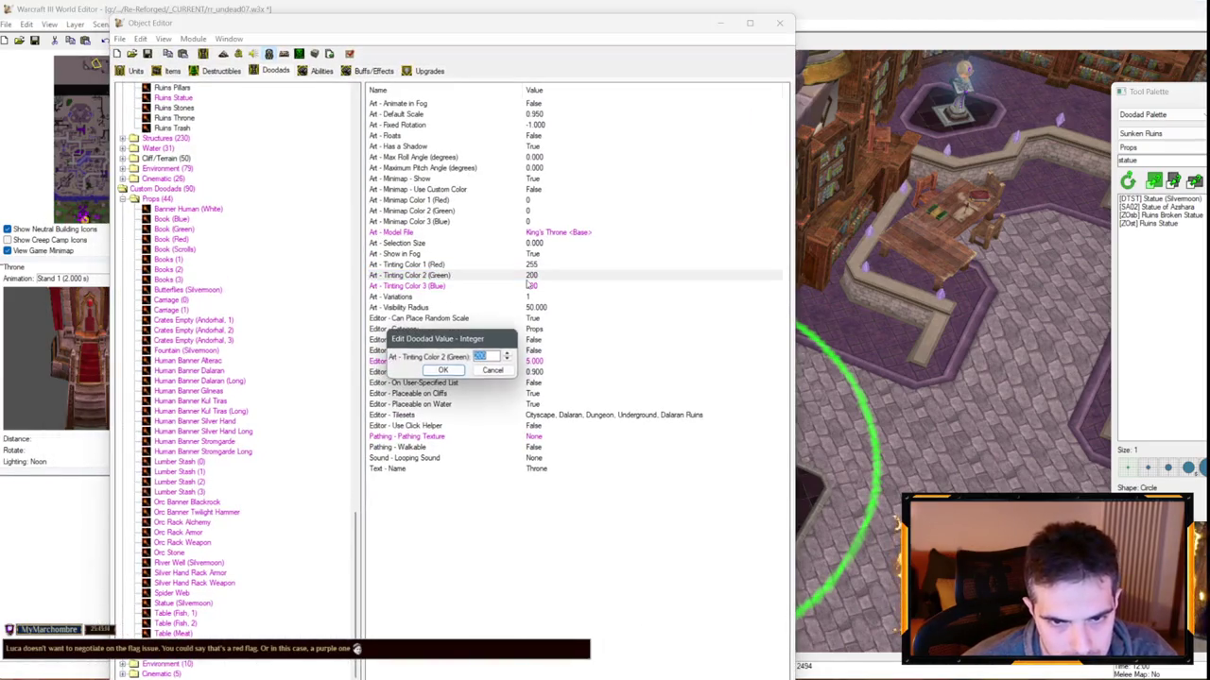
{"action": "type", "text": "225"}
{"action": "key", "text": "Return"}
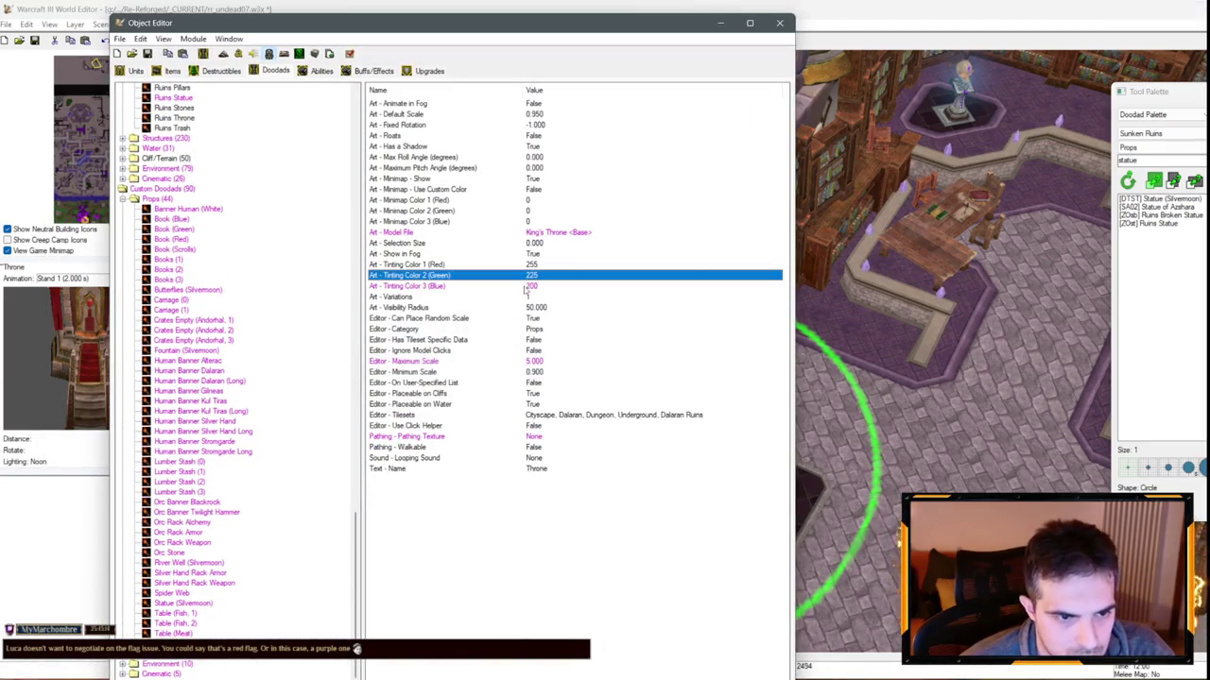
{"action": "left_click", "coordinate": [532, 286]}
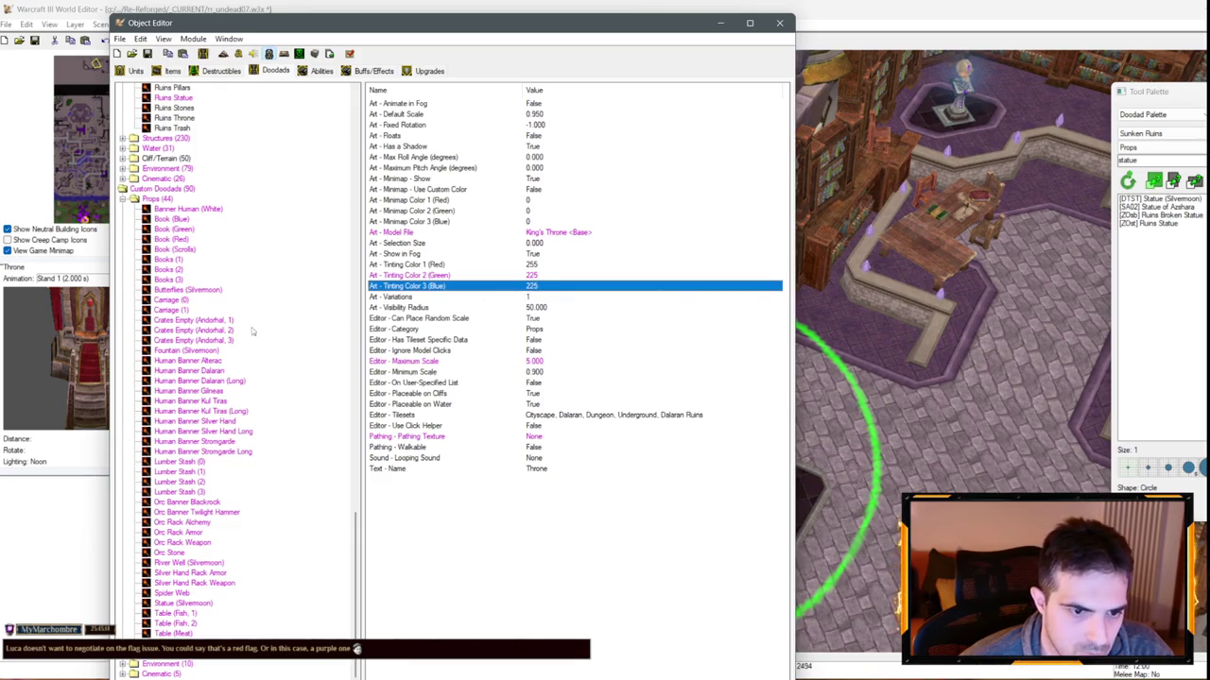
{"action": "scroll", "coordinate": [253, 331], "scroll_direction": "up", "scroll_amount": 20}
Search for the Ruins Statue, set its variation 1 green tint to 210, and hide the editor
{"action": "left_click", "coordinate": [179, 250]}
{"action": "key", "text": "ctrl+f"}
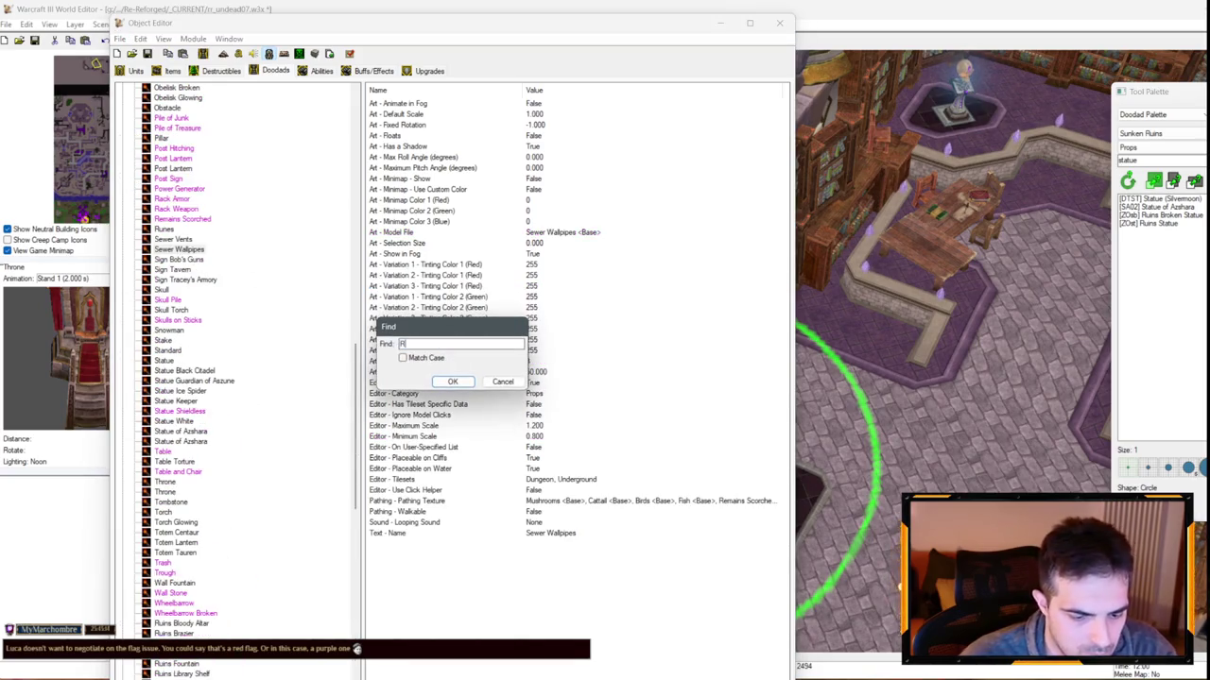
{"action": "type", "text": "tue"}
{"action": "key", "text": "Return"}
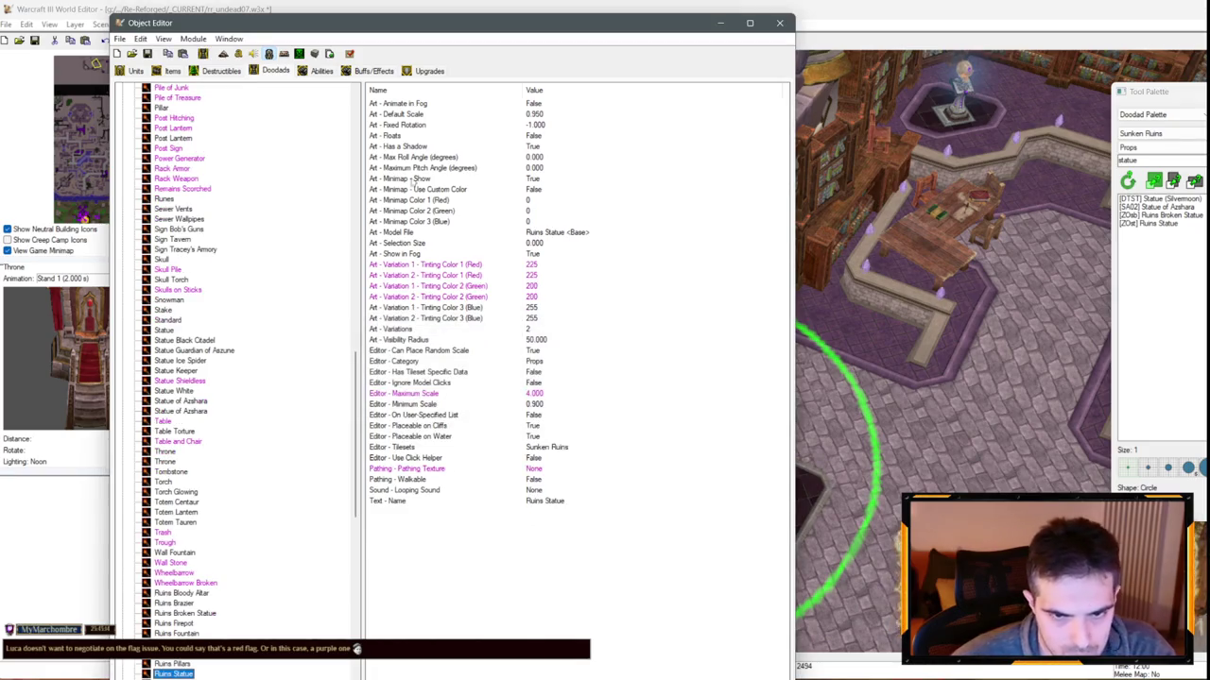
{"action": "left_click", "coordinate": [532, 265]}
{"action": "left_click", "coordinate": [532, 286]}
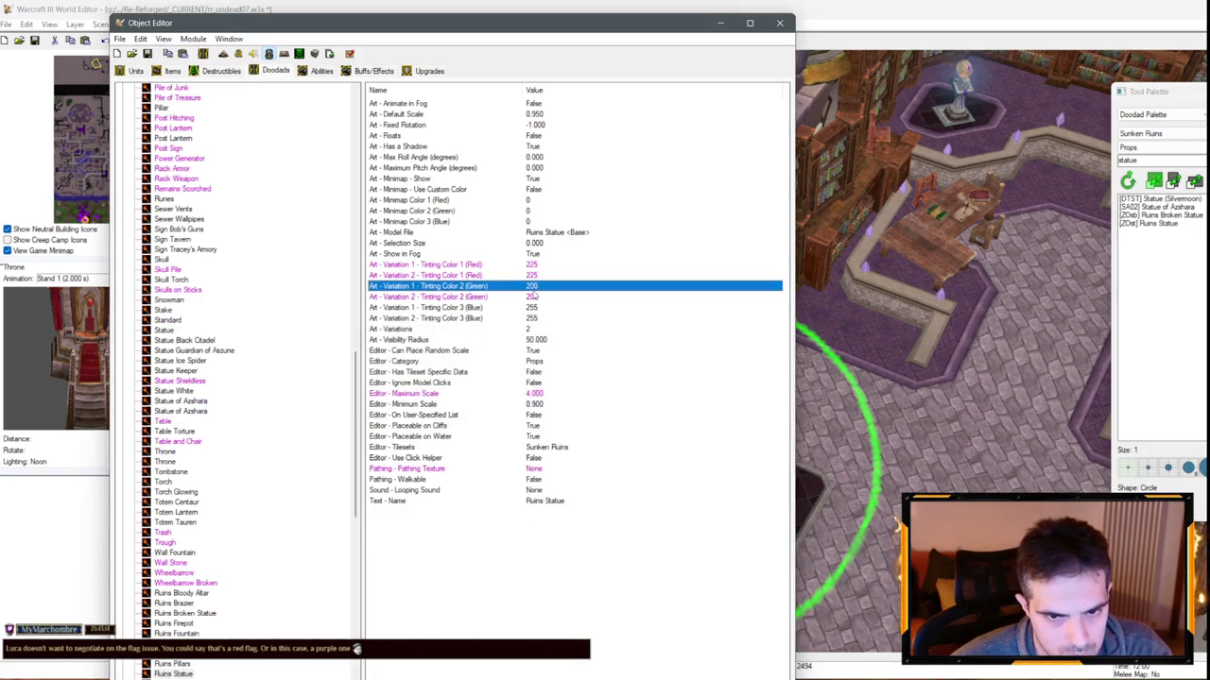
{"action": "key", "text": "Return"}
{"action": "type", "text": "270"}
{"action": "key", "text": "Return"}
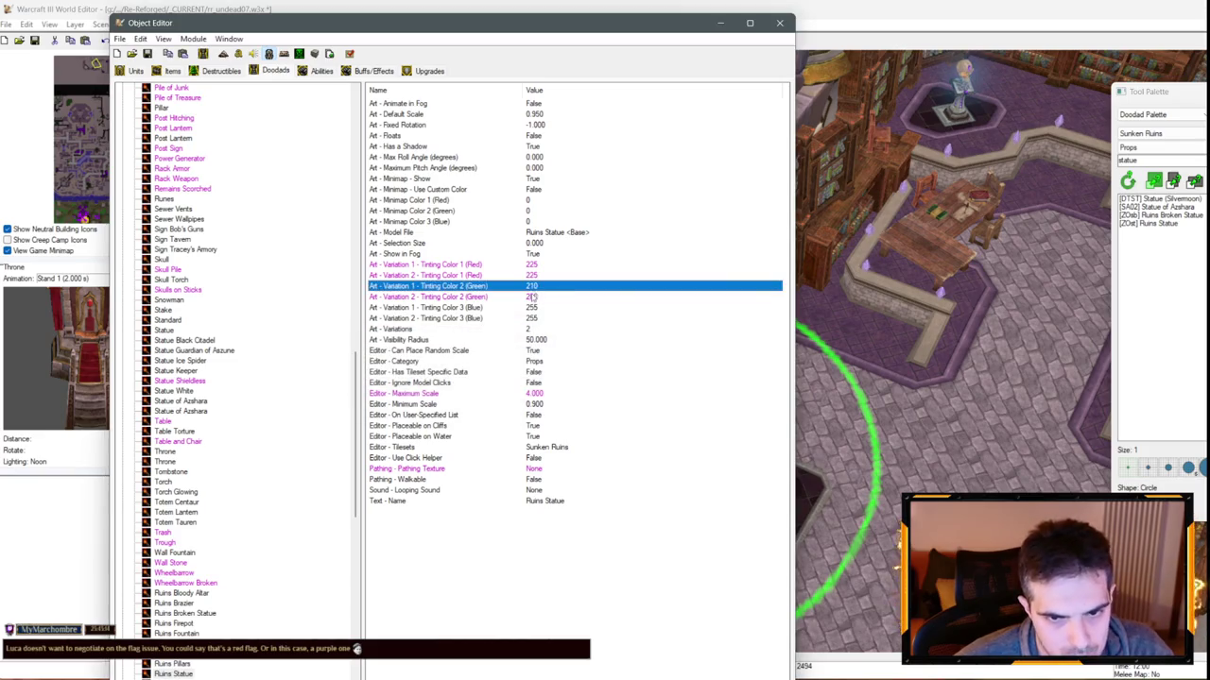
{"action": "left_click", "coordinate": [720, 23]}
{"action": "left_click", "coordinate": [939, 448]}
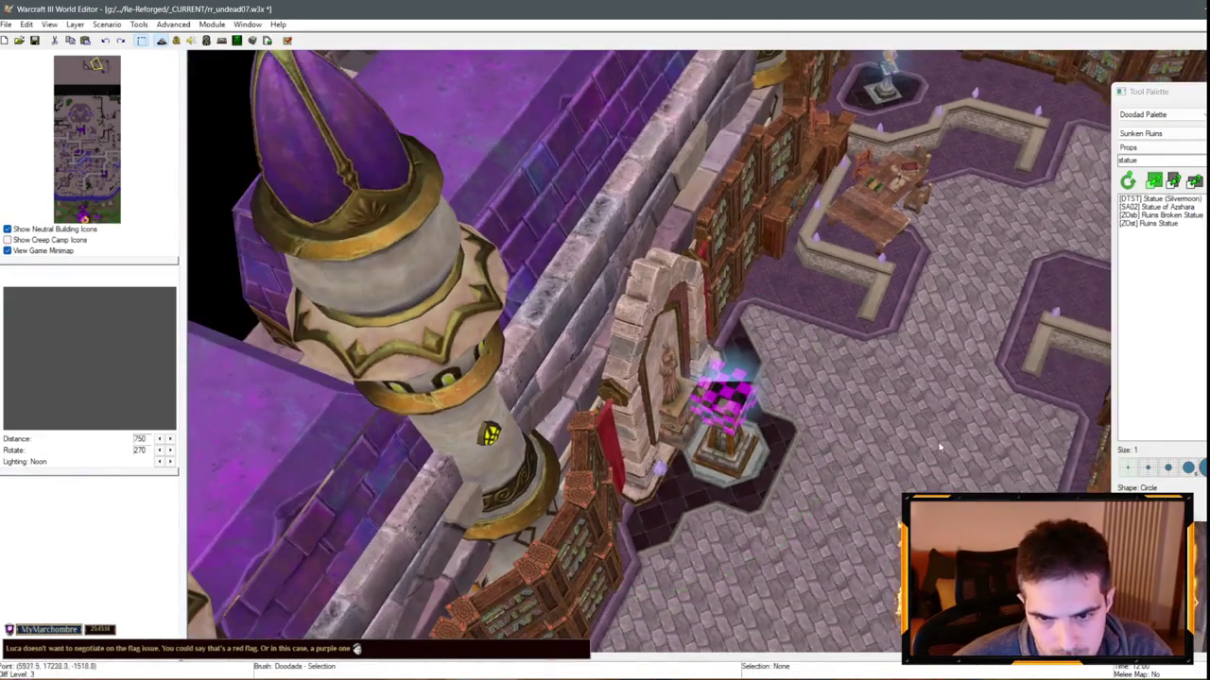
Move the Glow (Blue) off the Ruins Statue onto the pedestal beside it
{"action": "scroll", "coordinate": [870, 417], "scroll_direction": "up", "scroll_amount": 7}
{"action": "left_click", "coordinate": [679, 458]}
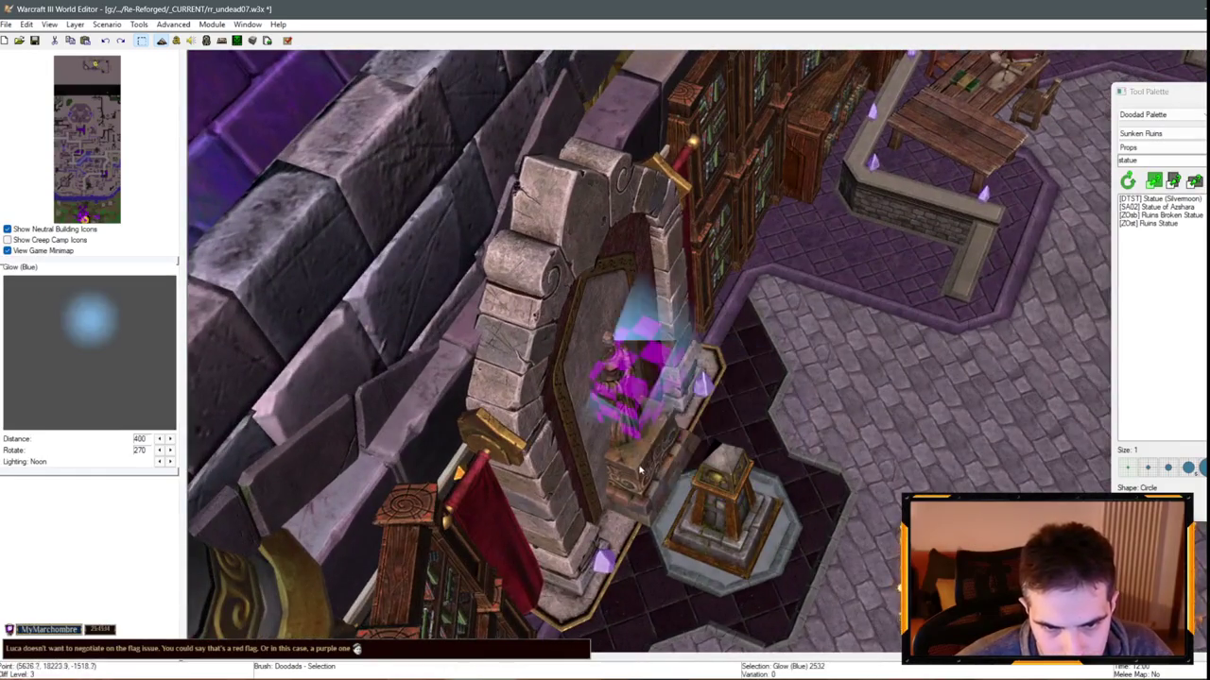
{"action": "left_click_drag", "start_coordinate": [678, 458], "coordinate": [735, 534]}
{"action": "scroll", "coordinate": [635, 489], "scroll_direction": "down", "scroll_amount": 4}
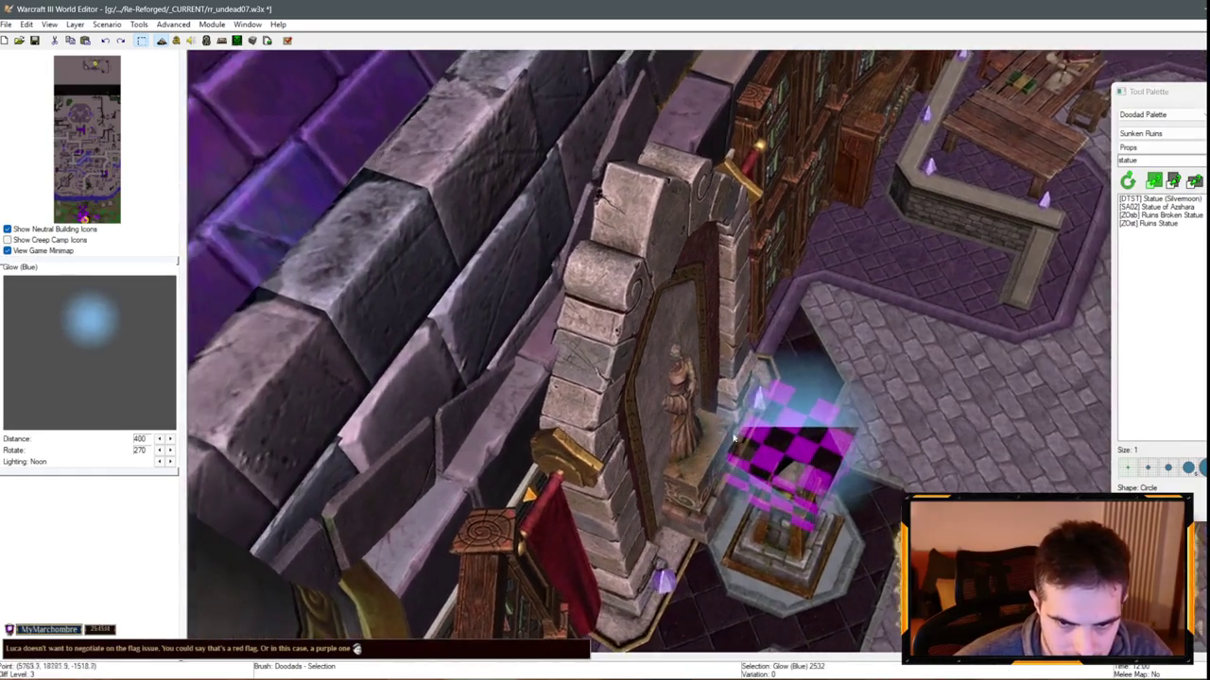
{"action": "left_click", "coordinate": [635, 493]}
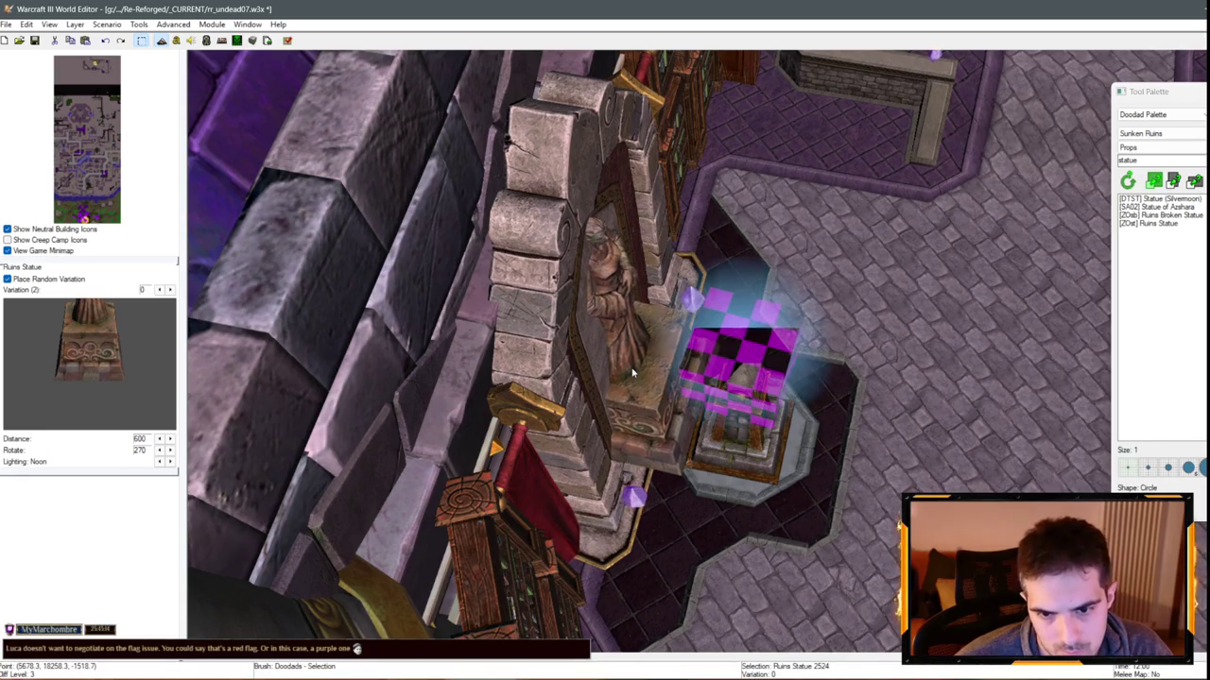
{"action": "scroll", "coordinate": [633, 373], "scroll_direction": "up", "scroll_amount": 2}
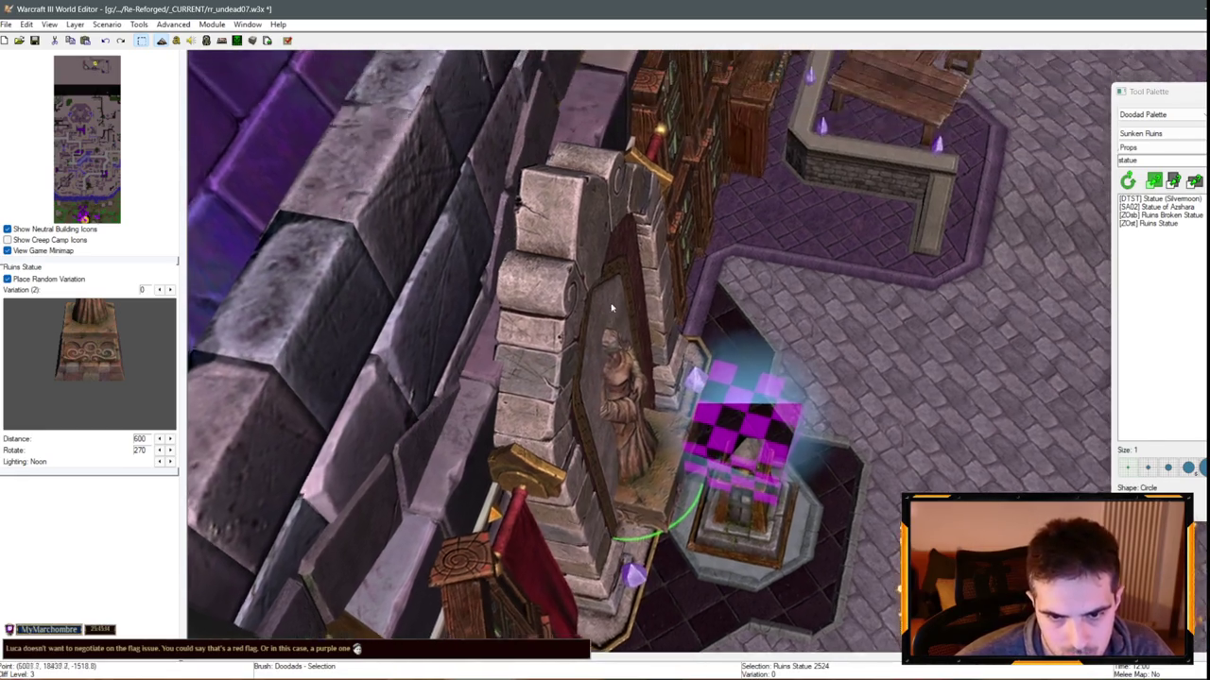
{"action": "left_click", "coordinate": [623, 478]}
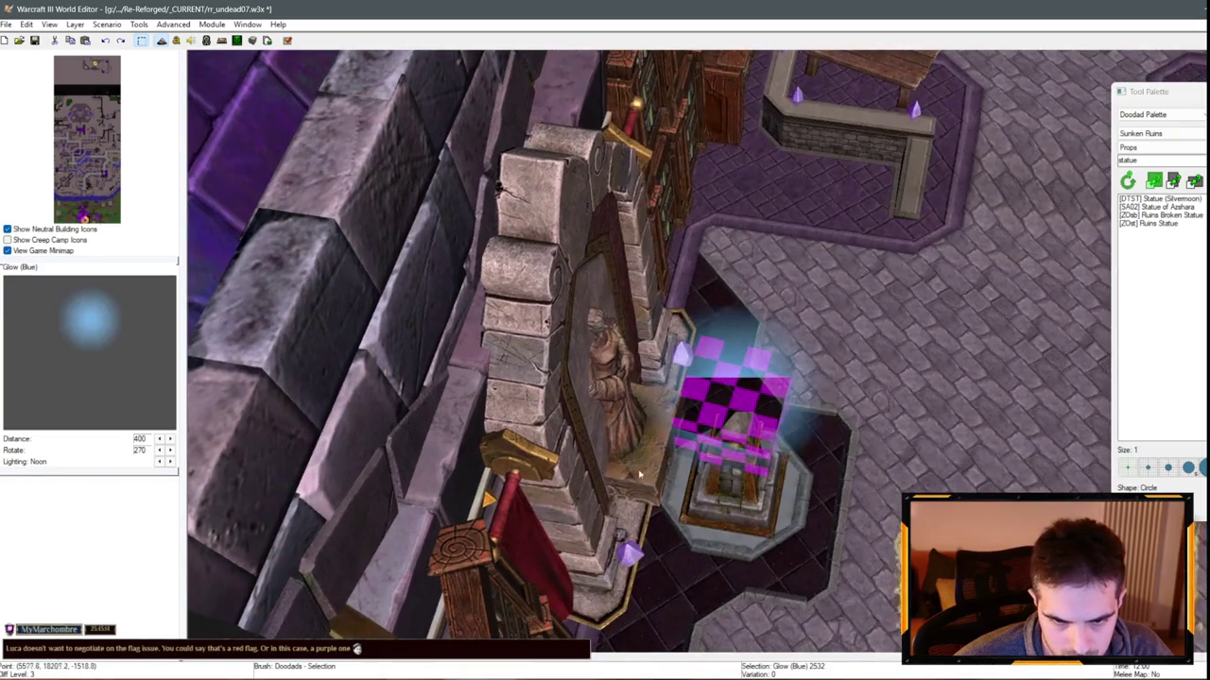
{"action": "left_click", "coordinate": [624, 444]}
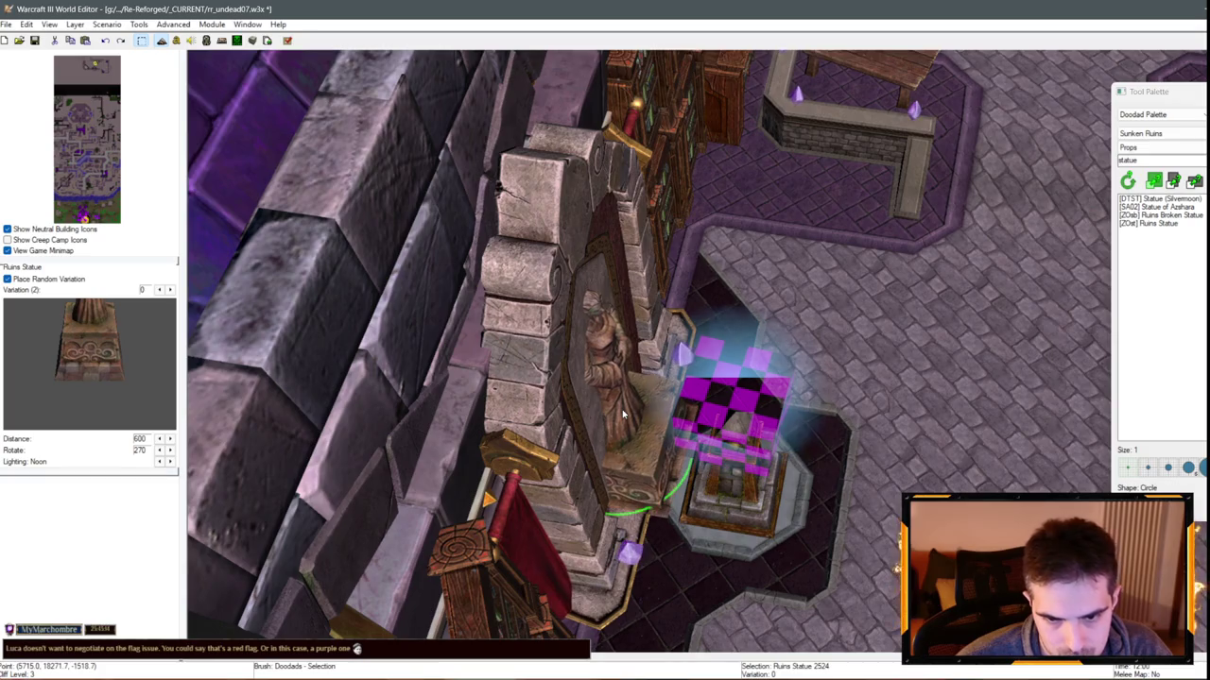
Orbit the camera to review the alcove, then start pasting the copied Ruins Statue
{"action": "key", "text": "Down"}
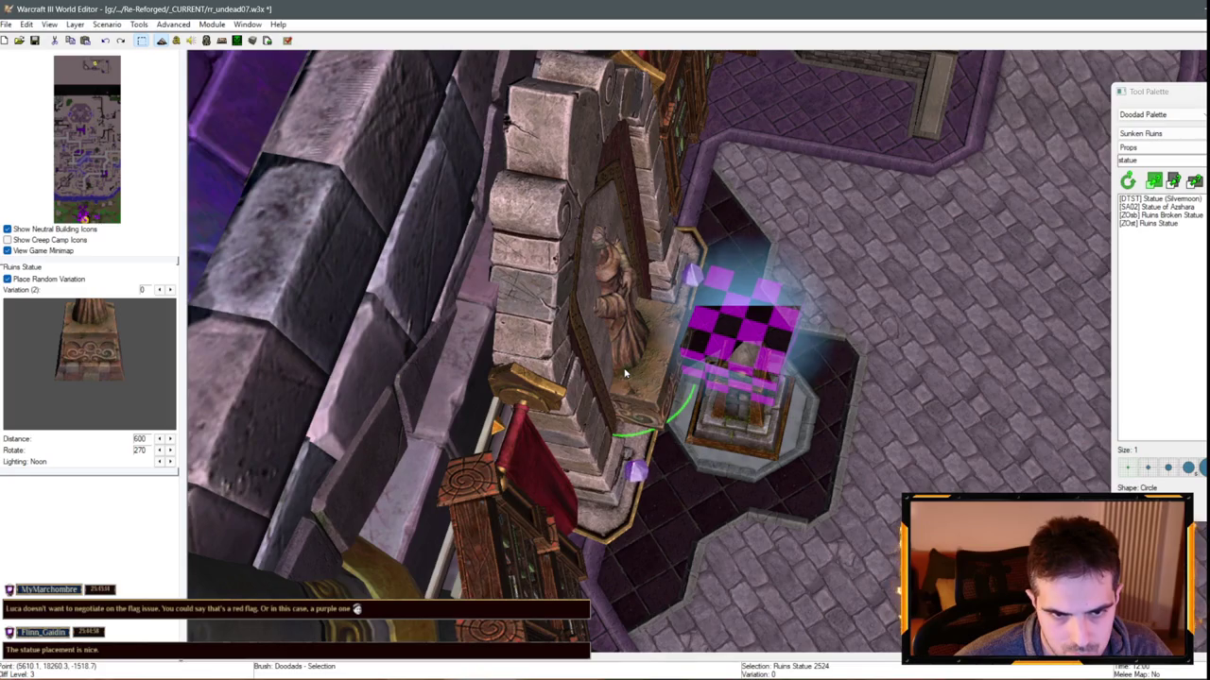
{"action": "scroll", "coordinate": [721, 383], "scroll_direction": "up", "scroll_amount": 5}
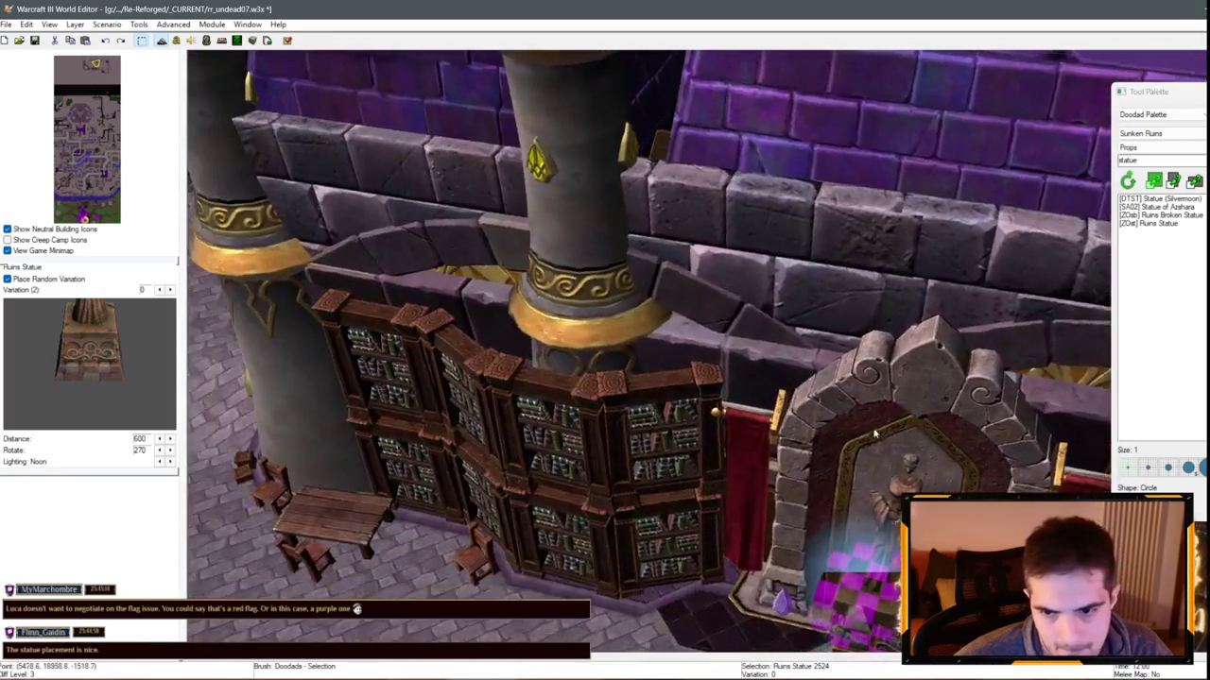
{"action": "mouse_move", "coordinate": [876, 433]}
{"action": "left_mouse_down"}
{"action": "mouse_move", "coordinate": [559, 350]}
{"action": "mouse_move", "coordinate": [359, 381]}
{"action": "mouse_move", "coordinate": [438, 286]}
{"action": "mouse_move", "coordinate": [514, 337]}
{"action": "mouse_move", "coordinate": [502, 340]}
{"action": "mouse_move", "coordinate": [692, 283]}
{"action": "left_mouse_up"}
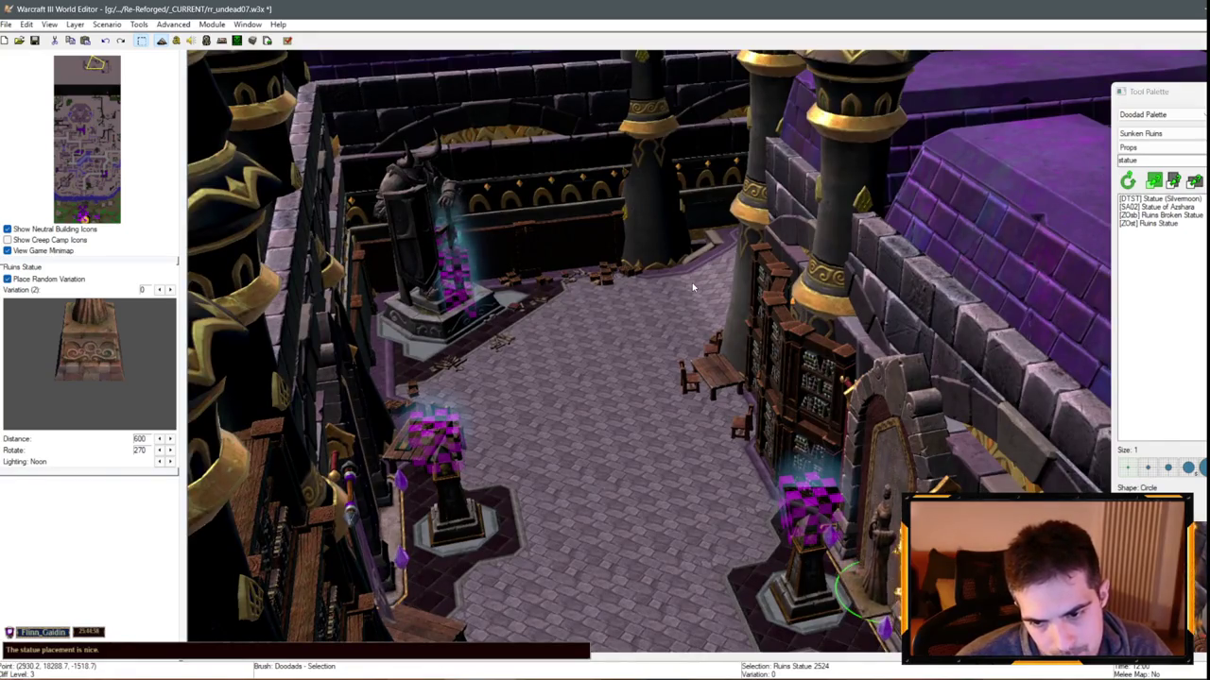
{"action": "left_click_drag", "start_coordinate": [691, 282], "coordinate": [715, 306]}
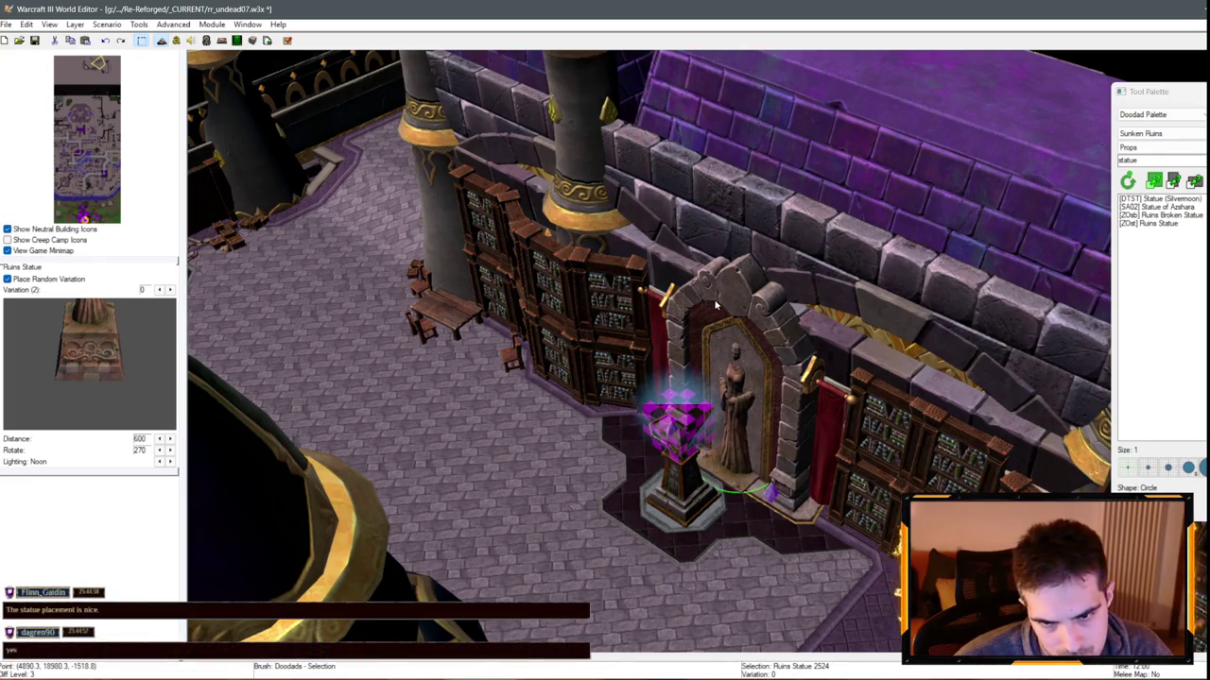
{"action": "mouse_move", "coordinate": [716, 305]}
{"action": "left_mouse_down"}
{"action": "mouse_move", "coordinate": [567, 372]}
{"action": "mouse_move", "coordinate": [442, 335]}
{"action": "mouse_move", "coordinate": [643, 405]}
{"action": "left_mouse_up"}
{"action": "key", "text": "ctrl+v"}
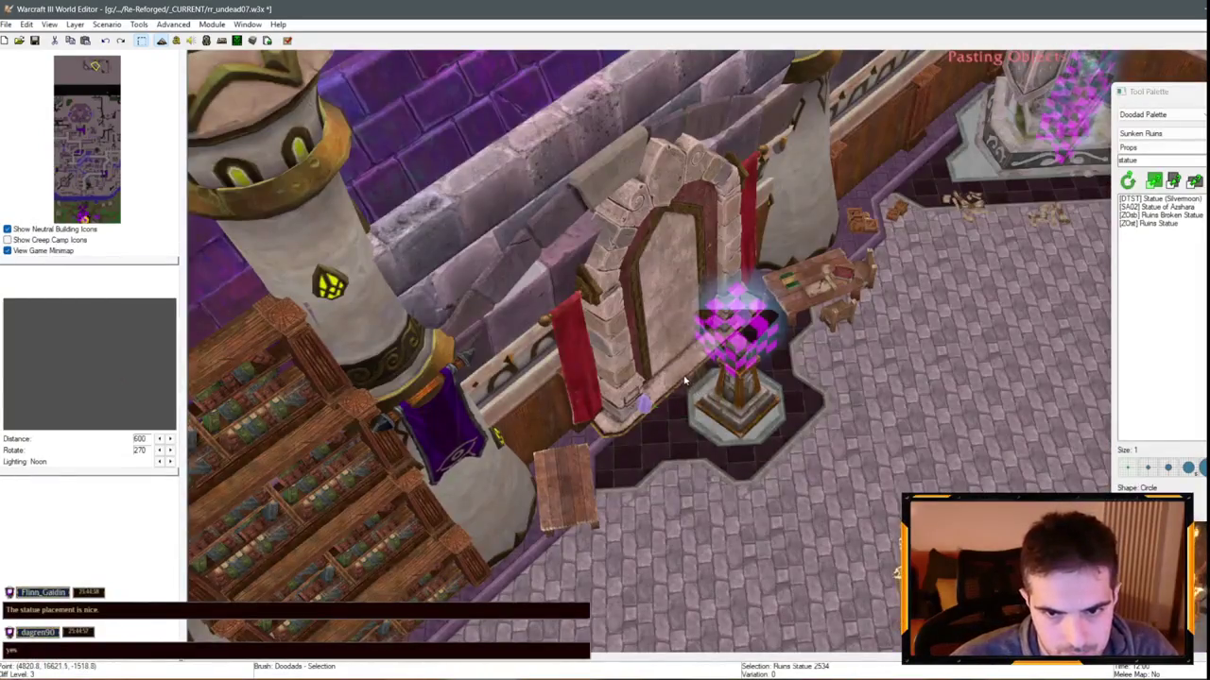
Place the pasted Ruins Statue on the other alcove pedestal and select it past the overlapping glow
{"action": "left_click", "coordinate": [668, 340]}
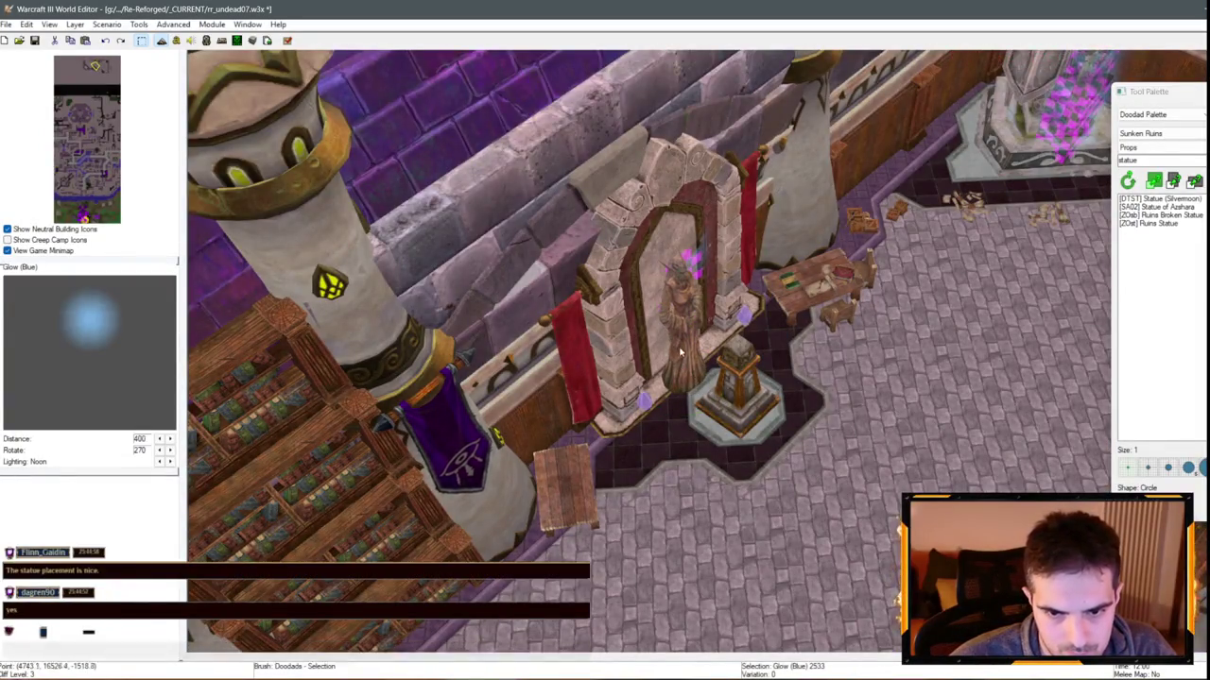
{"action": "left_click", "coordinate": [677, 362]}
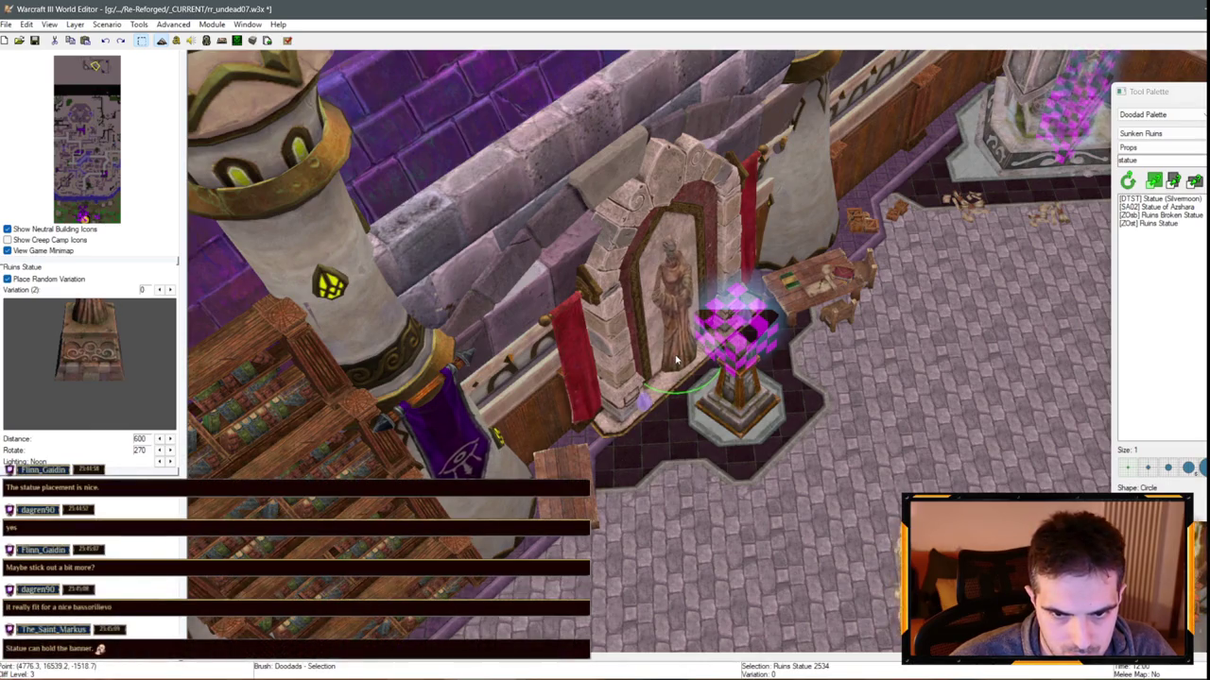
{"action": "mouse_move", "coordinate": [676, 361]}
{"action": "left_mouse_down"}
{"action": "mouse_move", "coordinate": [784, 405]}
{"action": "mouse_move", "coordinate": [996, 462]}
{"action": "left_mouse_up"}
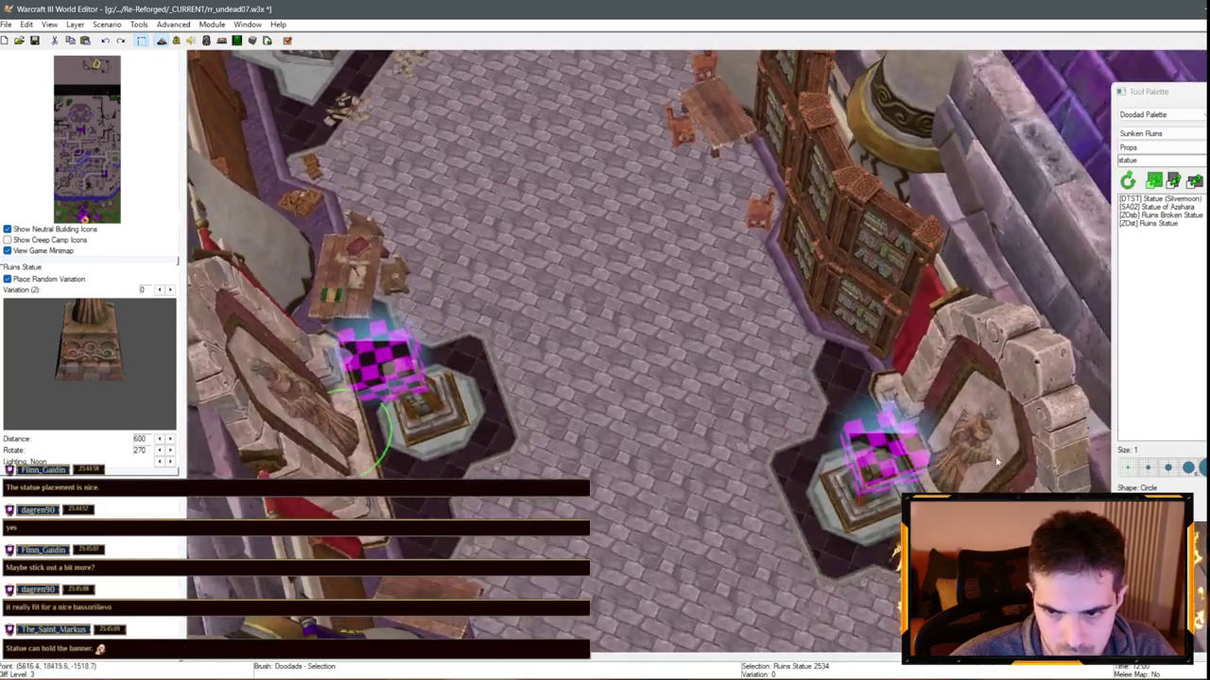
{"action": "left_click", "coordinate": [945, 481]}
{"action": "left_click", "coordinate": [946, 481]}
{"action": "left_click", "coordinate": [947, 481]}
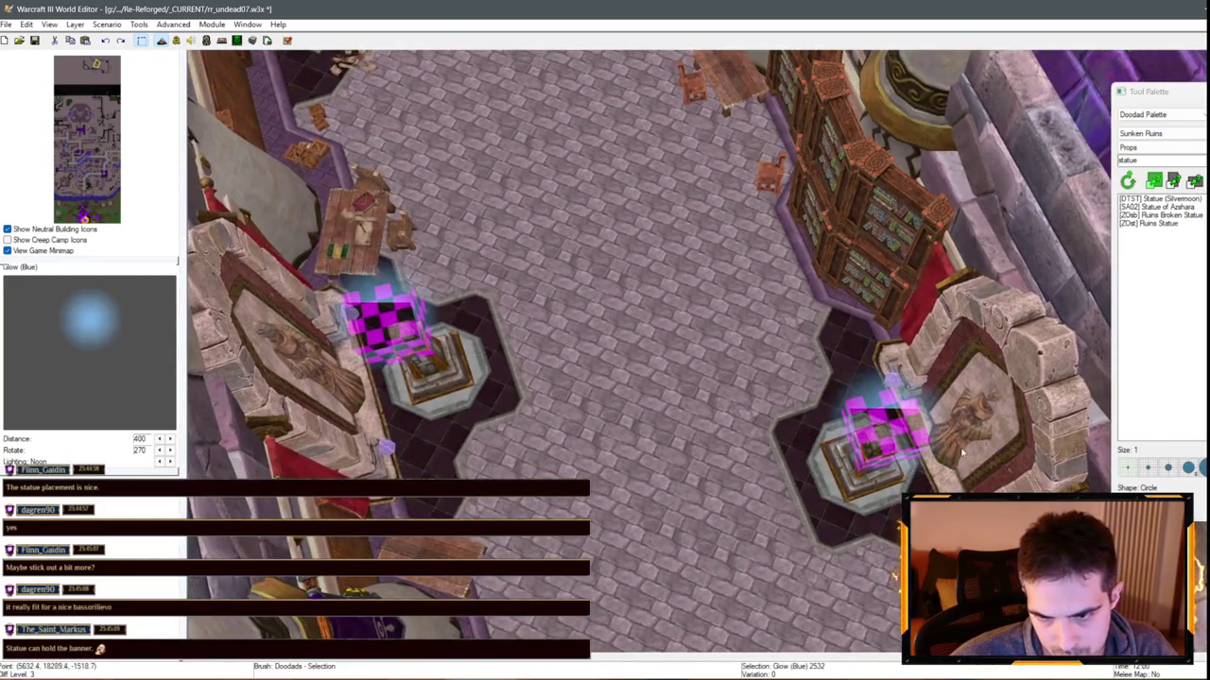
{"action": "left_click", "coordinate": [957, 453]}
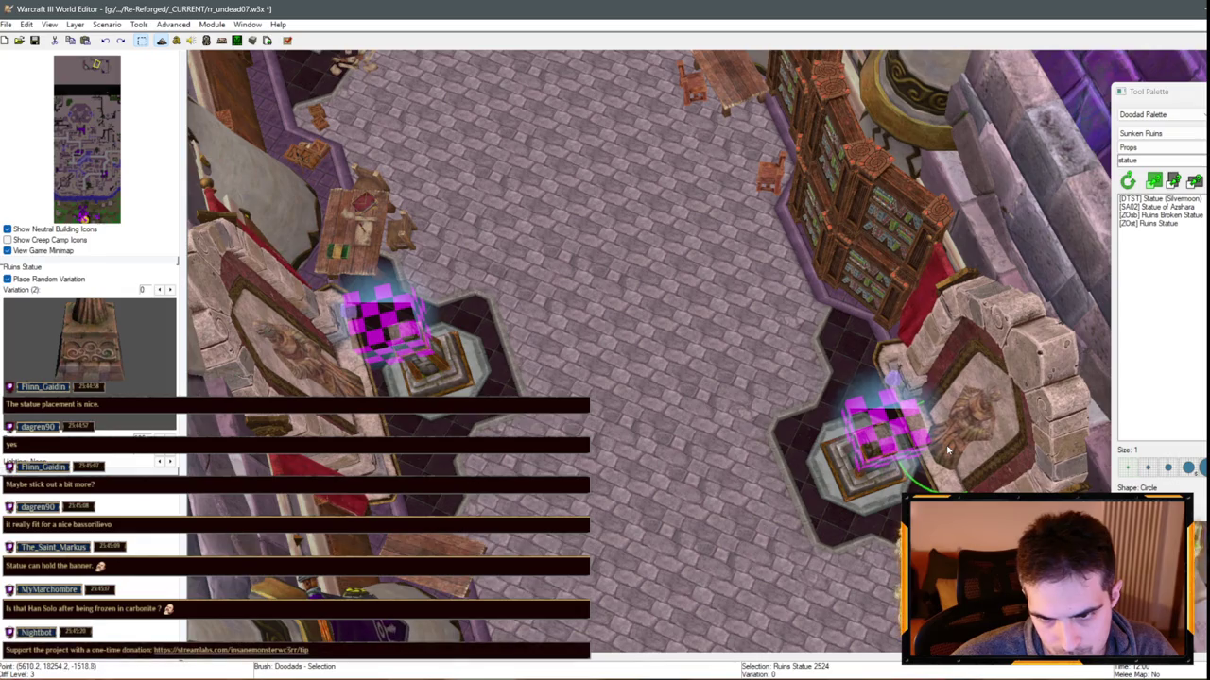
{"action": "key", "text": "ctrl+shift+c"}
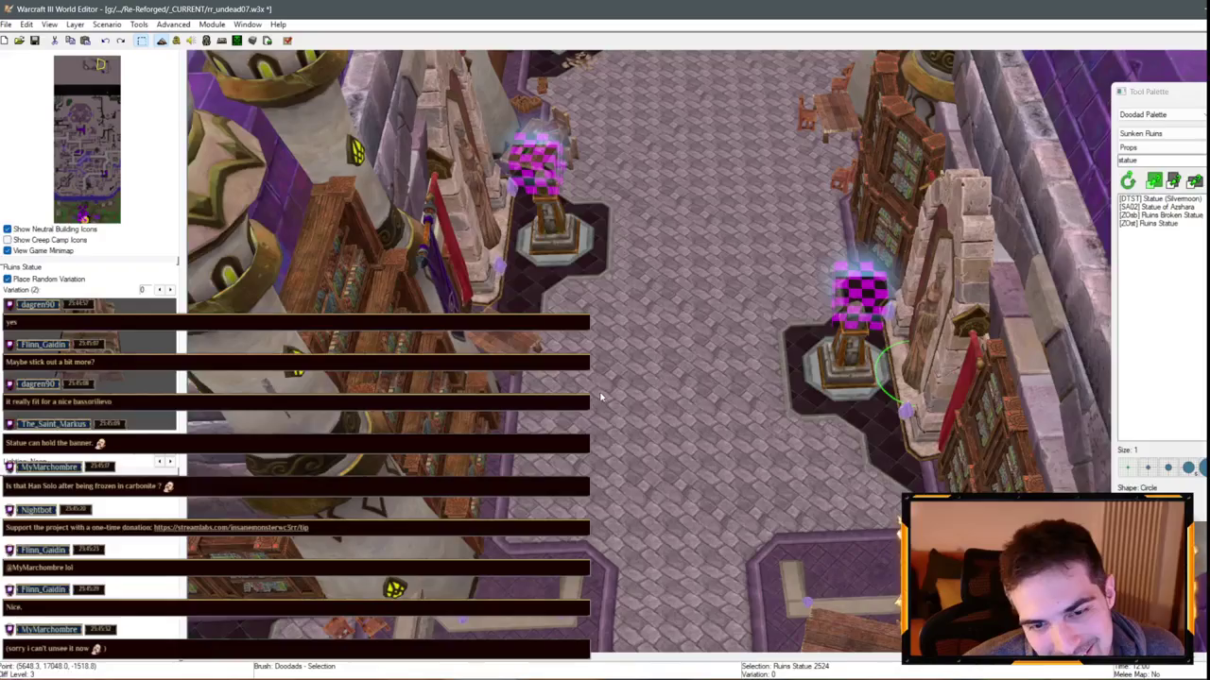
Select the Human Banner Dalaran (Long) beside the statue, then deselect it
{"action": "left_click", "coordinate": [433, 272]}
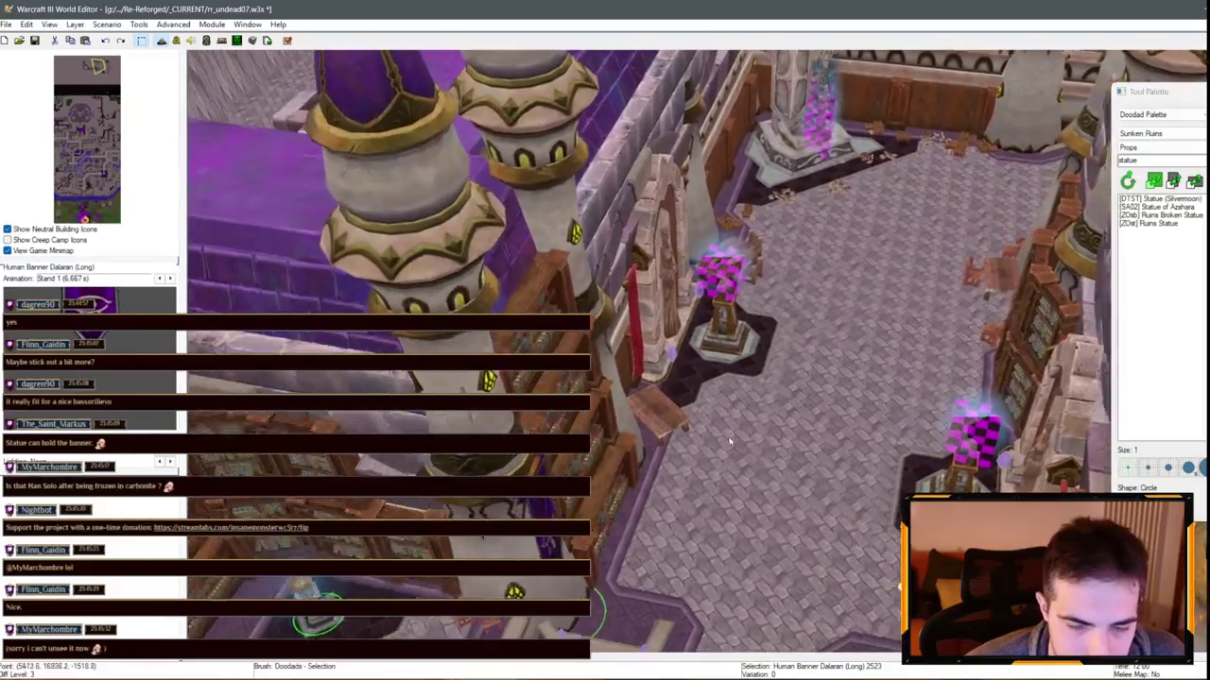
{"action": "left_click", "coordinate": [620, 457]}
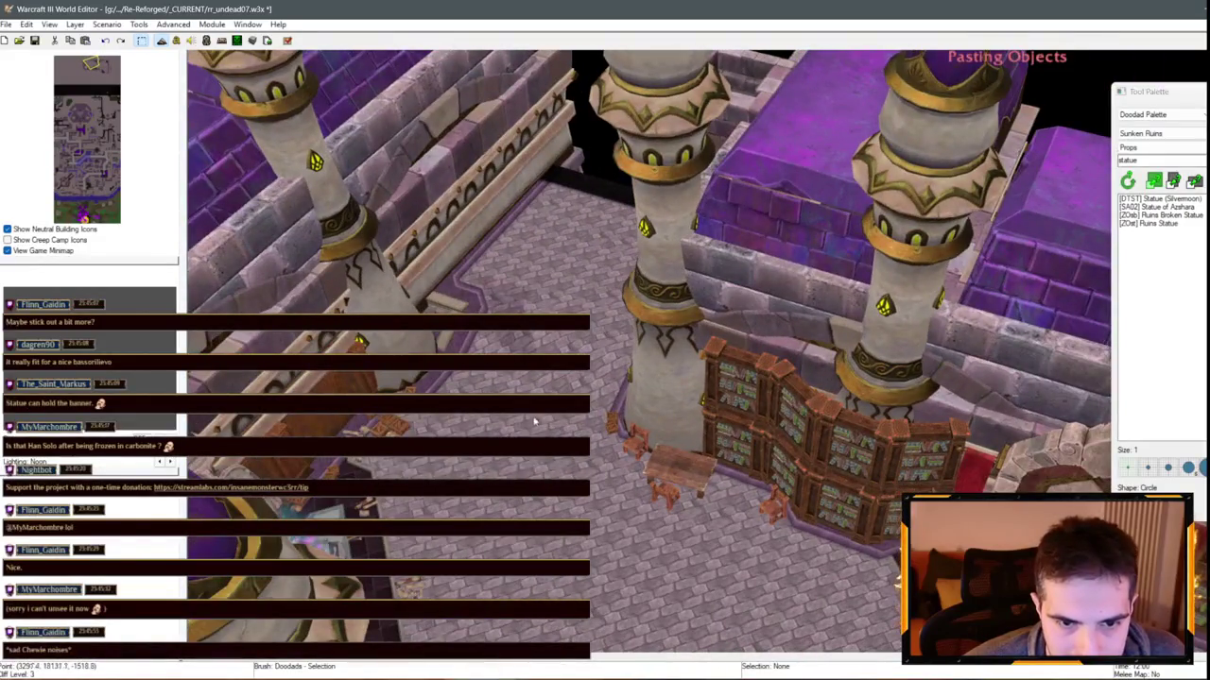
Place the copied long Dalaran banner among the tower pillars
{"action": "left_click", "coordinate": [549, 416]}
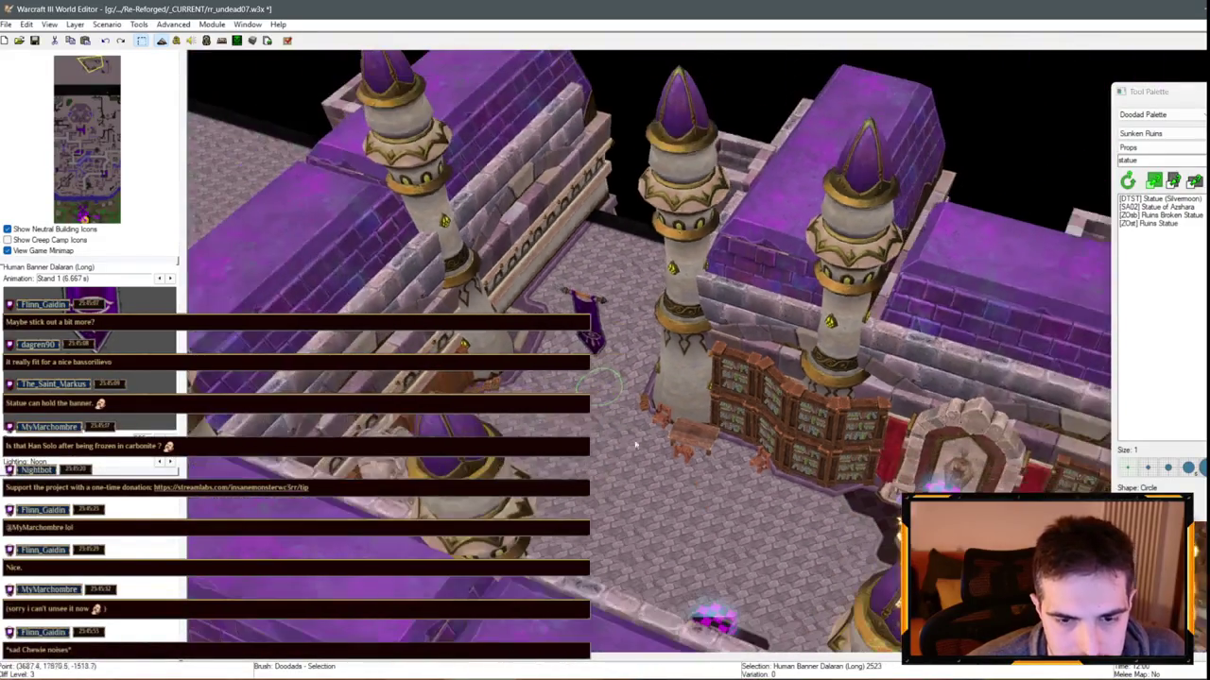
{"action": "key", "text": "Escape"}
{"action": "scroll", "coordinate": [676, 244], "scroll_direction": "up", "scroll_amount": 3}
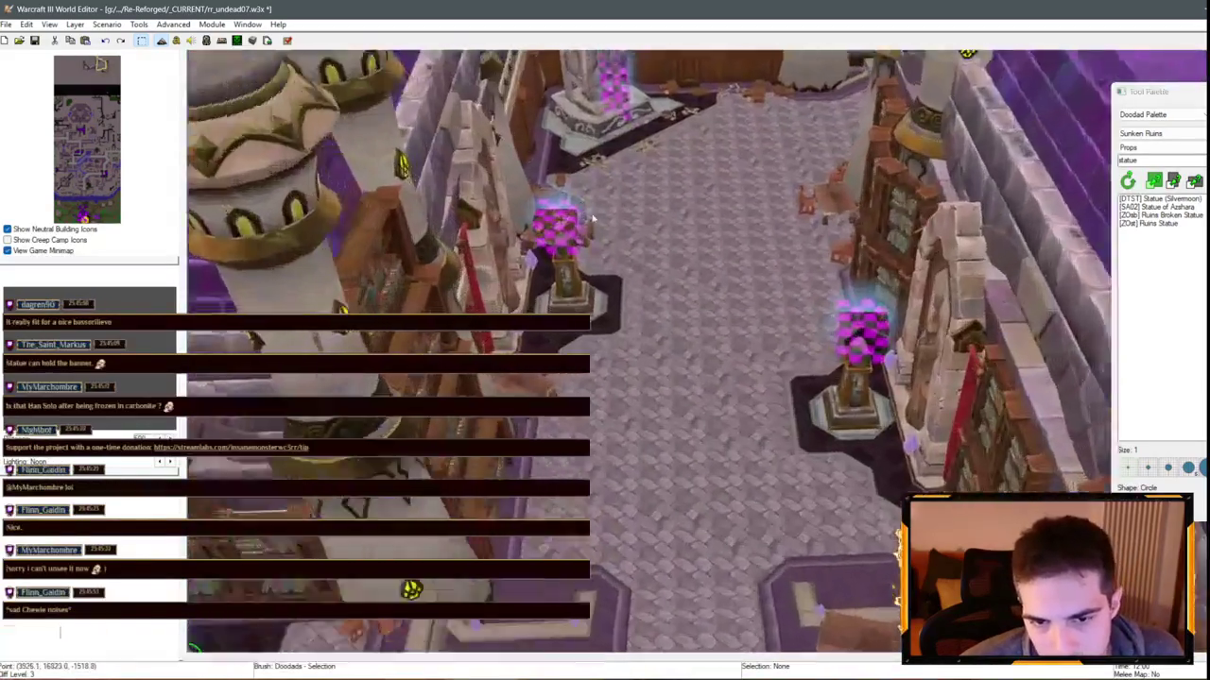
{"action": "scroll", "coordinate": [675, 246], "scroll_direction": "down", "scroll_amount": 3}
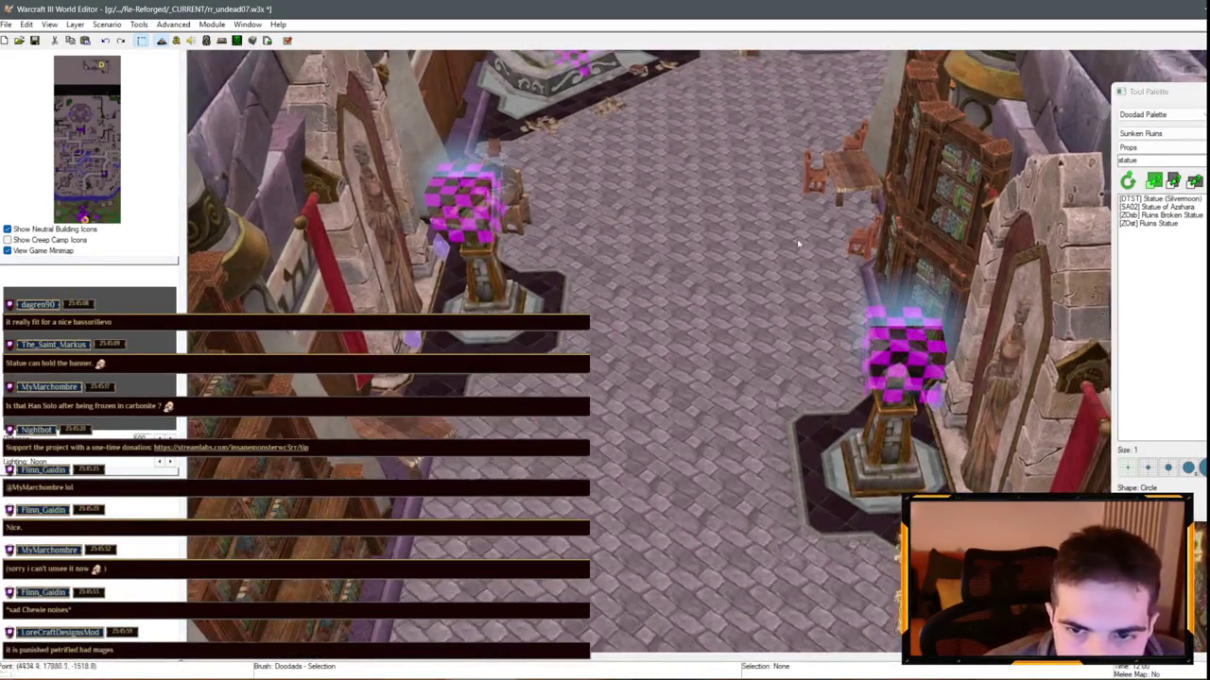
Switch to the Unit Palette with Undead Scourge (Purple) as the owning player
{"action": "left_click", "coordinate": [1161, 114]}
{"action": "left_click", "coordinate": [1144, 141]}
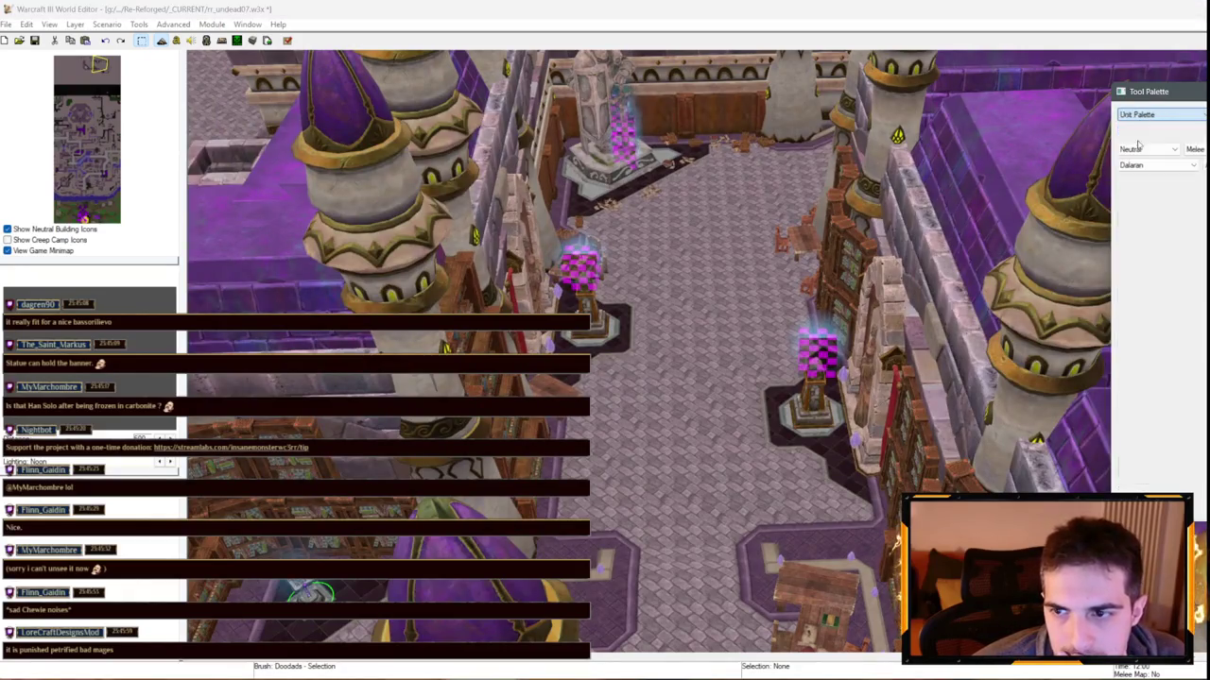
{"action": "left_click", "coordinate": [1161, 133]}
{"action": "left_click", "coordinate": [1160, 168]}
{"action": "scroll", "coordinate": [321, 261], "scroll_direction": "down", "scroll_amount": 5}
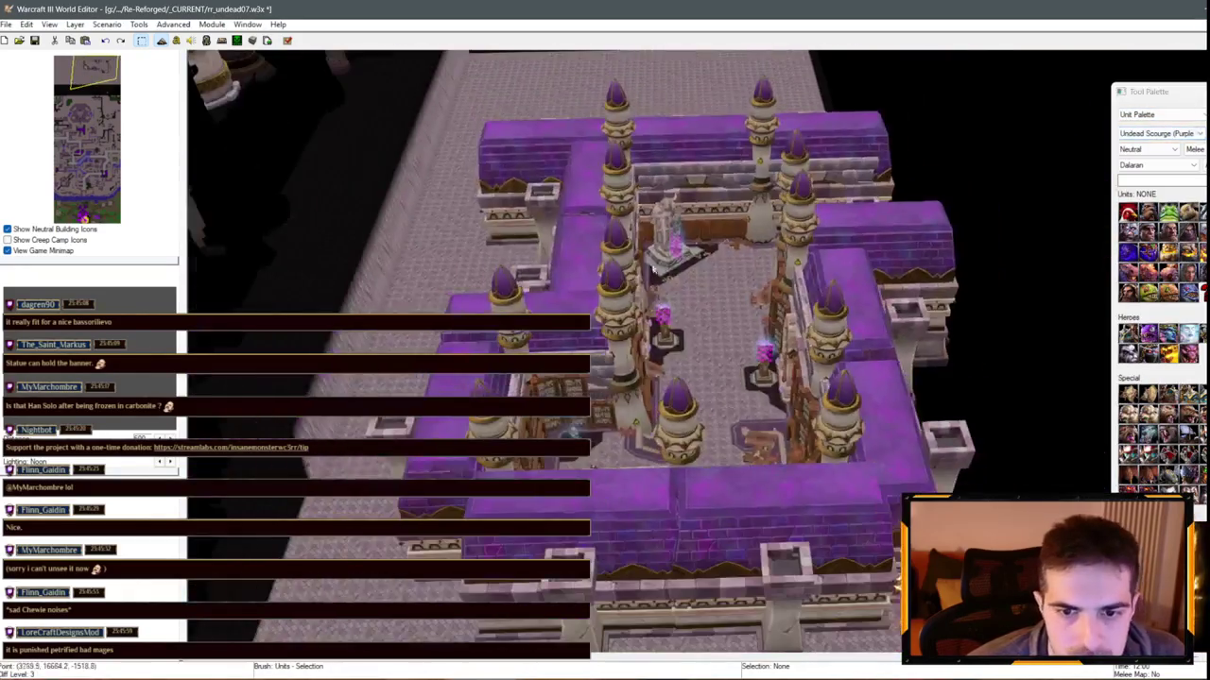
{"action": "scroll", "coordinate": [794, 401], "scroll_direction": "up", "scroll_amount": 5}
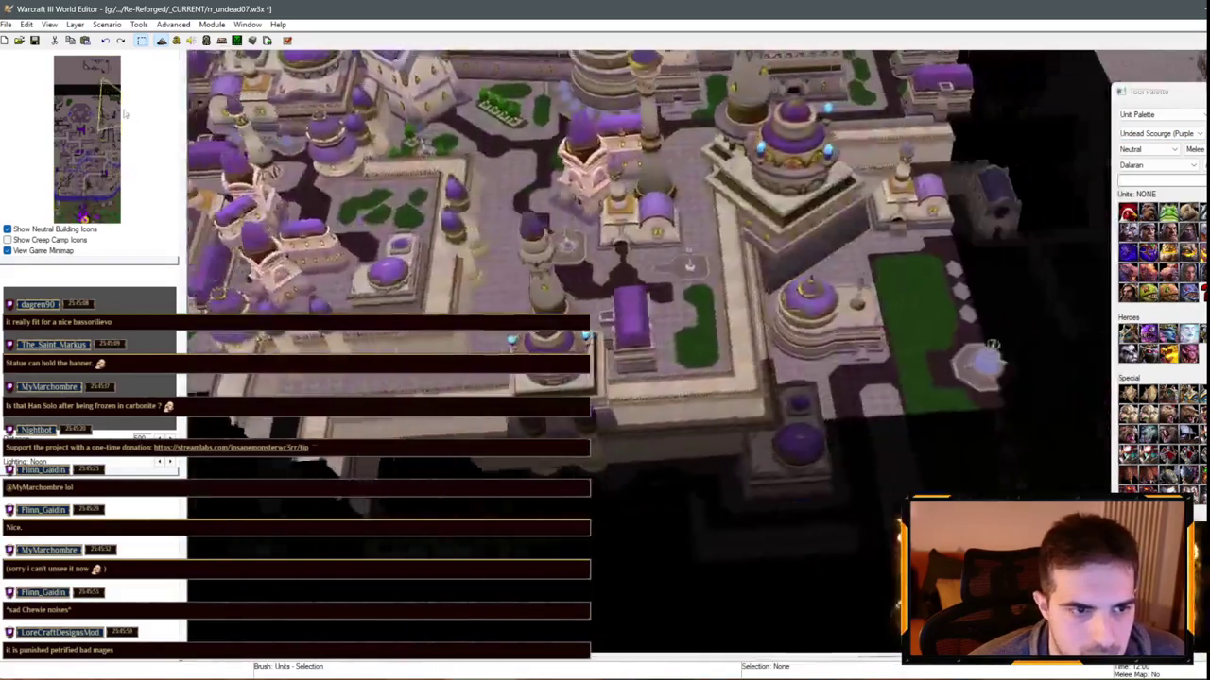
{"action": "scroll", "coordinate": [794, 400], "scroll_direction": "up", "scroll_amount": 5}
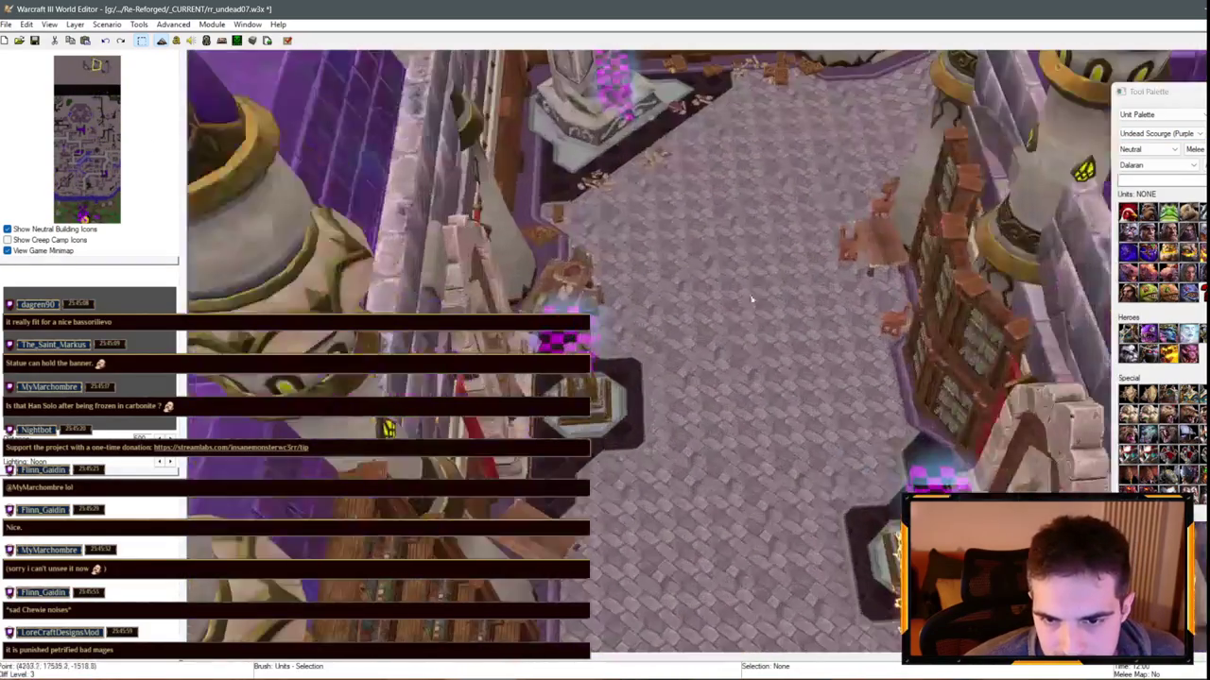
{"action": "key", "text": "F6"}
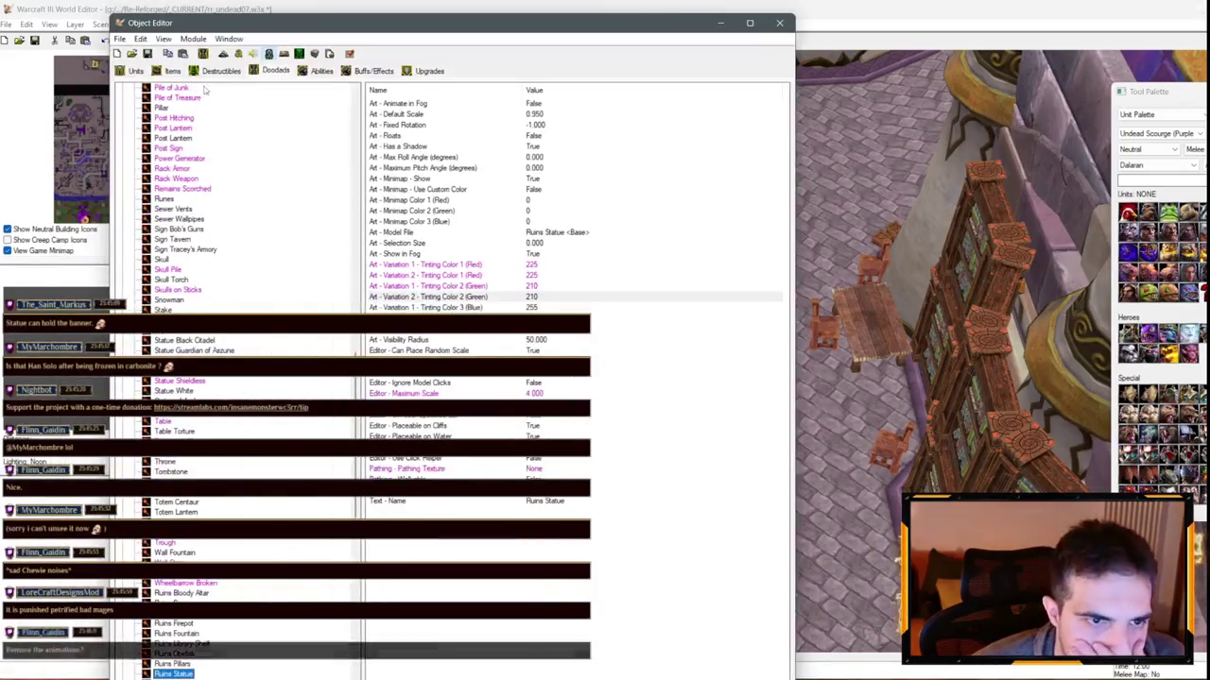
Create a custom doodad from King's Throne and name it Magic Wagon
{"action": "left_click", "coordinate": [170, 644]}
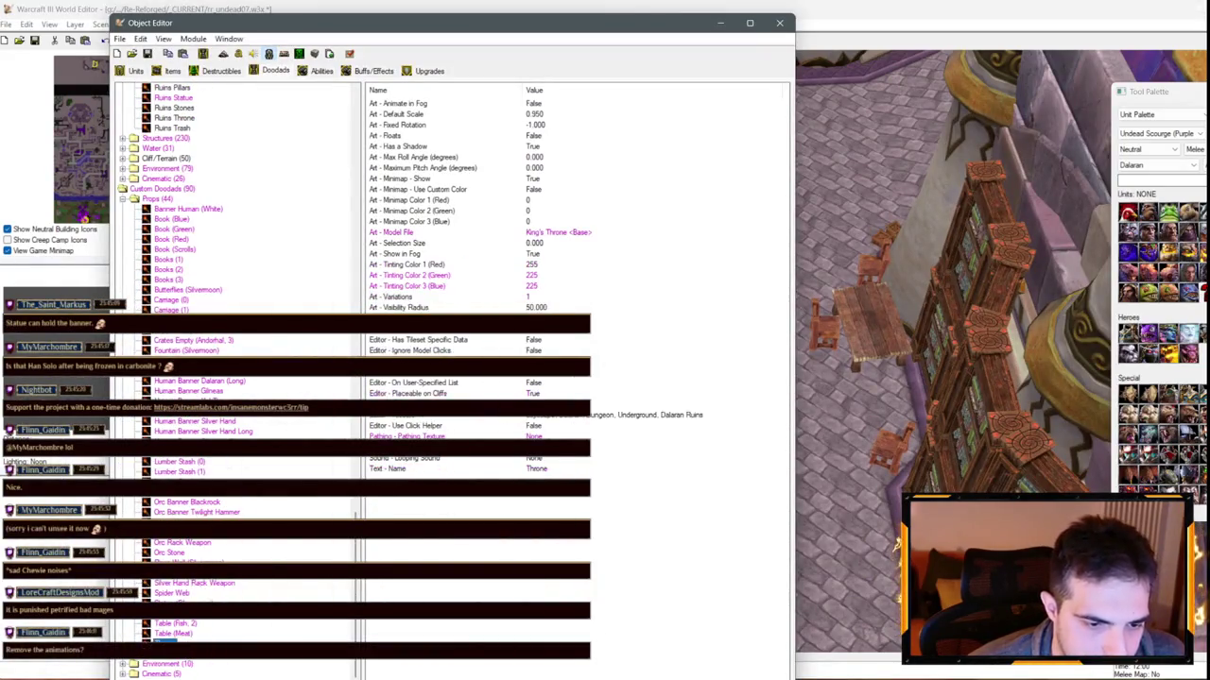
{"action": "key", "text": "ctrl+d"}
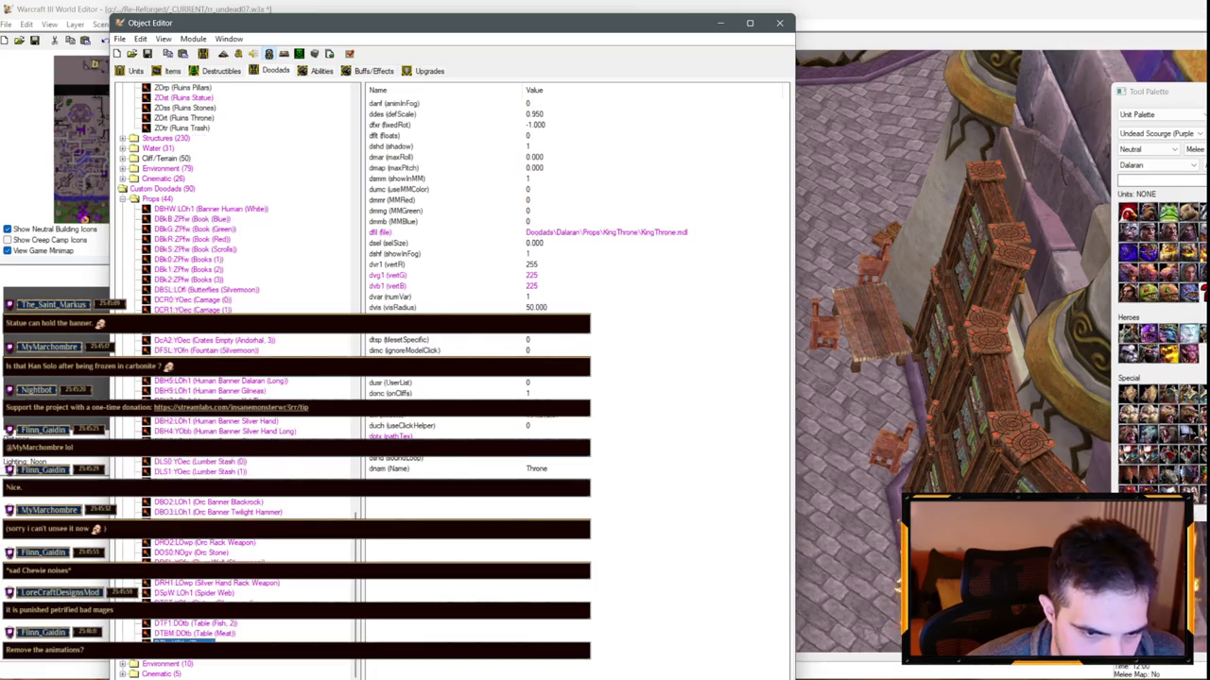
{"action": "key", "text": "ctrl+shift+v"}
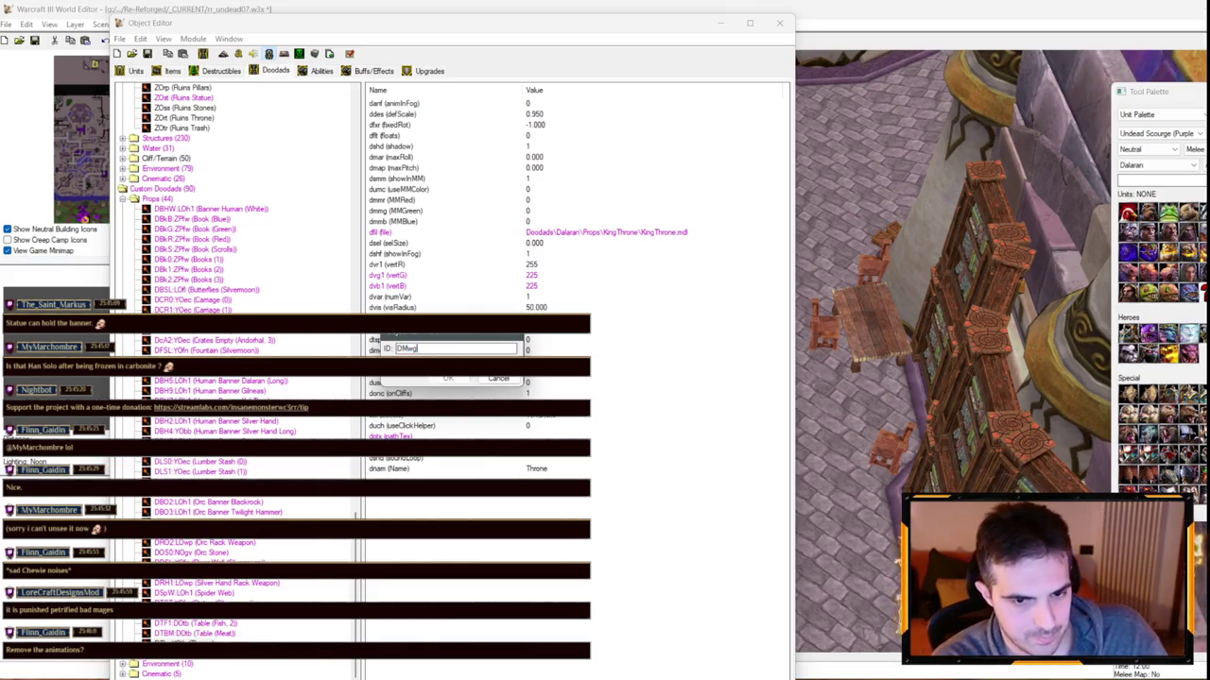
{"action": "key", "text": "Return"}
{"action": "double_click", "coordinate": [396, 469]}
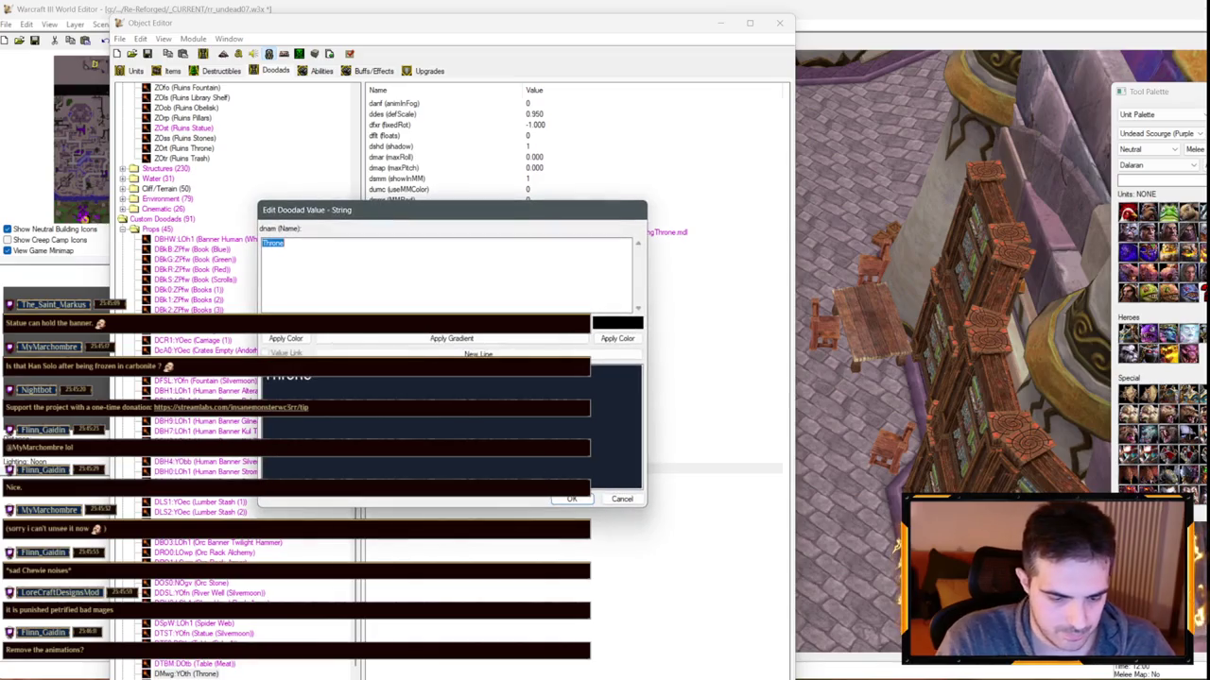
{"action": "type", "text": "on"}
{"action": "key", "text": "Return"}
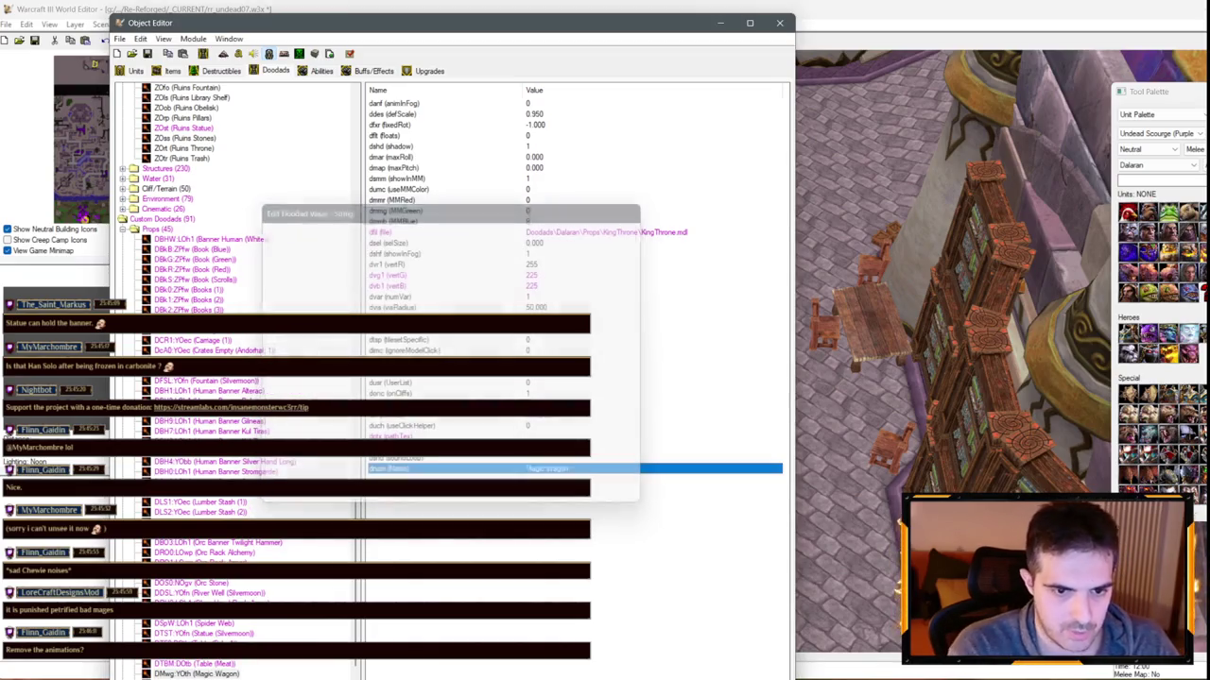
Set the Magic Wagon's model to the Blood Elf wagon from the Units category
{"action": "double_click", "coordinate": [631, 235]}
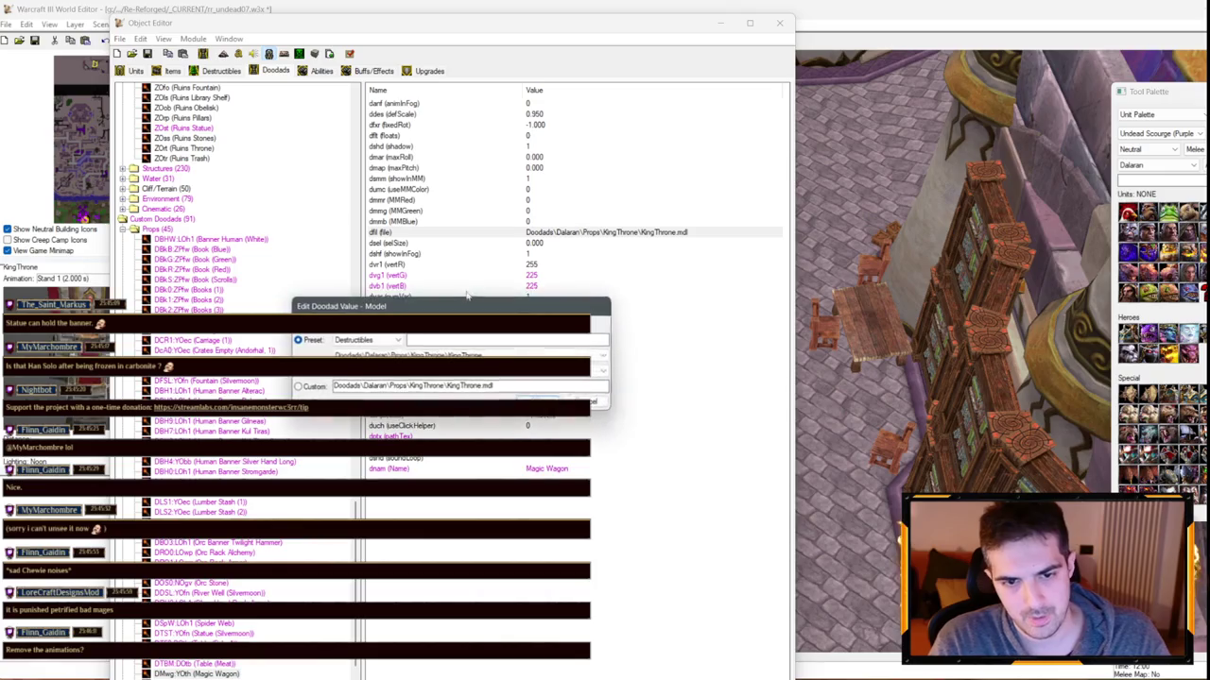
{"action": "left_click", "coordinate": [366, 341]}
{"action": "left_click", "coordinate": [348, 352]}
{"action": "type", "text": "Wagon"}
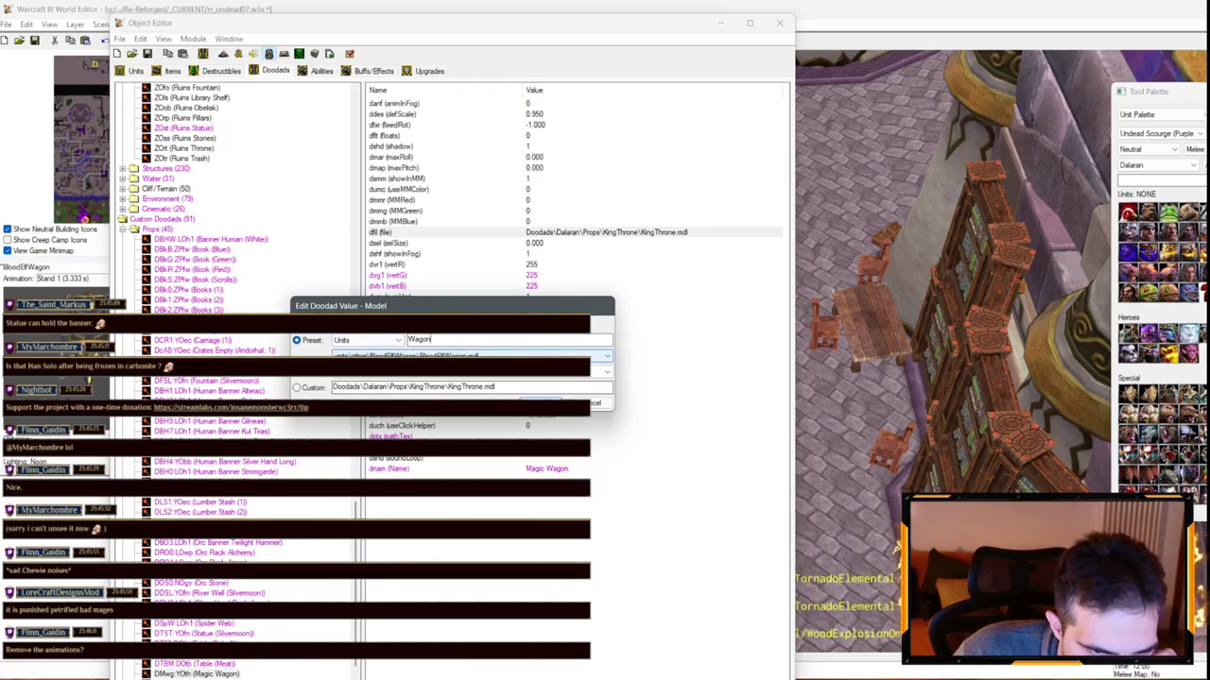
{"action": "scroll", "coordinate": [398, 356], "scroll_direction": "down", "scroll_amount": 1}
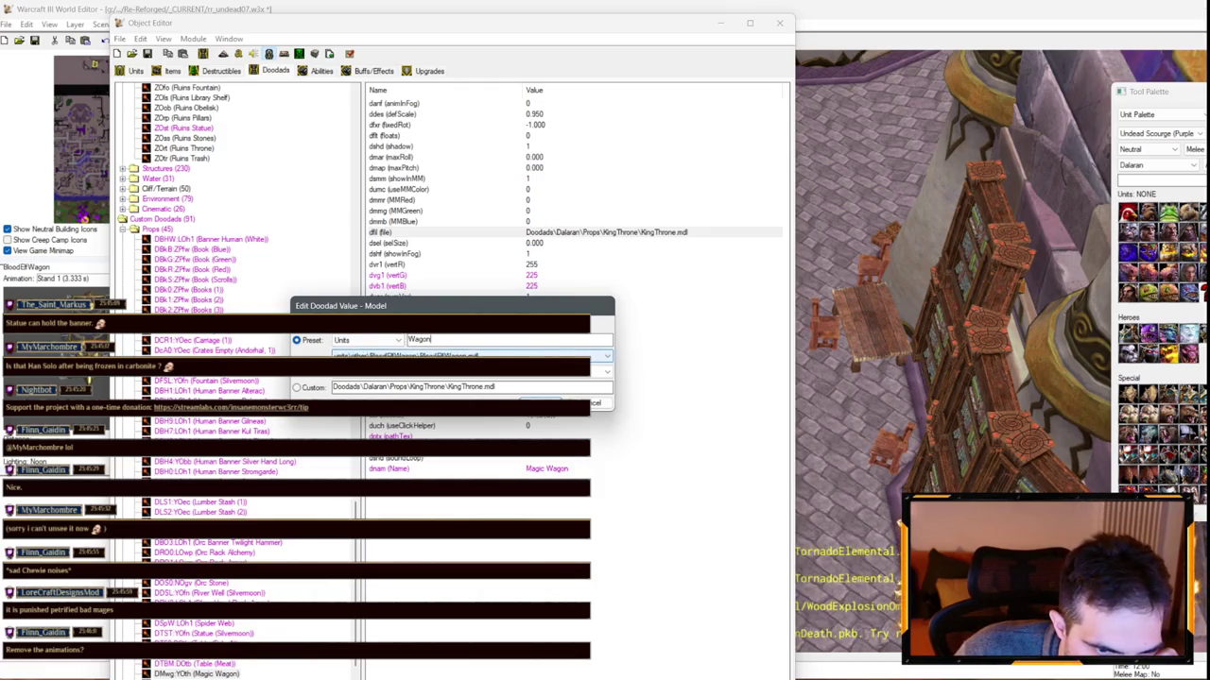
{"action": "key", "text": "Return"}
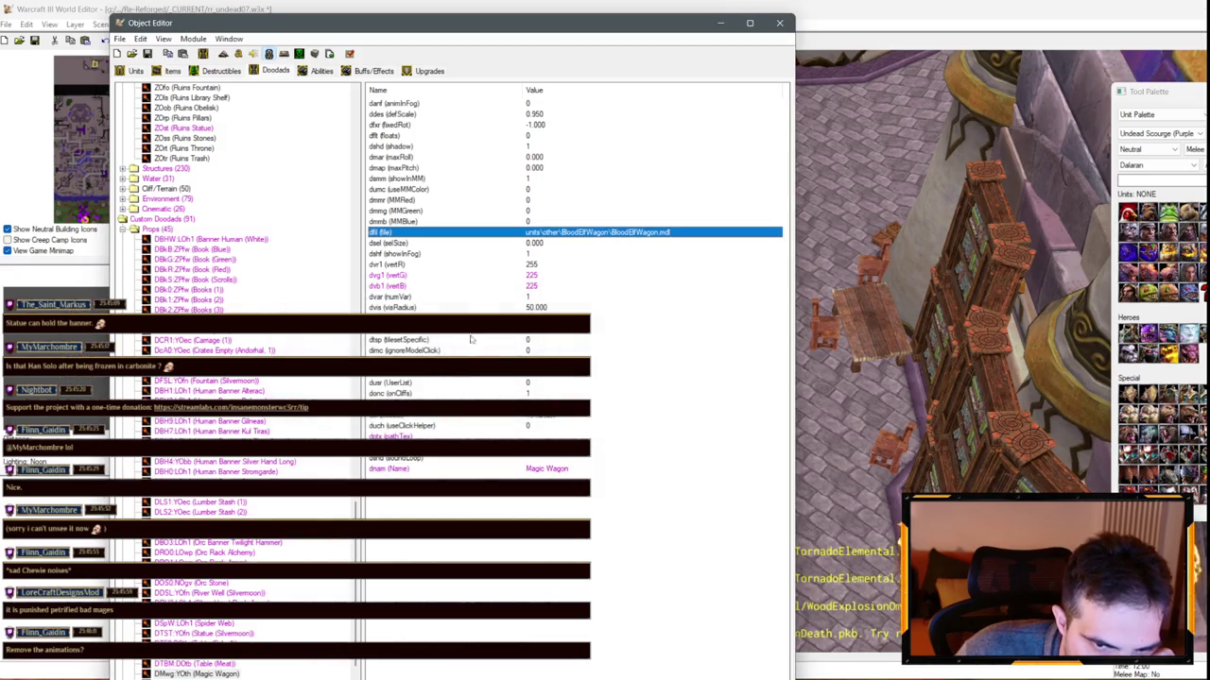
Give the Magic Wagon tint red 255, green 225 and blue 200
{"action": "right_click", "coordinate": [542, 274]}
{"action": "left_click", "coordinate": [543, 285]}
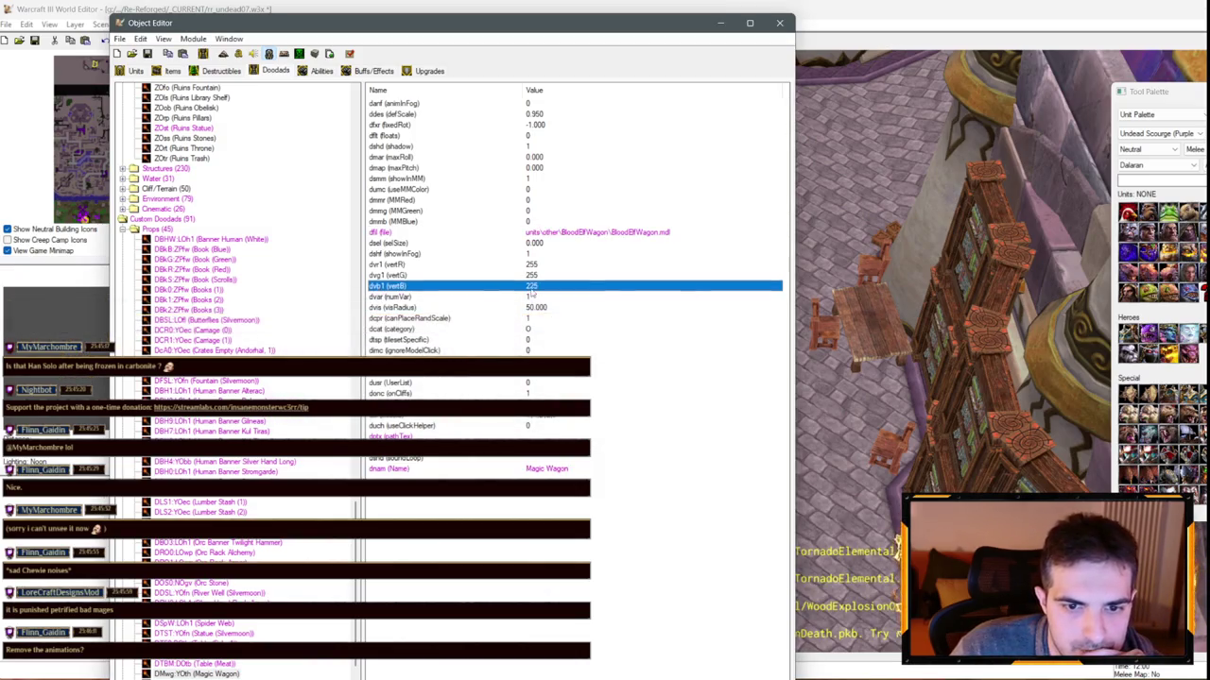
{"action": "right_click", "coordinate": [552, 288]}
{"action": "left_click", "coordinate": [569, 343]}
{"action": "double_click", "coordinate": [532, 275]}
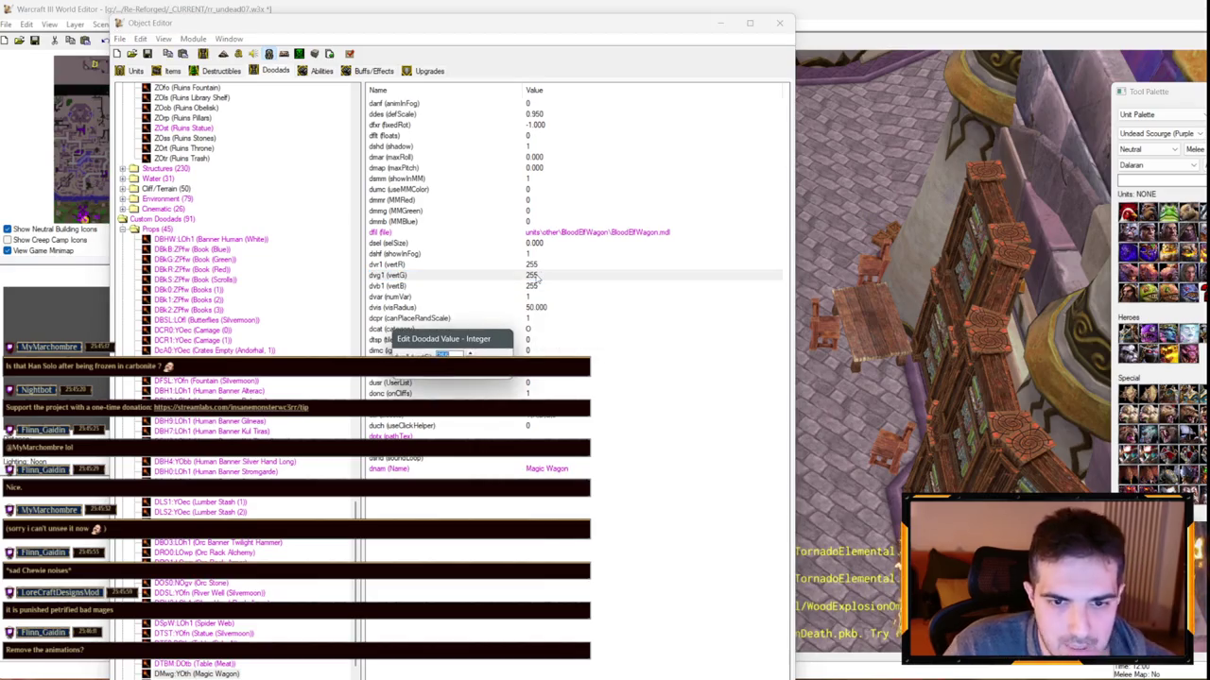
{"action": "key", "text": "Return"}
{"action": "double_click", "coordinate": [534, 287]}
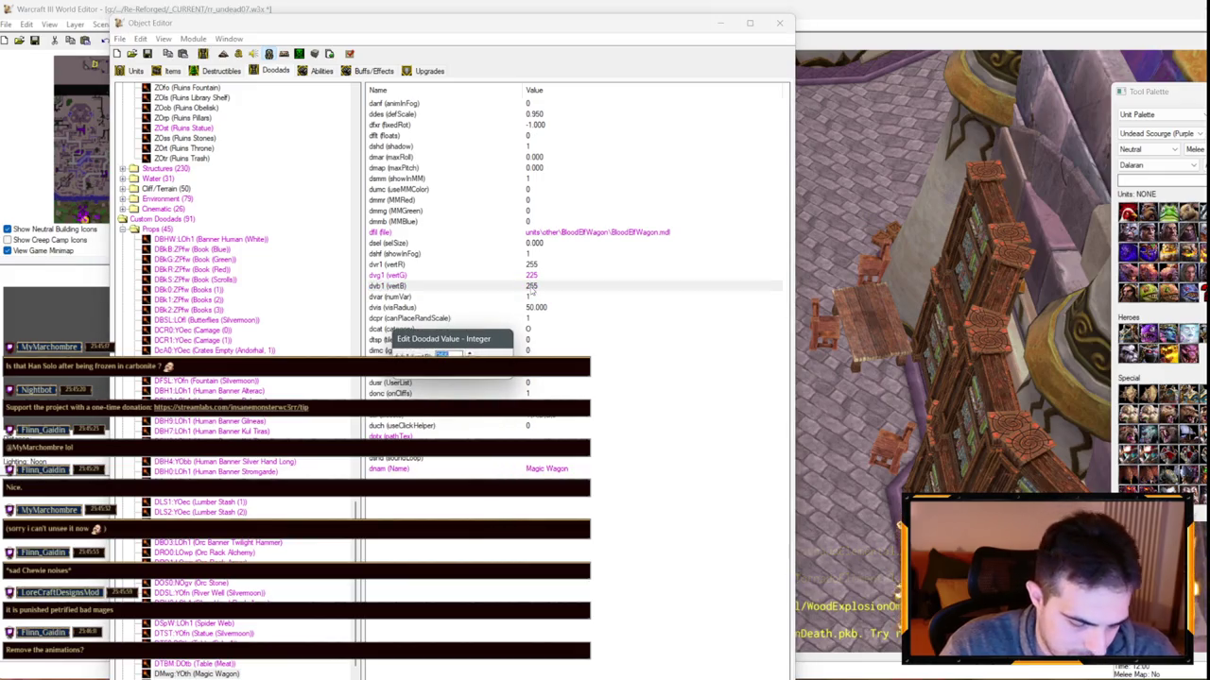
{"action": "type", "text": "200"}
{"action": "key", "text": "Return"}
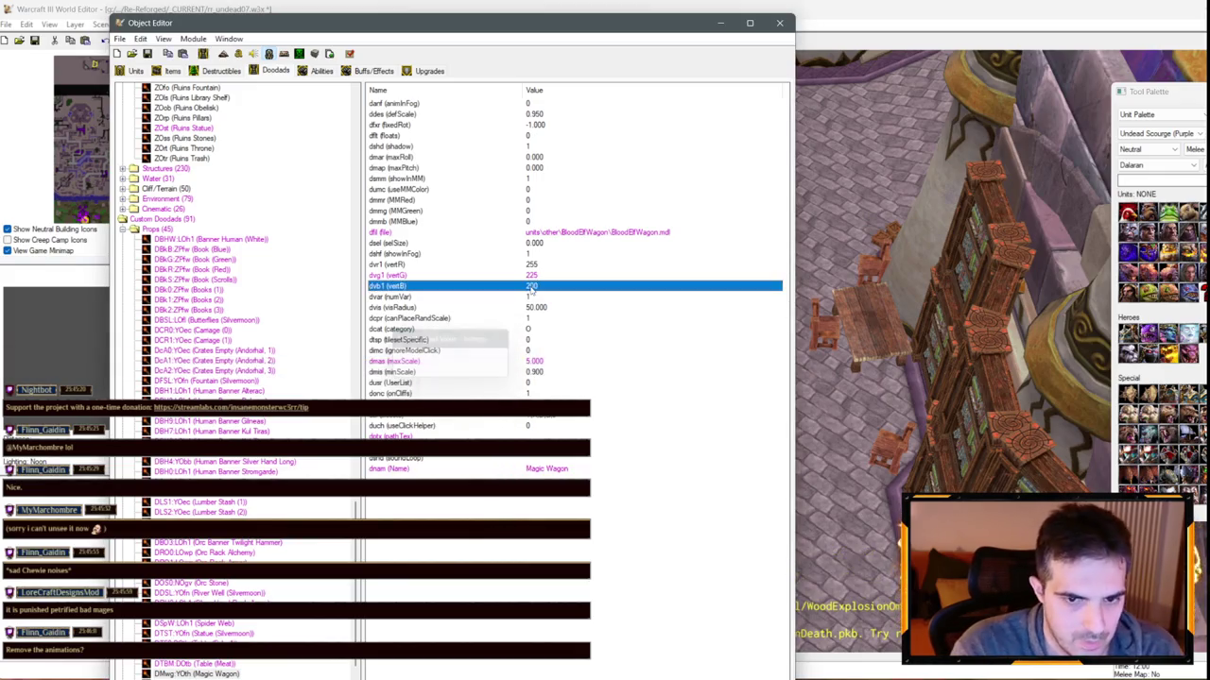
{"action": "left_click", "coordinate": [227, 674]}
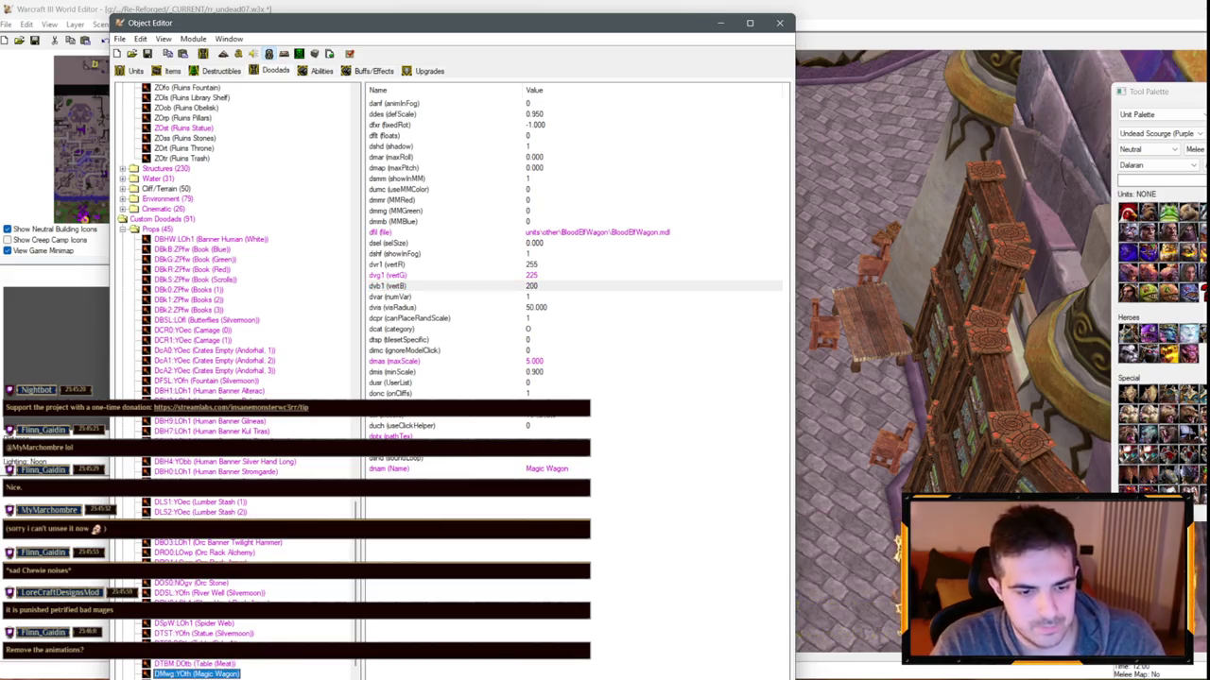
{"action": "key", "text": "ctrl+d"}
{"action": "key", "text": "ctrl+v"}
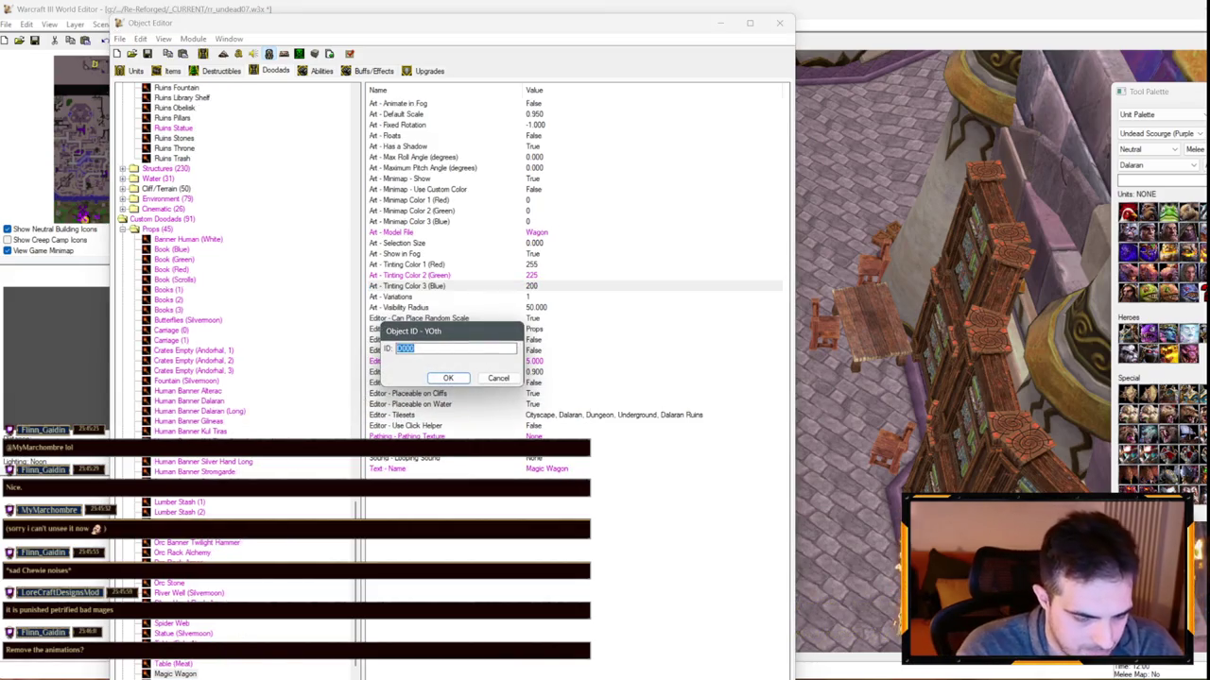
Paste a copy of Magic Wagon as a new doodad named Magic Vault
{"action": "left_click", "coordinate": [498, 378]}
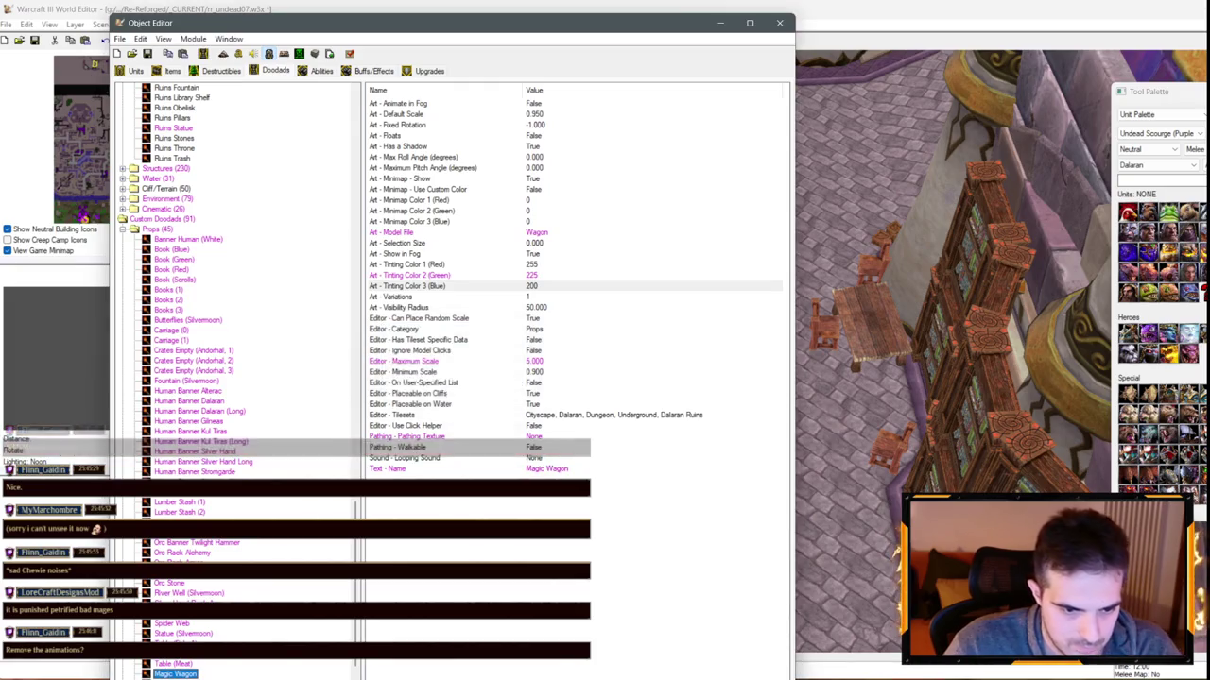
{"action": "key", "text": "ctrl+d"}
{"action": "key", "text": "ctrl+v"}
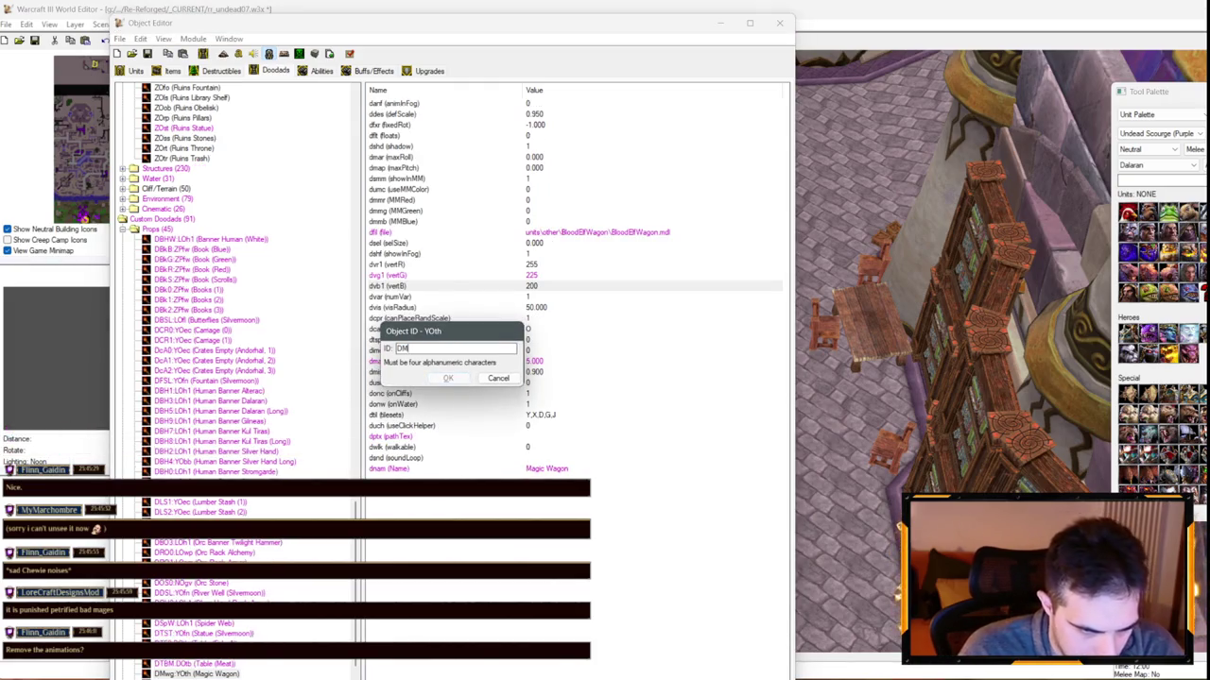
{"action": "type", "text": "t"}
{"action": "key", "text": "Return"}
{"action": "double_click", "coordinate": [397, 469]}
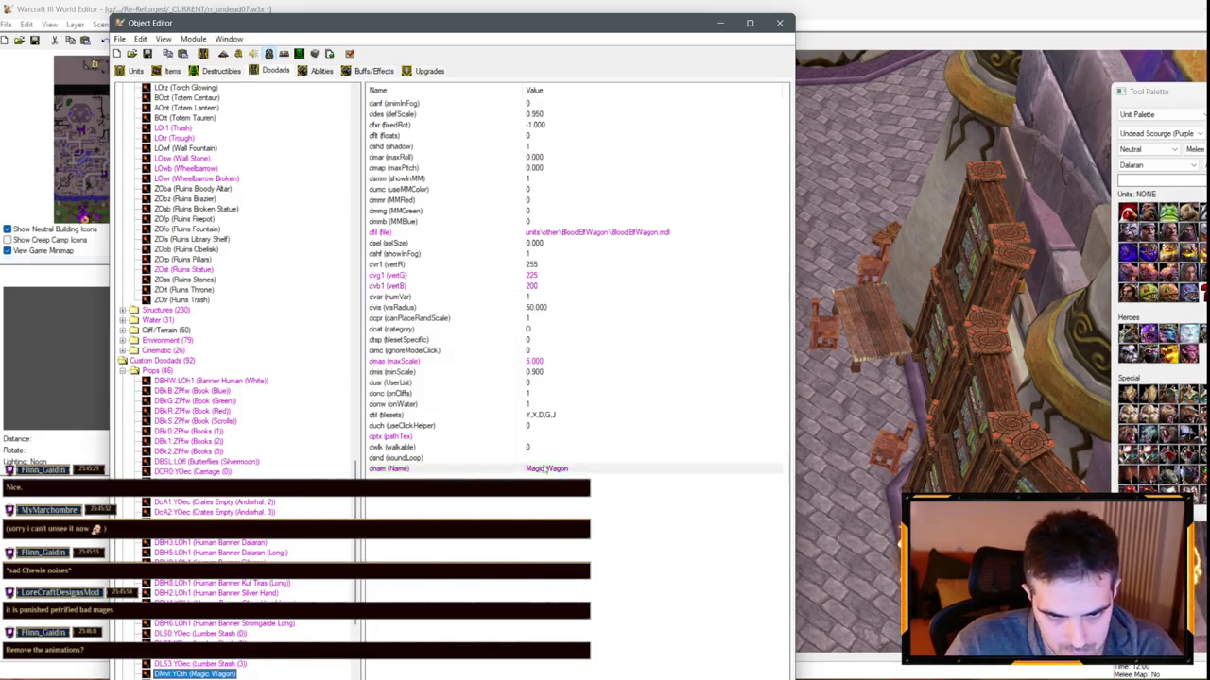
{"action": "type", "text": "Vault"}
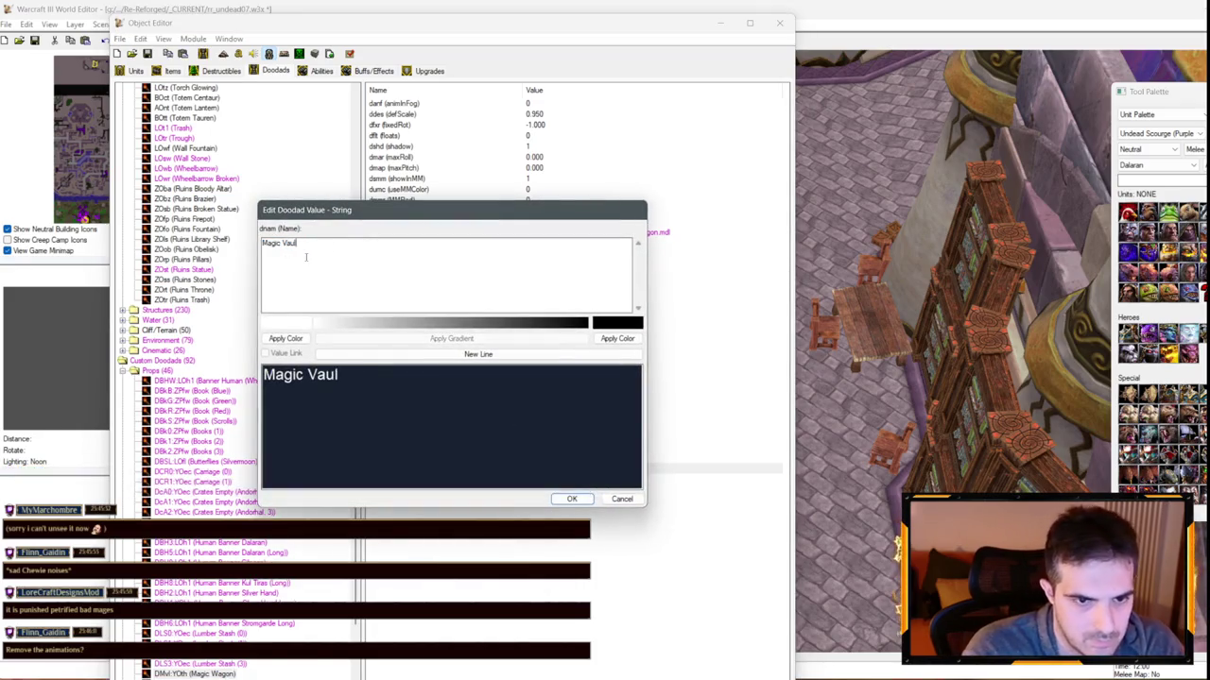
{"action": "key", "text": "Return"}
Set the Magic Vault's model to MagicVault.mdl and return to the map view
{"action": "double_click", "coordinate": [633, 233]}
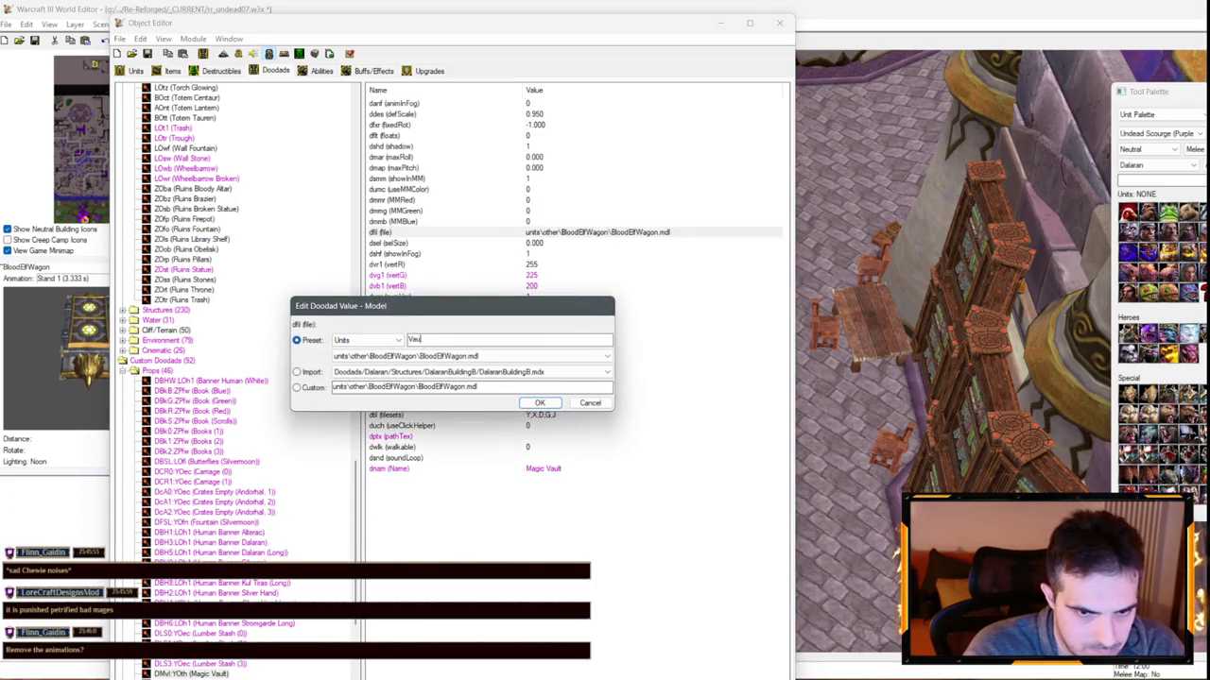
{"action": "left_click", "coordinate": [383, 357]}
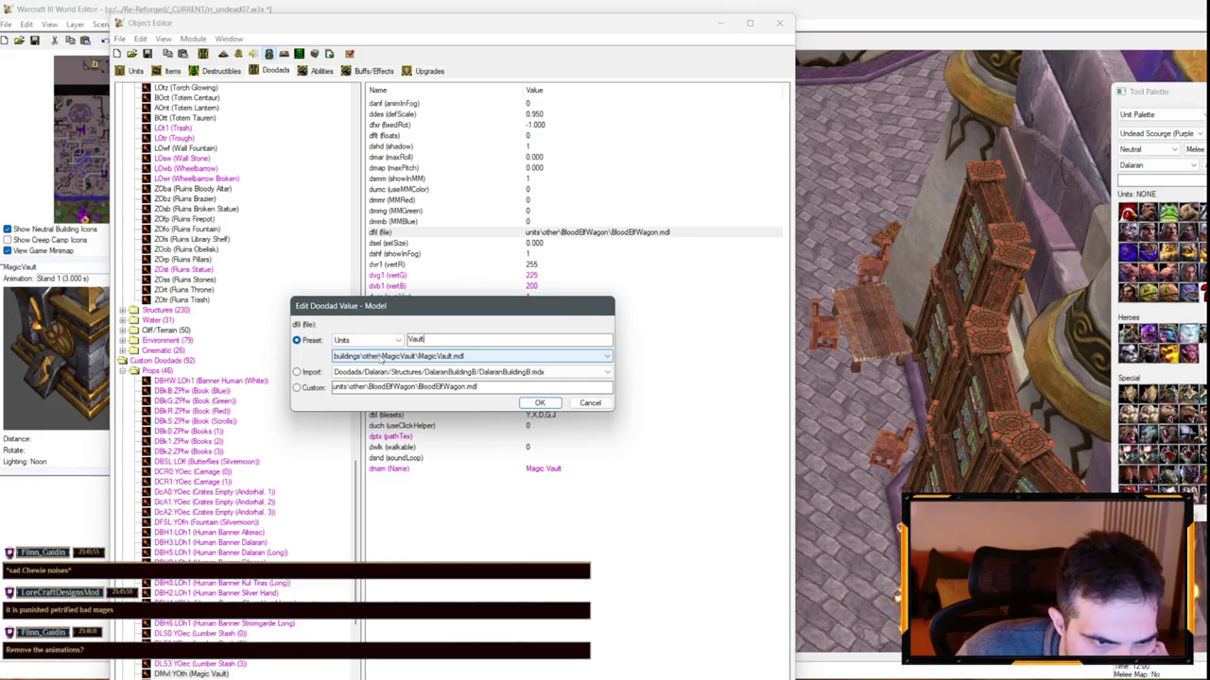
{"action": "left_click", "coordinate": [550, 404]}
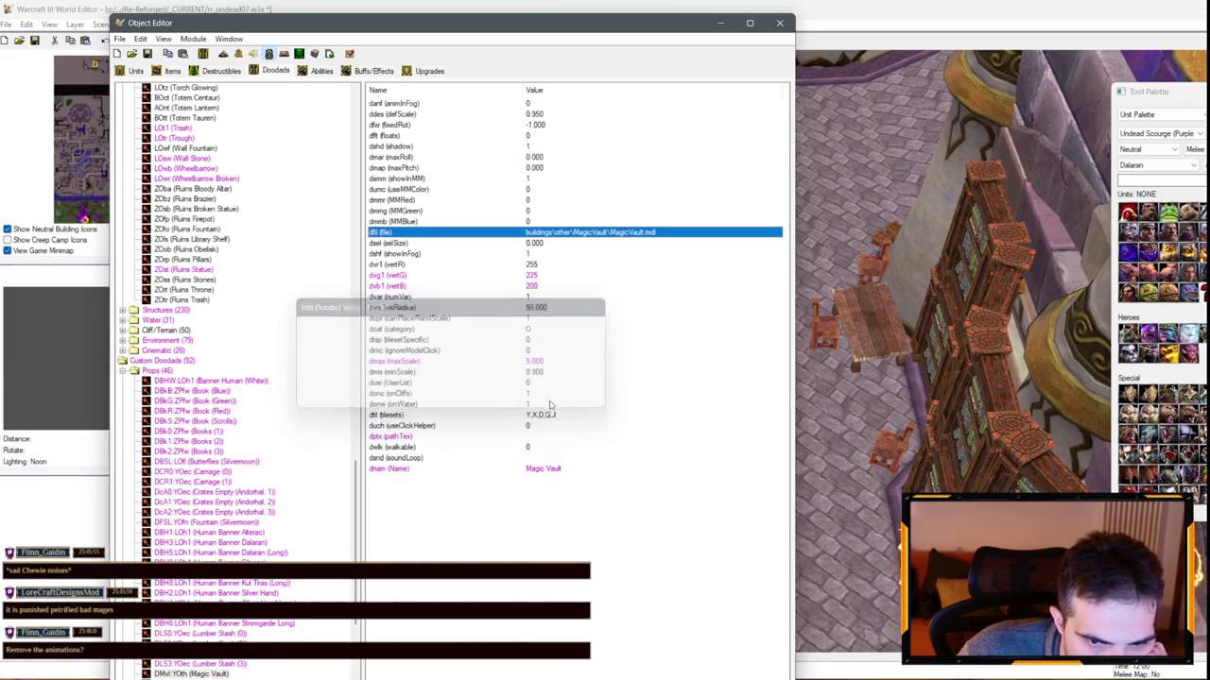
{"action": "left_click", "coordinate": [718, 23]}
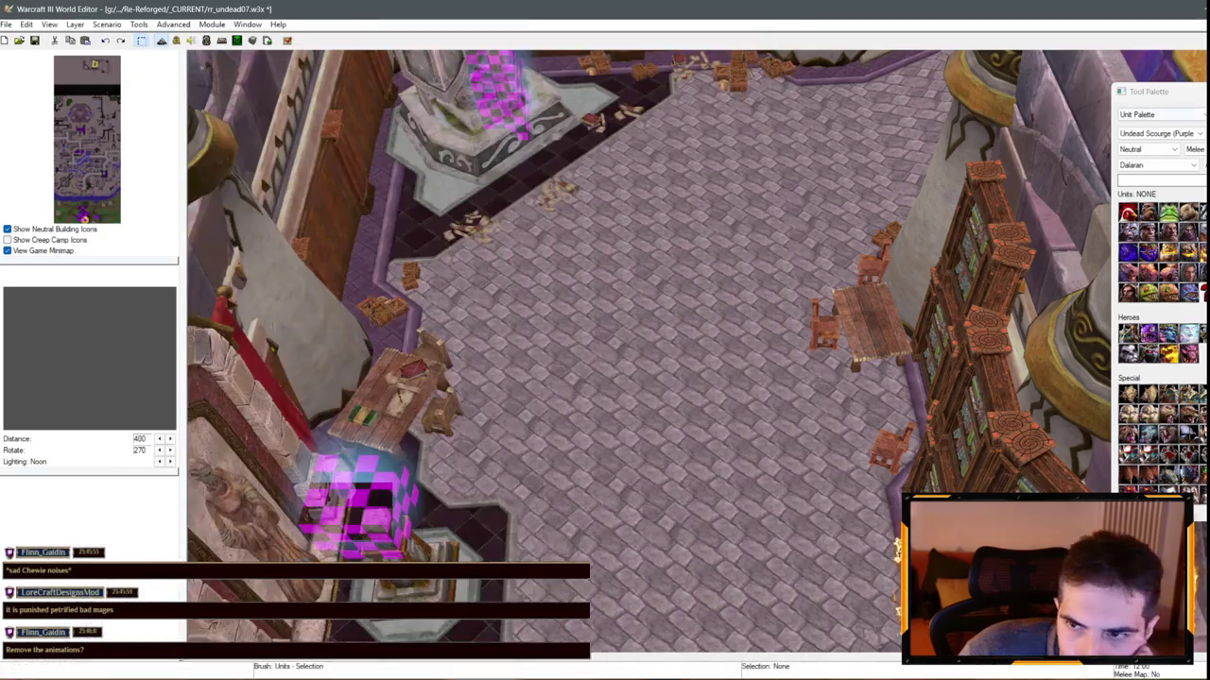
Filter Dalaran doodad props by 'Magic' and place a Magic Wagon on the floor
{"action": "left_click", "coordinate": [1153, 148]}
{"action": "left_click", "coordinate": [1153, 149]}
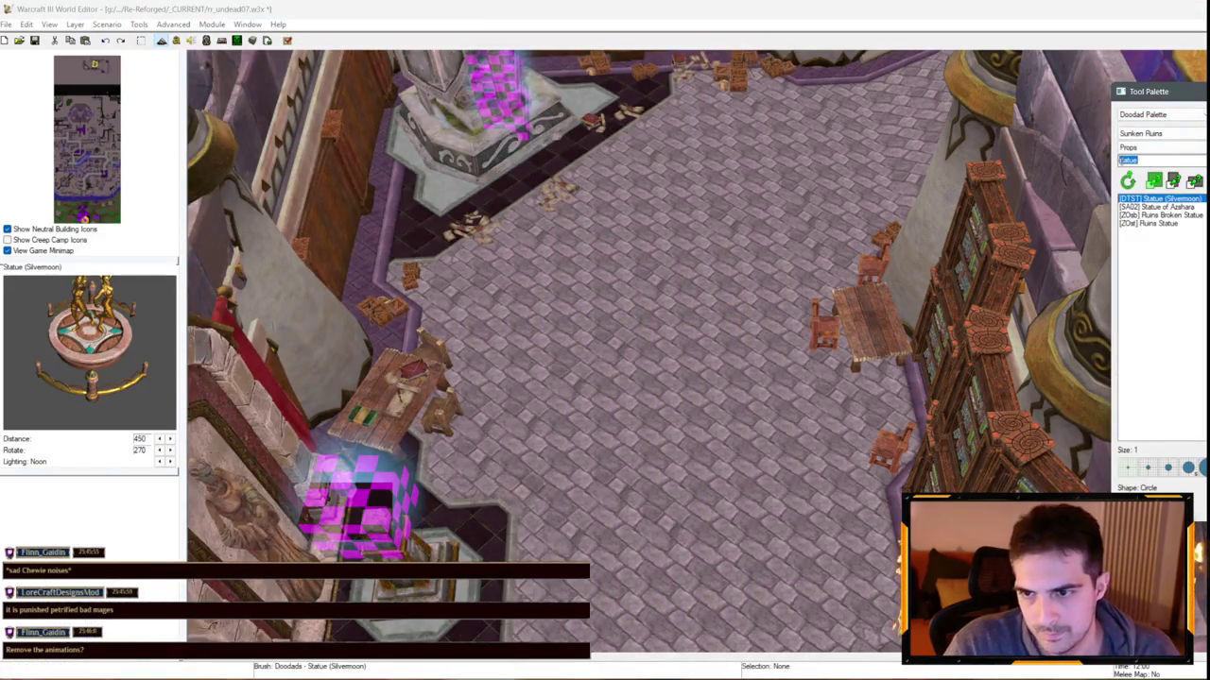
{"action": "type", "text": "Magic"}
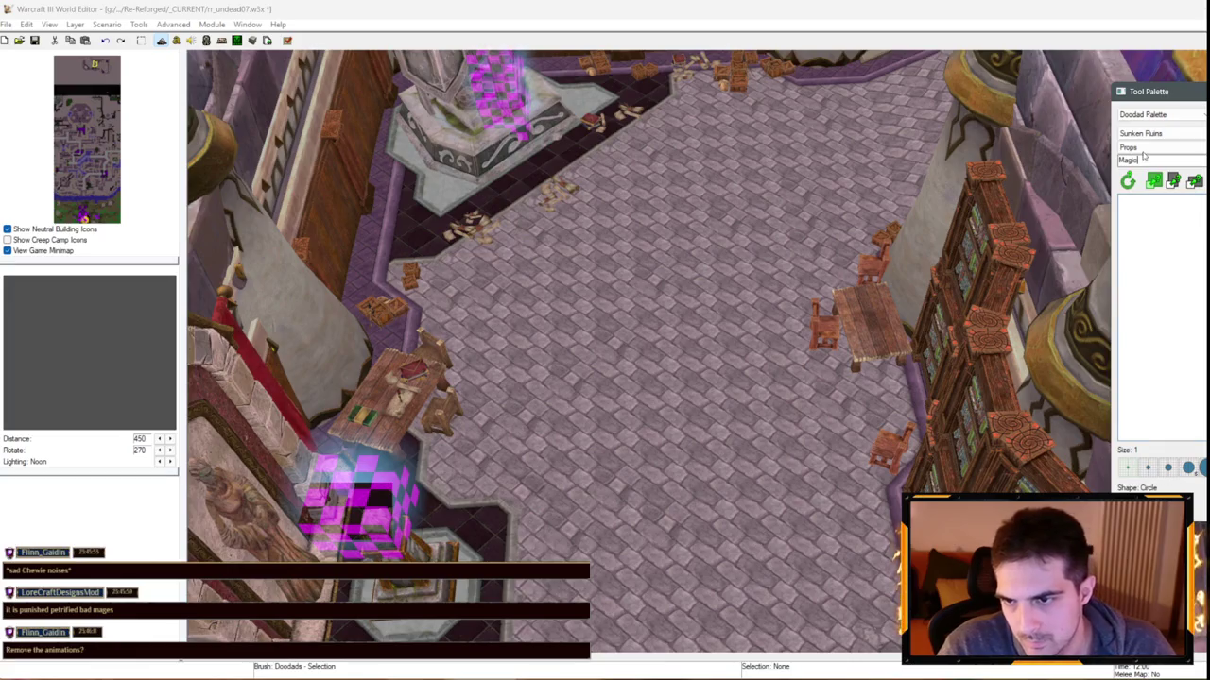
{"action": "key", "text": "Return"}
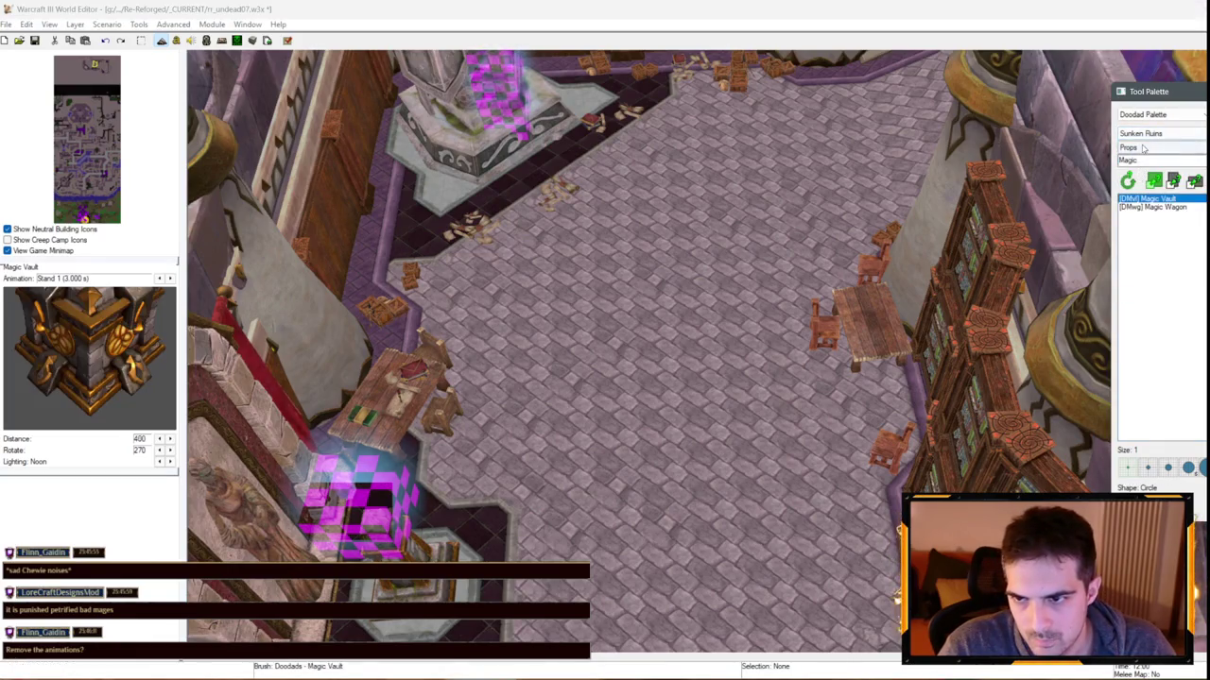
{"action": "left_click", "coordinate": [1153, 133]}
{"action": "left_click", "coordinate": [1158, 196]}
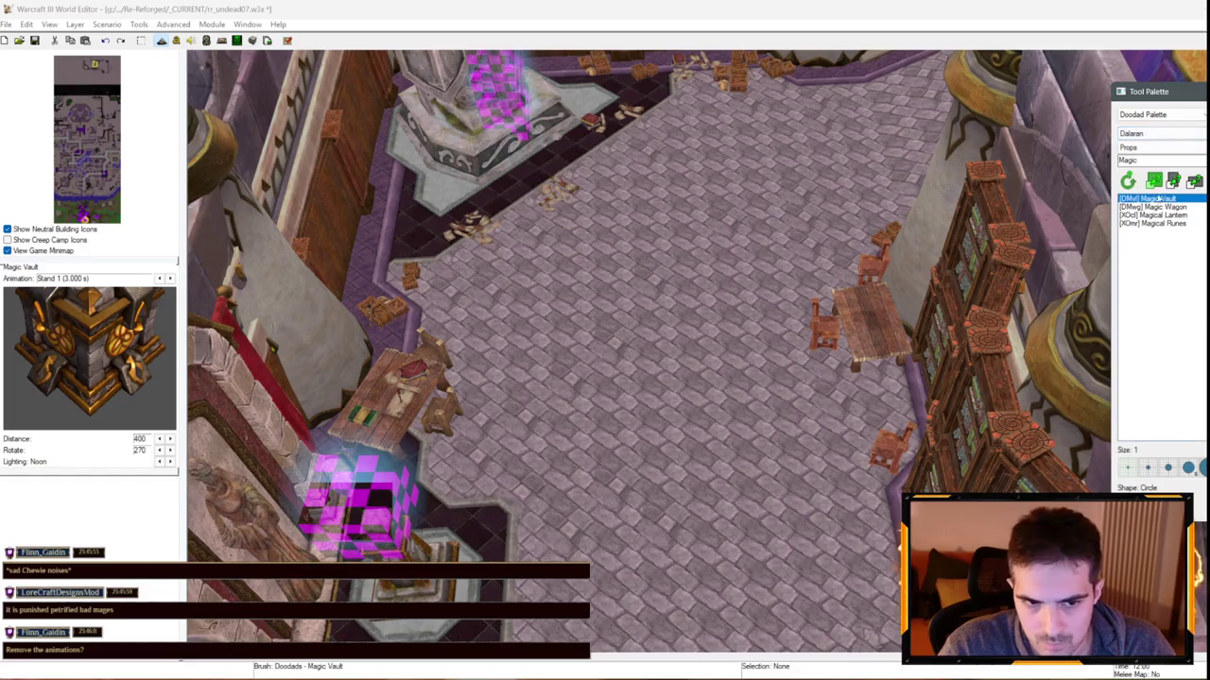
{"action": "left_click", "coordinate": [1155, 206]}
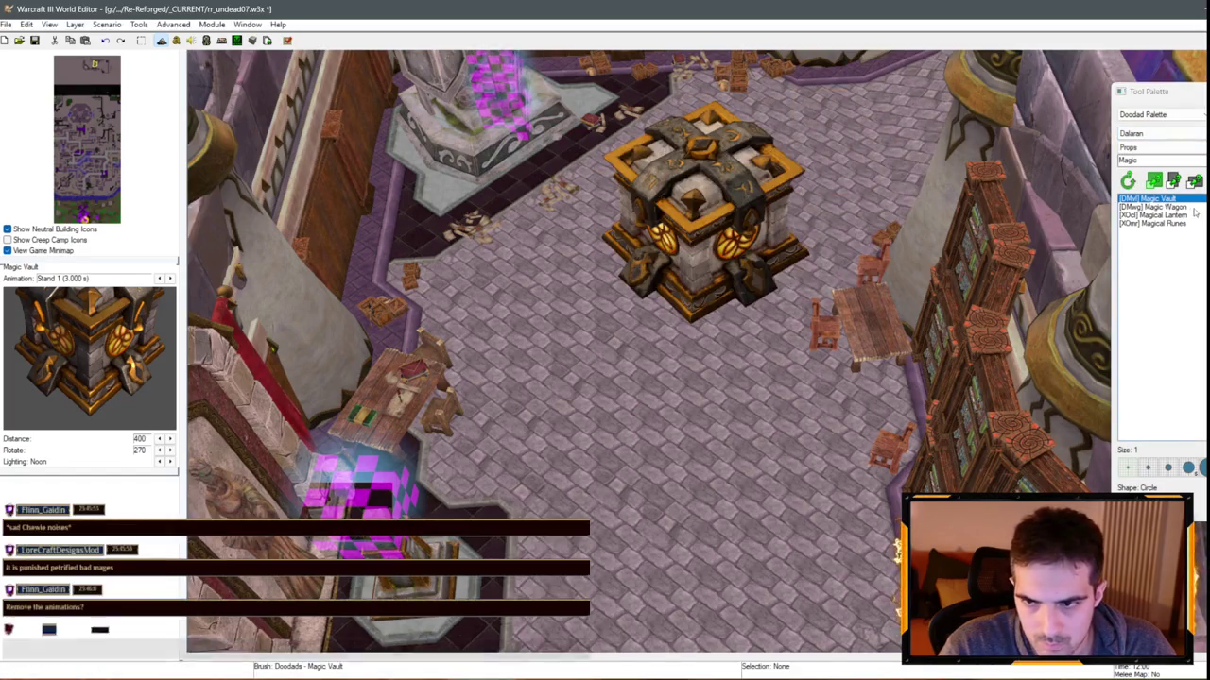
{"action": "left_click", "coordinate": [609, 303]}
Shrink the Magic Vault to about a third and move it and the wagon to the pillar base
{"action": "key", "text": "space"}
{"action": "left_click", "coordinate": [732, 230]}
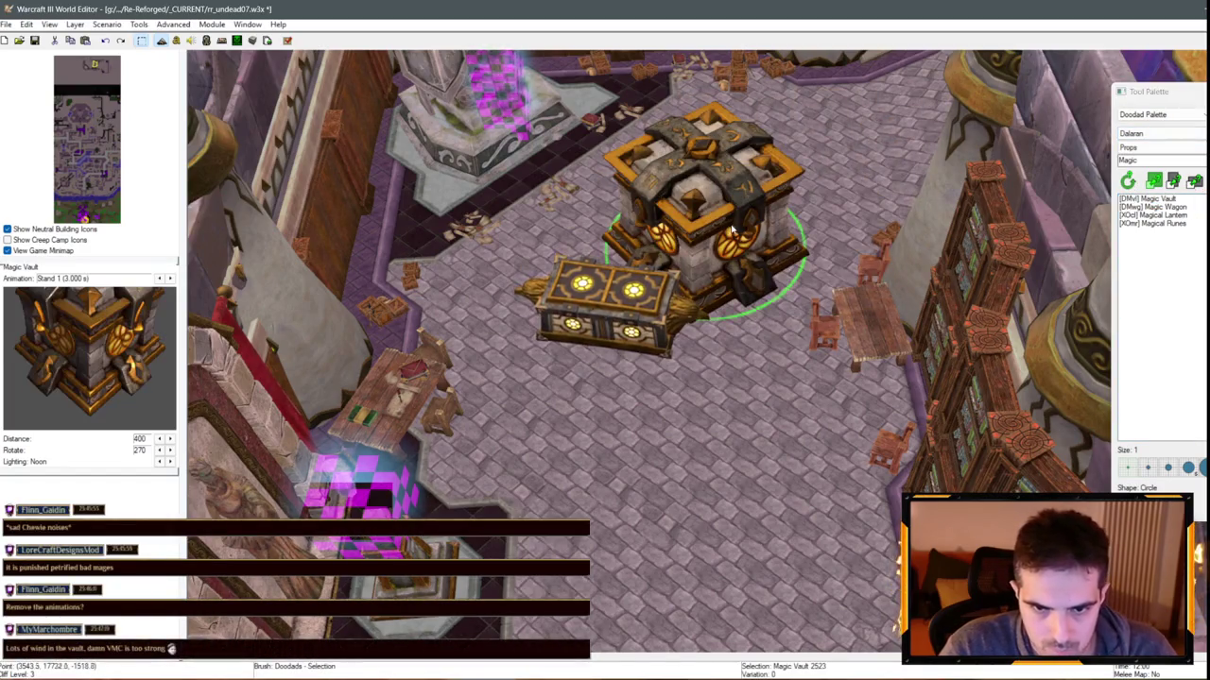
{"action": "key", "text": "ctrl+Page_Down"}
{"action": "key", "text": "ctrl+Page_Down"}
{"action": "key", "text": "ctrl+Page_Down"}
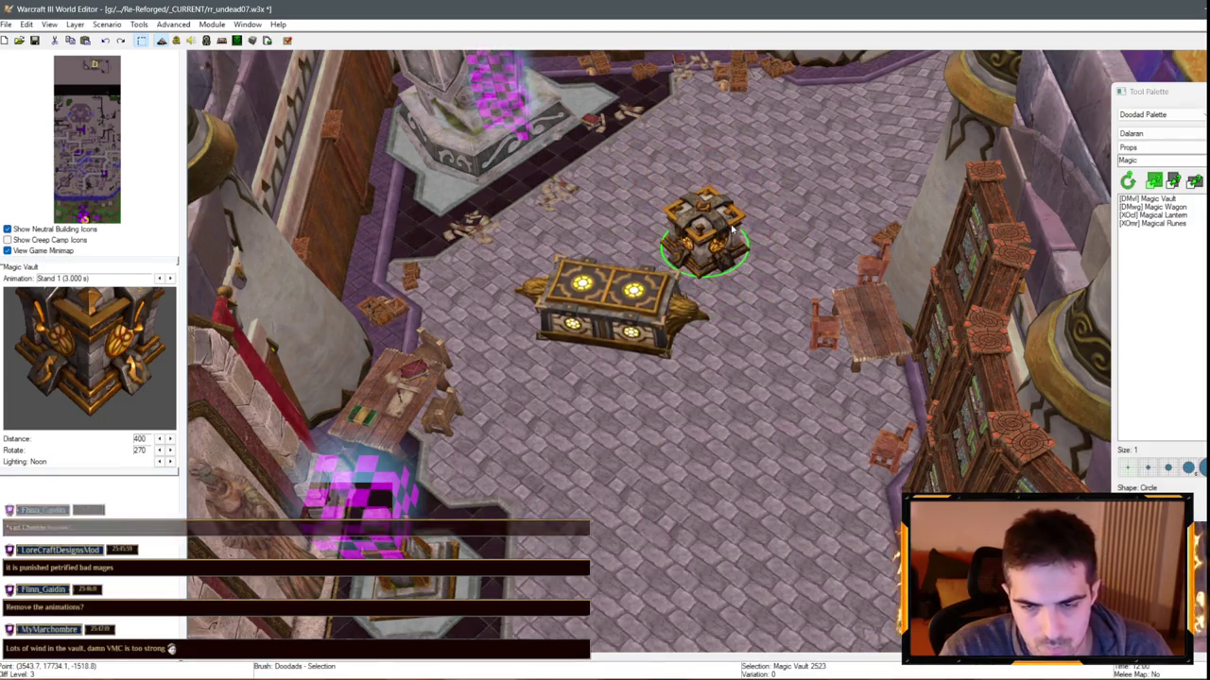
{"action": "scroll", "coordinate": [630, 183], "scroll_direction": "up", "scroll_amount": 1}
{"action": "mouse_move", "coordinate": [740, 314]}
{"action": "left_mouse_down"}
{"action": "mouse_move", "coordinate": [676, 224]}
{"action": "mouse_move", "coordinate": [616, 179]}
{"action": "mouse_move", "coordinate": [589, 140]}
{"action": "mouse_move", "coordinate": [596, 130]}
{"action": "mouse_move", "coordinate": [753, 265]}
{"action": "mouse_move", "coordinate": [612, 215]}
{"action": "left_mouse_up"}
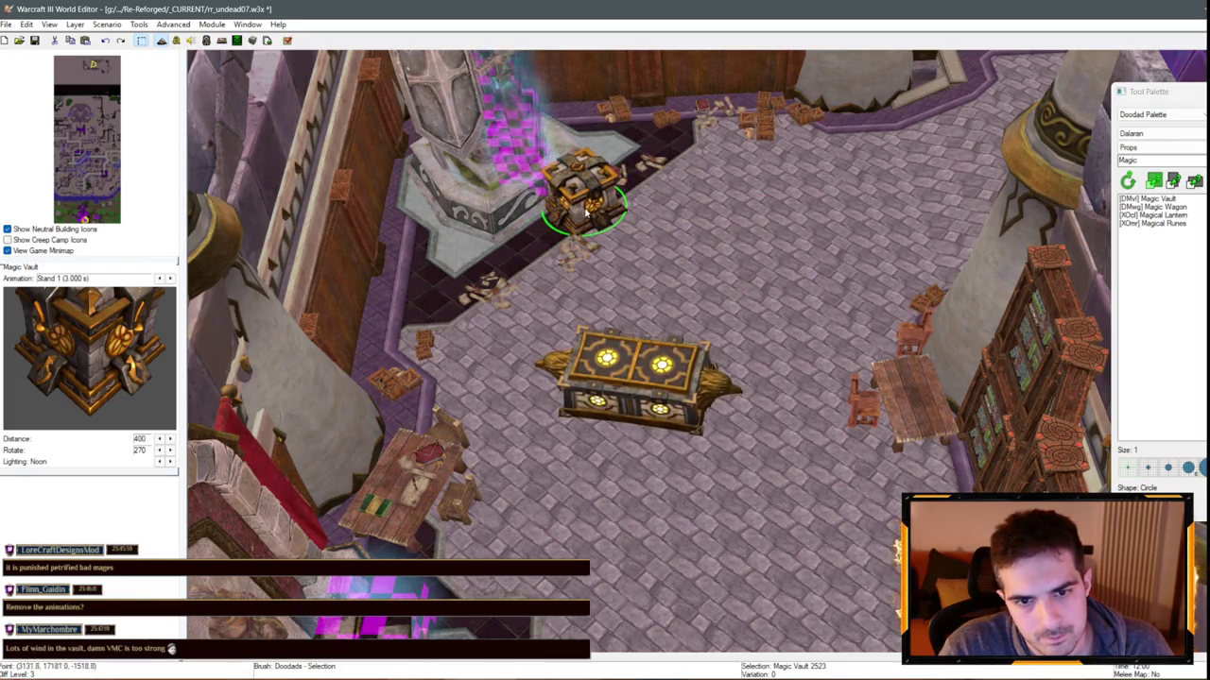
{"action": "scroll", "coordinate": [617, 223], "scroll_direction": "up", "scroll_amount": 1}
{"action": "mouse_move", "coordinate": [617, 397]}
{"action": "left_mouse_down"}
{"action": "mouse_move", "coordinate": [525, 276]}
{"action": "mouse_move", "coordinate": [444, 284]}
{"action": "left_mouse_up"}
{"action": "scroll", "coordinate": [458, 356], "scroll_direction": "up", "scroll_amount": 2}
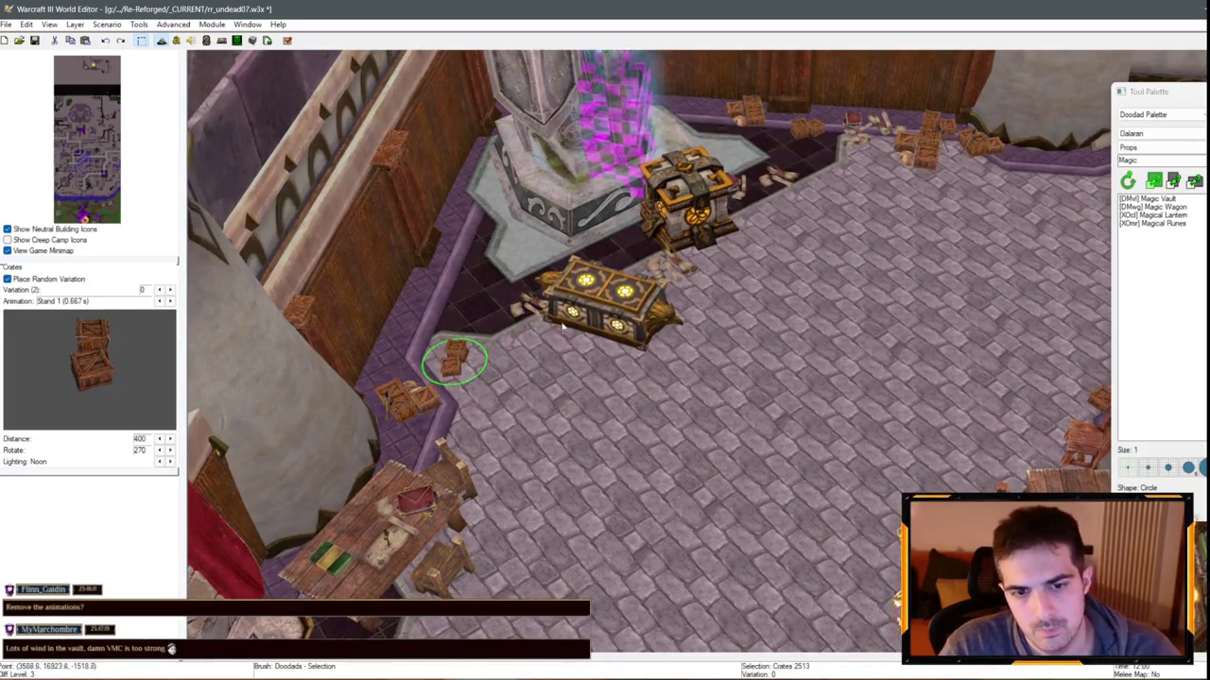
Push the Magic Wagon against the wall and stack a pasted copy on top of it
{"action": "mouse_move", "coordinate": [605, 312]}
{"action": "left_mouse_down"}
{"action": "mouse_move", "coordinate": [491, 294]}
{"action": "mouse_move", "coordinate": [444, 260]}
{"action": "mouse_move", "coordinate": [507, 193]}
{"action": "left_mouse_up"}
{"action": "left_click_drag", "start_coordinate": [458, 274], "coordinate": [393, 338]}
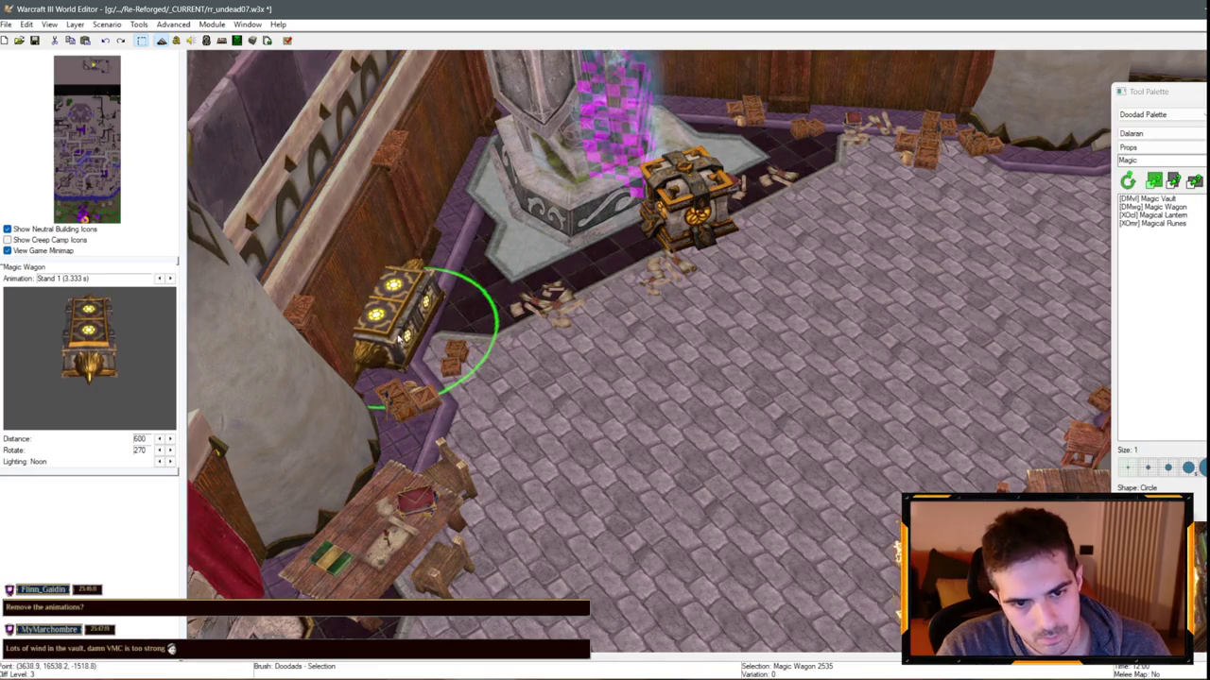
{"action": "key", "text": "Up"}
{"action": "key", "text": "Left"}
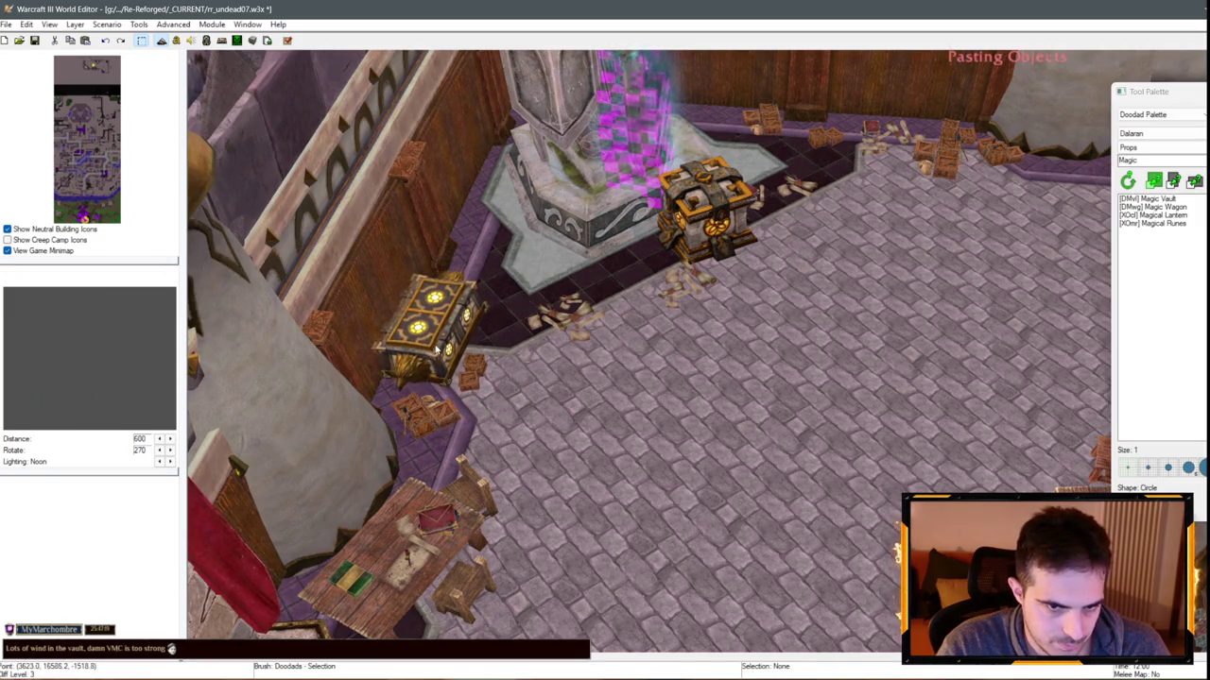
{"action": "left_click", "coordinate": [437, 346]}
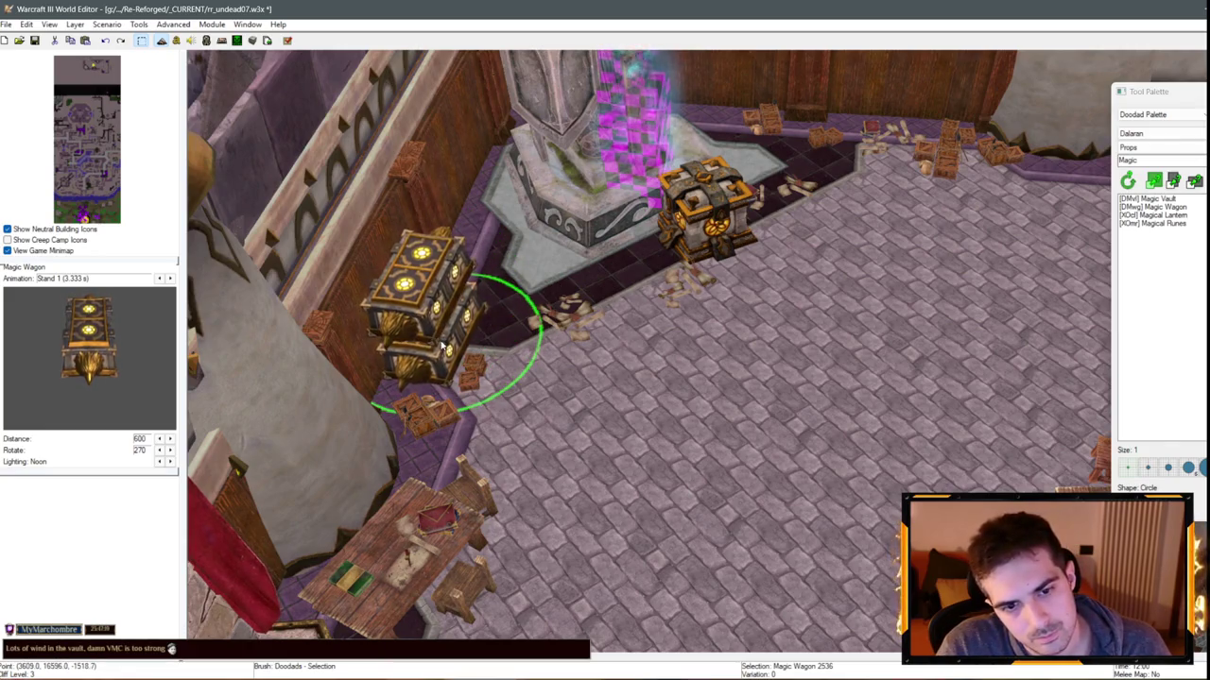
Move the Magic Vault beside the stacked Magic Wagons
{"action": "scroll", "coordinate": [441, 348], "scroll_direction": "up", "scroll_amount": 3}
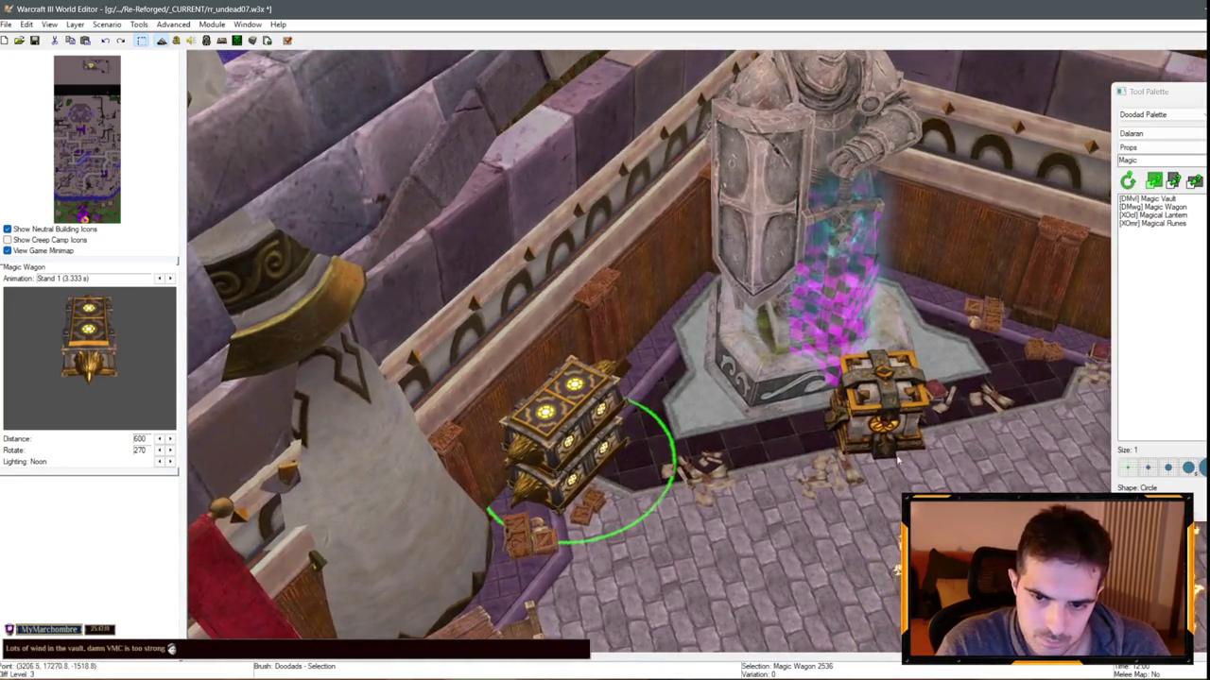
{"action": "mouse_move", "coordinate": [874, 402]}
{"action": "left_mouse_down"}
{"action": "mouse_move", "coordinate": [666, 430]}
{"action": "mouse_move", "coordinate": [675, 435]}
{"action": "left_mouse_up"}
{"action": "scroll", "coordinate": [675, 434], "scroll_direction": "down", "scroll_amount": 4}
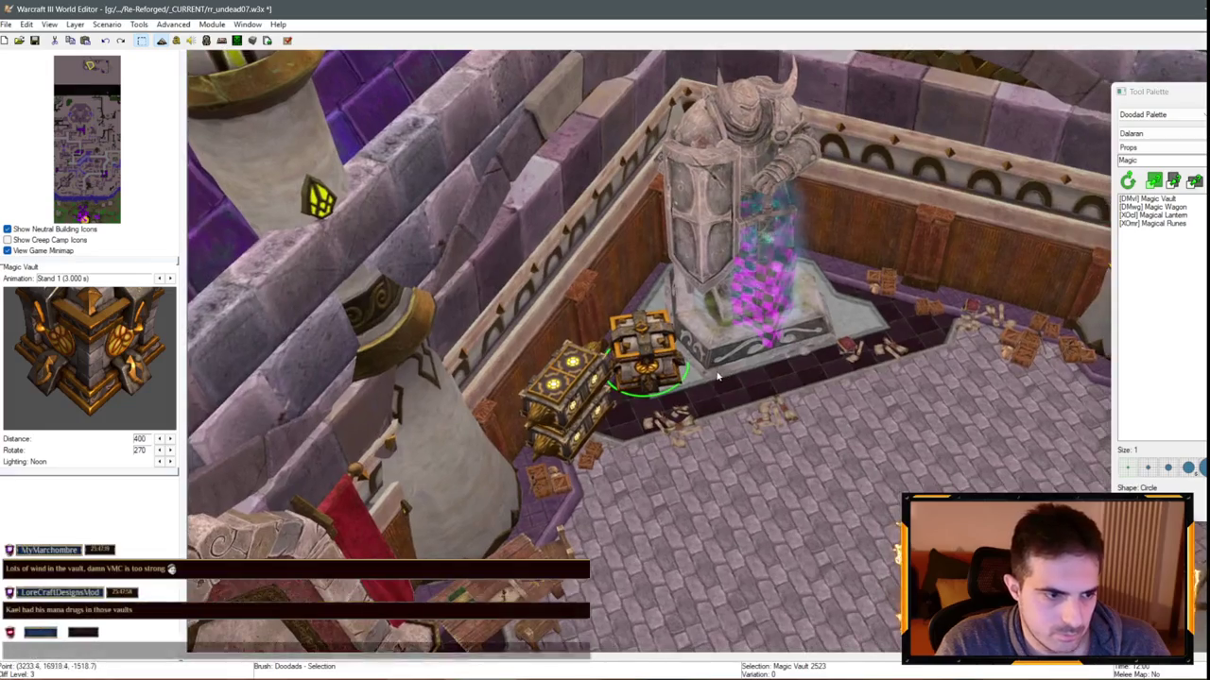
{"action": "scroll", "coordinate": [560, 422], "scroll_direction": "down", "scroll_amount": 3}
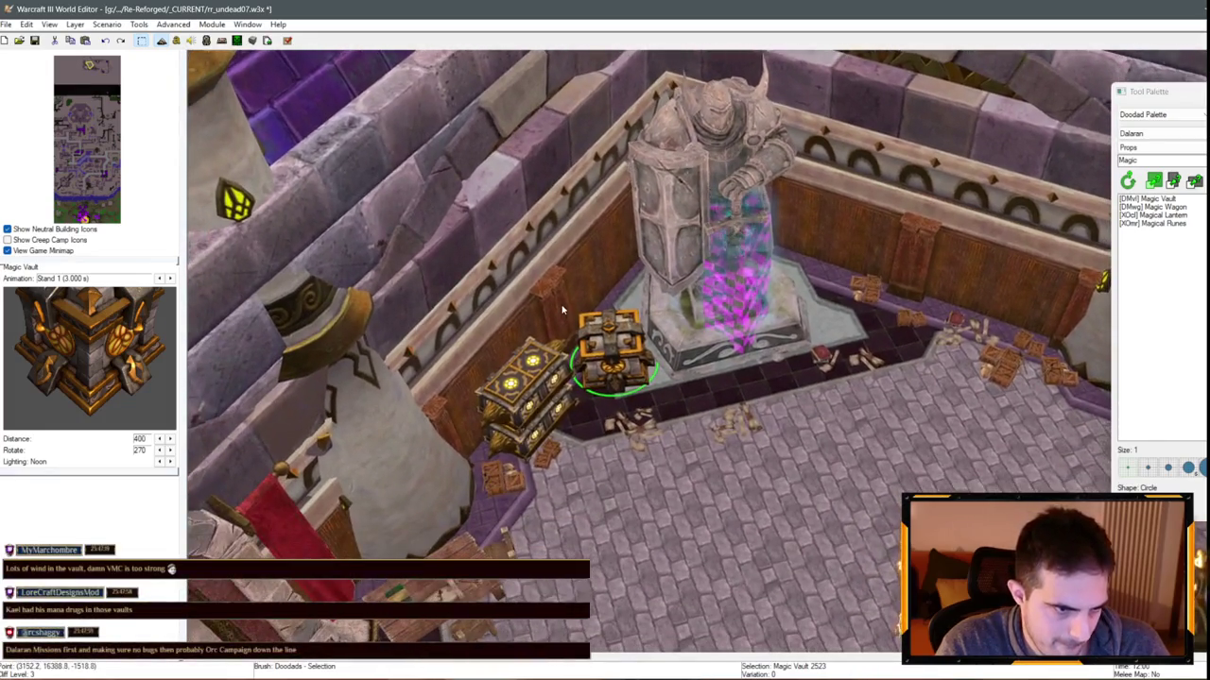
{"action": "scroll", "coordinate": [422, 347], "scroll_direction": "down", "scroll_amount": 1}
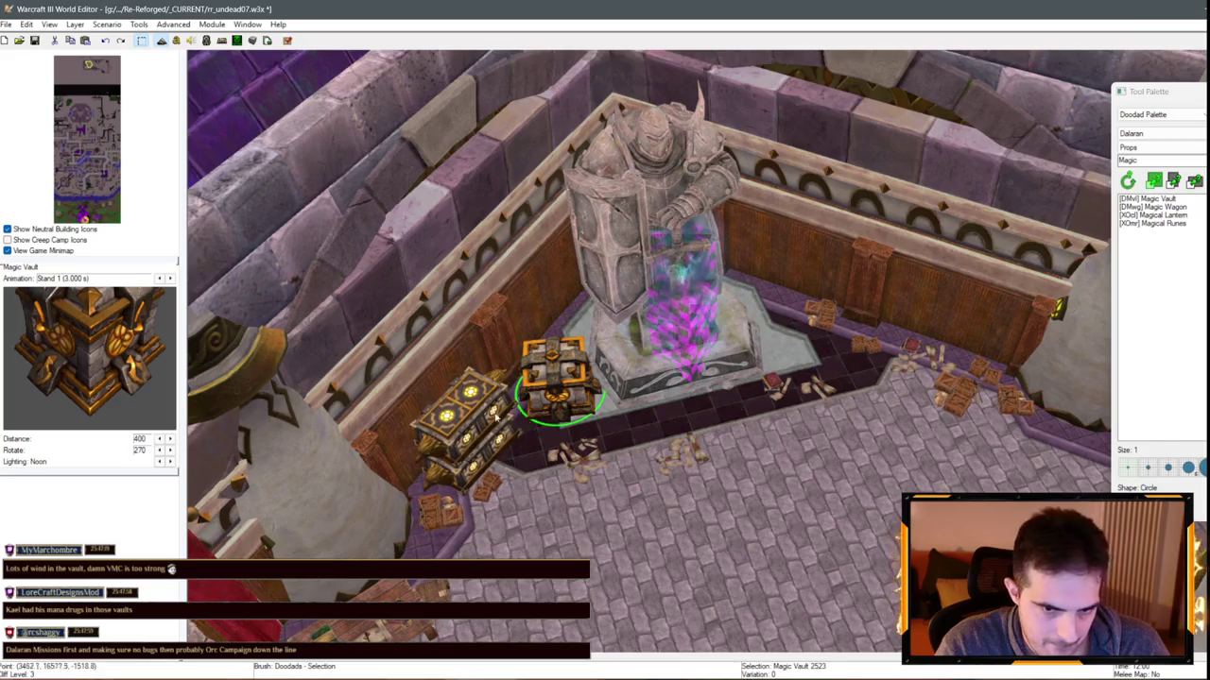
{"action": "left_click", "coordinate": [489, 444]}
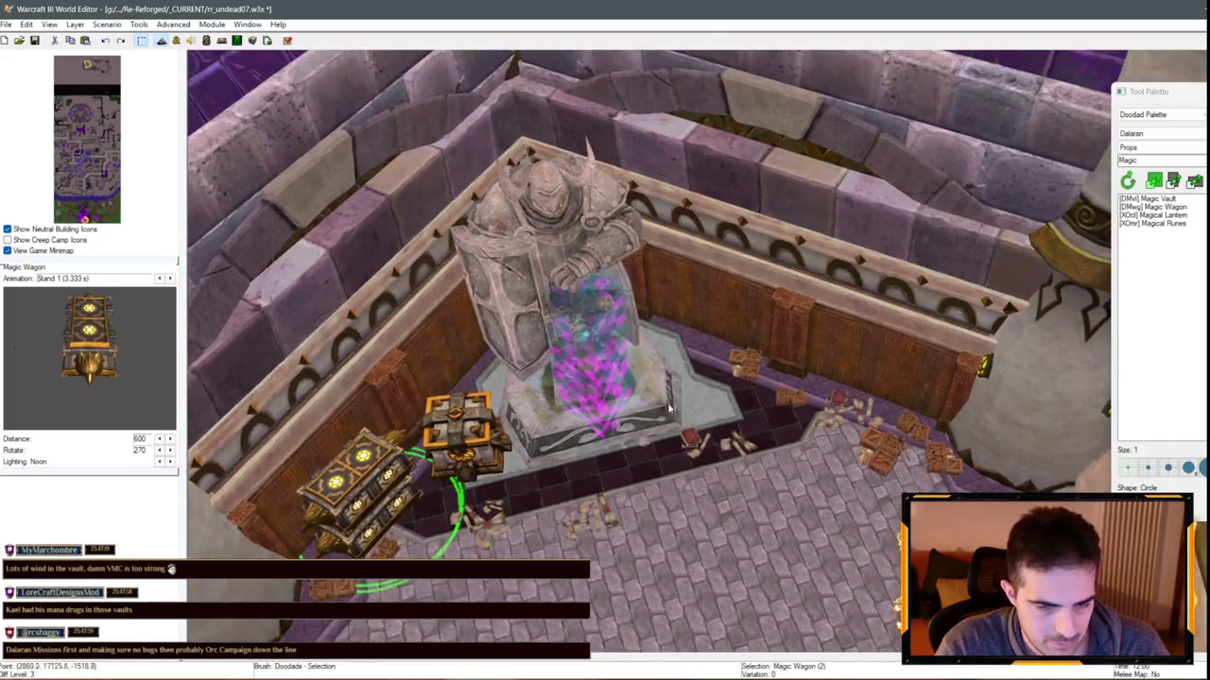
{"action": "key", "text": "ctrl+c"}
{"action": "key", "text": "ctrl+v"}
{"action": "key", "text": "Escape"}
Delete a stray crate near the wall by the pink-glow pedestal
{"action": "left_click", "coordinate": [357, 534]}
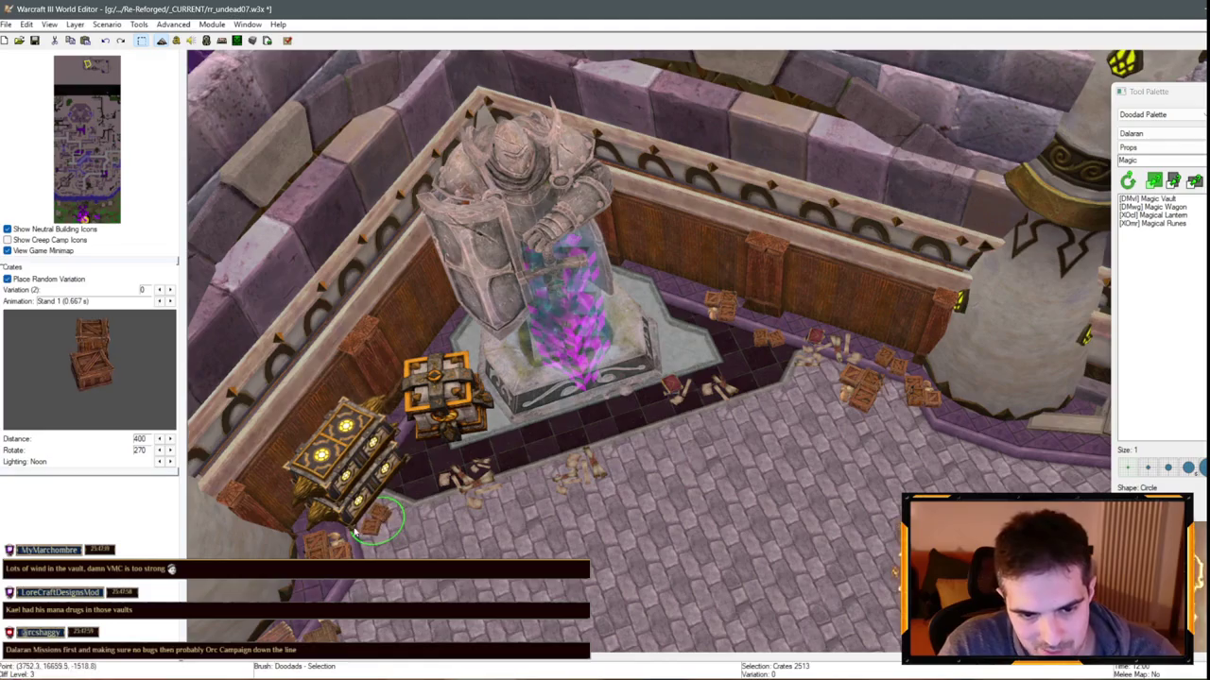
{"action": "left_click", "coordinate": [723, 312]}
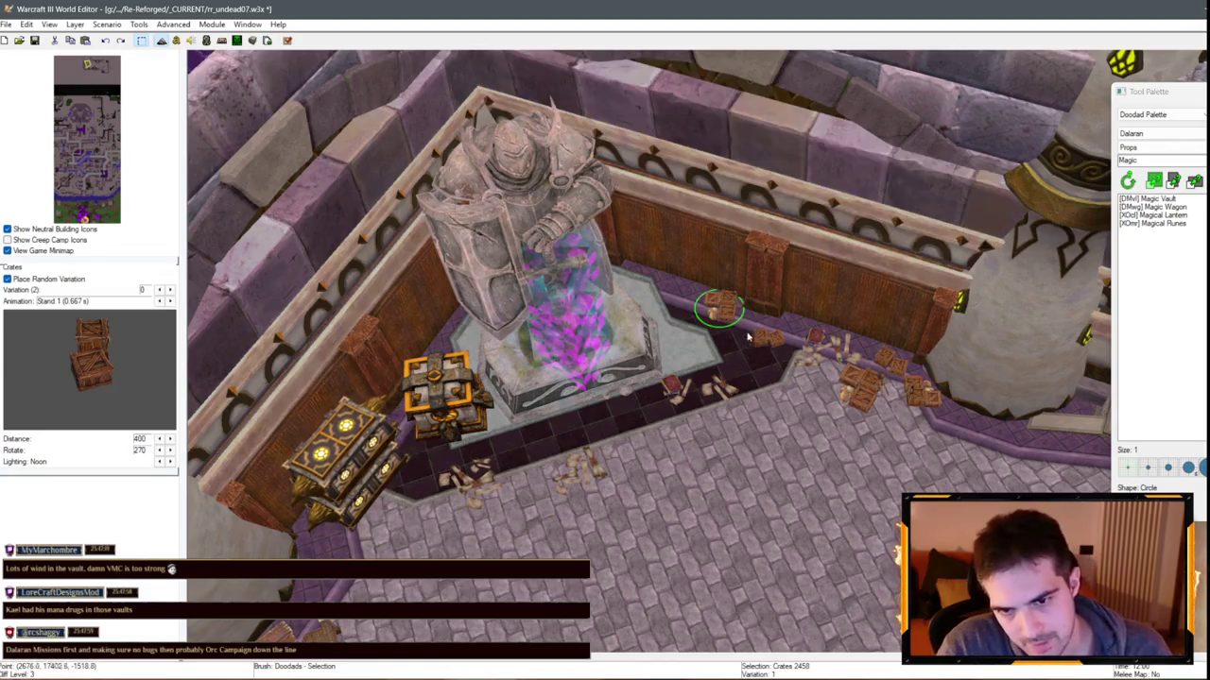
{"action": "left_click_drag", "start_coordinate": [765, 342], "coordinate": [803, 373]}
{"action": "key", "text": "Delete"}
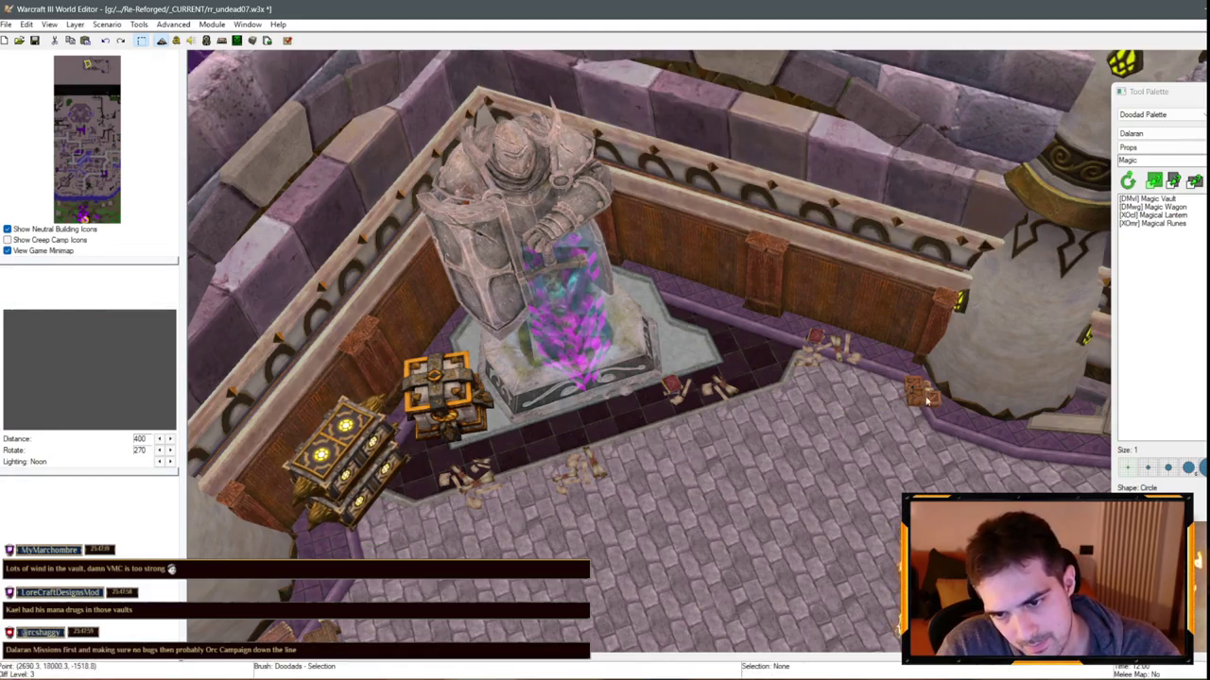
{"action": "scroll", "coordinate": [518, 434], "scroll_direction": "up", "scroll_amount": 2}
{"action": "left_click", "coordinate": [422, 456]}
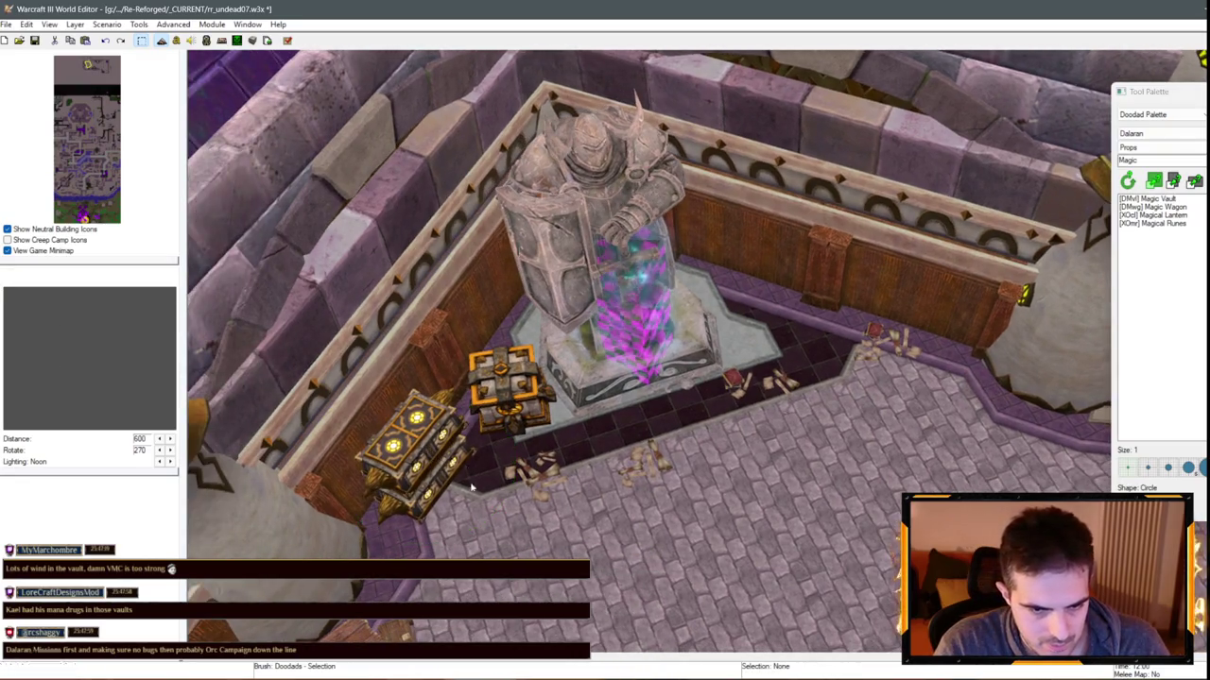
Move a Magic Wagon beside the statue alcove, turn it horizontal, and paste two copies next to it
{"action": "key", "text": "Escape"}
{"action": "left_click", "coordinate": [427, 463]}
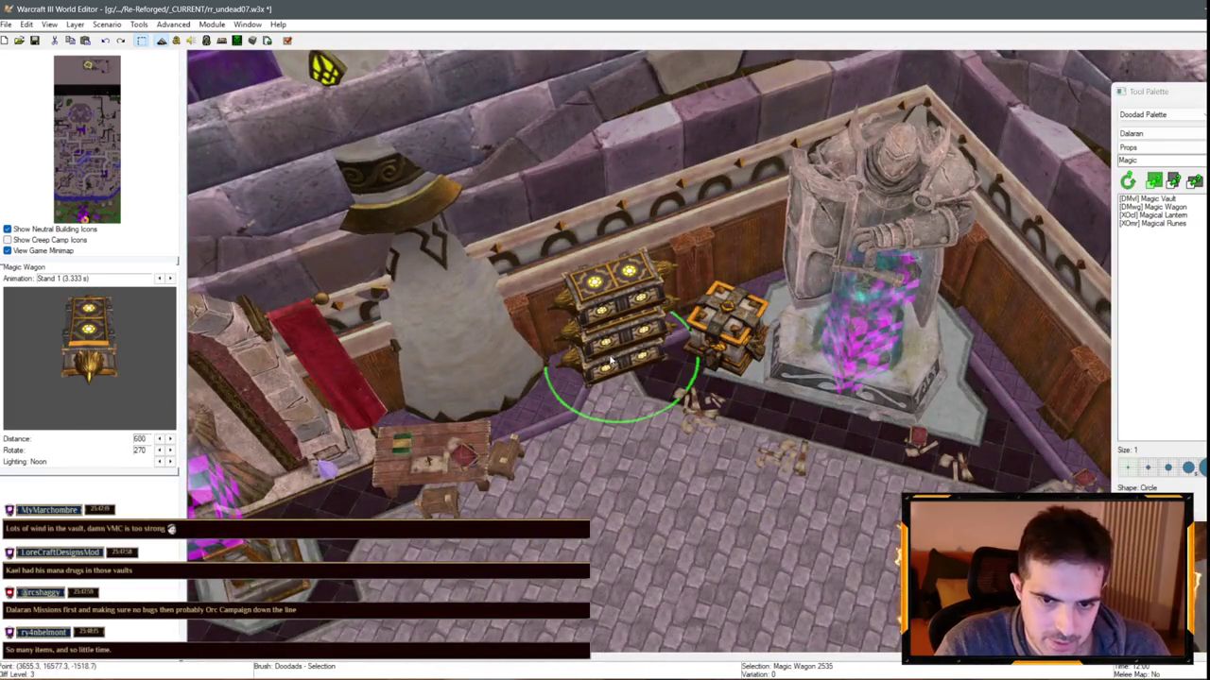
{"action": "left_click_drag", "start_coordinate": [607, 300], "coordinate": [614, 399]}
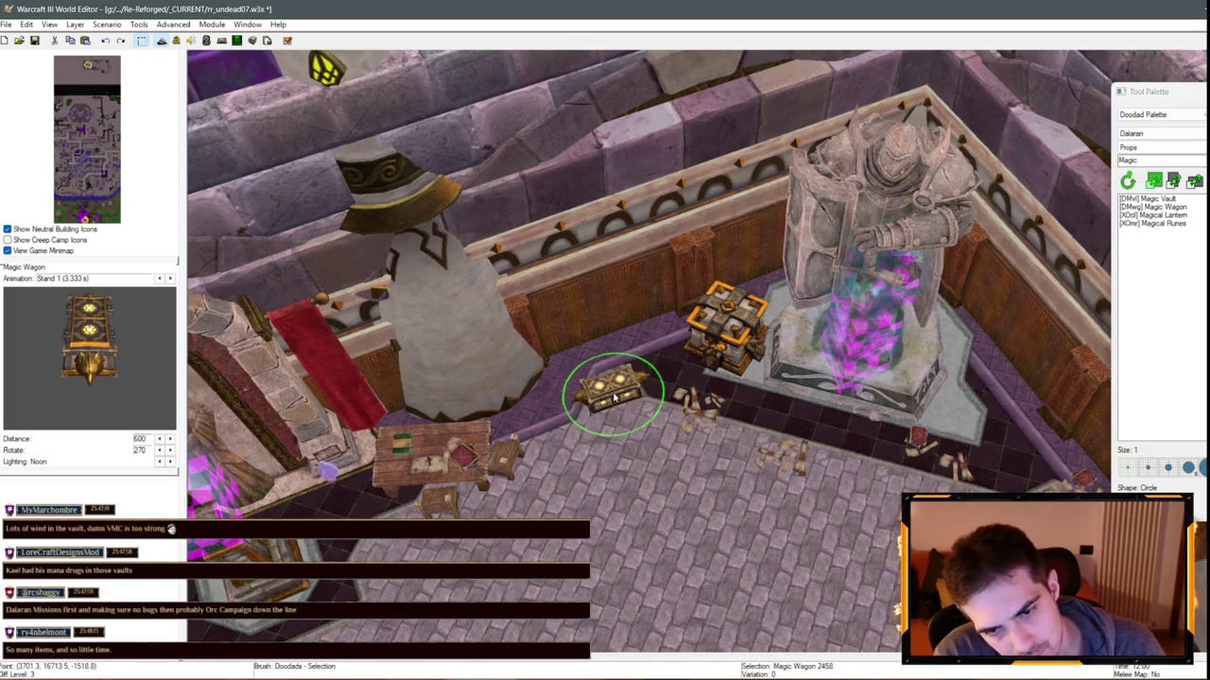
{"action": "right_click", "coordinate": [709, 407], "text": "ctrl"}
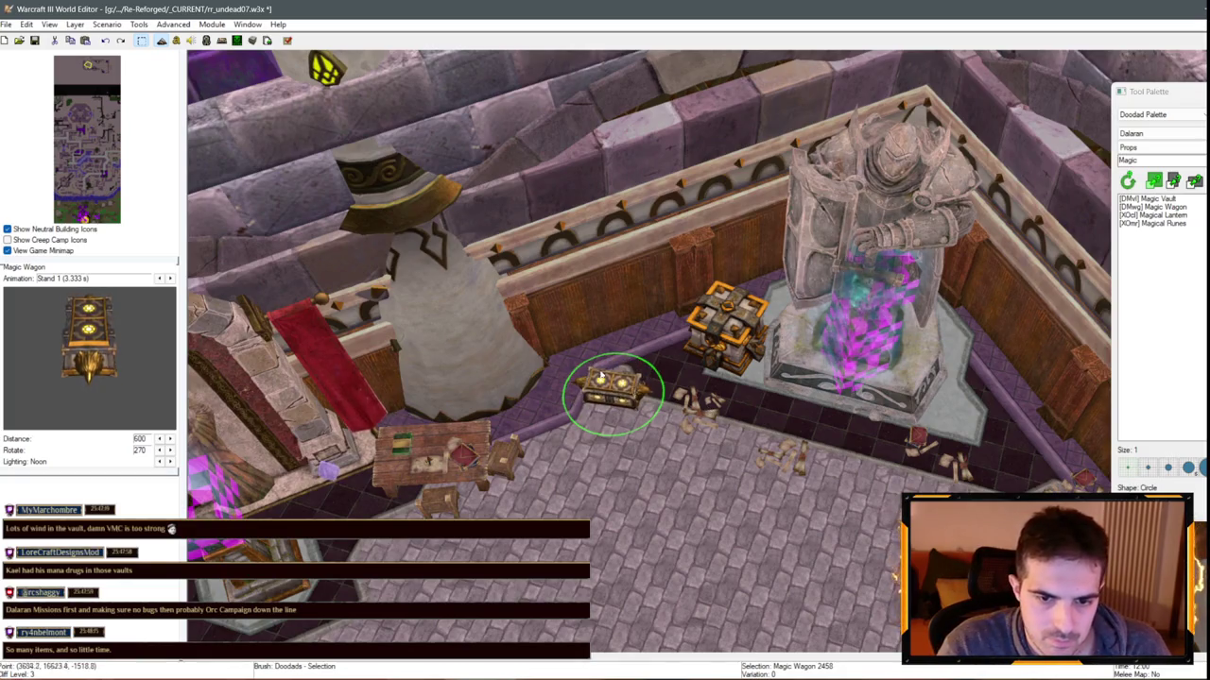
{"action": "key", "text": "ctrl+c"}
{"action": "key", "text": "ctrl+v"}
{"action": "left_click", "coordinate": [634, 440]}
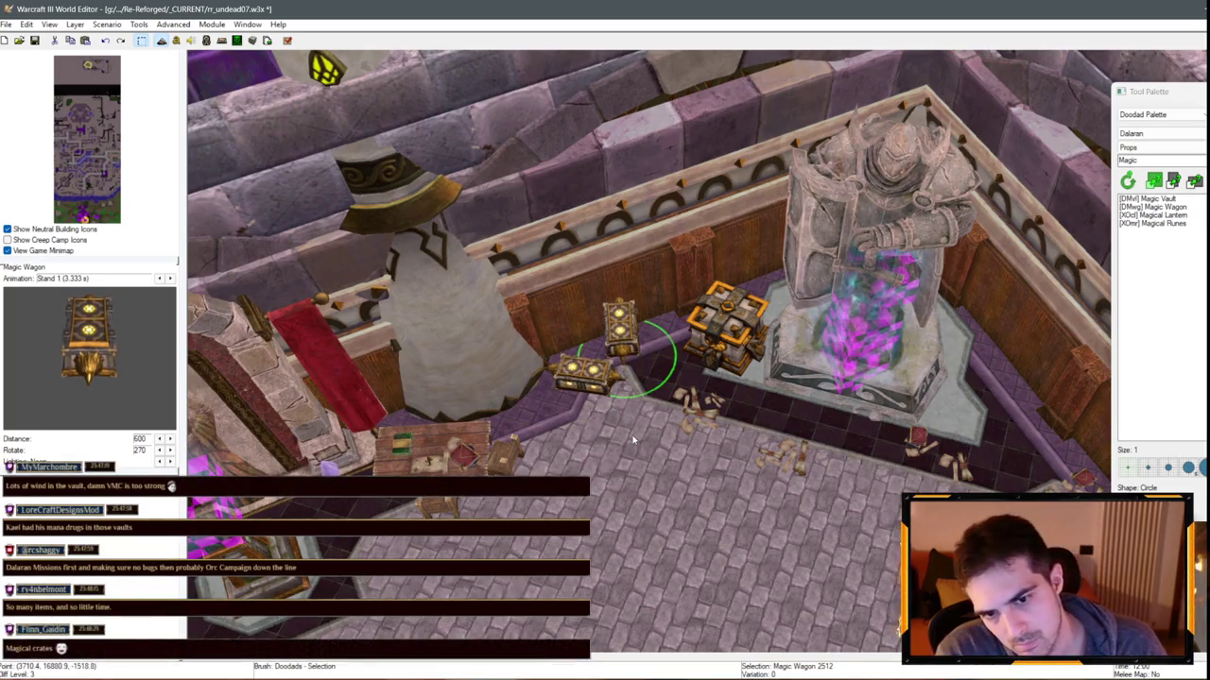
{"action": "key", "text": "ctrl+v"}
{"action": "left_click", "coordinate": [666, 374]}
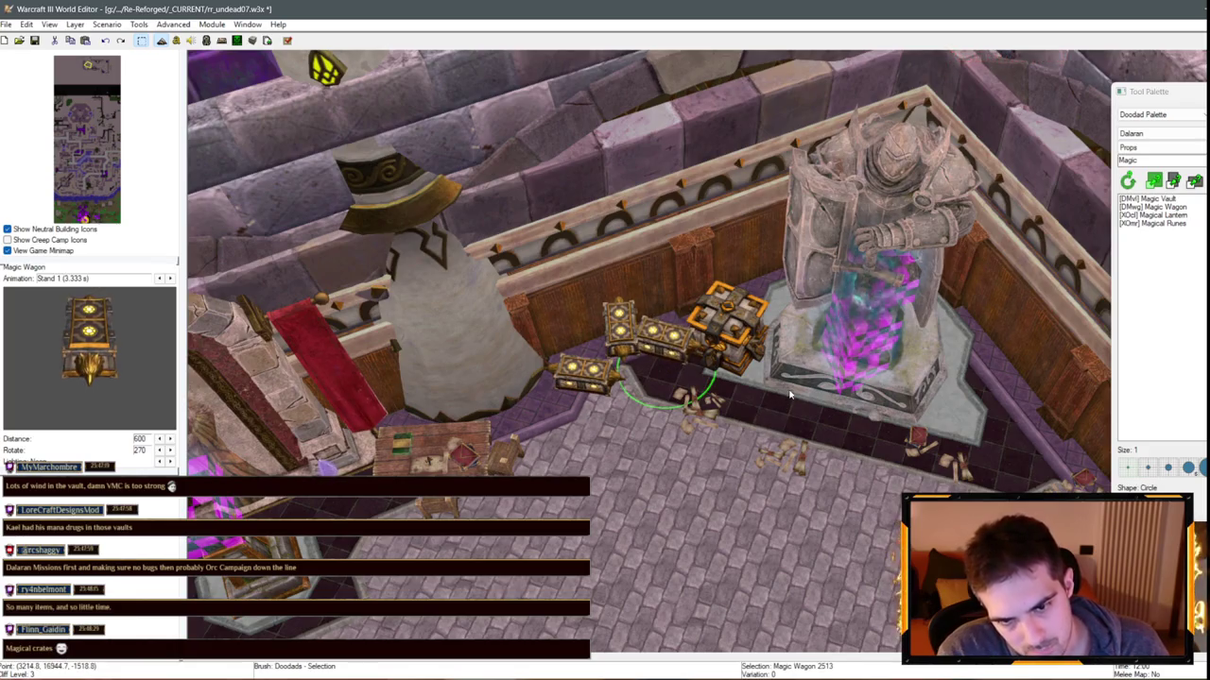
Arrange the Magic Vault and wagons into a pile and add another wagon to the row
{"action": "scroll", "coordinate": [789, 395], "scroll_direction": "up", "scroll_amount": 2}
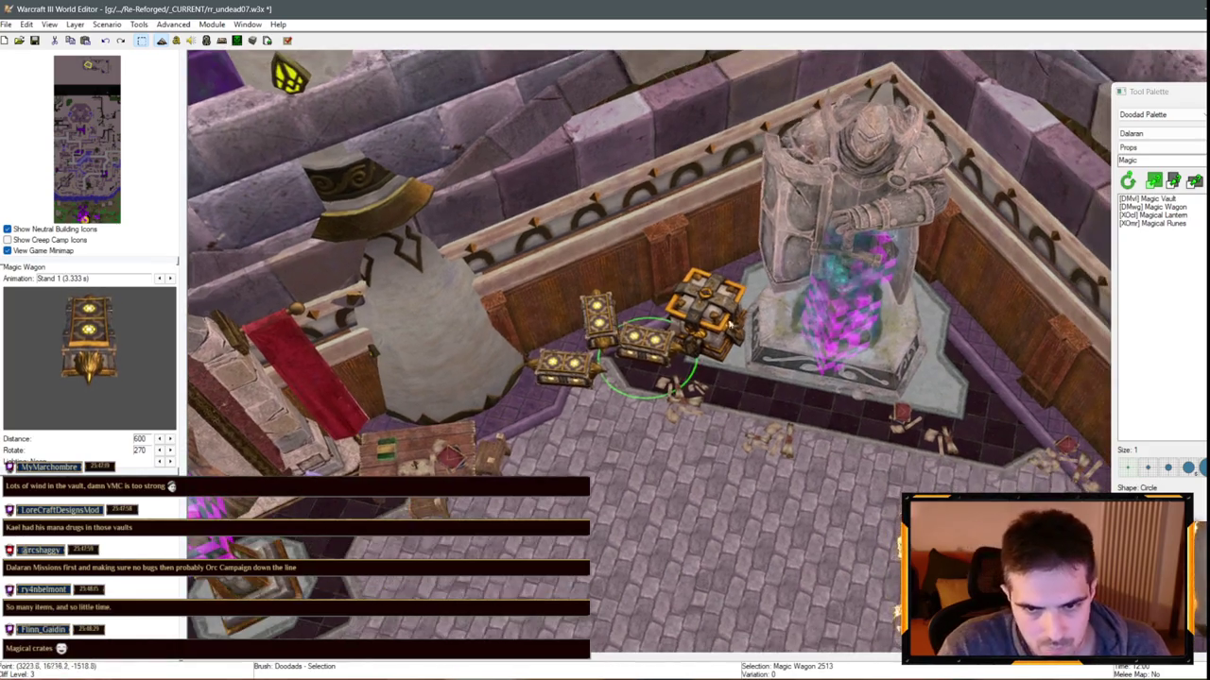
{"action": "left_click_drag", "start_coordinate": [704, 335], "coordinate": [588, 348]}
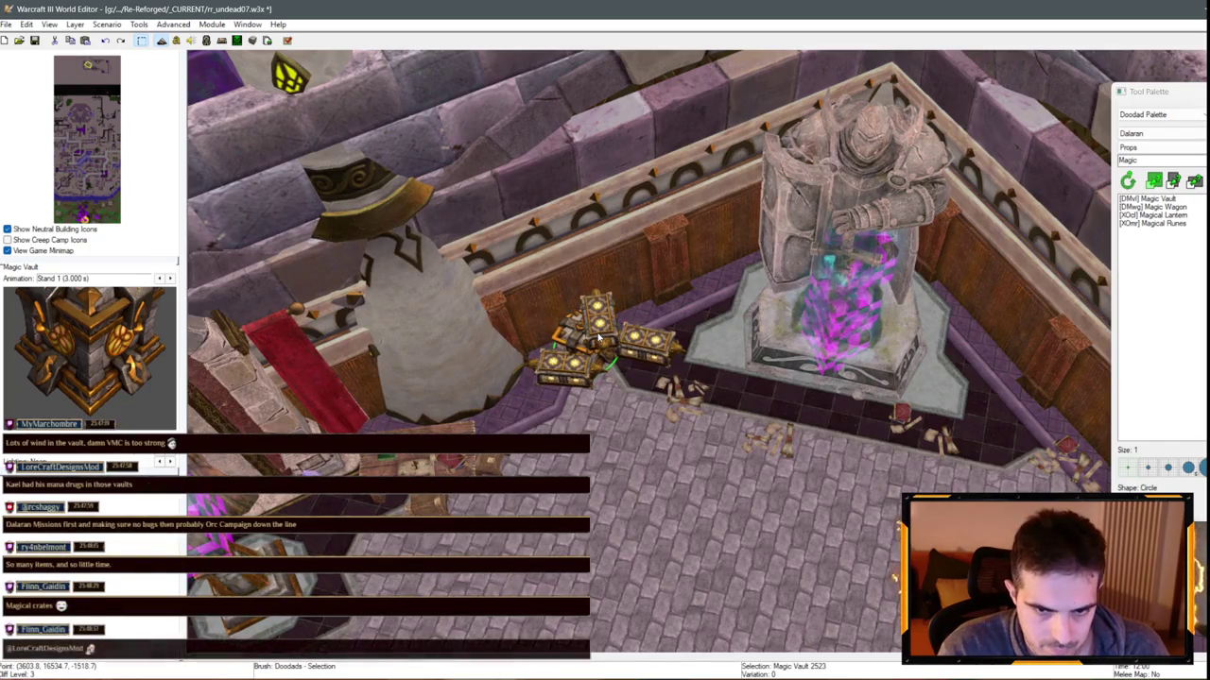
{"action": "scroll", "coordinate": [792, 454], "scroll_direction": "up", "scroll_amount": 1}
{"action": "scroll", "coordinate": [792, 453], "scroll_direction": "up", "scroll_amount": 1}
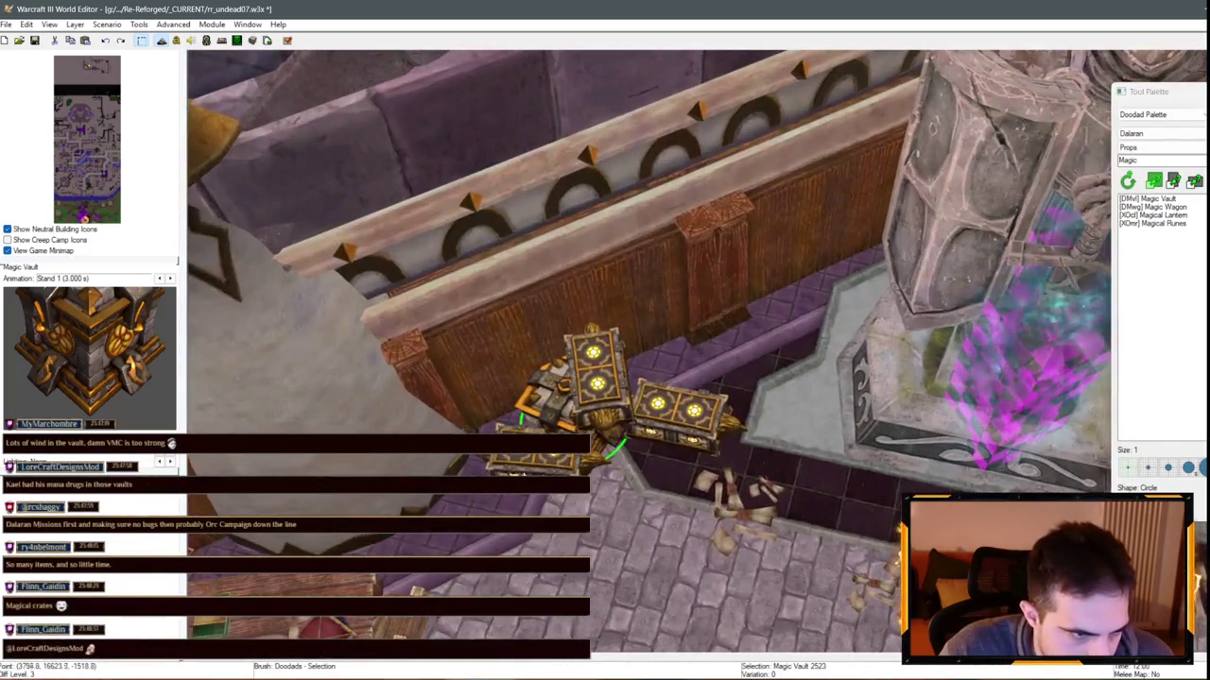
{"action": "scroll", "coordinate": [781, 394], "scroll_direction": "up", "scroll_amount": 1}
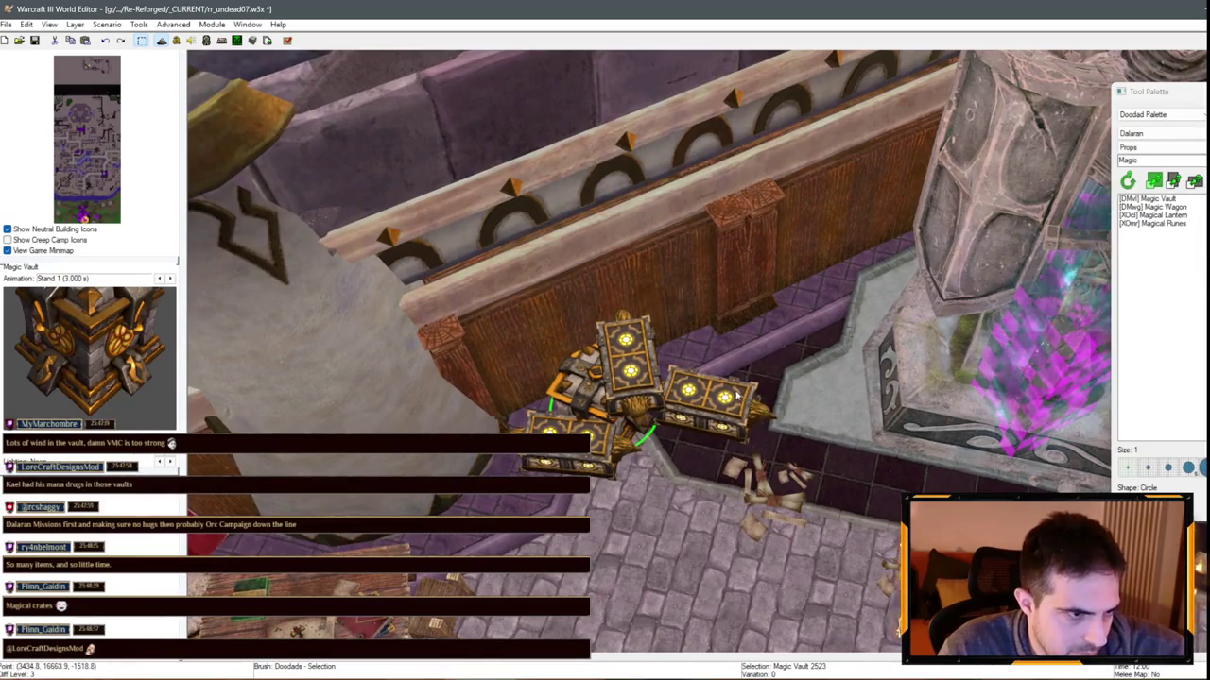
{"action": "left_click_drag", "start_coordinate": [567, 444], "coordinate": [560, 484]}
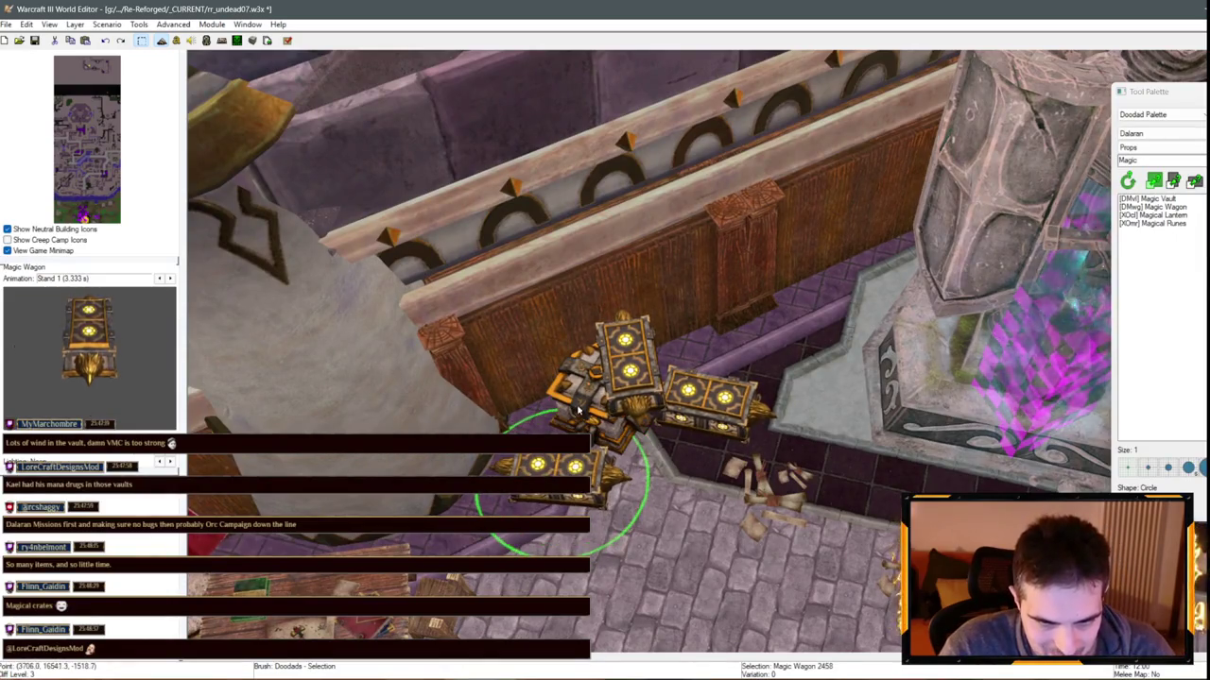
{"action": "left_click_drag", "start_coordinate": [579, 410], "coordinate": [561, 425]}
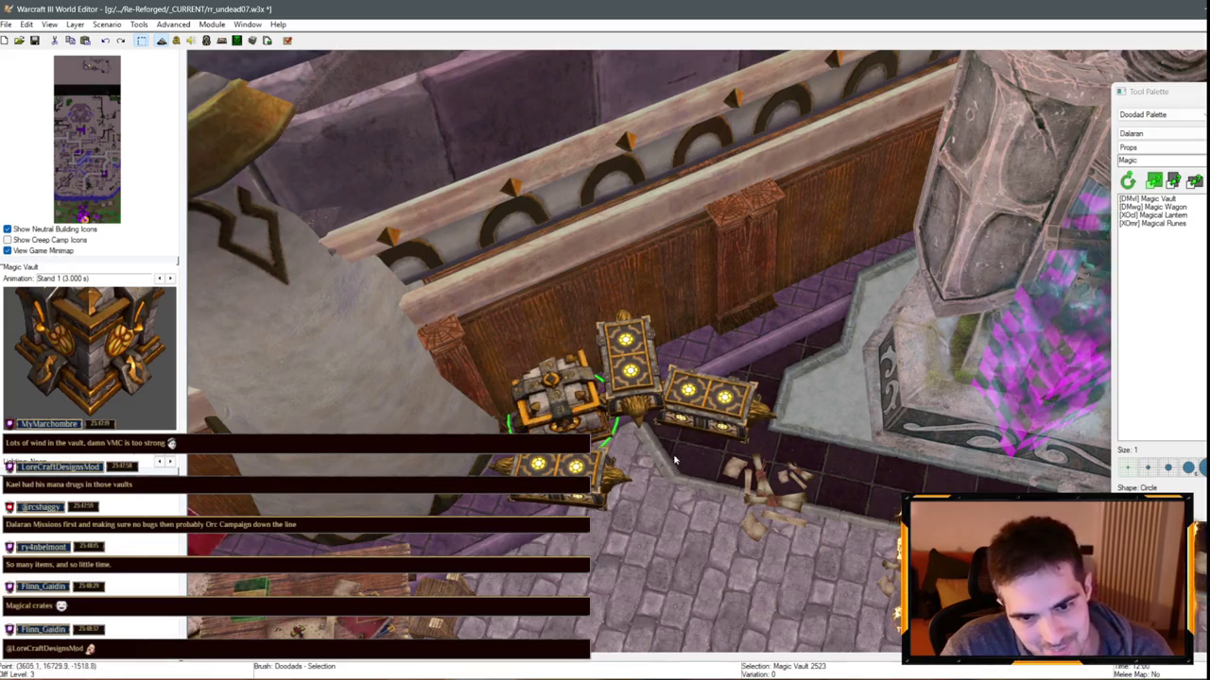
{"action": "left_click_drag", "start_coordinate": [550, 489], "coordinate": [531, 503]}
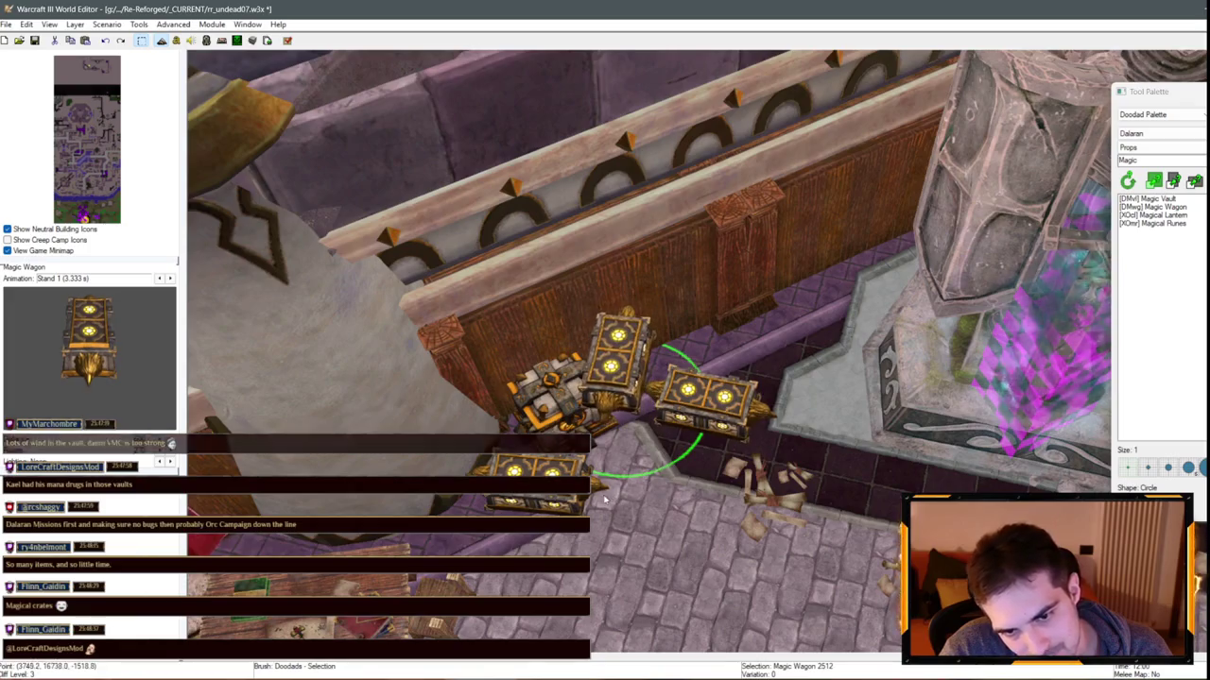
{"action": "left_click_drag", "start_coordinate": [690, 402], "coordinate": [685, 348]}
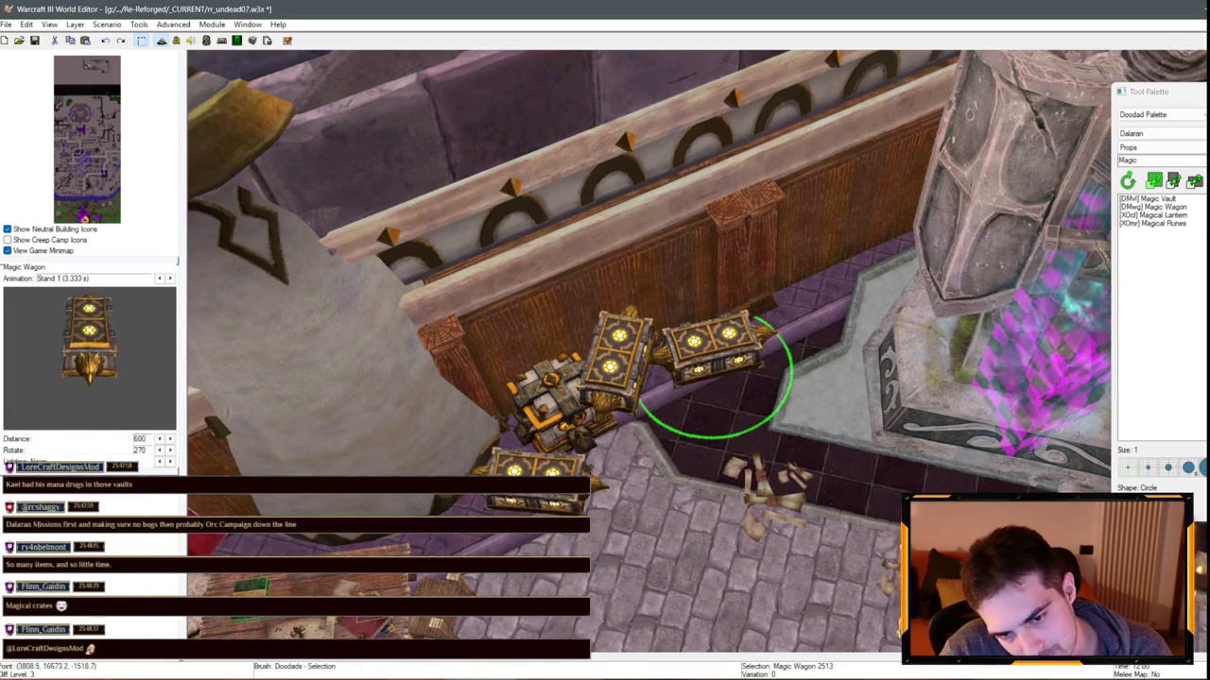
{"action": "key", "text": "ctrl+c"}
{"action": "key", "text": "ctrl+v"}
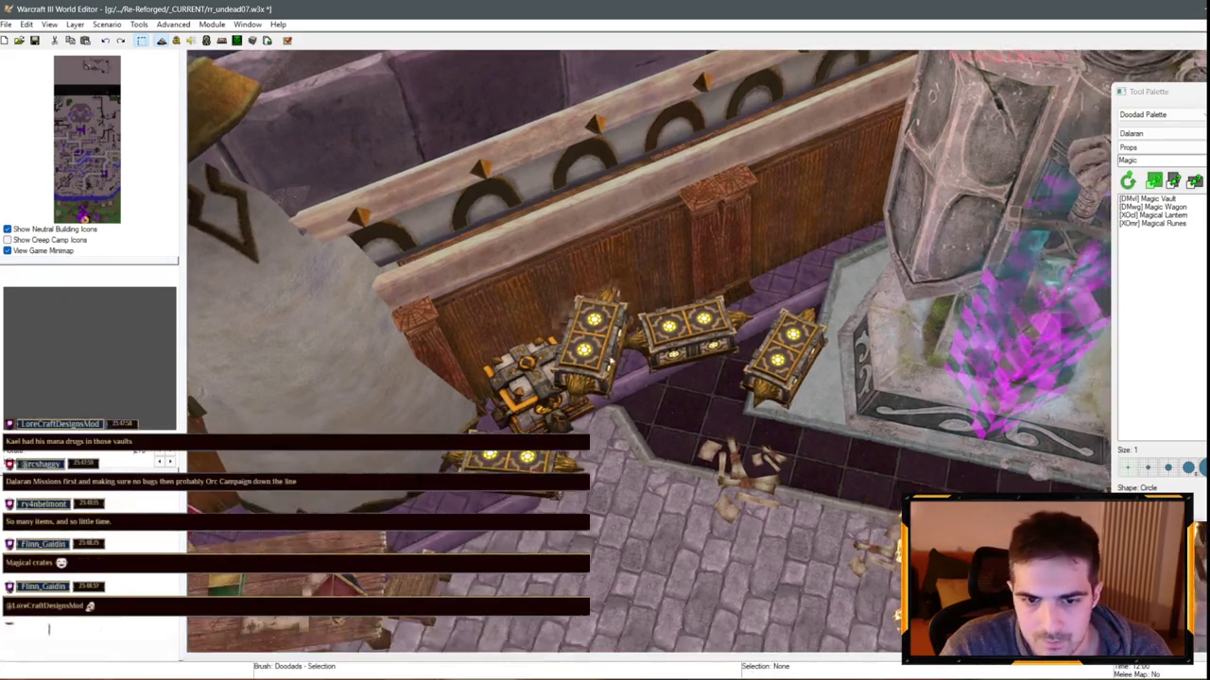
Paste three Magic Wagon copies along the far wall beside the lantern
{"action": "left_click", "coordinate": [687, 437]}
{"action": "scroll", "coordinate": [687, 436], "scroll_direction": "up", "scroll_amount": 3}
{"action": "key", "text": "ctrl+v"}
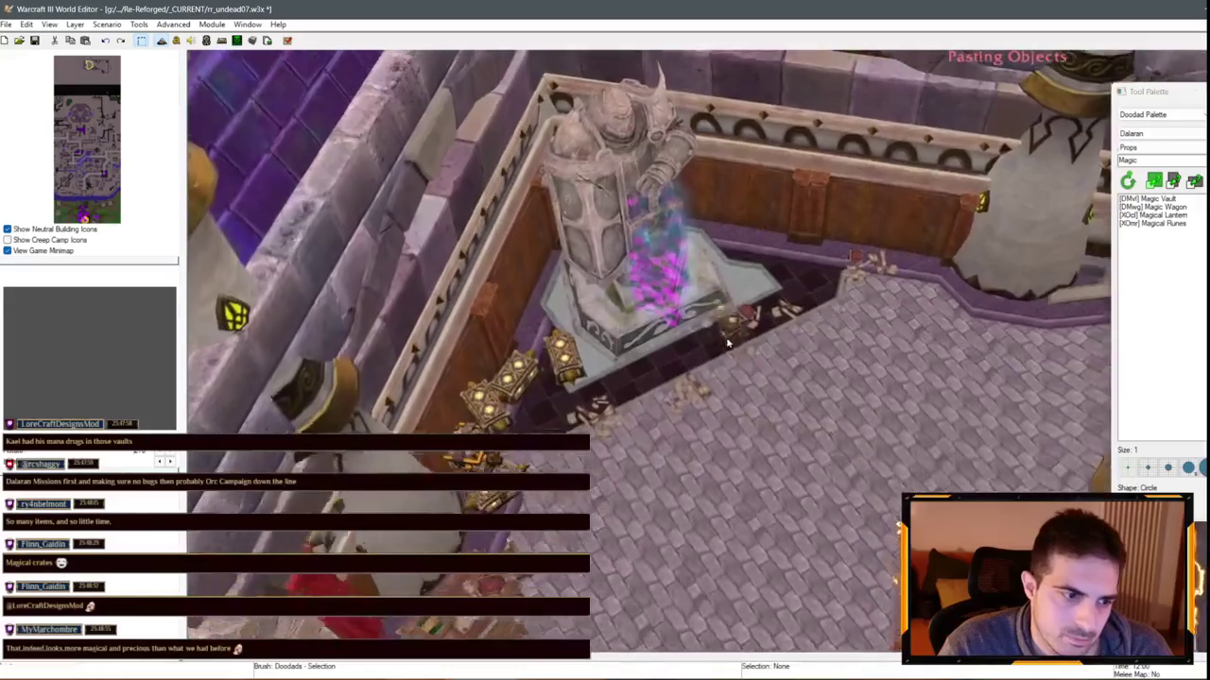
{"action": "scroll", "coordinate": [698, 402], "scroll_direction": "up", "scroll_amount": 5}
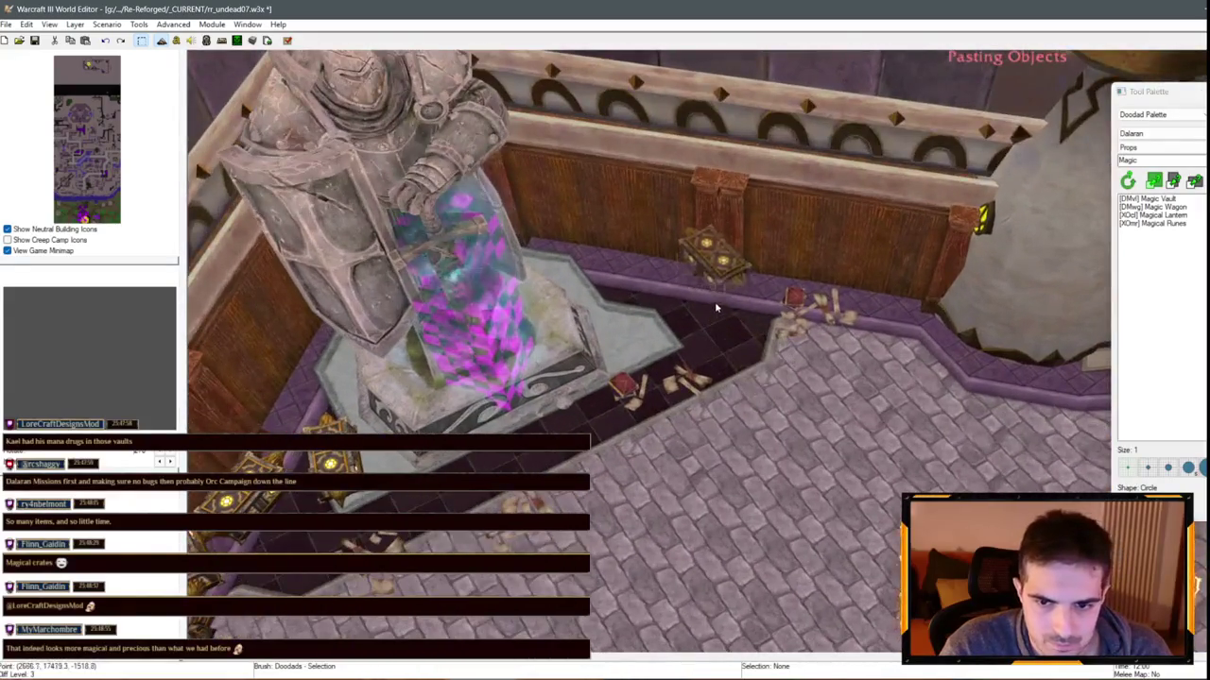
{"action": "left_click", "coordinate": [811, 345]}
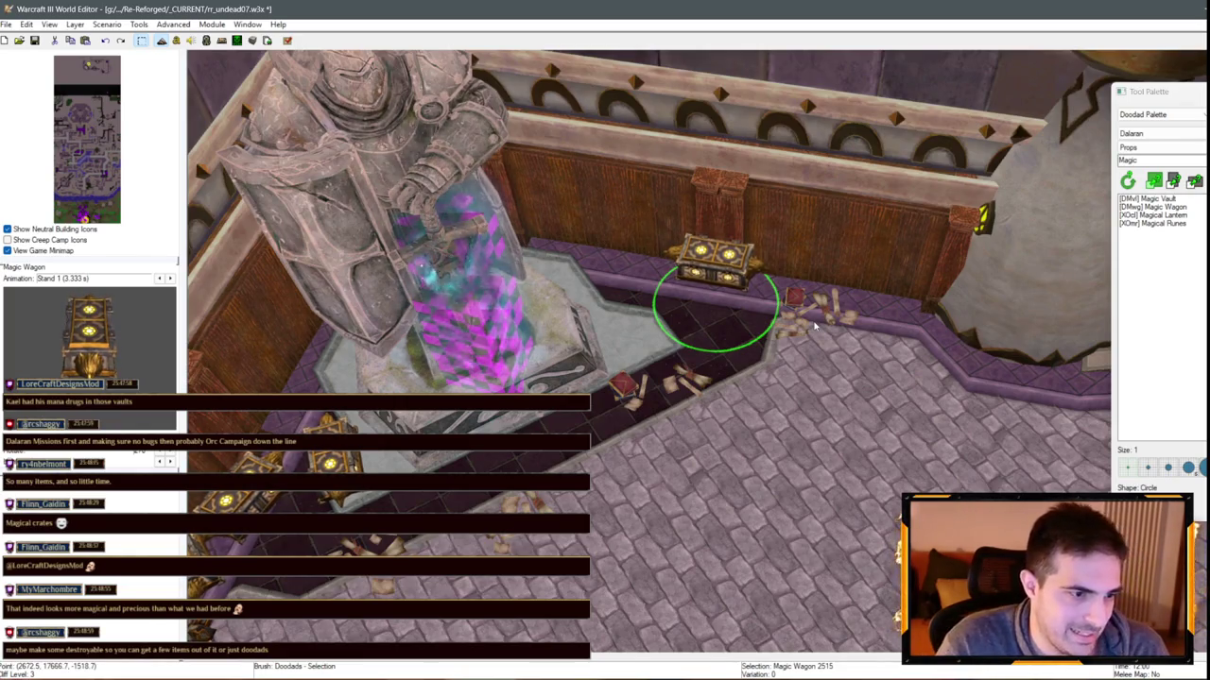
{"action": "mouse_move", "coordinate": [796, 296]}
{"action": "left_mouse_down"}
{"action": "mouse_move", "coordinate": [882, 320]}
{"action": "mouse_move", "coordinate": [964, 304]}
{"action": "left_mouse_up"}
{"action": "scroll", "coordinate": [919, 359], "scroll_direction": "up", "scroll_amount": 1}
{"action": "key", "text": "ctrl+v"}
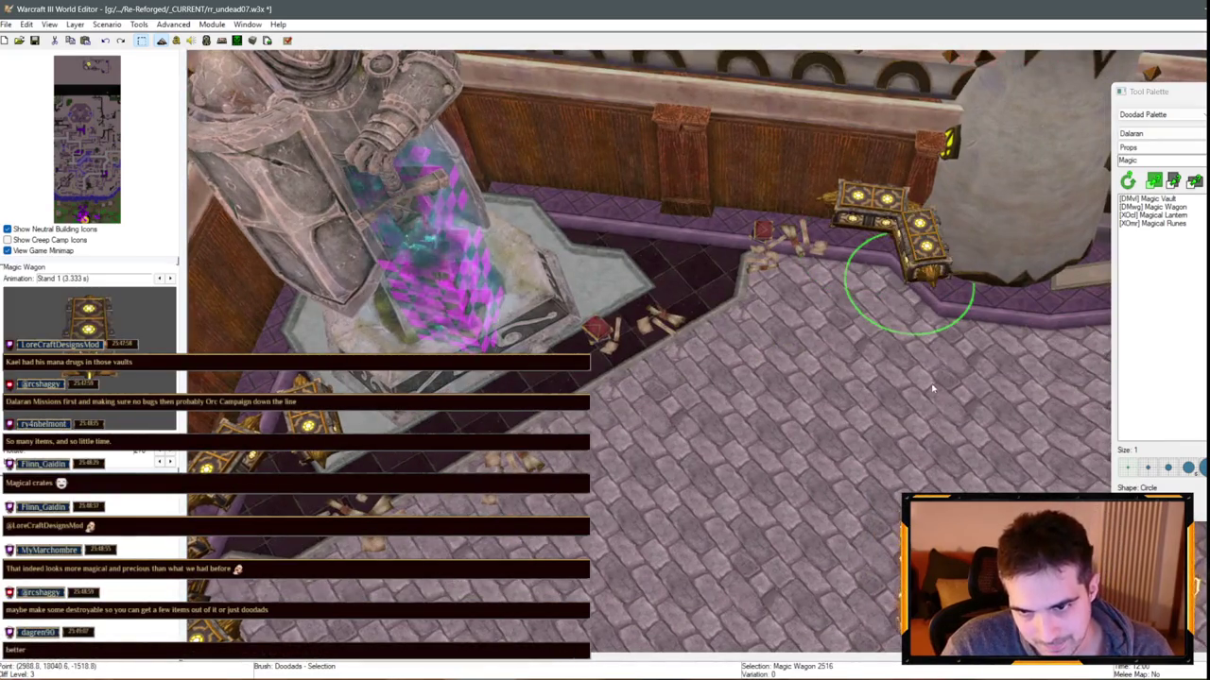
{"action": "left_click", "coordinate": [729, 250]}
{"action": "left_click_drag", "start_coordinate": [729, 251], "coordinate": [554, 238]}
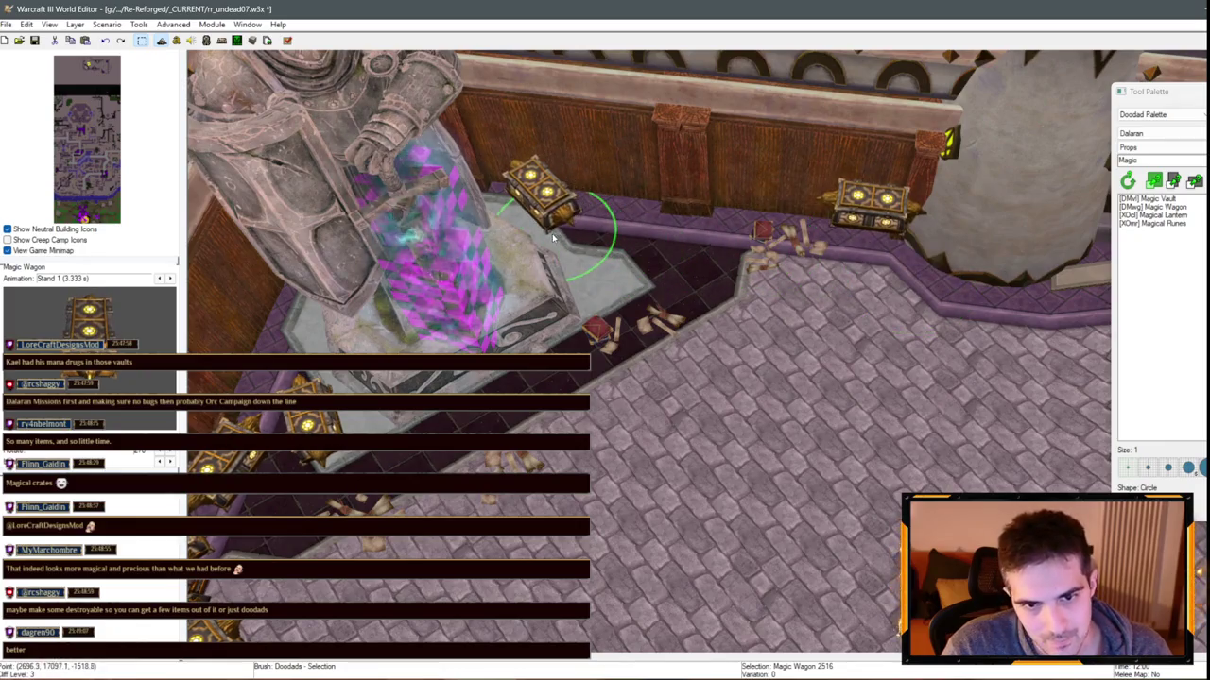
{"action": "key", "text": "ctrl+v"}
{"action": "left_click", "coordinate": [623, 222]}
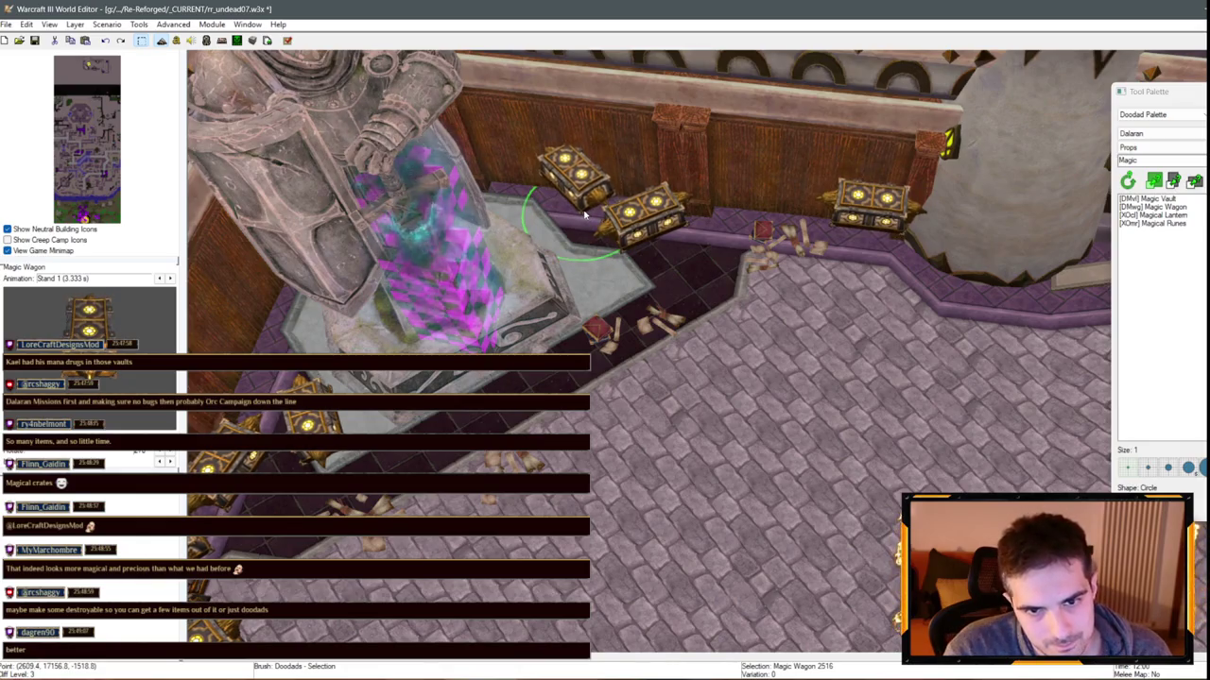
Place two new Magic Vaults in the room near the wall wagons
{"action": "key", "text": "Down"}
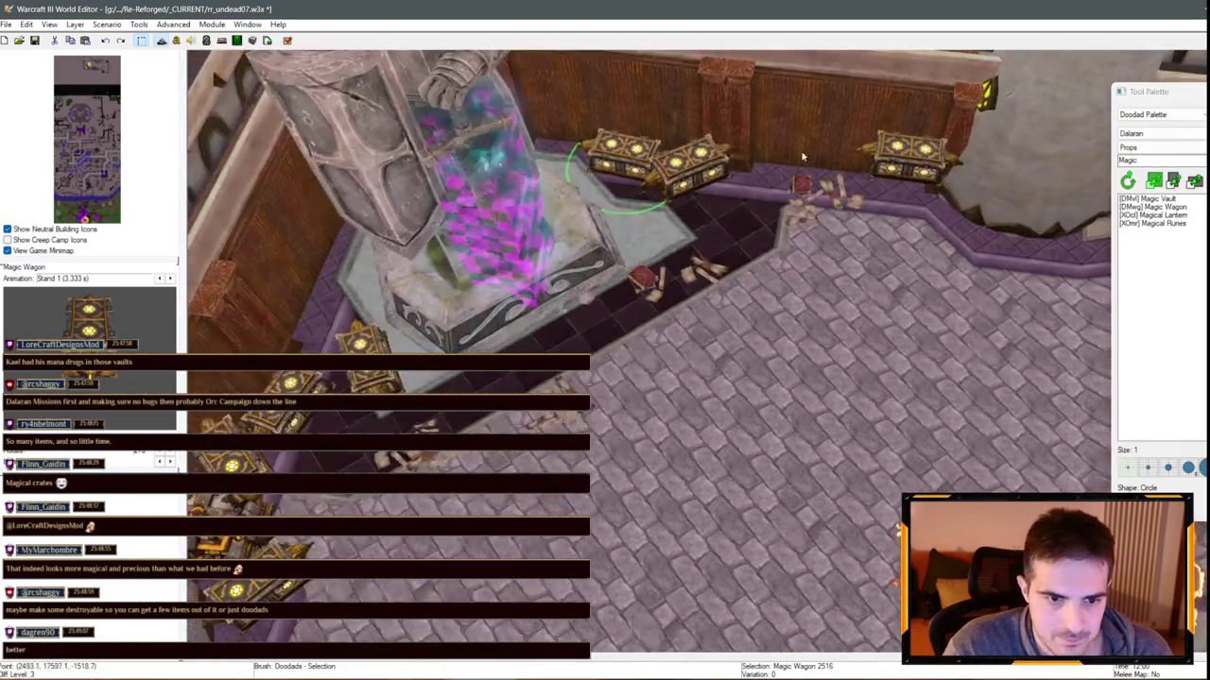
{"action": "key", "text": "Up"}
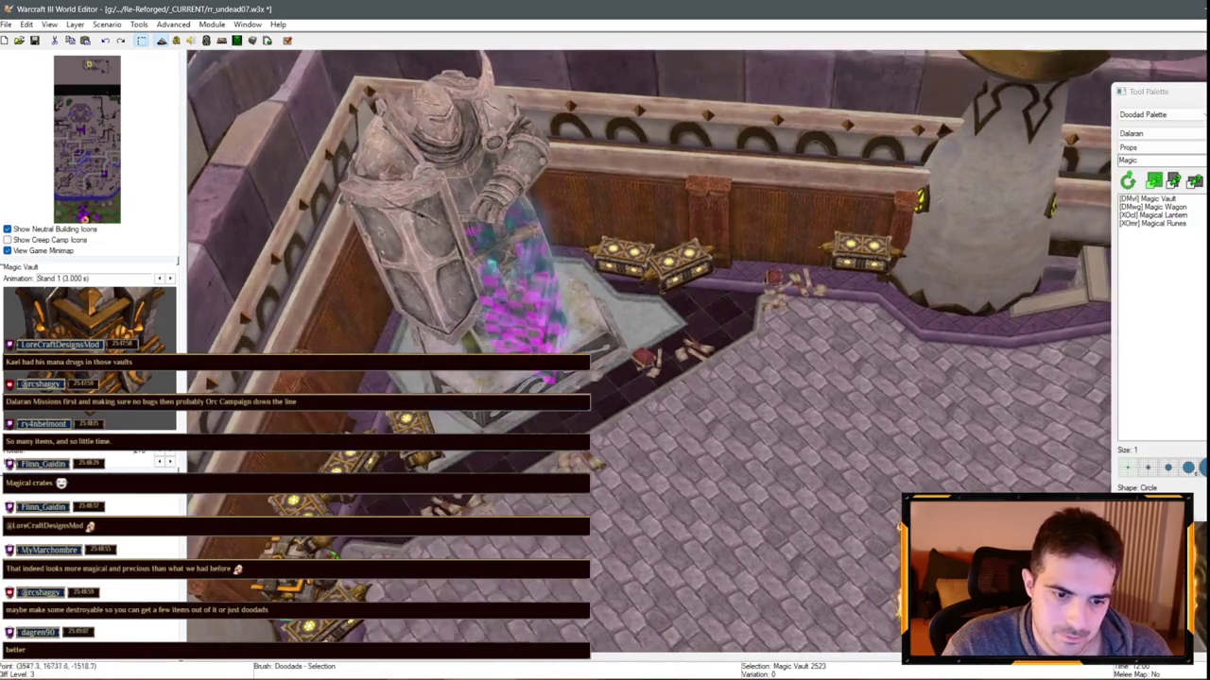
{"action": "left_click", "coordinate": [326, 590]}
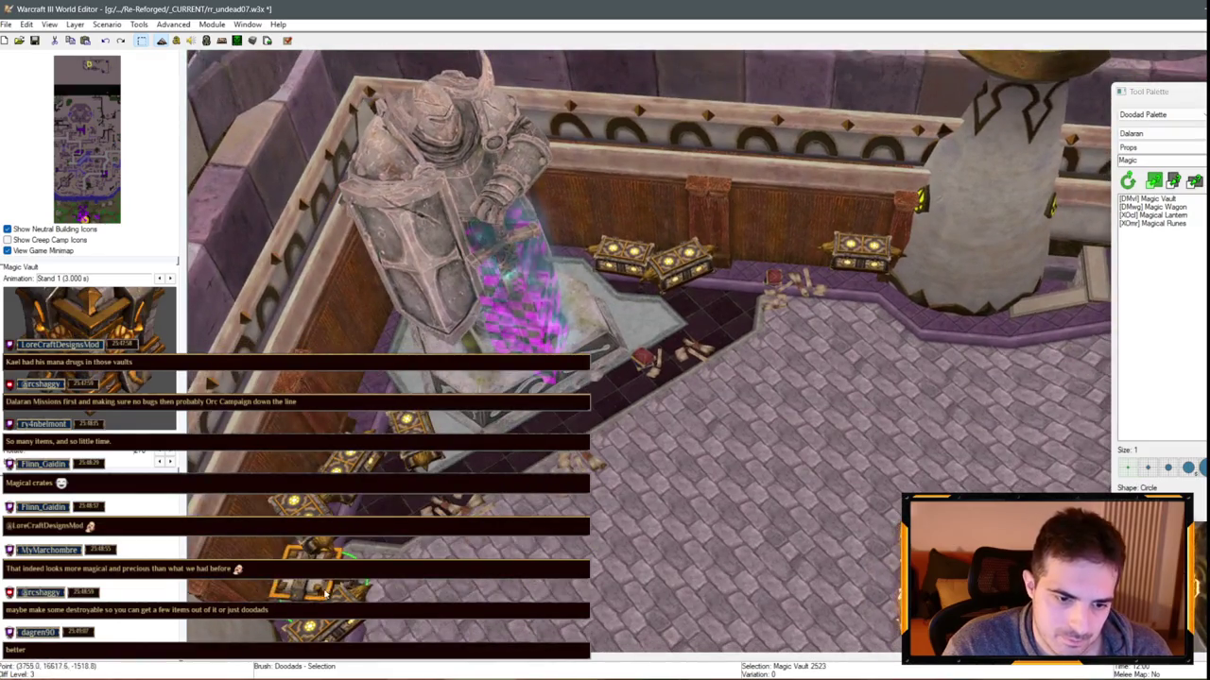
{"action": "left_click", "coordinate": [373, 515]}
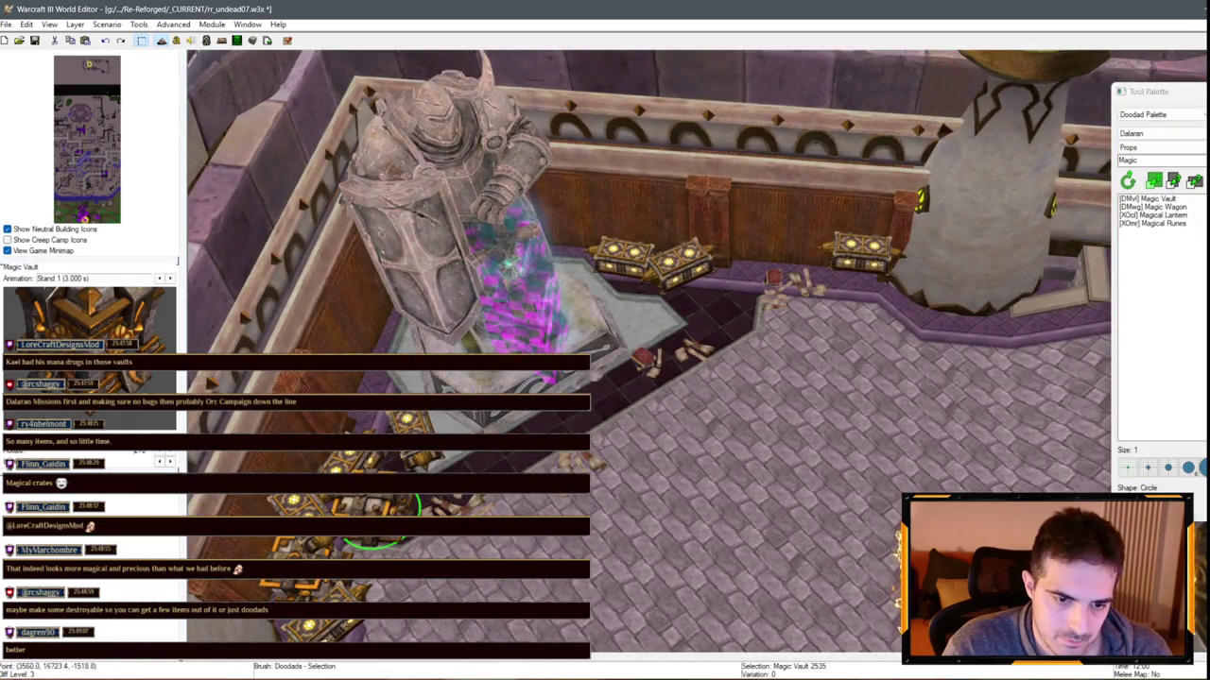
{"action": "left_click", "coordinate": [723, 326]}
{"action": "scroll", "coordinate": [621, 402], "scroll_direction": "down", "scroll_amount": 6}
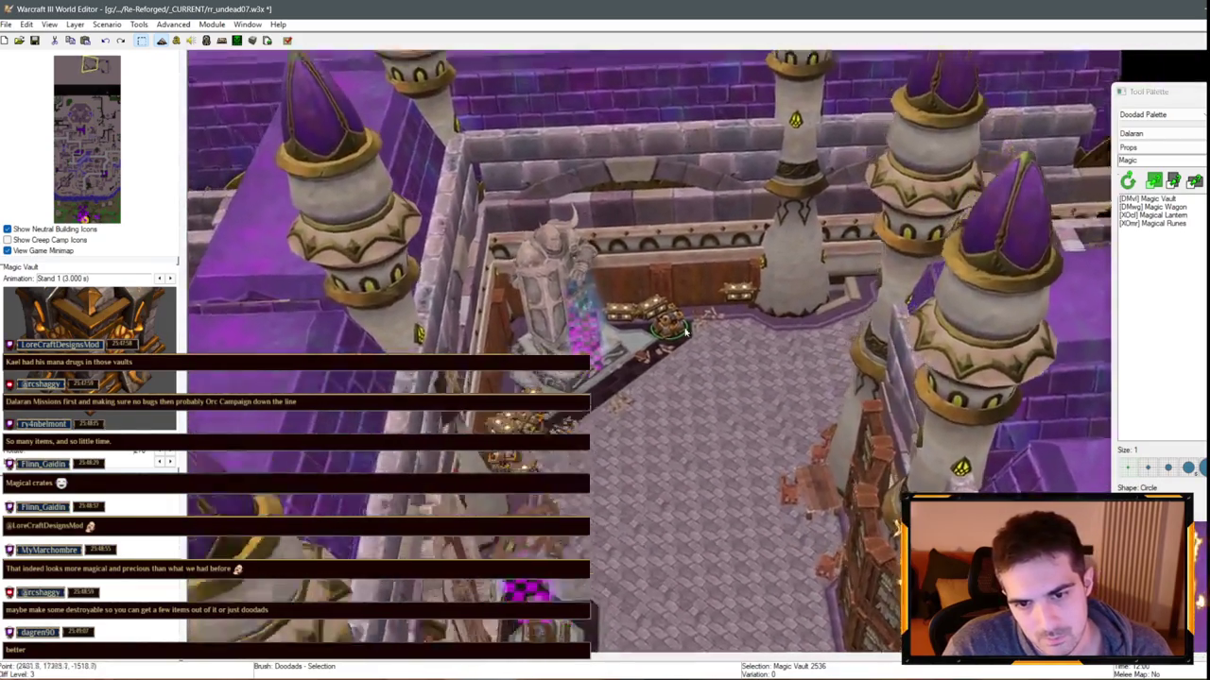
{"action": "scroll", "coordinate": [662, 333], "scroll_direction": "up", "scroll_amount": 4}
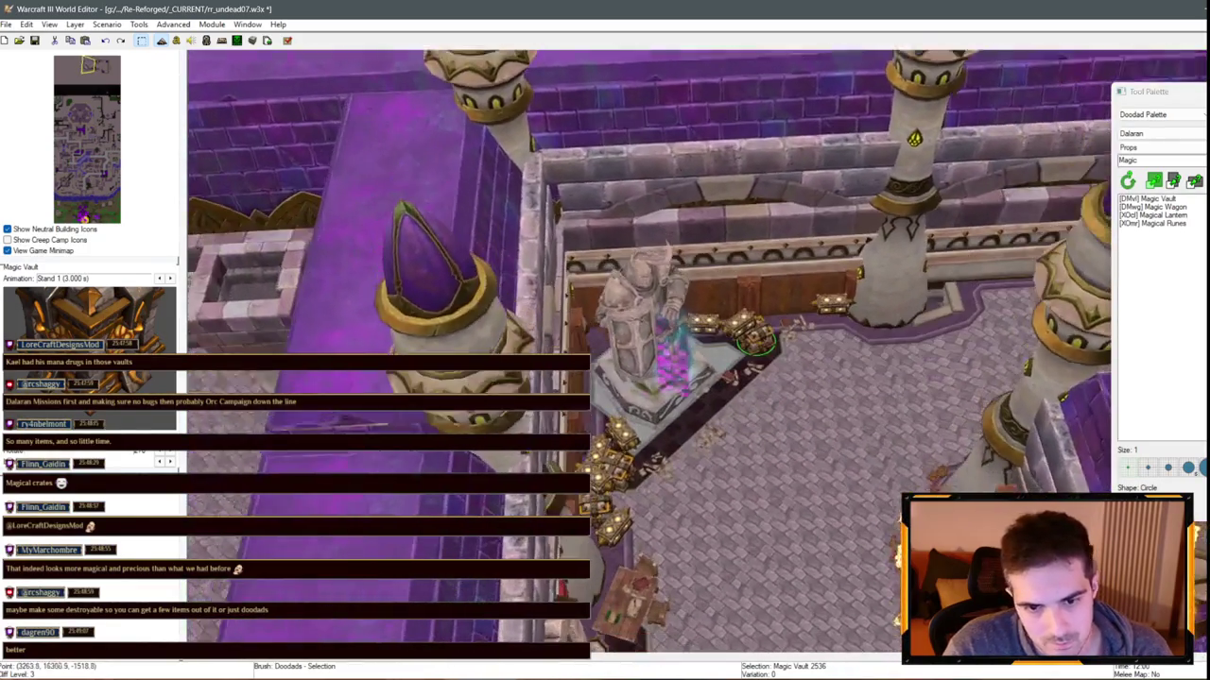
{"action": "left_click", "coordinate": [613, 335]}
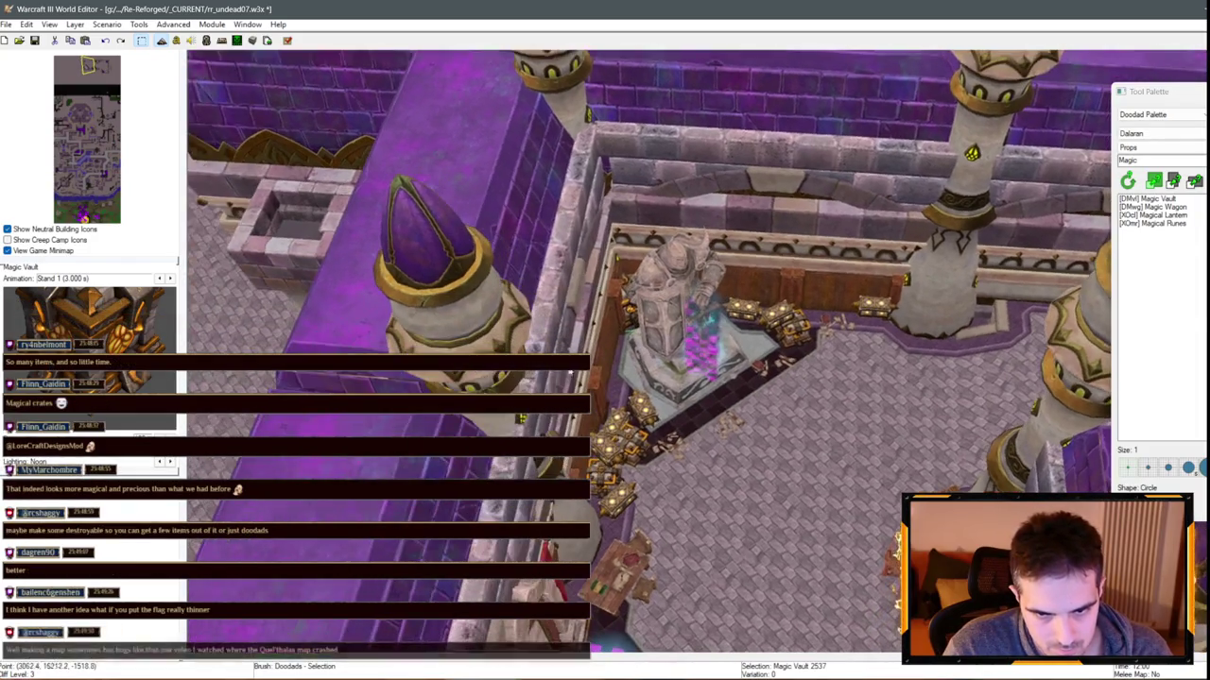
{"action": "scroll", "coordinate": [614, 335], "scroll_direction": "up", "scroll_amount": 2}
{"action": "scroll", "coordinate": [756, 340], "scroll_direction": "up", "scroll_amount": 2}
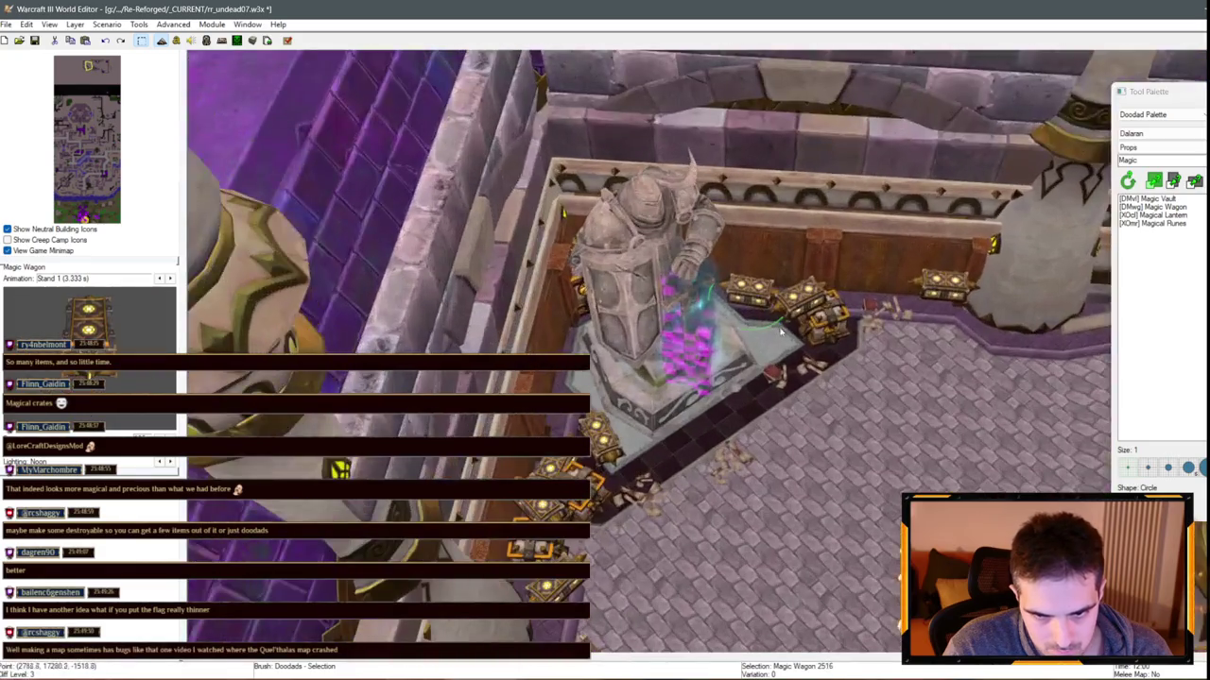
Place a Magic Vault beside the pillar near the table, then start another paste
{"action": "left_click", "coordinate": [836, 345]}
{"action": "key", "text": "Left"}
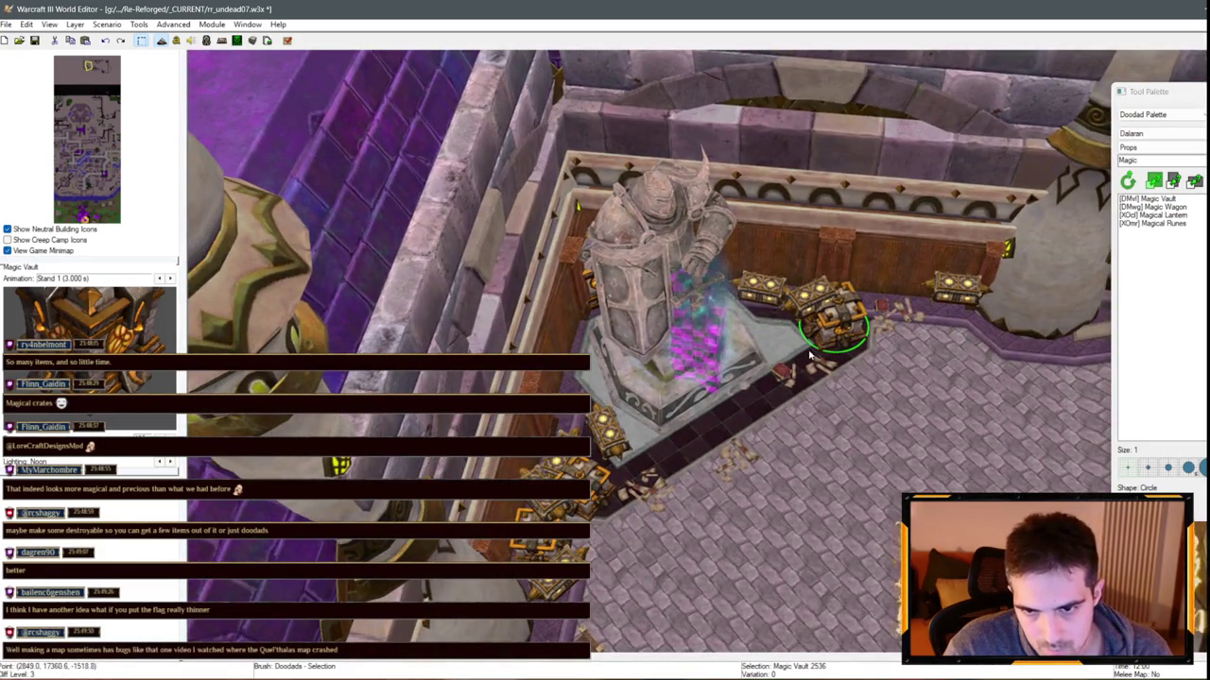
{"action": "left_click", "coordinate": [804, 309]}
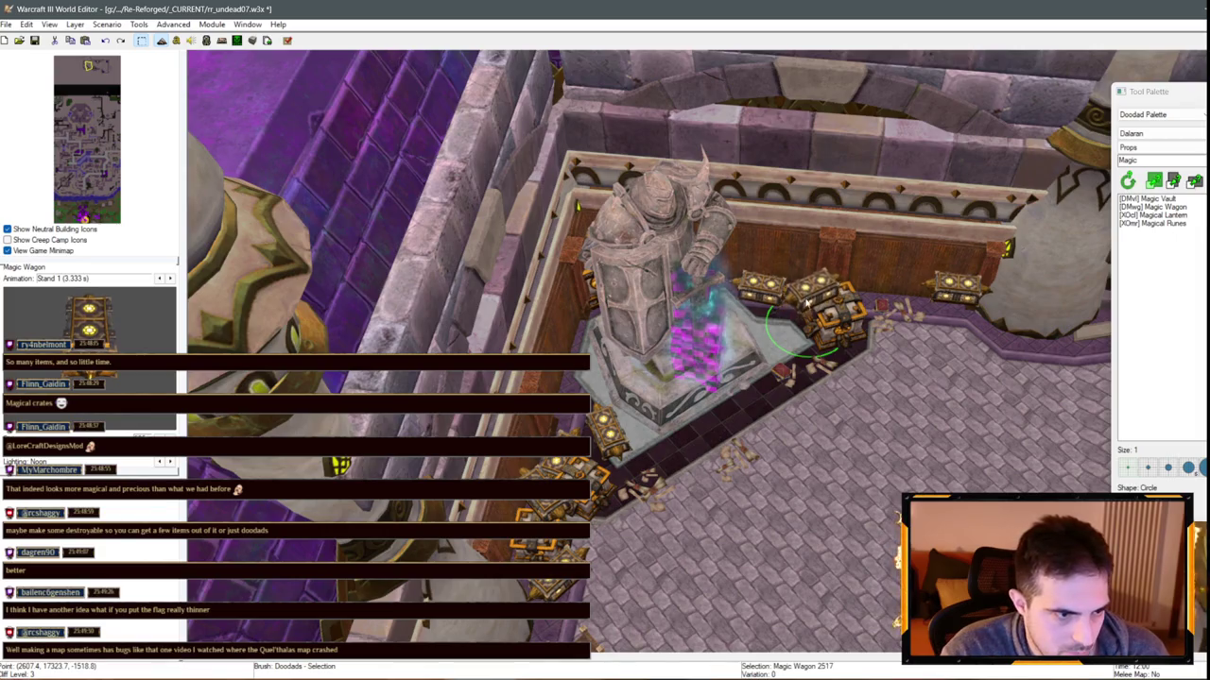
{"action": "scroll", "coordinate": [786, 309], "scroll_direction": "up", "scroll_amount": 4}
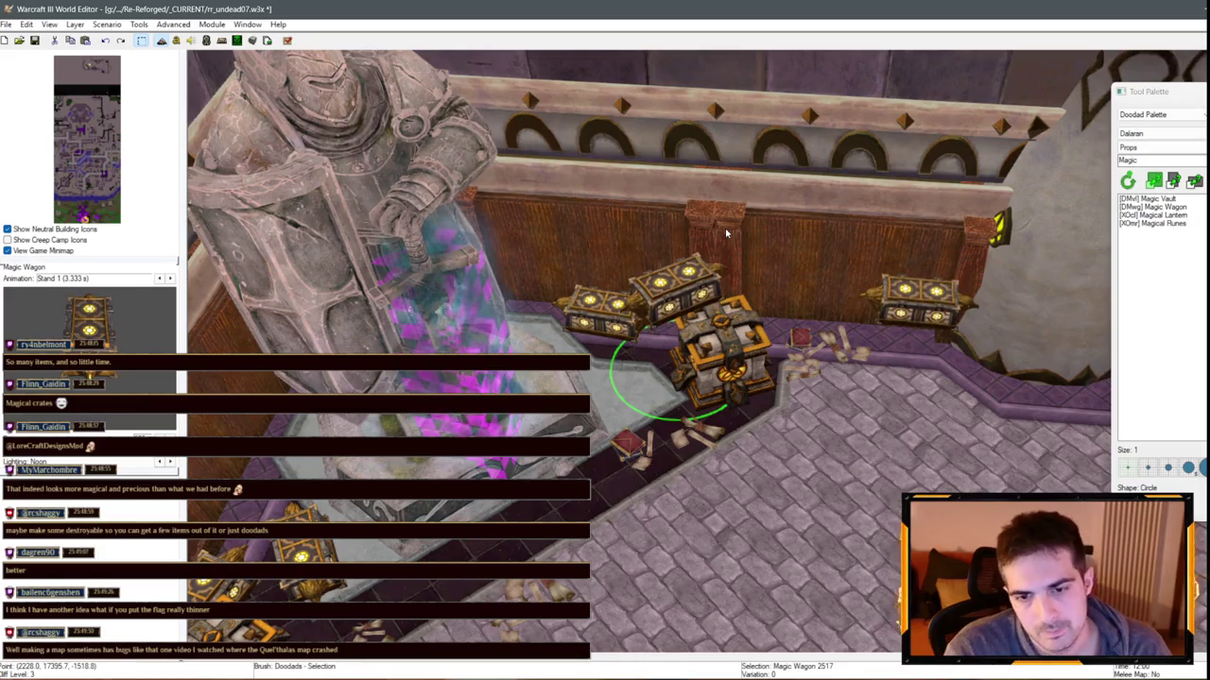
{"action": "left_click", "coordinate": [720, 351]}
{"action": "key", "text": "Down"}
{"action": "key", "text": "Right"}
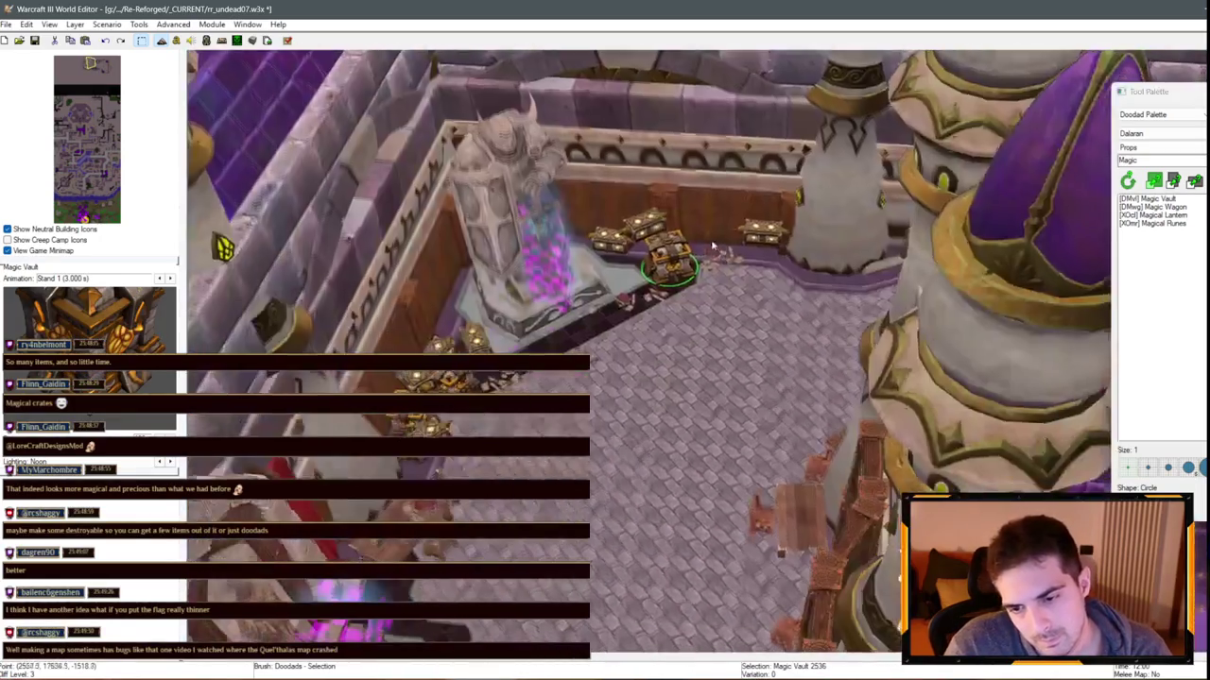
{"action": "key", "text": "Up"}
{"action": "key", "text": "Left"}
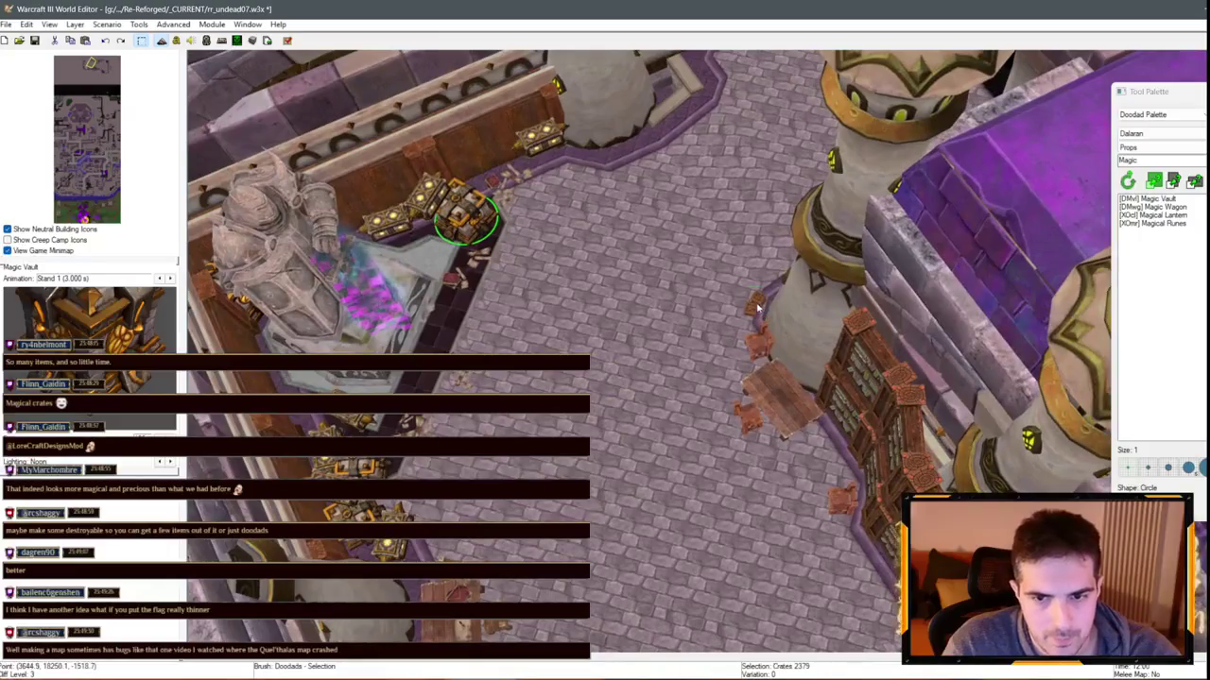
{"action": "left_click", "coordinate": [748, 296]}
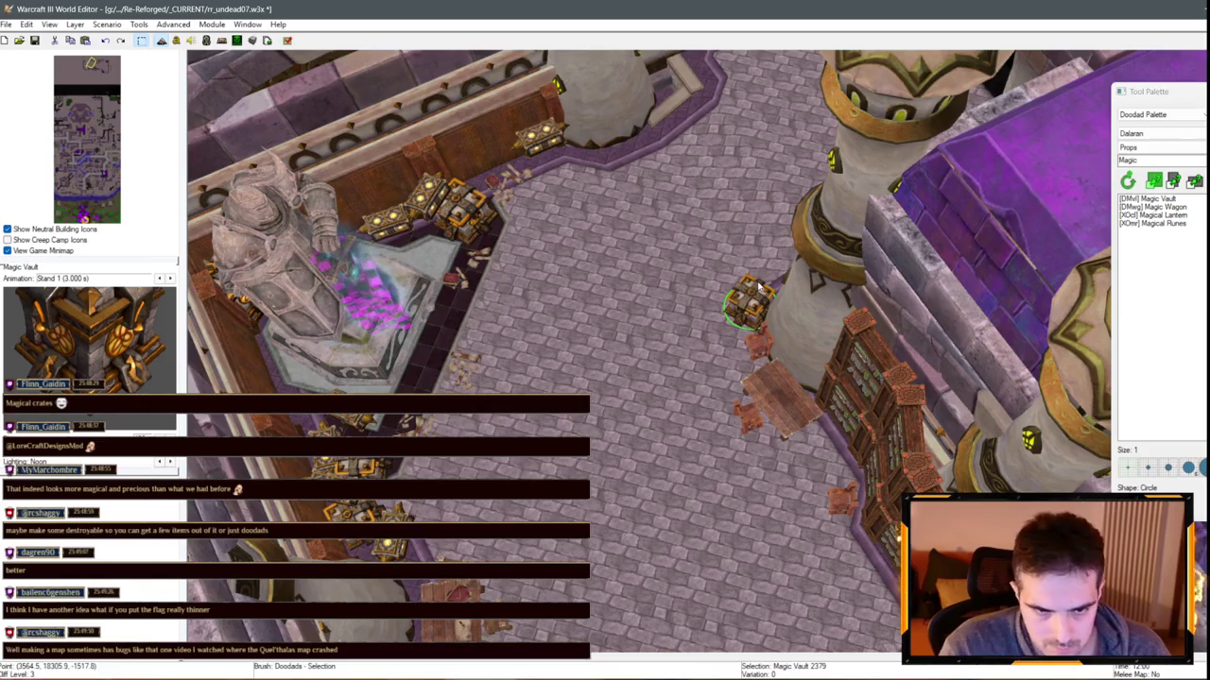
{"action": "scroll", "coordinate": [758, 288], "scroll_direction": "up", "scroll_amount": 2}
{"action": "scroll", "coordinate": [789, 501], "scroll_direction": "down", "scroll_amount": 3}
{"action": "key", "text": "ctrl+v"}
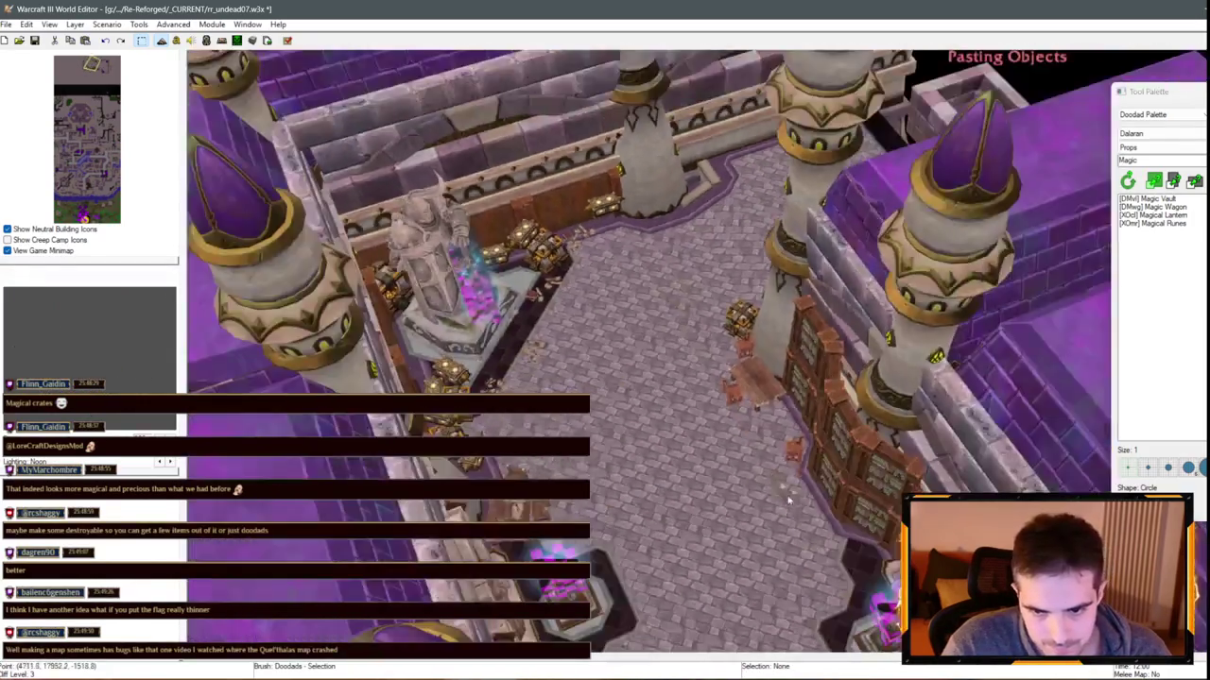
Drop a Magic Wagon beside the left shrine, then slide and turn it by the bookshelves
{"action": "scroll", "coordinate": [789, 500], "scroll_direction": "up", "scroll_amount": 3}
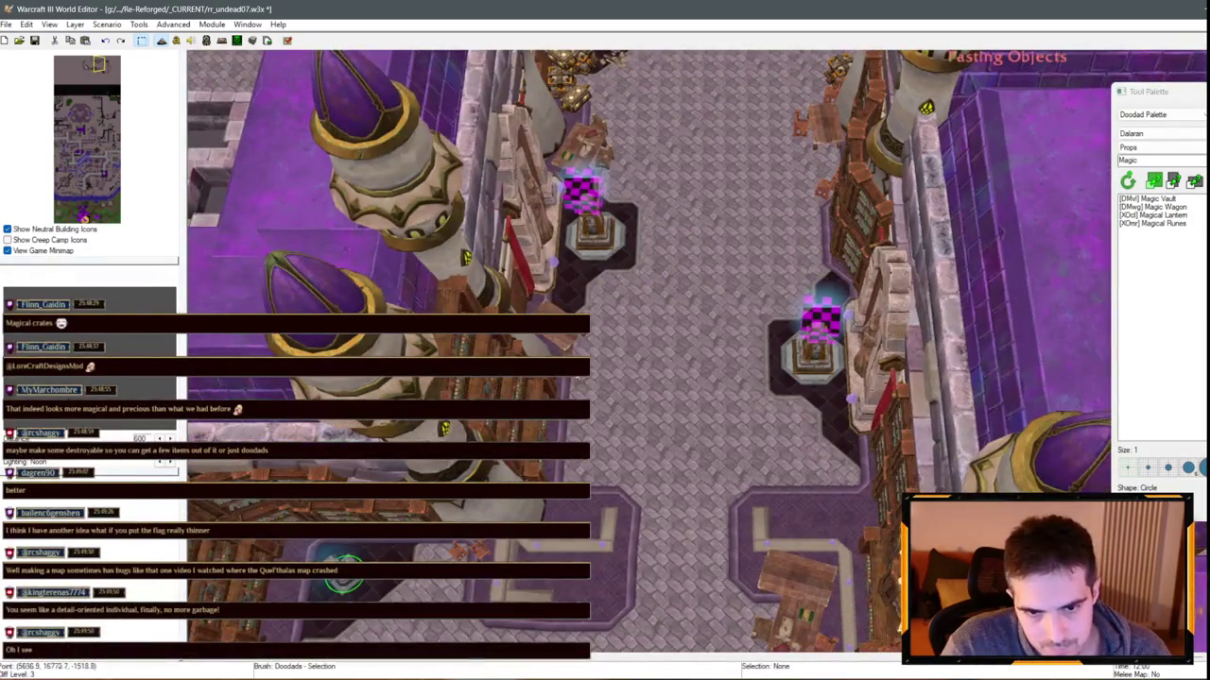
{"action": "left_click", "coordinate": [576, 370]}
{"action": "scroll", "coordinate": [607, 463], "scroll_direction": "up", "scroll_amount": 2}
{"action": "key", "text": "ctrl+v"}
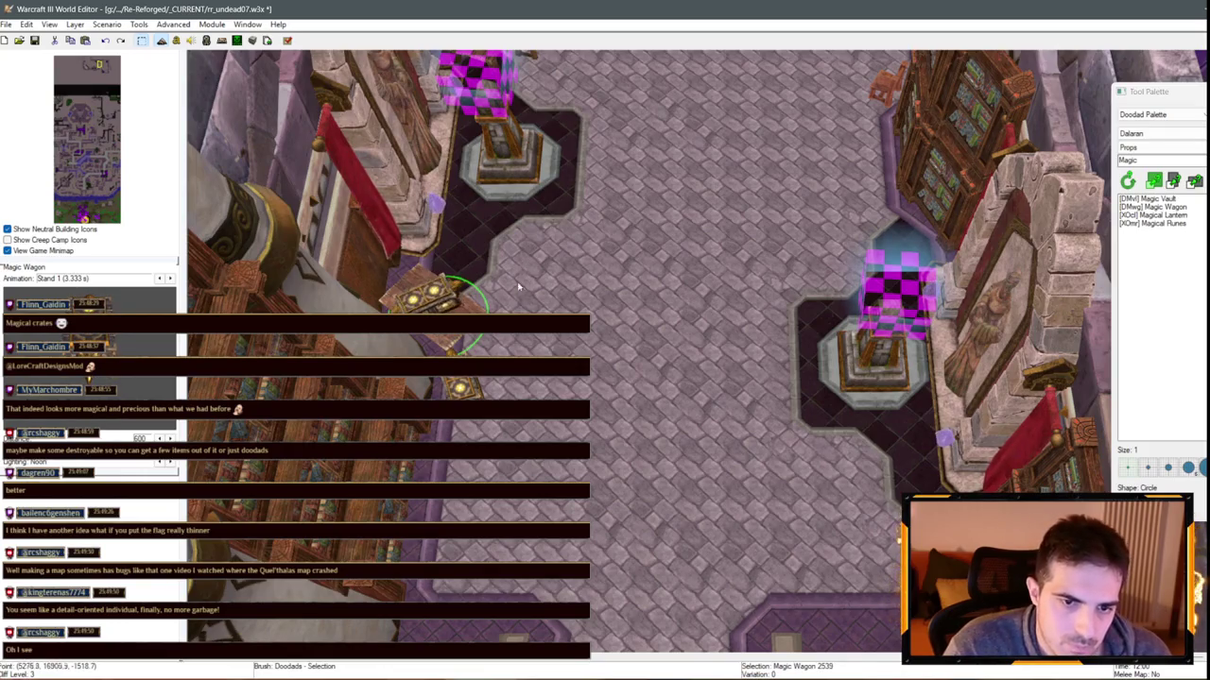
{"action": "left_click_drag", "start_coordinate": [442, 302], "coordinate": [427, 305]}
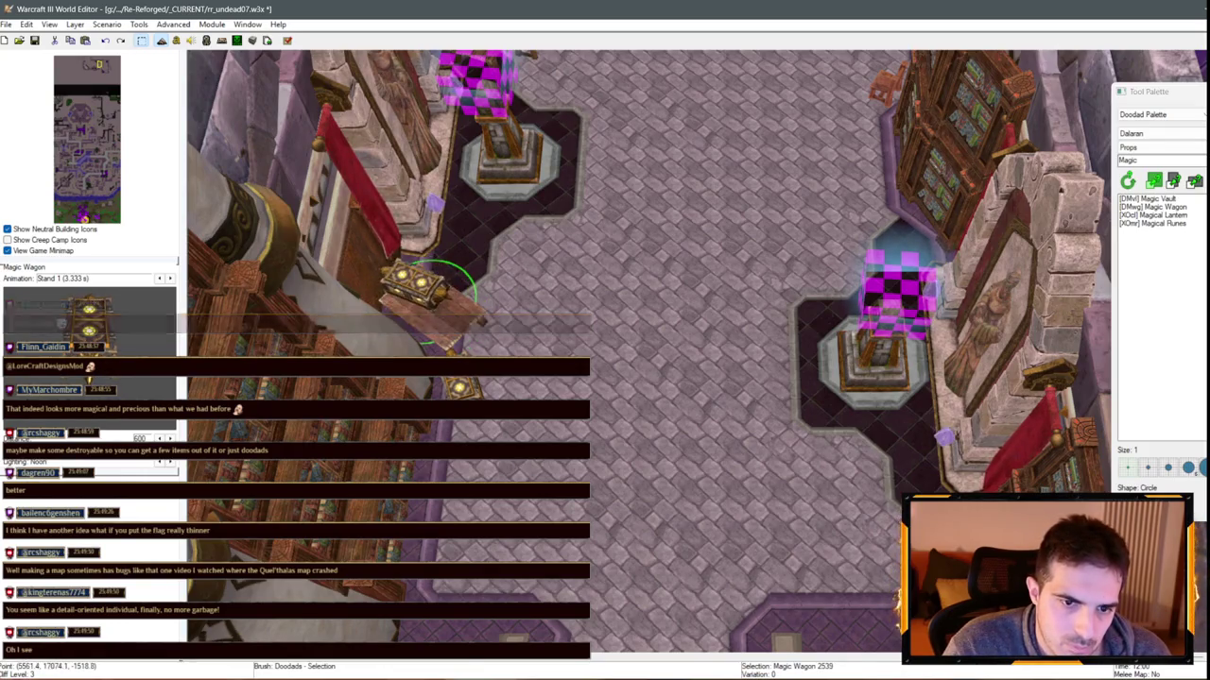
Paste one more Magic Wagon near the first, then clear the selection
{"action": "left_click", "coordinate": [460, 391]}
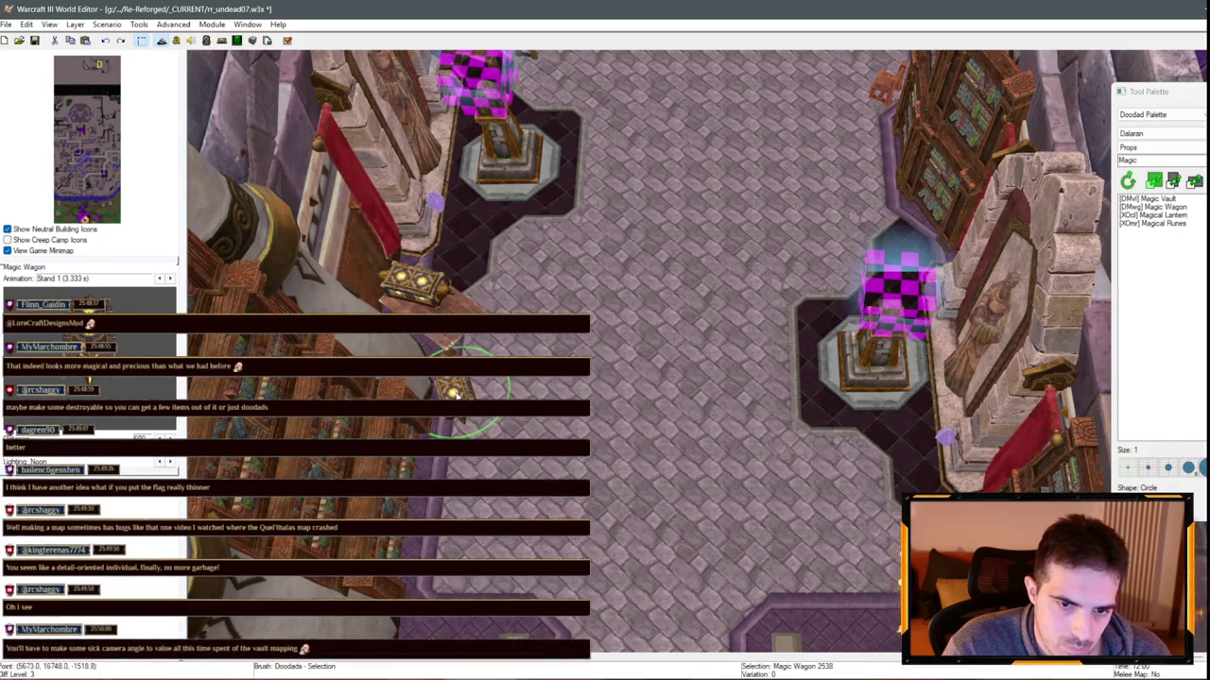
{"action": "key", "text": "ctrl+v"}
{"action": "left_click", "coordinate": [493, 351]}
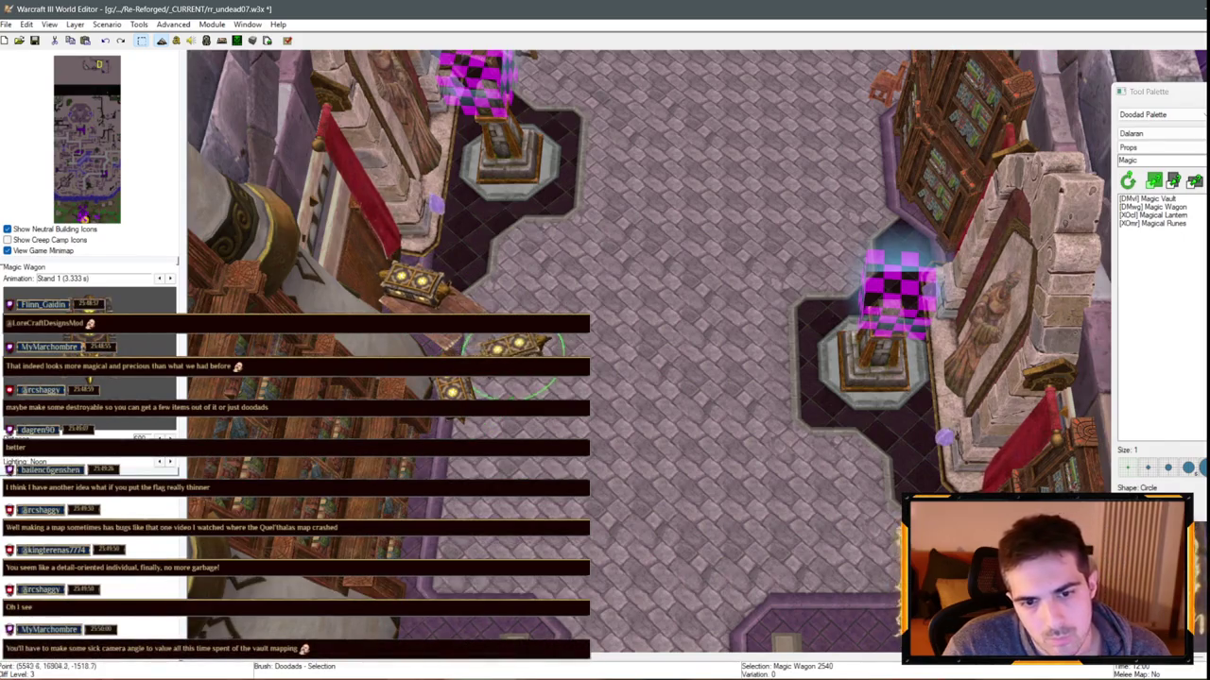
{"action": "key", "text": "Up"}
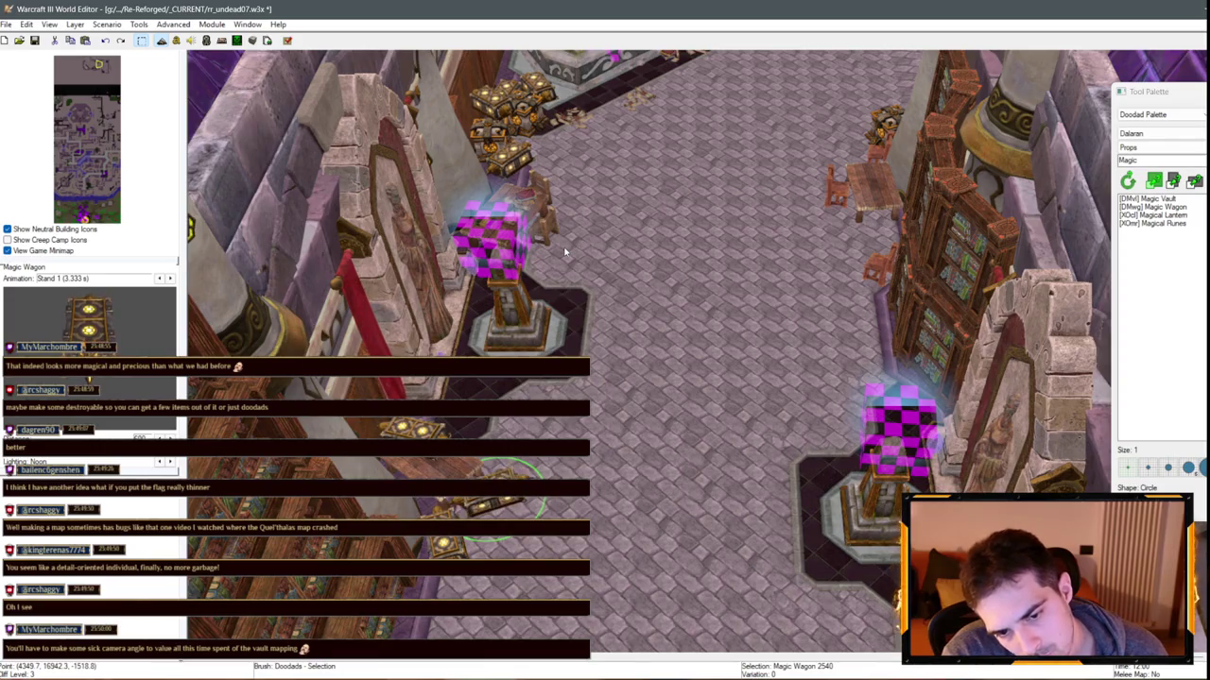
{"action": "scroll", "coordinate": [526, 244], "scroll_direction": "down", "scroll_amount": 3}
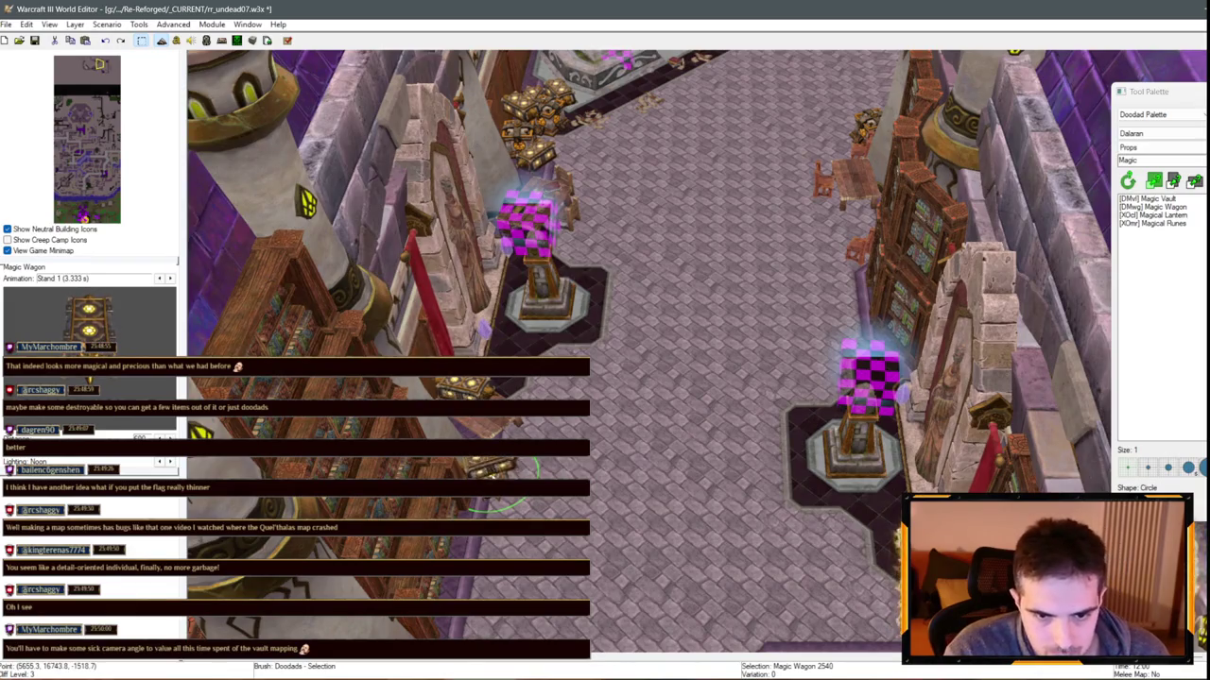
{"action": "left_click", "coordinate": [654, 493]}
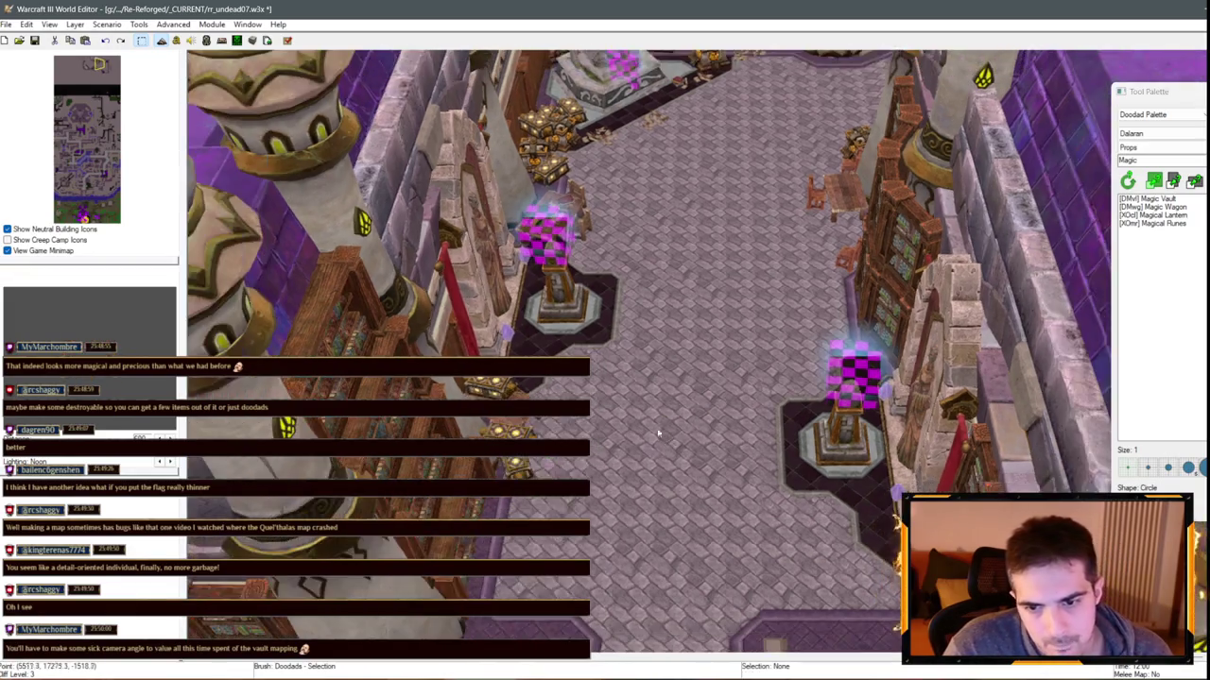
{"action": "scroll", "coordinate": [641, 343], "scroll_direction": "up", "scroll_amount": 5}
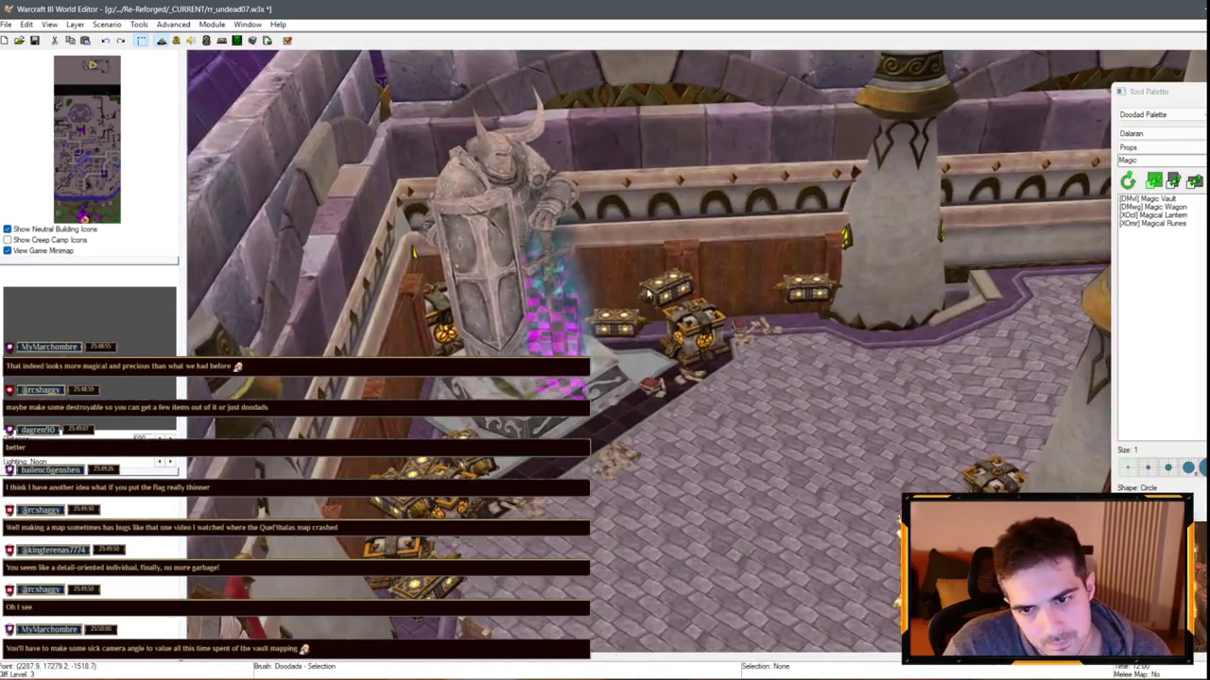
{"action": "left_click_drag", "start_coordinate": [648, 292], "coordinate": [698, 391]}
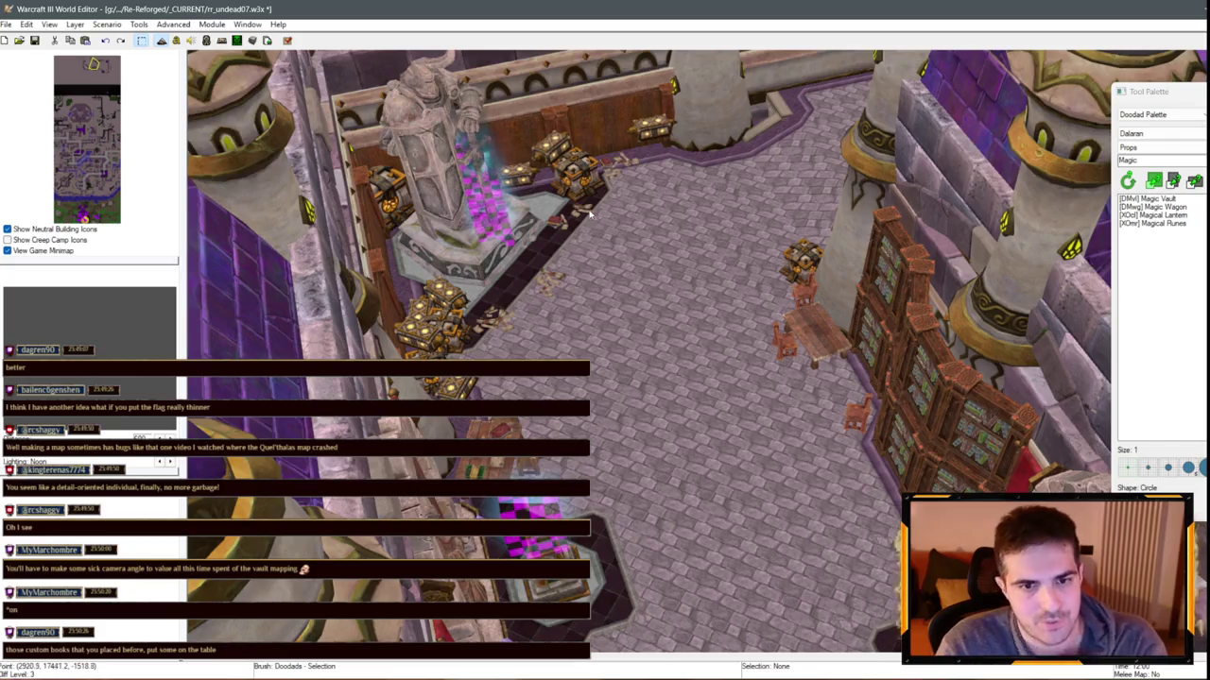
{"action": "key", "text": "Up"}
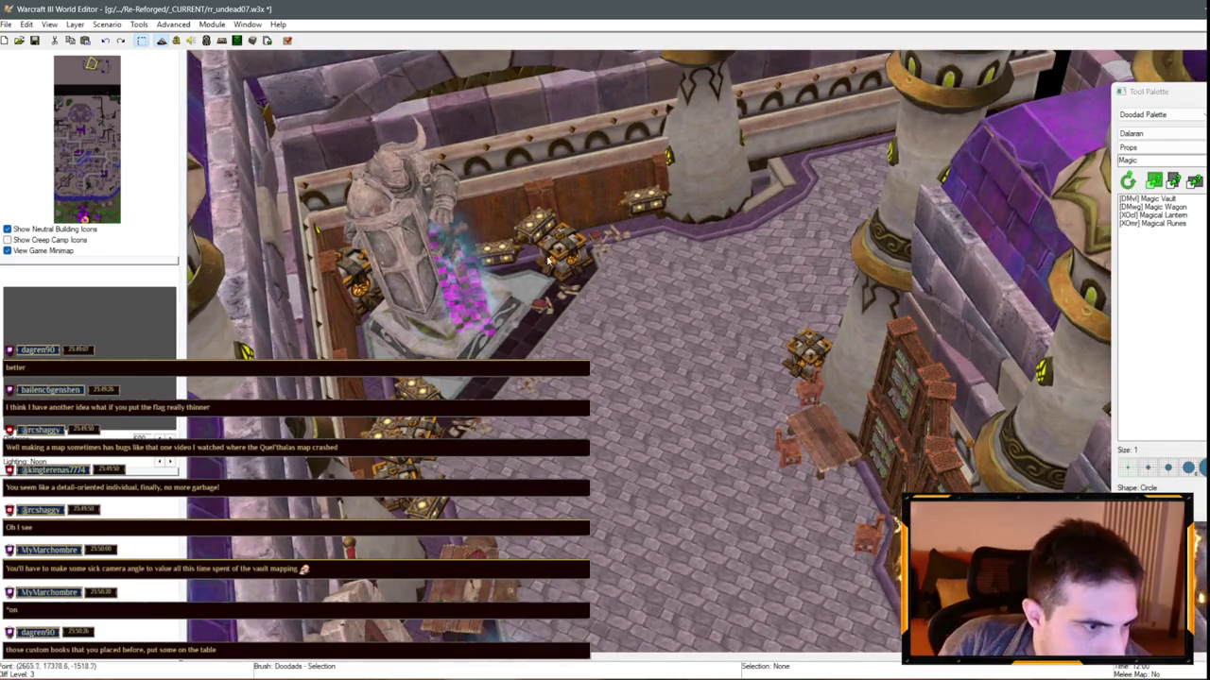
{"action": "scroll", "coordinate": [548, 260], "scroll_direction": "down", "scroll_amount": 2}
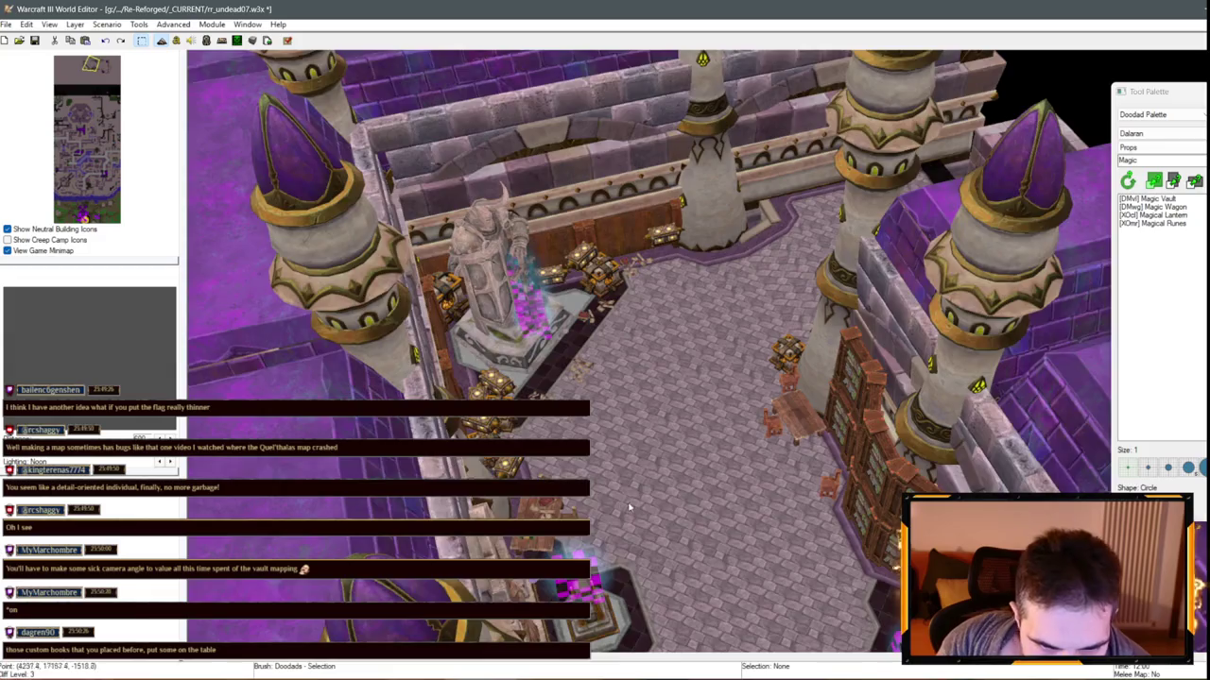
{"action": "key", "text": "Right"}
{"action": "key", "text": "Left"}
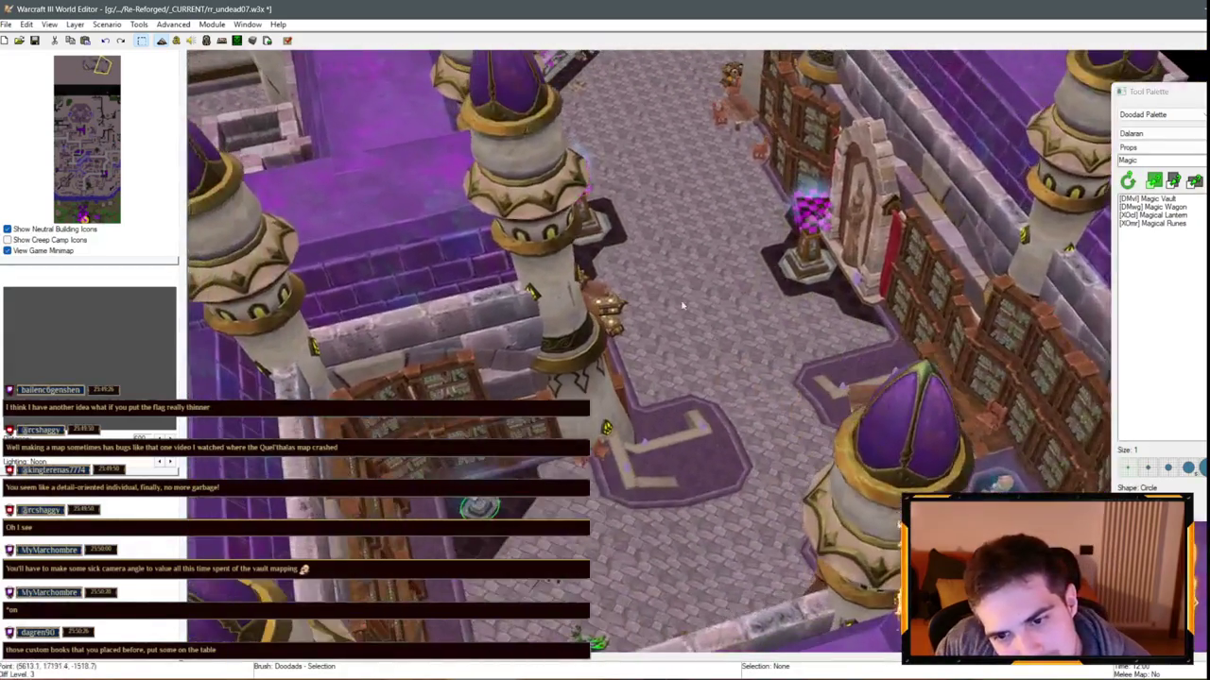
{"action": "key", "text": "Left"}
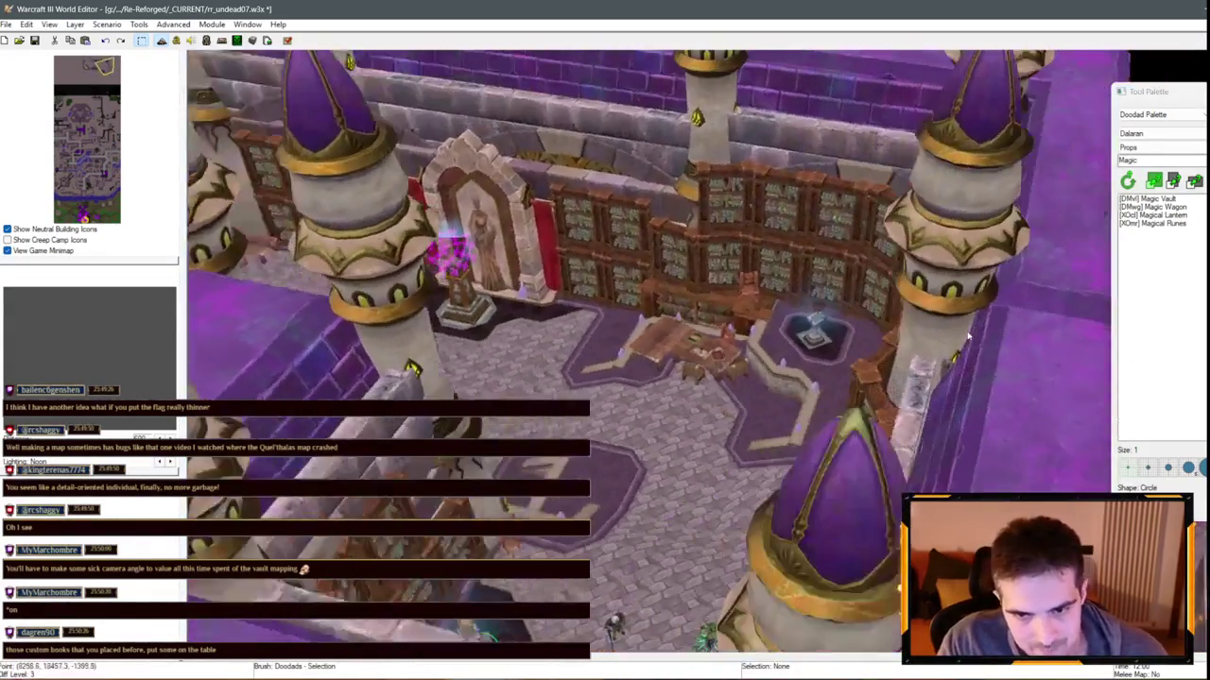
{"action": "key", "text": "Left"}
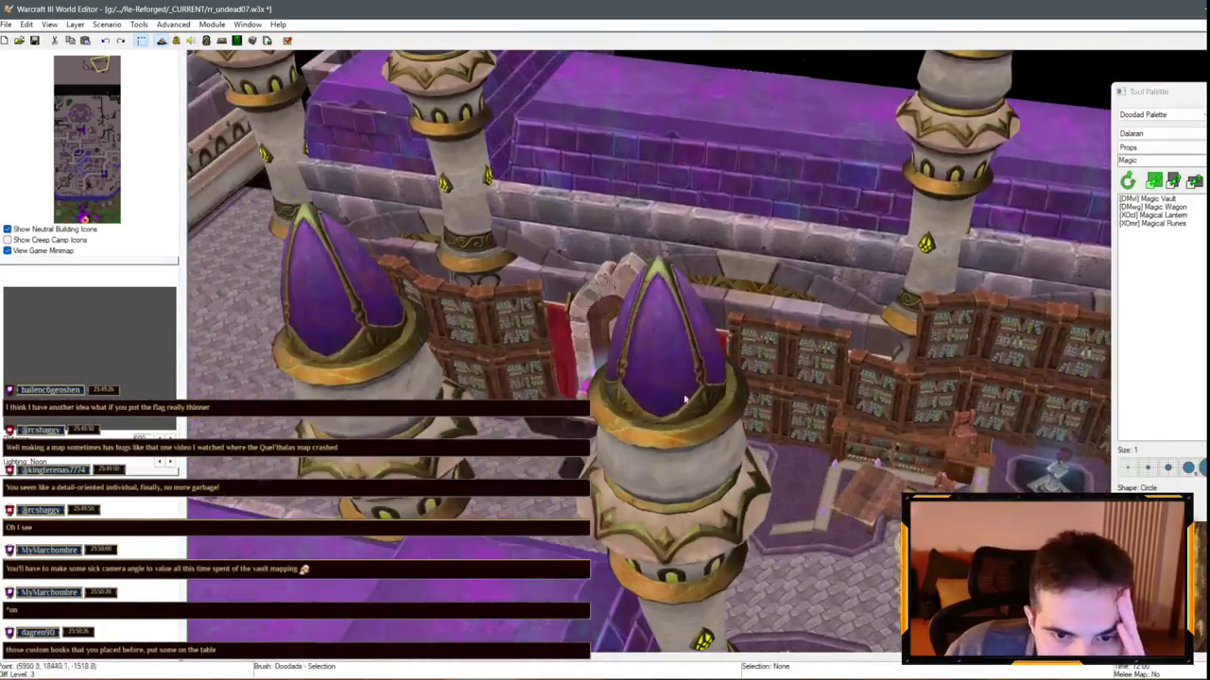
{"action": "key", "text": "Left"}
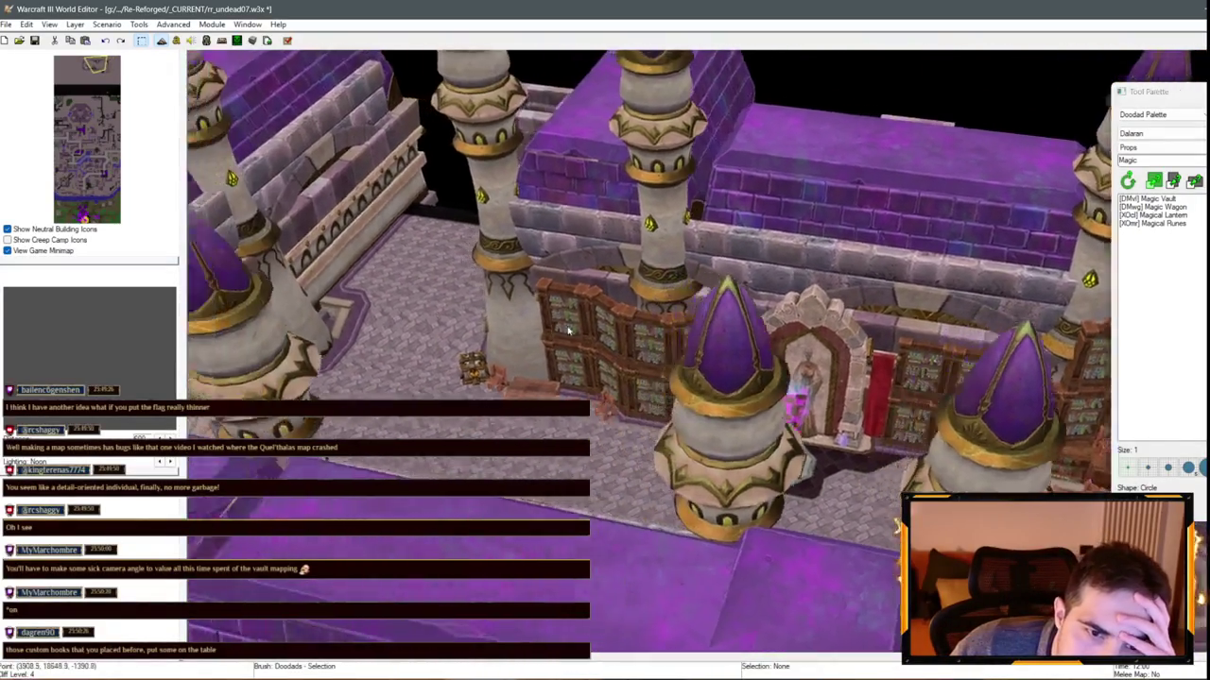
{"action": "key", "text": "Left"}
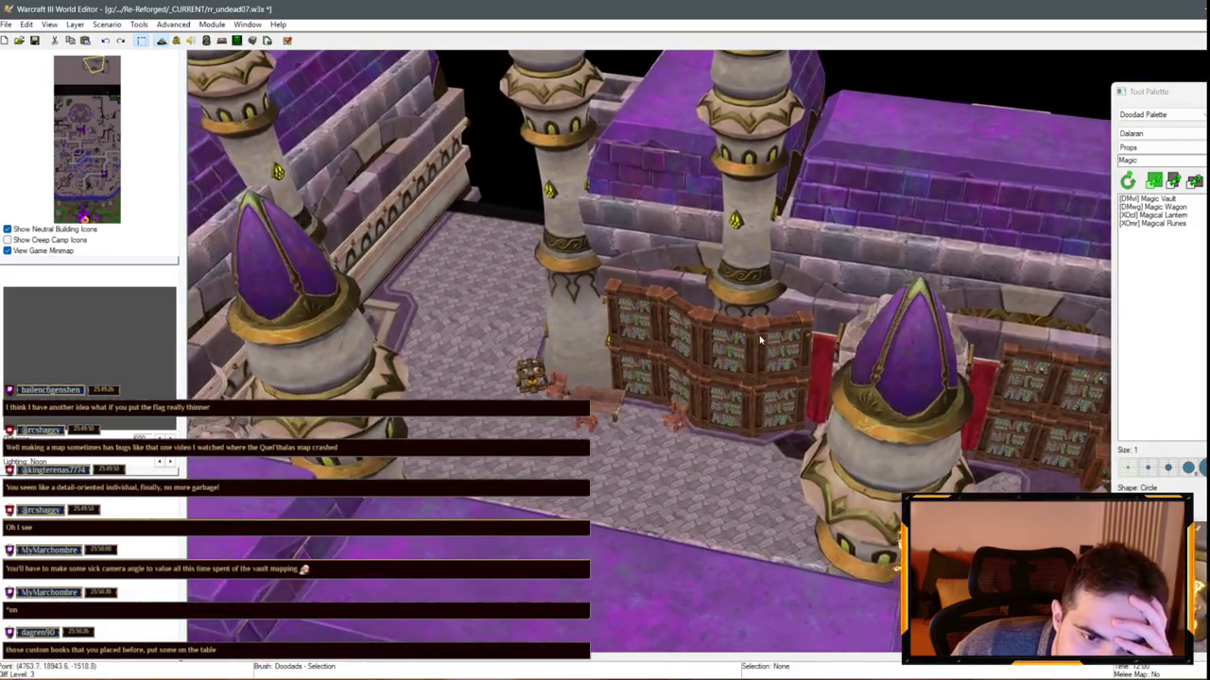
{"action": "key", "text": "Left"}
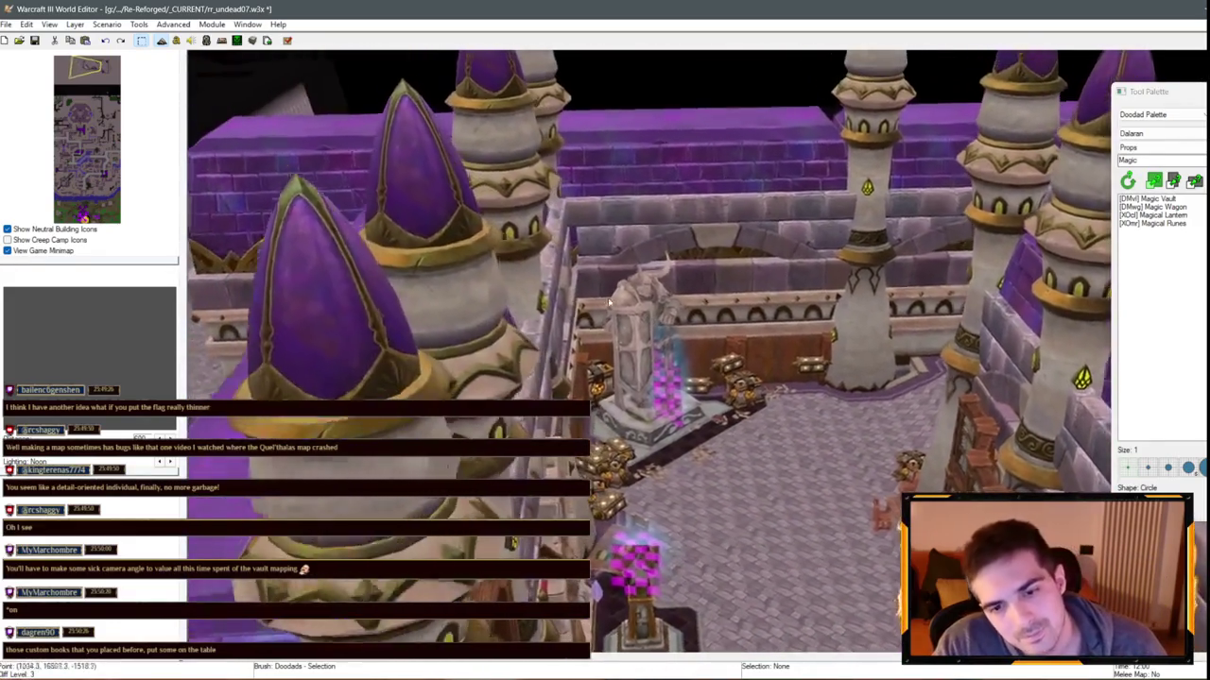
{"action": "scroll", "coordinate": [754, 368], "scroll_direction": "down", "scroll_amount": 5}
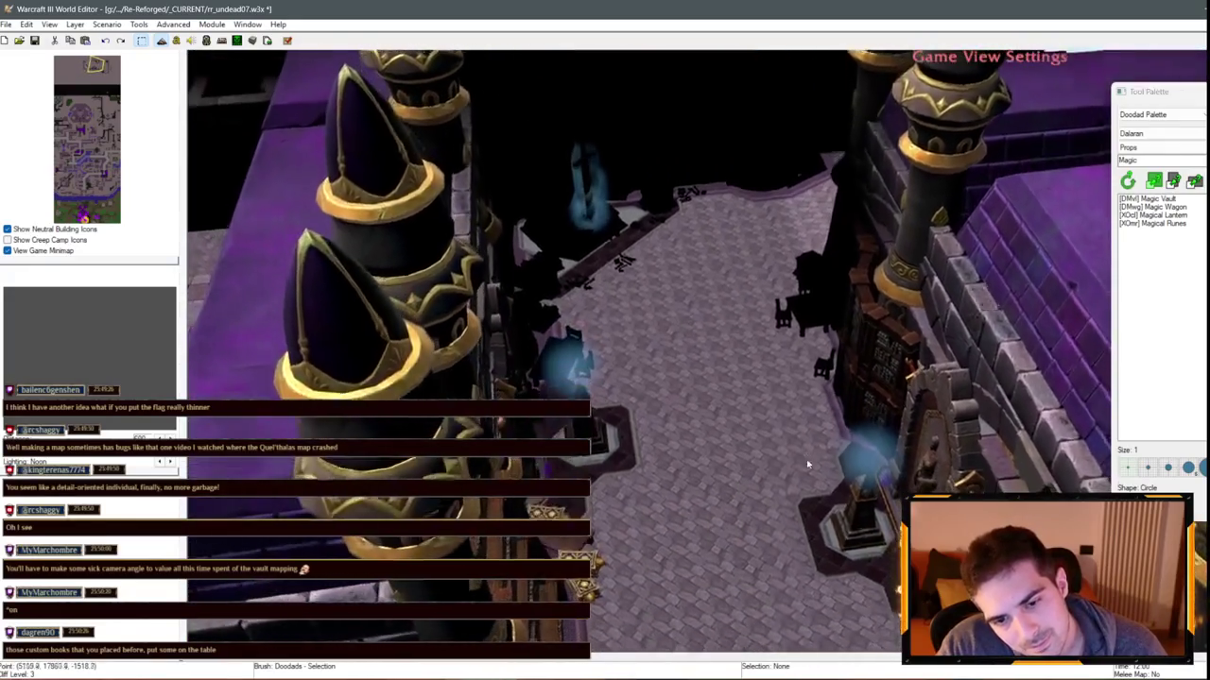
{"action": "key", "text": "Left"}
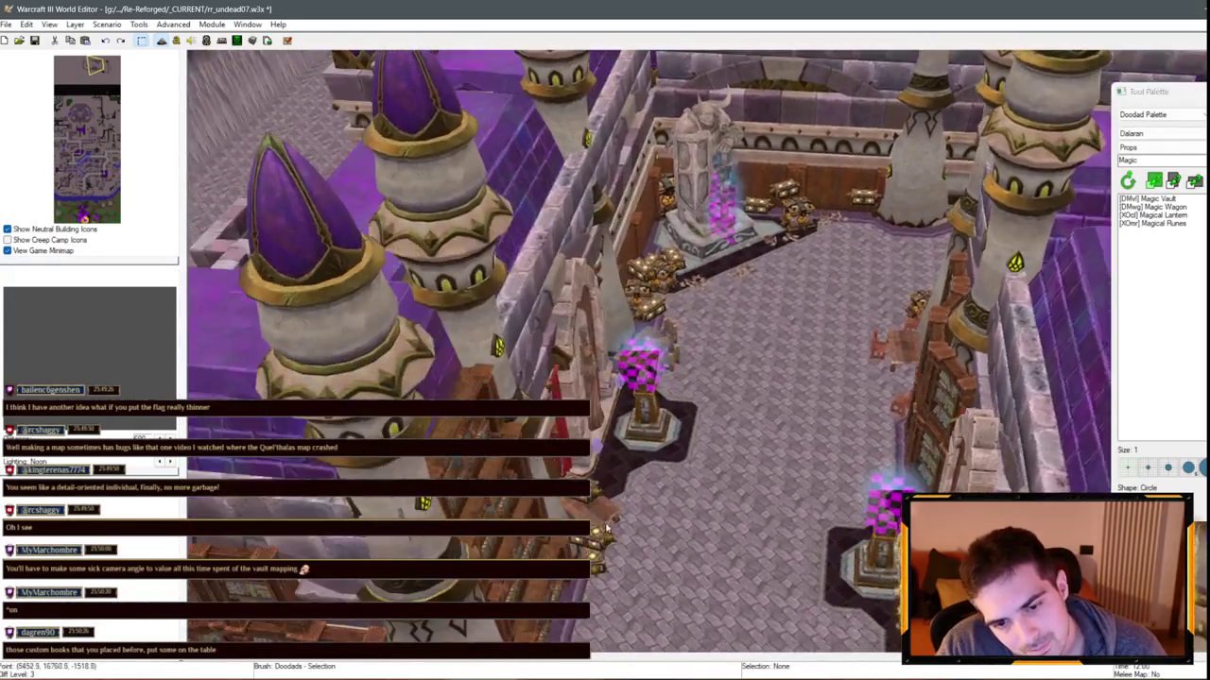
{"action": "key", "text": "Left"}
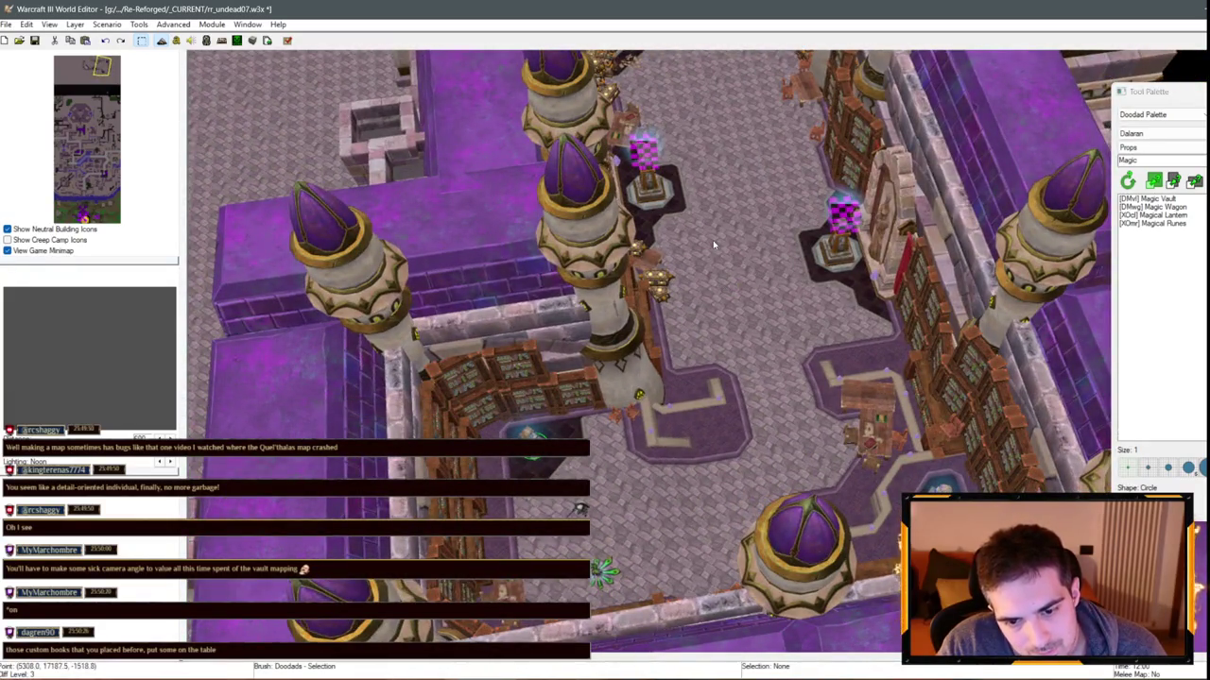
{"action": "scroll", "coordinate": [713, 248], "scroll_direction": "up", "scroll_amount": 5}
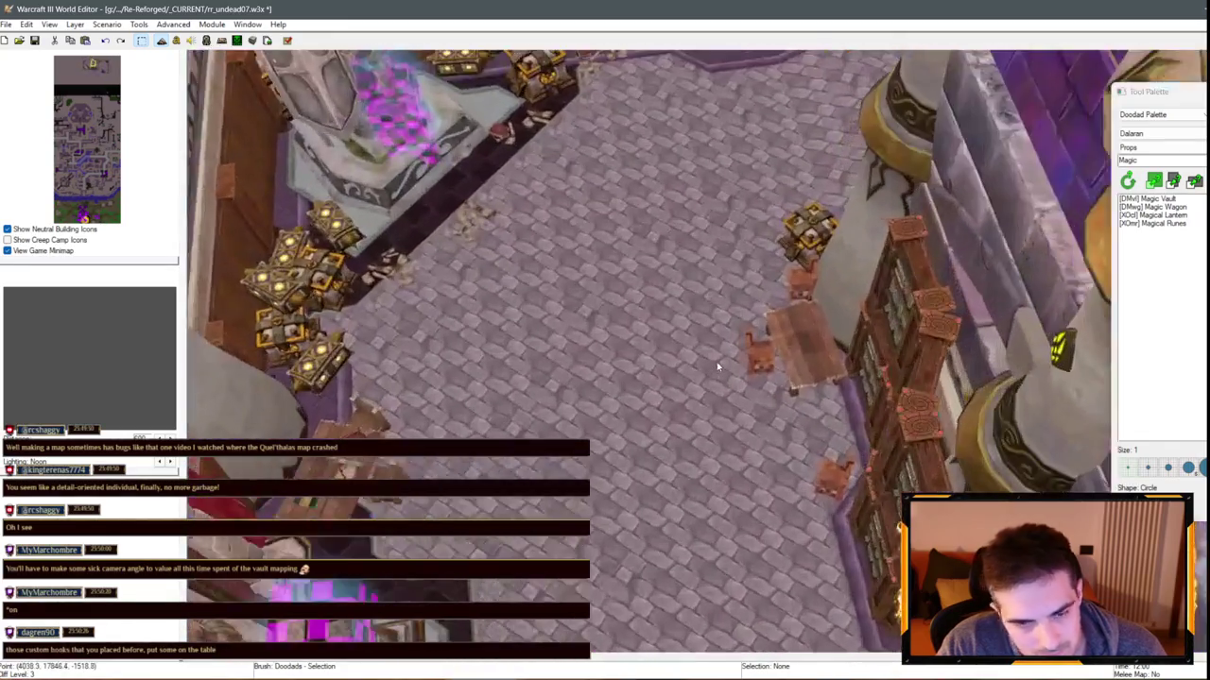
{"action": "key", "text": "Up"}
{"action": "key", "text": "Left"}
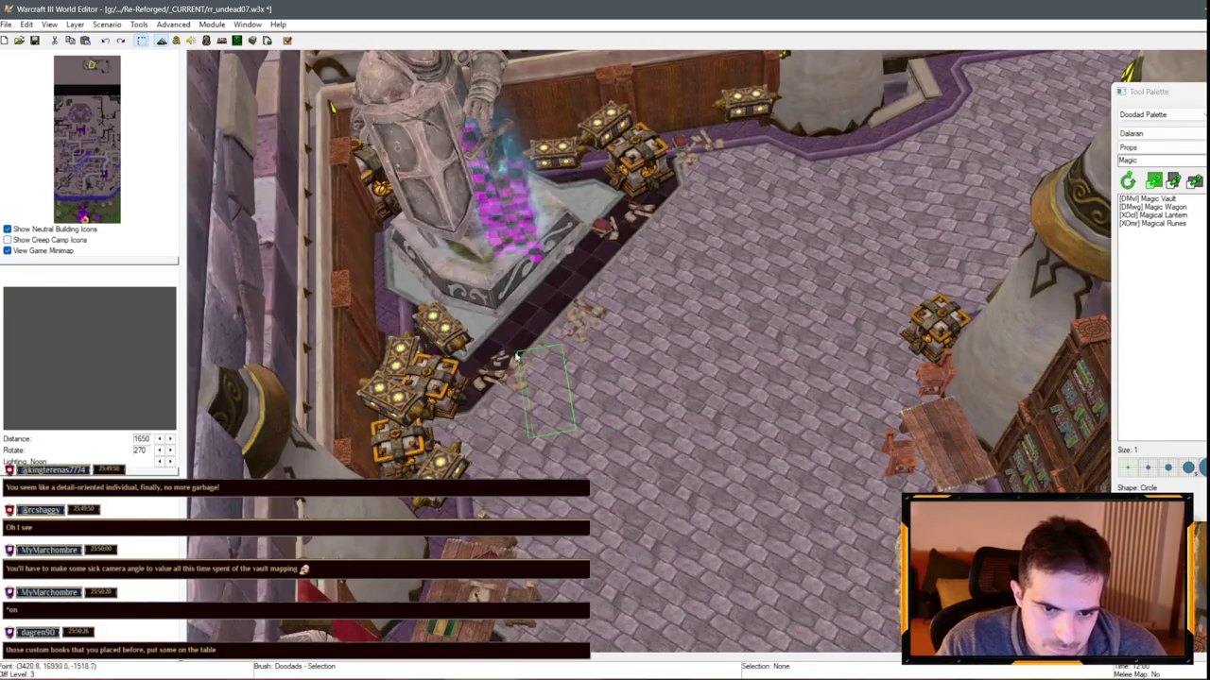
Move the scroll book from beside the statue to the crates near the table
{"action": "left_click", "coordinate": [483, 357]}
{"action": "key", "text": "Delete"}
{"action": "left_click", "coordinate": [871, 366]}
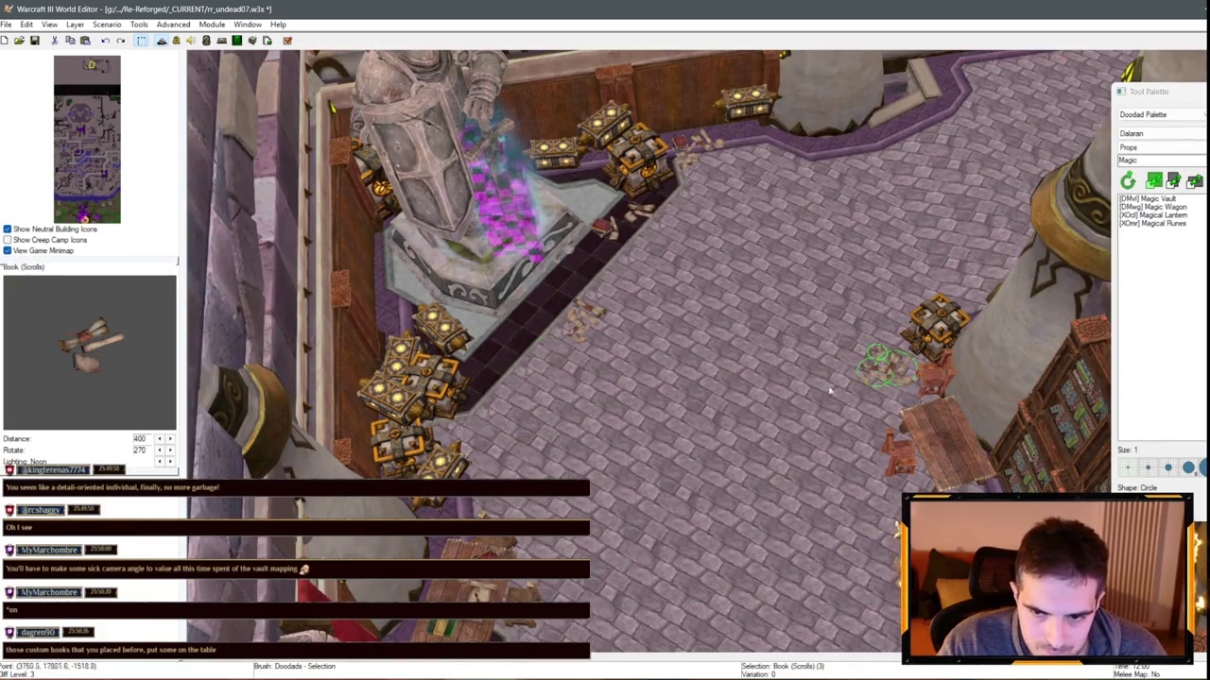
{"action": "key", "text": "Up"}
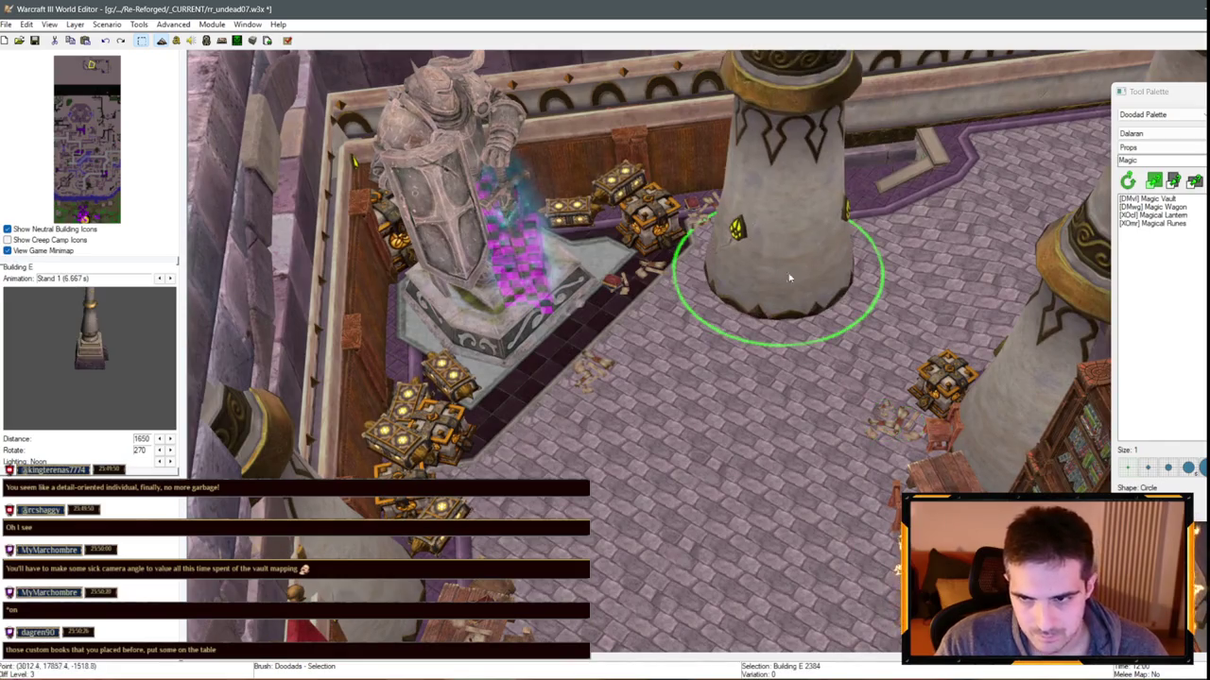
Choose Magic Vault in the doodad list and focus the name filter
{"action": "left_click", "coordinate": [1148, 199]}
{"action": "left_click", "coordinate": [1148, 198]}
{"action": "type", "text": "treasu"}
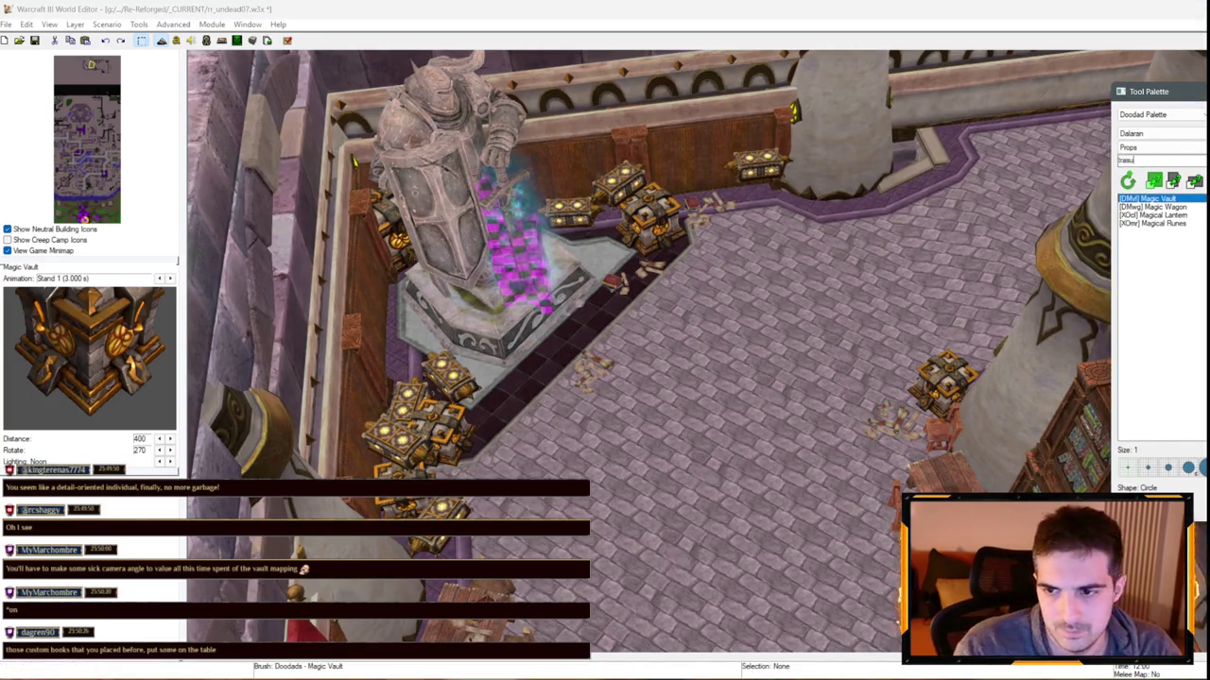
{"action": "left_click", "coordinate": [1169, 160]}
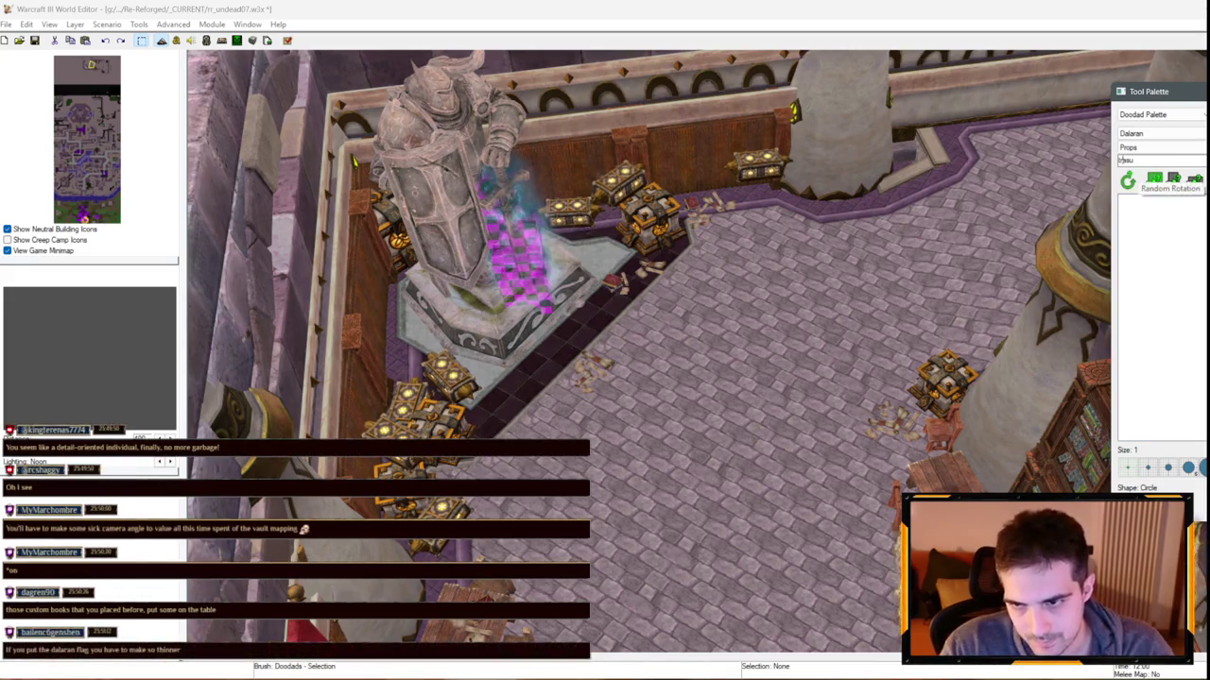
Place a Pile of Treasure on the plaza, rotate it and slide it along the wall
{"action": "left_click", "coordinate": [1157, 200]}
{"action": "scroll", "coordinate": [728, 343], "scroll_direction": "up", "scroll_amount": 2}
{"action": "left_click", "coordinate": [739, 333]}
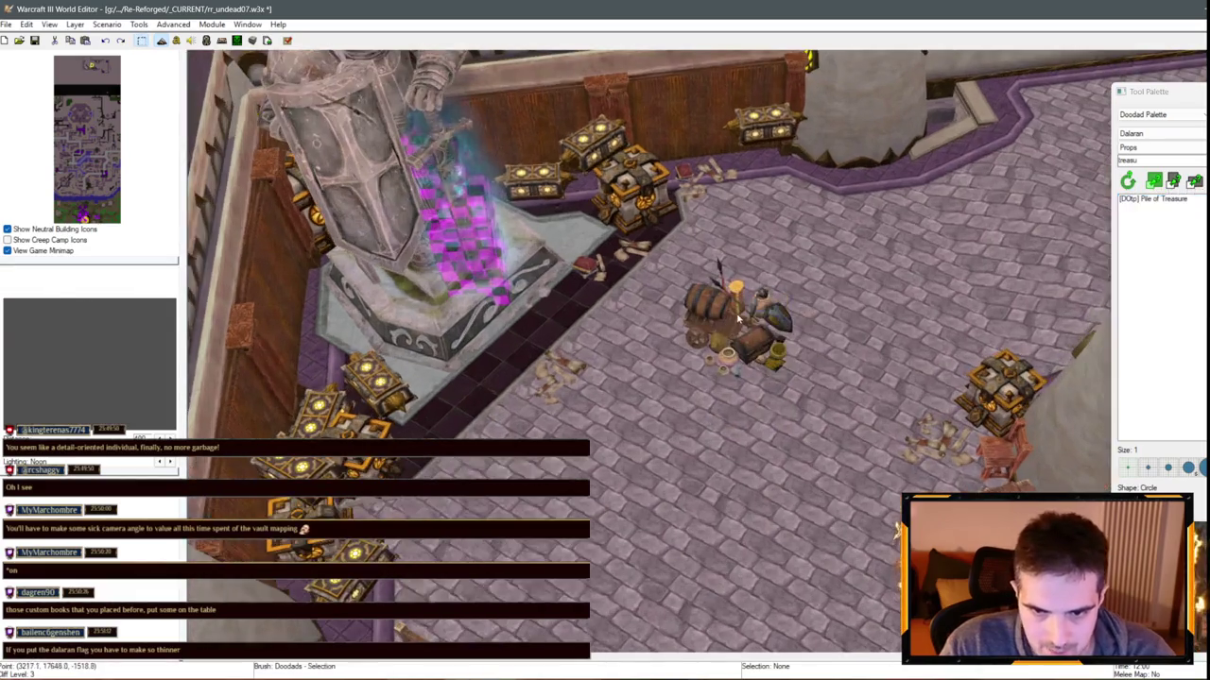
{"action": "right_click", "coordinate": [739, 333]}
{"action": "mouse_move", "coordinate": [718, 279]}
{"action": "left_mouse_down"}
{"action": "mouse_move", "coordinate": [771, 335]}
{"action": "mouse_move", "coordinate": [822, 200]}
{"action": "mouse_move", "coordinate": [813, 170]}
{"action": "left_mouse_up"}
{"action": "left_click_drag", "start_coordinate": [937, 228], "coordinate": [949, 210]}
{"action": "left_click_drag", "start_coordinate": [797, 158], "coordinate": [951, 170]}
Duplicate the treasure pile onto the wall ledge, then paste one more copy
{"action": "key", "text": "Down"}
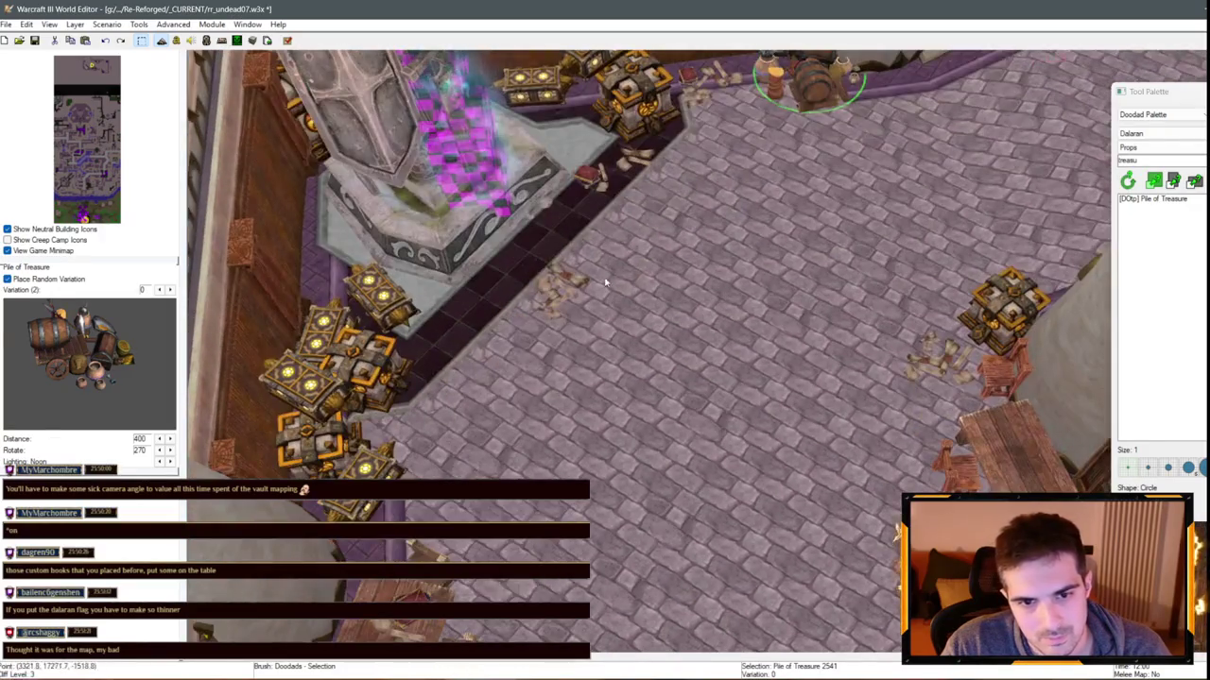
{"action": "key", "text": "Down"}
{"action": "left_click", "coordinate": [501, 401]}
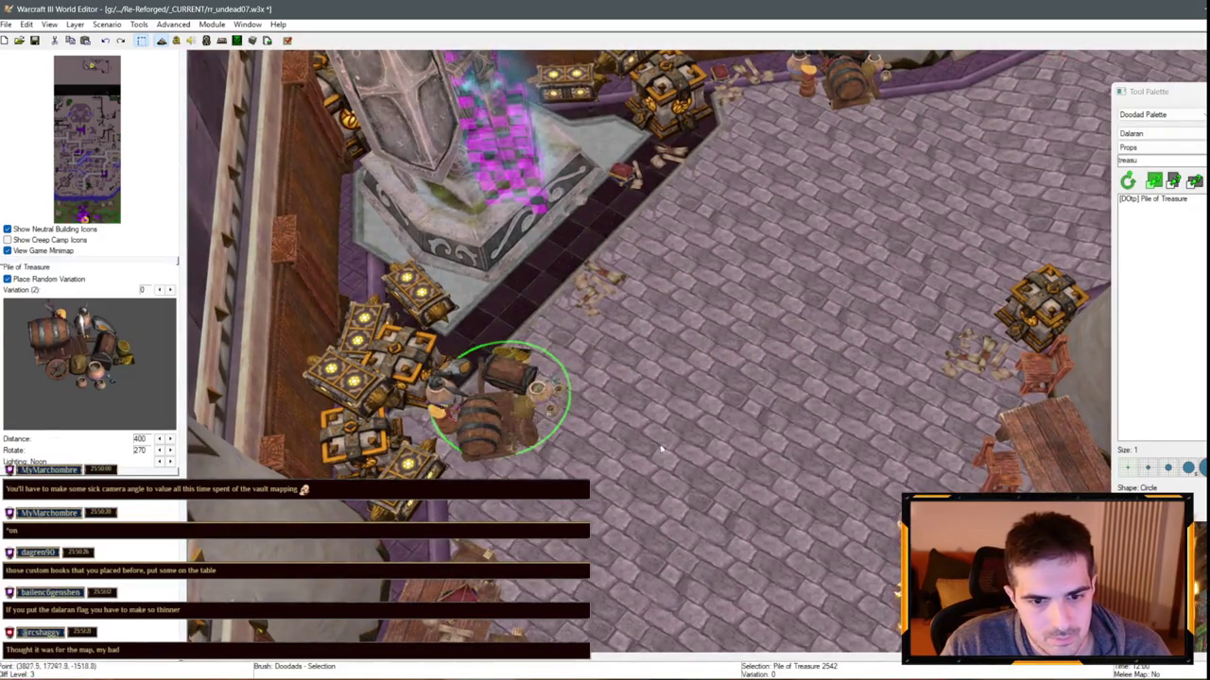
{"action": "mouse_move", "coordinate": [500, 401]}
{"action": "left_mouse_down"}
{"action": "mouse_move", "coordinate": [487, 368]}
{"action": "mouse_move", "coordinate": [397, 302]}
{"action": "mouse_move", "coordinate": [362, 281]}
{"action": "mouse_move", "coordinate": [327, 283]}
{"action": "mouse_move", "coordinate": [342, 298]}
{"action": "left_mouse_up"}
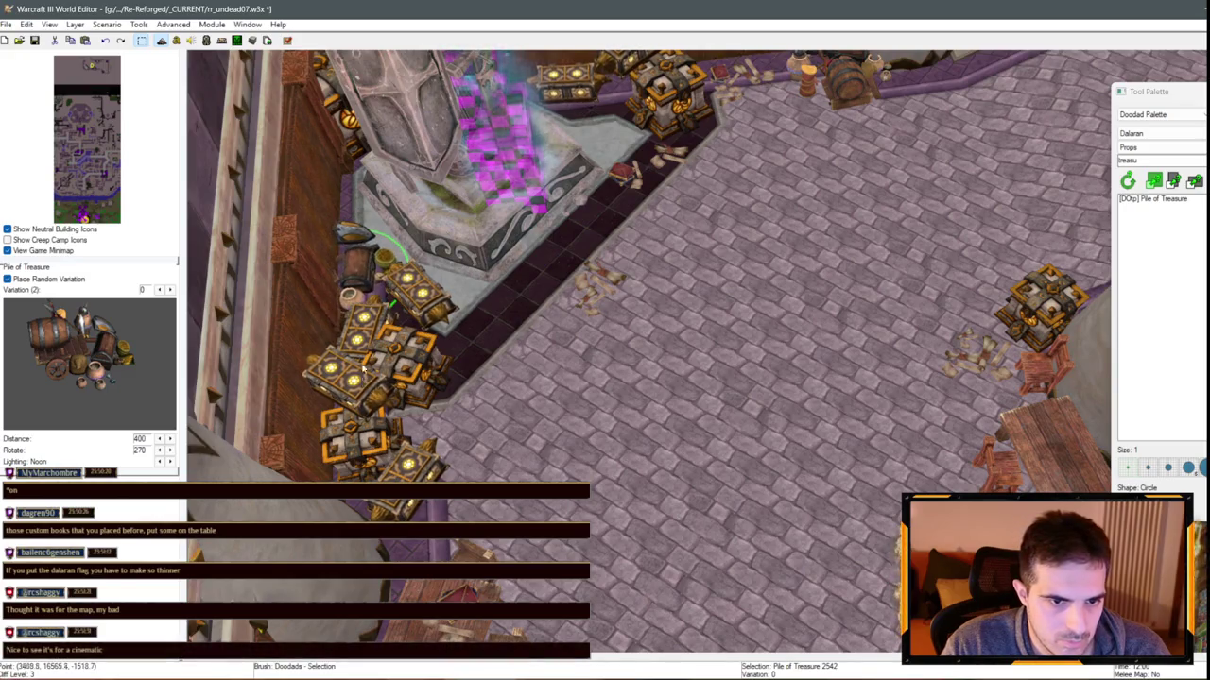
{"action": "left_click_drag", "start_coordinate": [352, 285], "coordinate": [338, 288]}
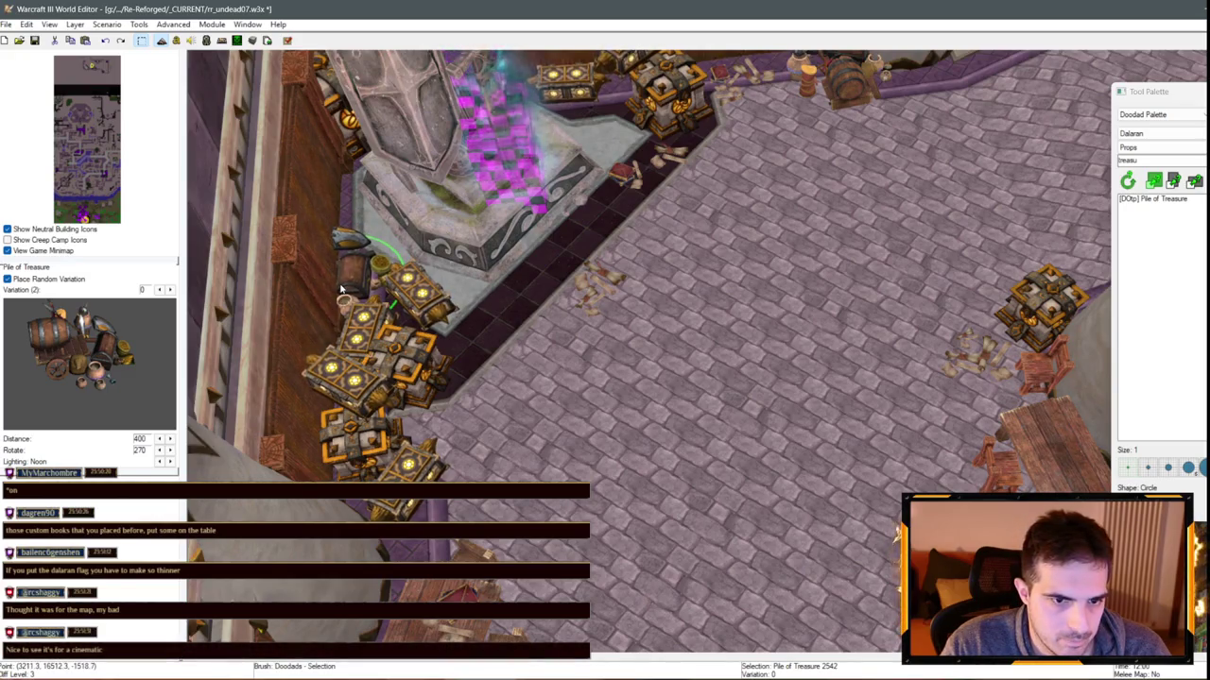
{"action": "key", "text": "ctrl+v"}
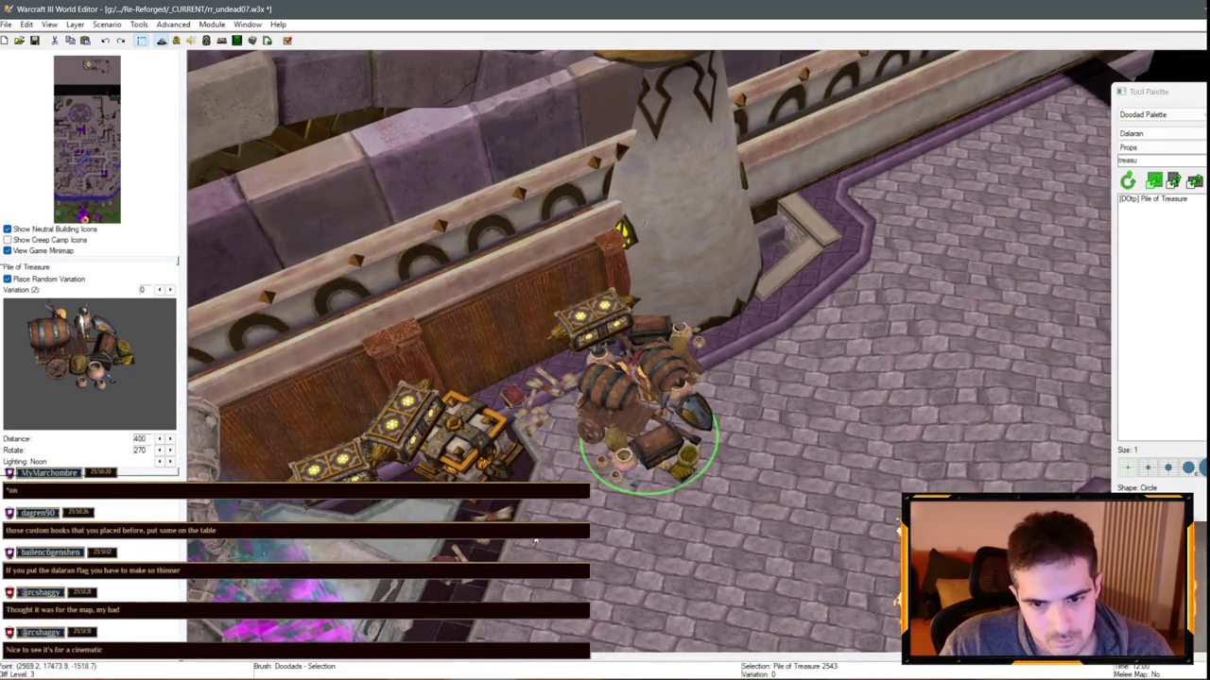
Drop the pasted Pile of Treasure beside the vault chests and reposition it
{"action": "left_click", "coordinate": [742, 434]}
{"action": "mouse_move", "coordinate": [741, 435]}
{"action": "left_mouse_down"}
{"action": "mouse_move", "coordinate": [609, 453]}
{"action": "mouse_move", "coordinate": [623, 438]}
{"action": "left_mouse_up"}
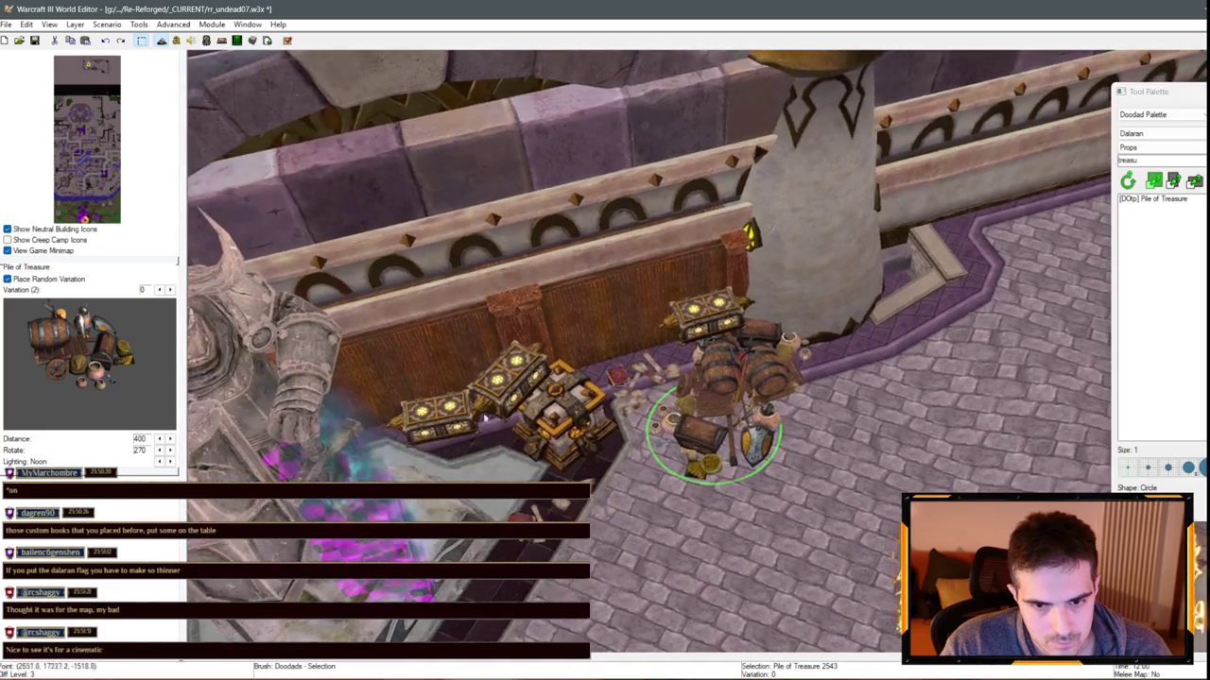
{"action": "left_click", "coordinate": [645, 436]}
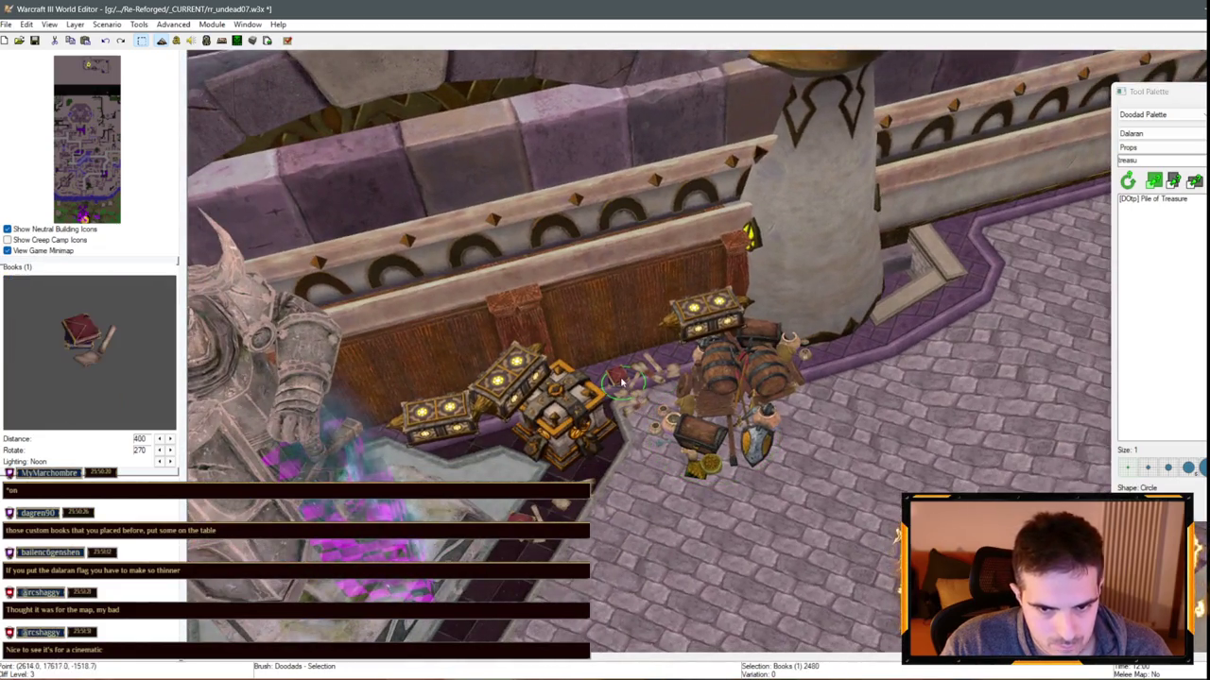
{"action": "scroll", "coordinate": [646, 437], "scroll_direction": "up", "scroll_amount": 5}
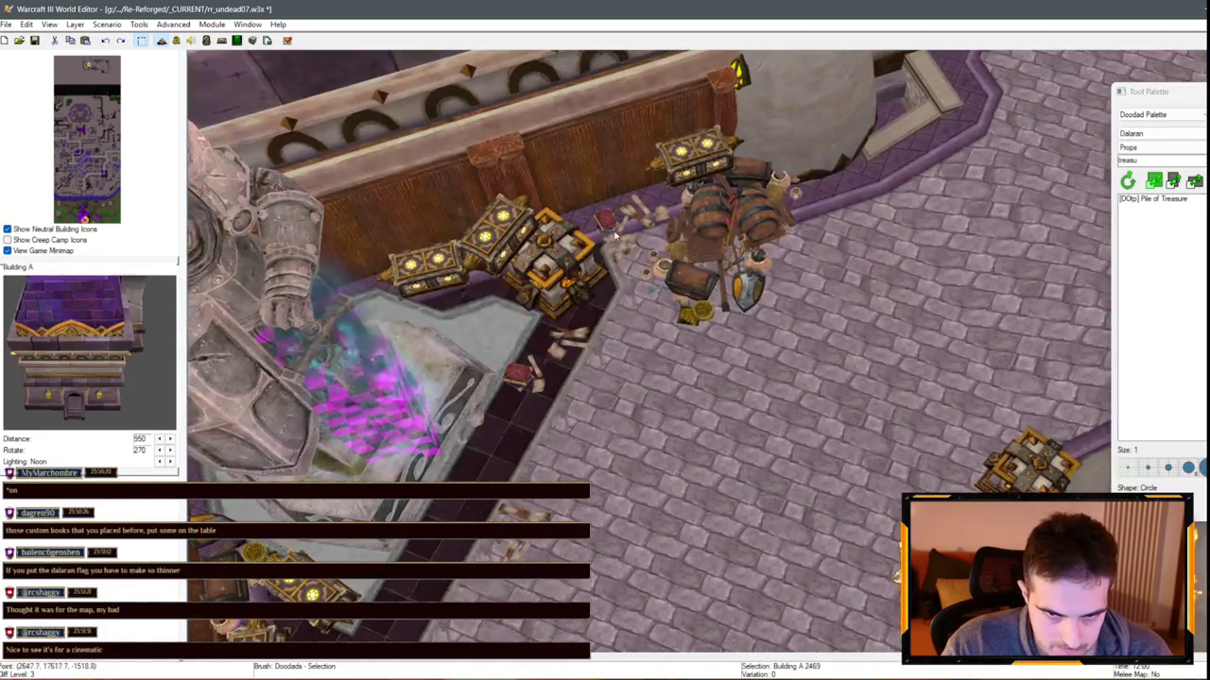
Move the red book next to the treasure pile
{"action": "left_click", "coordinate": [614, 248]}
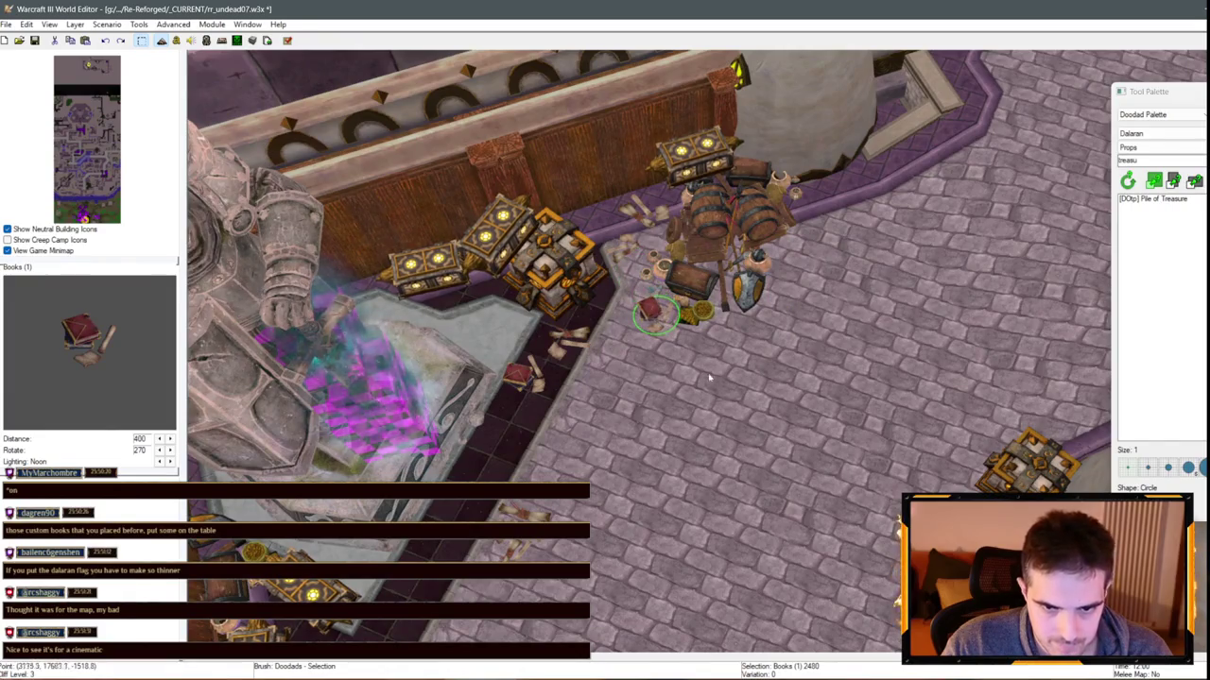
{"action": "left_click_drag", "start_coordinate": [652, 315], "coordinate": [790, 275]}
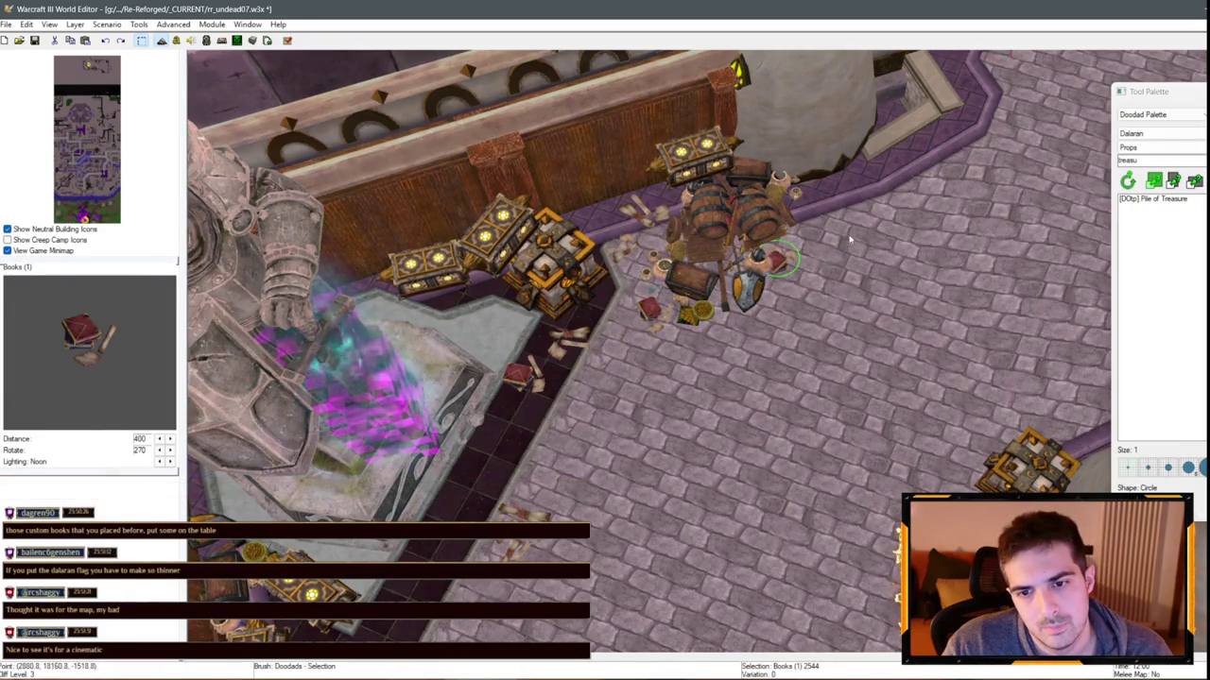
{"action": "left_click", "coordinate": [784, 263]}
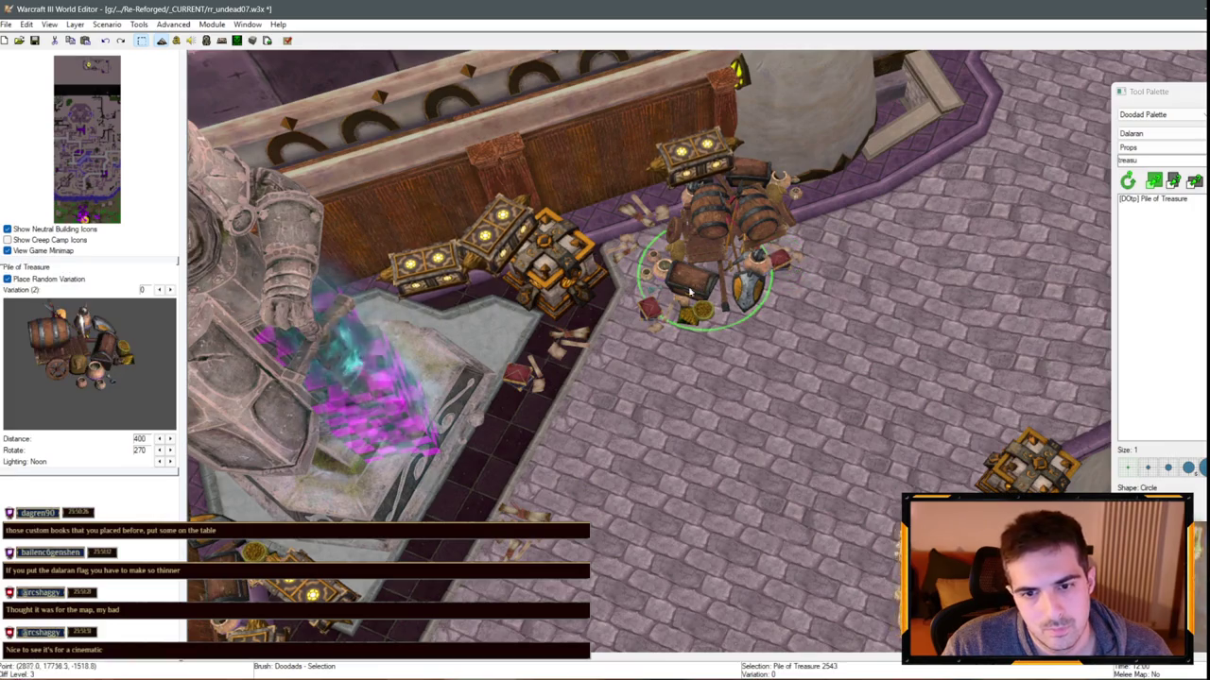
{"action": "scroll", "coordinate": [737, 255], "scroll_direction": "down", "scroll_amount": 3}
{"action": "scroll", "coordinate": [677, 248], "scroll_direction": "down", "scroll_amount": 5}
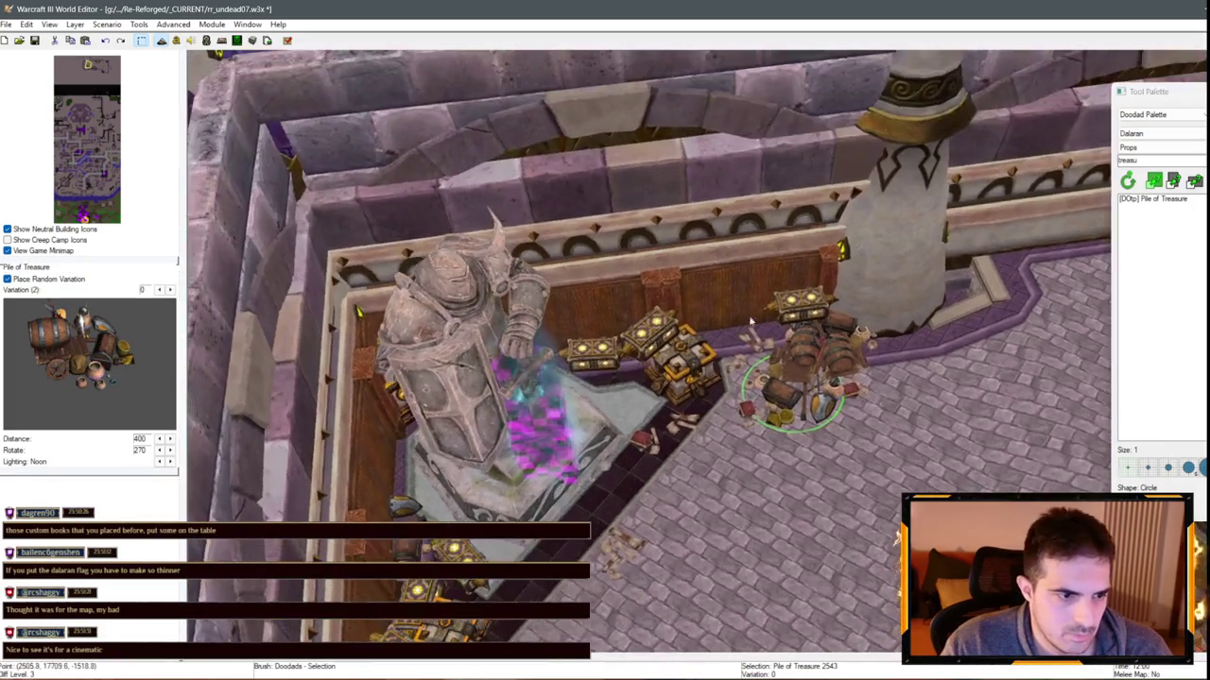
{"action": "scroll", "coordinate": [710, 385], "scroll_direction": "up", "scroll_amount": 5}
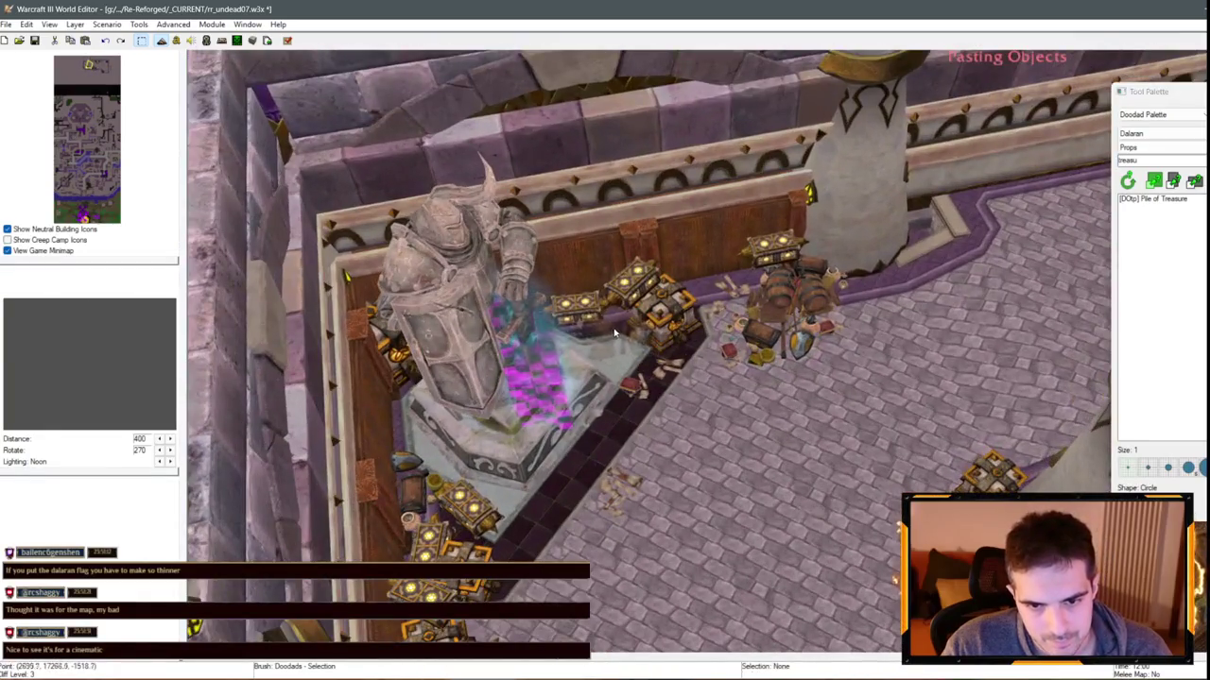
Check the treasure pile, blue glow and Magic Wagon chest by the statue, then open the doodad category choices
{"action": "left_click", "coordinate": [624, 355]}
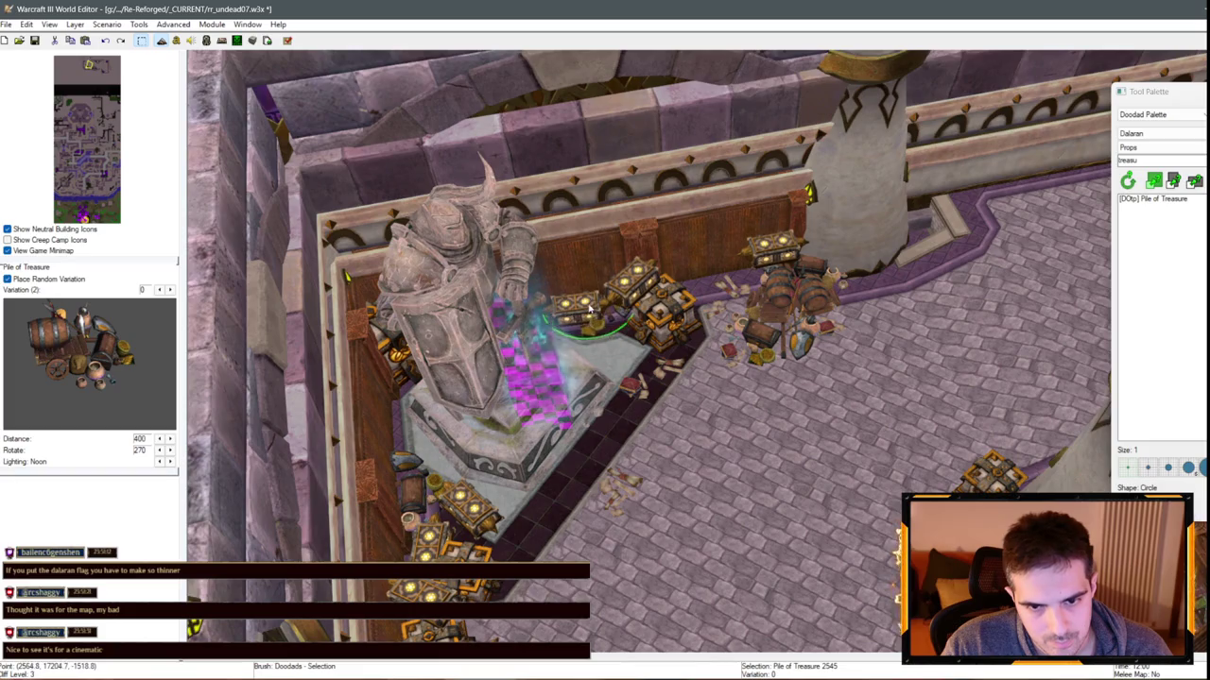
{"action": "left_click", "coordinate": [602, 344]}
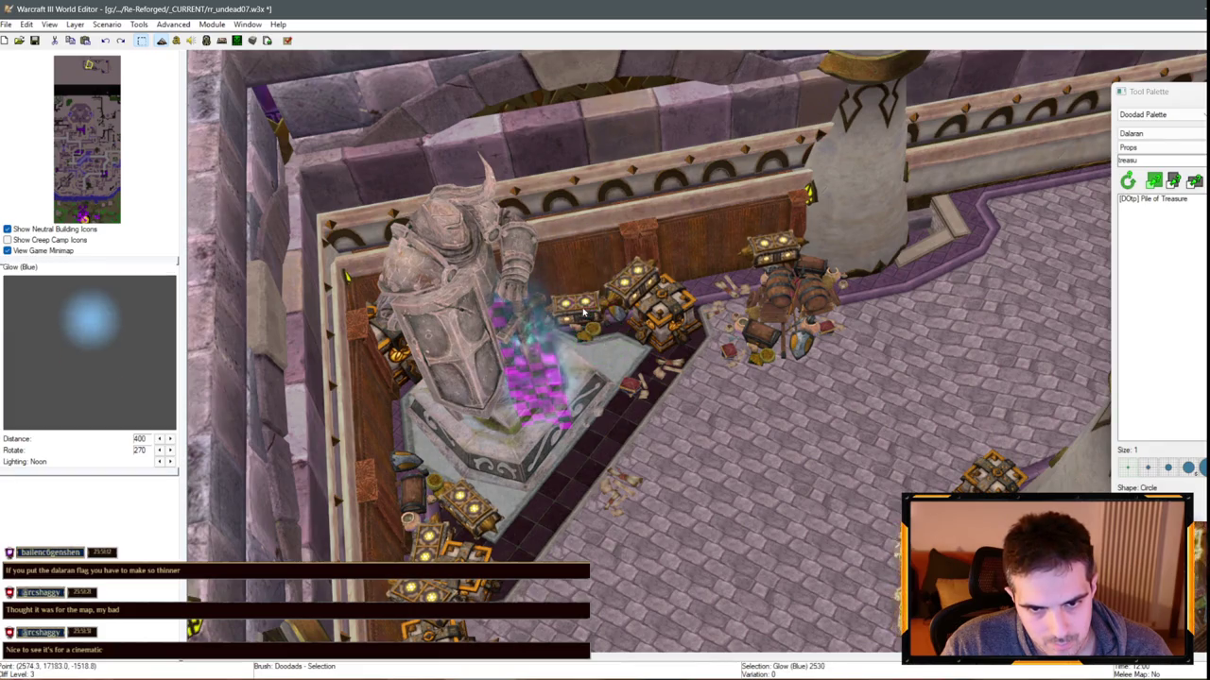
{"action": "scroll", "coordinate": [582, 313], "scroll_direction": "up", "scroll_amount": 5}
{"action": "left_click", "coordinate": [682, 372]}
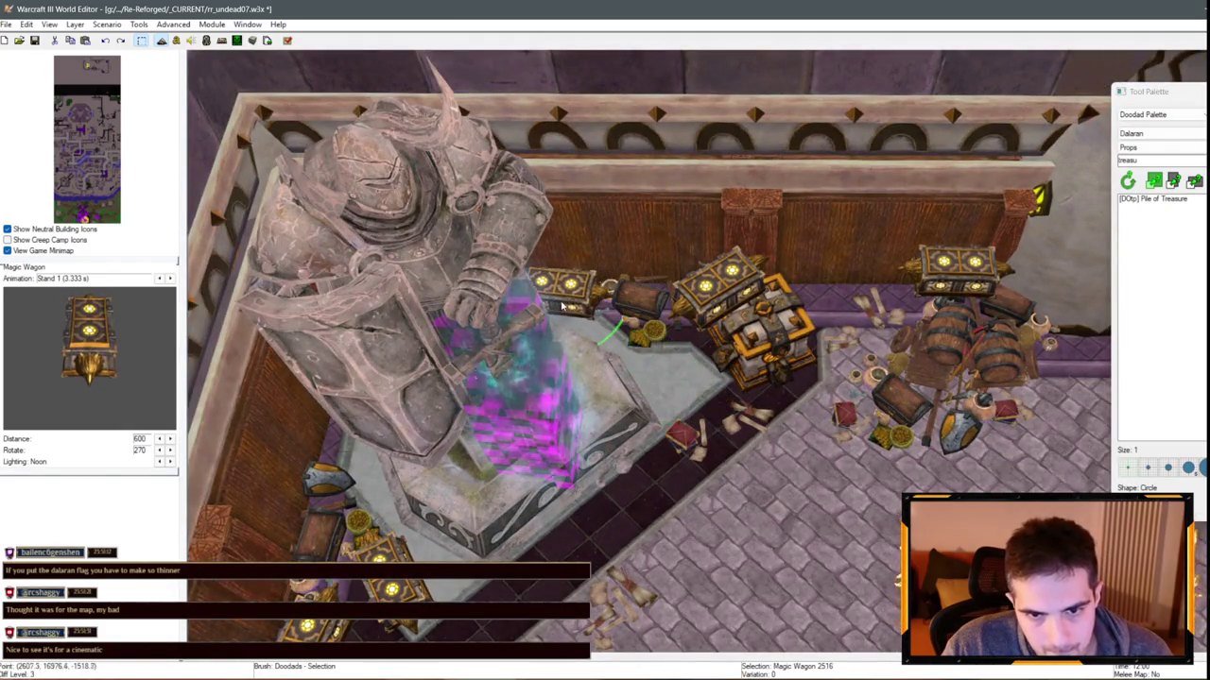
{"action": "left_click", "coordinate": [639, 310]}
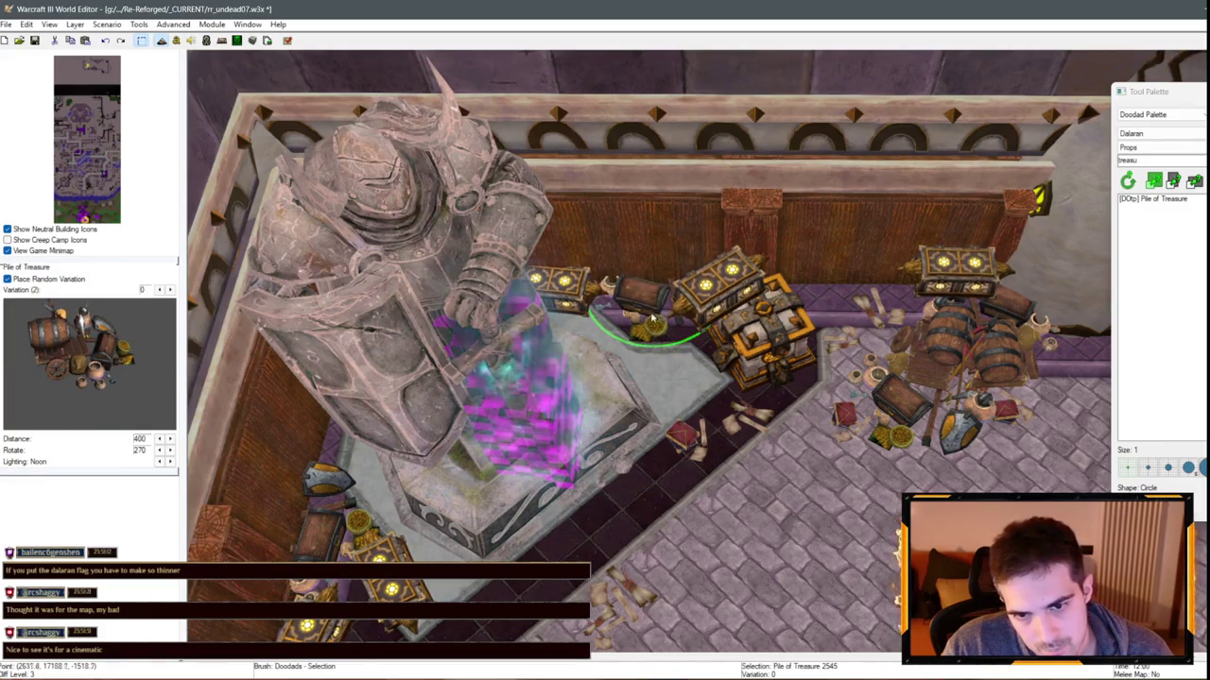
{"action": "scroll", "coordinate": [652, 321], "scroll_direction": "down", "scroll_amount": 8}
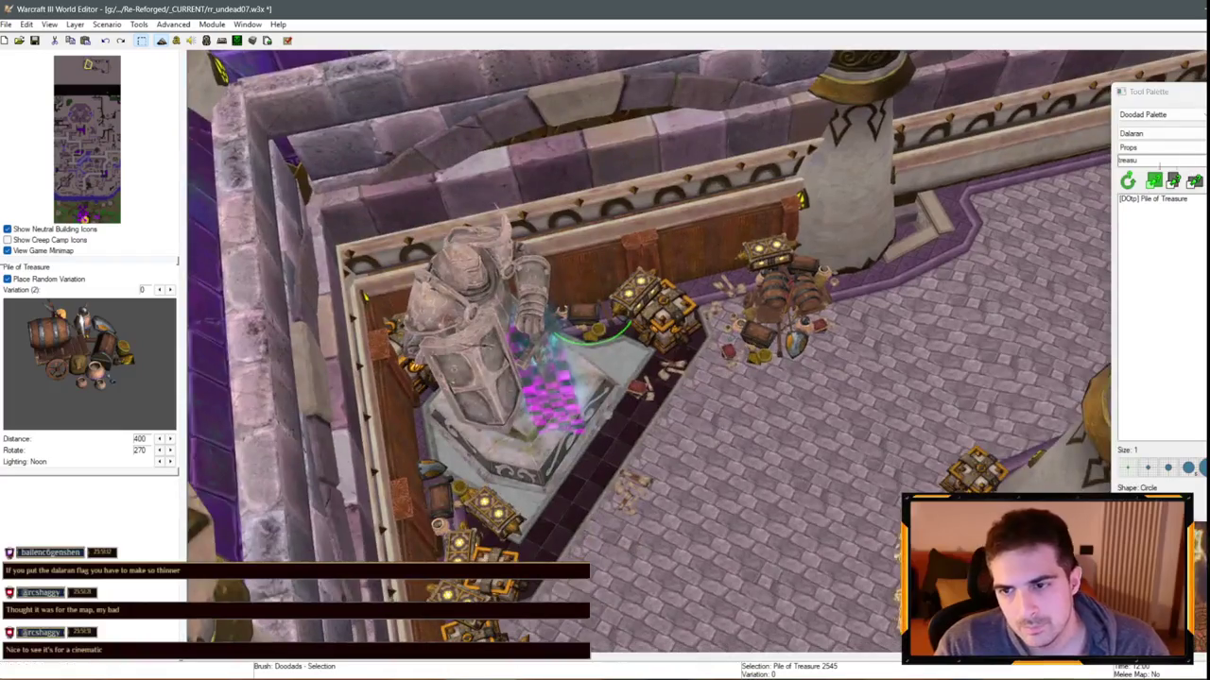
{"action": "left_click", "coordinate": [1130, 160]}
{"action": "left_click", "coordinate": [1134, 161]}
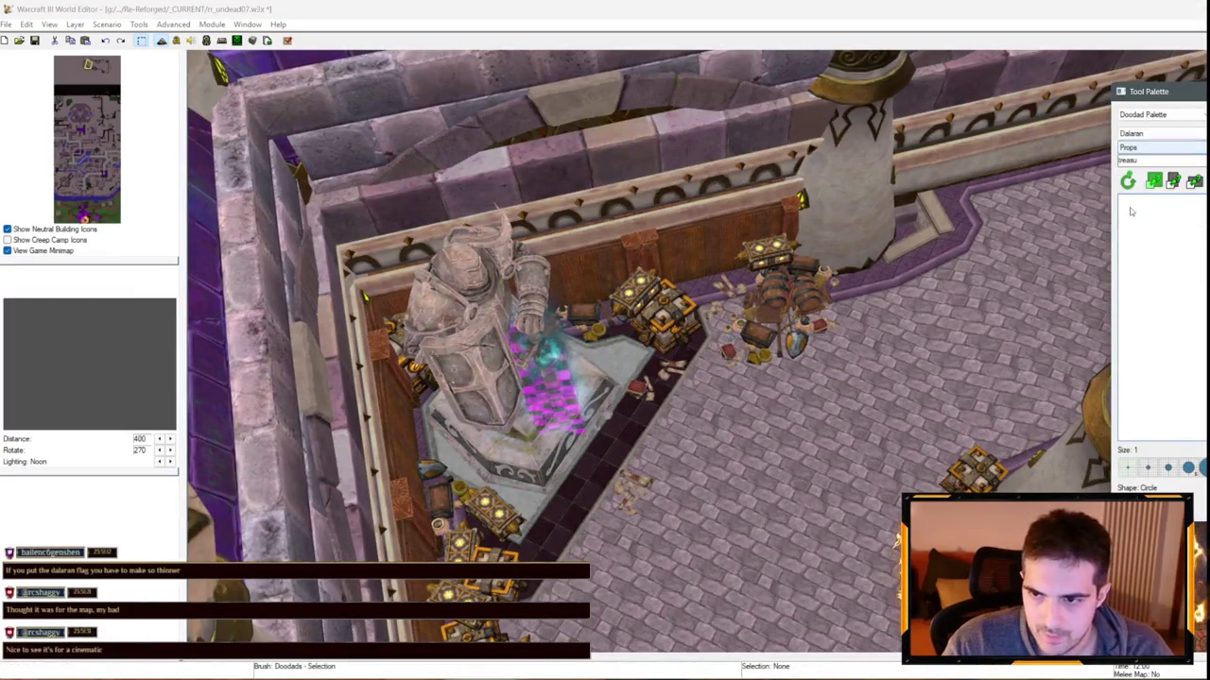
Switch the doodad category to Structures and filter by 'ma' to list Market Item entries
{"action": "left_click", "coordinate": [1137, 175]}
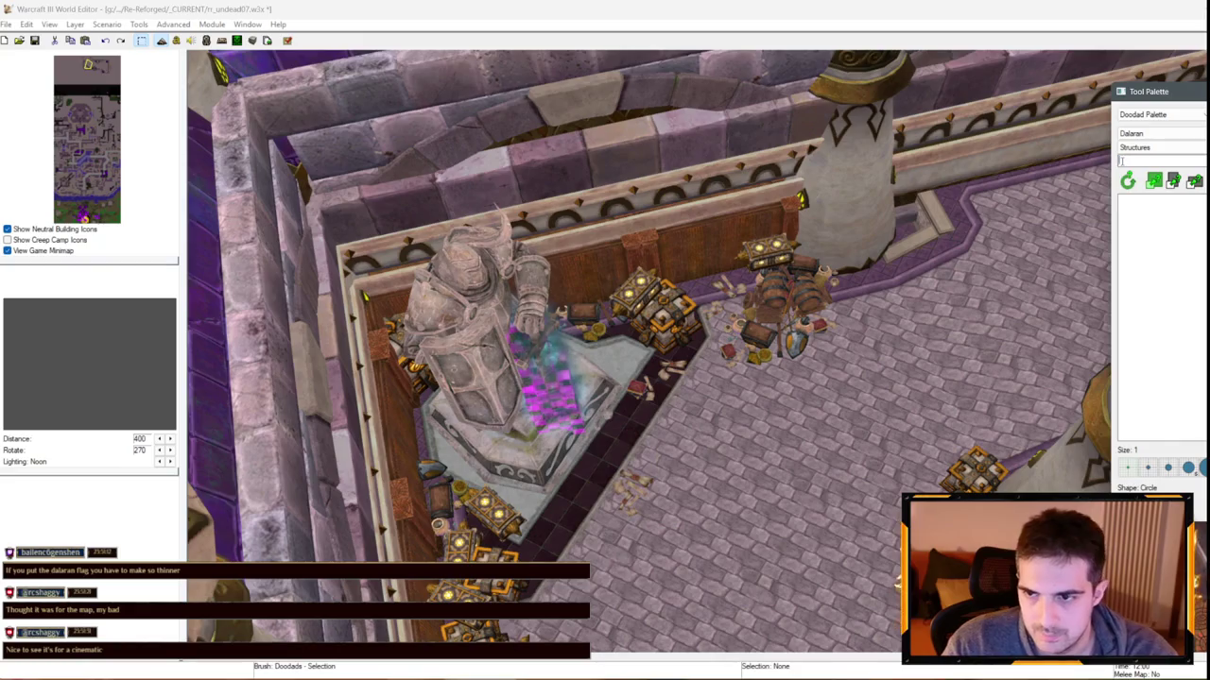
{"action": "left_click", "coordinate": [1172, 198]}
{"action": "scroll", "coordinate": [1181, 299], "scroll_direction": "down", "scroll_amount": 15}
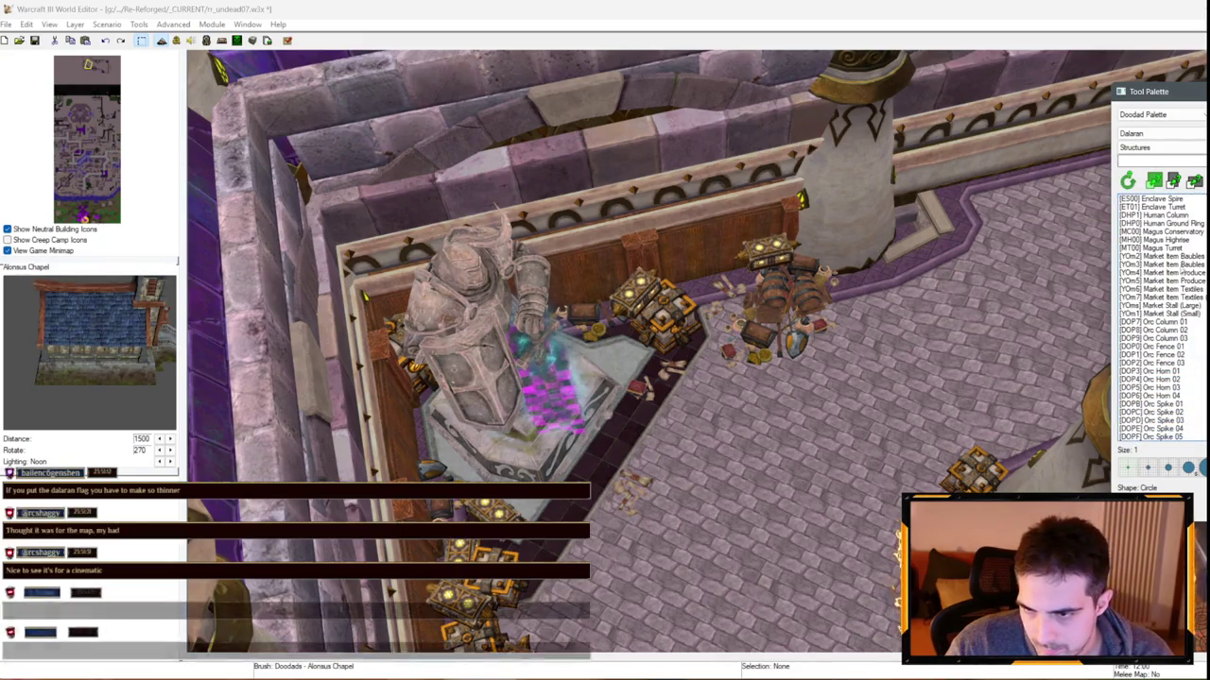
{"action": "left_click", "coordinate": [1183, 296]}
{"action": "scroll", "coordinate": [1182, 284], "scroll_direction": "up", "scroll_amount": 15}
{"action": "left_click", "coordinate": [1183, 269]}
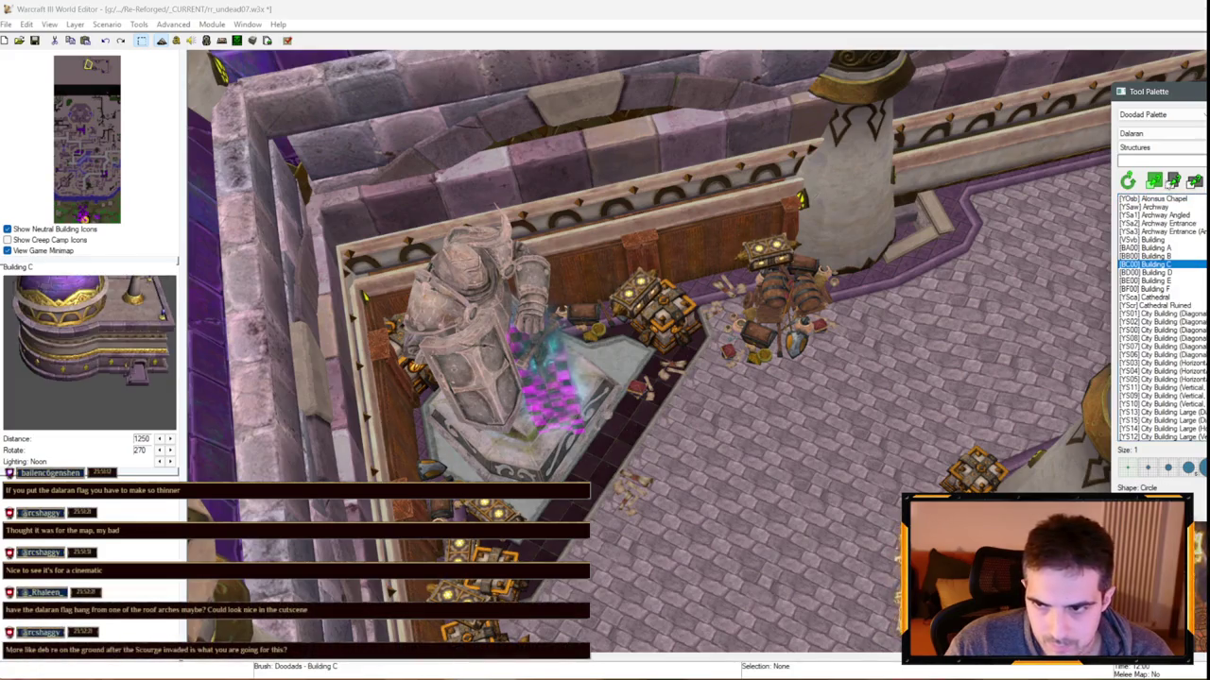
{"action": "left_click", "coordinate": [1157, 160]}
{"action": "type", "text": "market"}
{"action": "key", "text": "Return"}
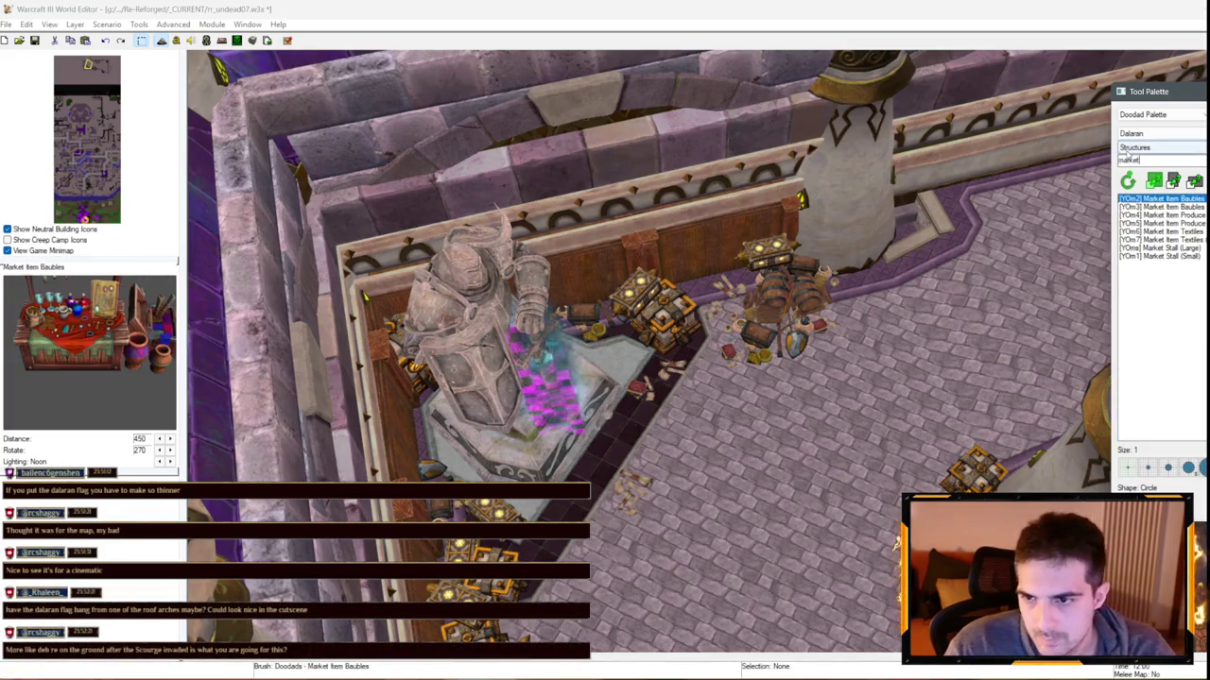
{"action": "left_click", "coordinate": [1198, 206]}
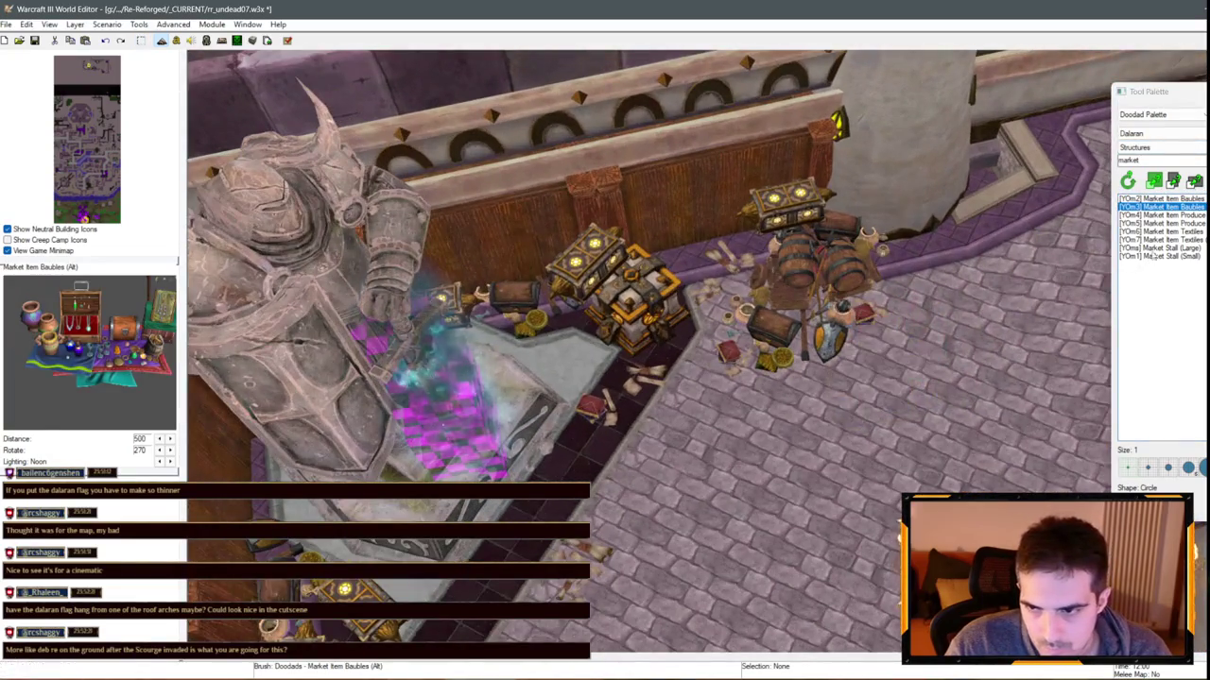
Place Market Item Textiles (Alt) beside the treasure pile
{"action": "left_click", "coordinate": [1157, 240]}
{"action": "left_click", "coordinate": [1171, 231]}
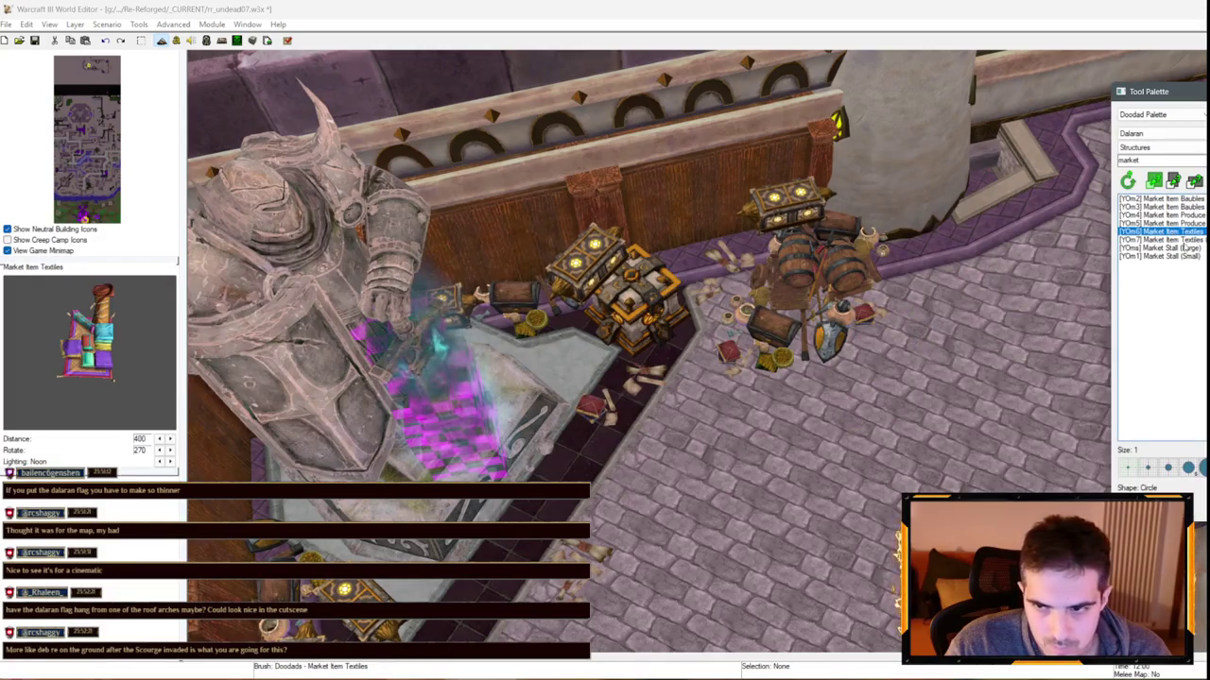
{"action": "left_click", "coordinate": [1157, 240]}
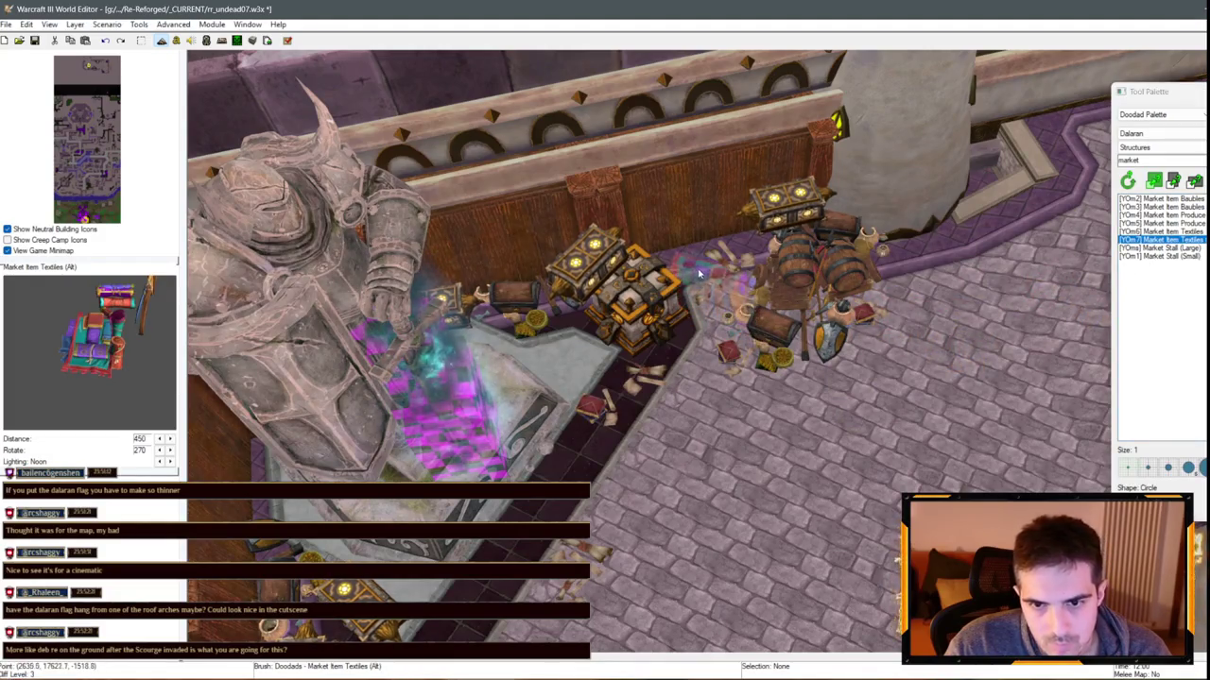
{"action": "left_click", "coordinate": [729, 294]}
{"action": "right_click", "coordinate": [730, 295]}
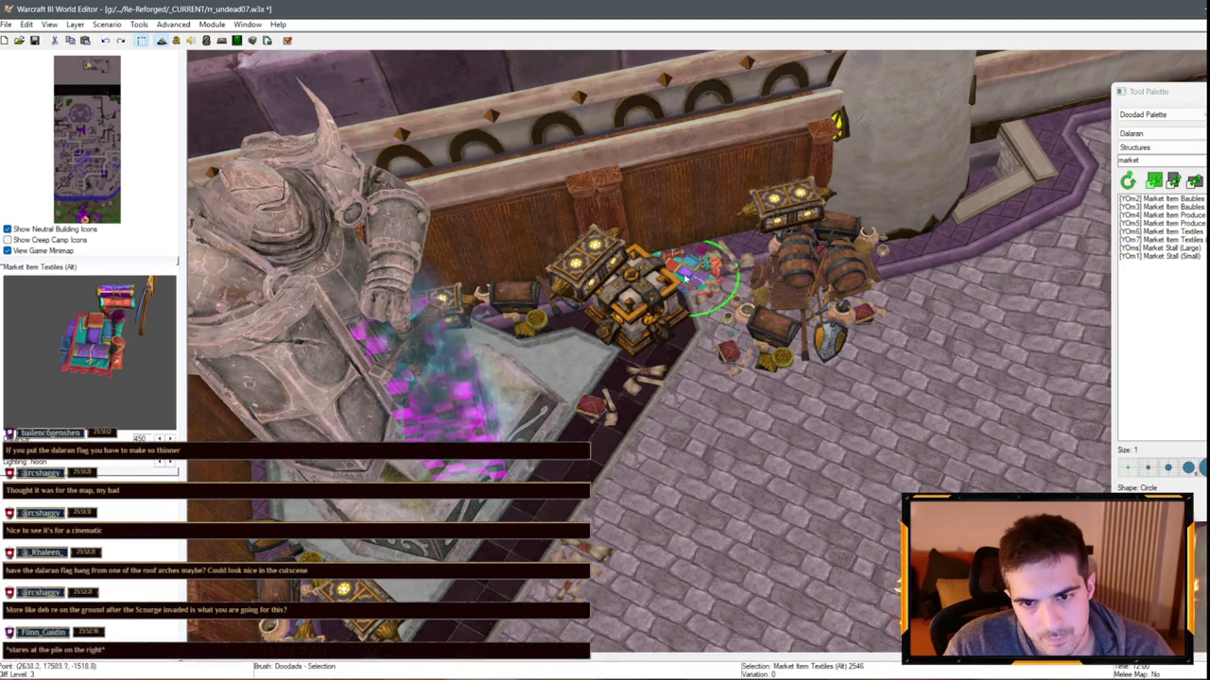
Select the scroll book near the textiles and pick Market Item Textiles to place
{"action": "left_click", "coordinate": [708, 310]}
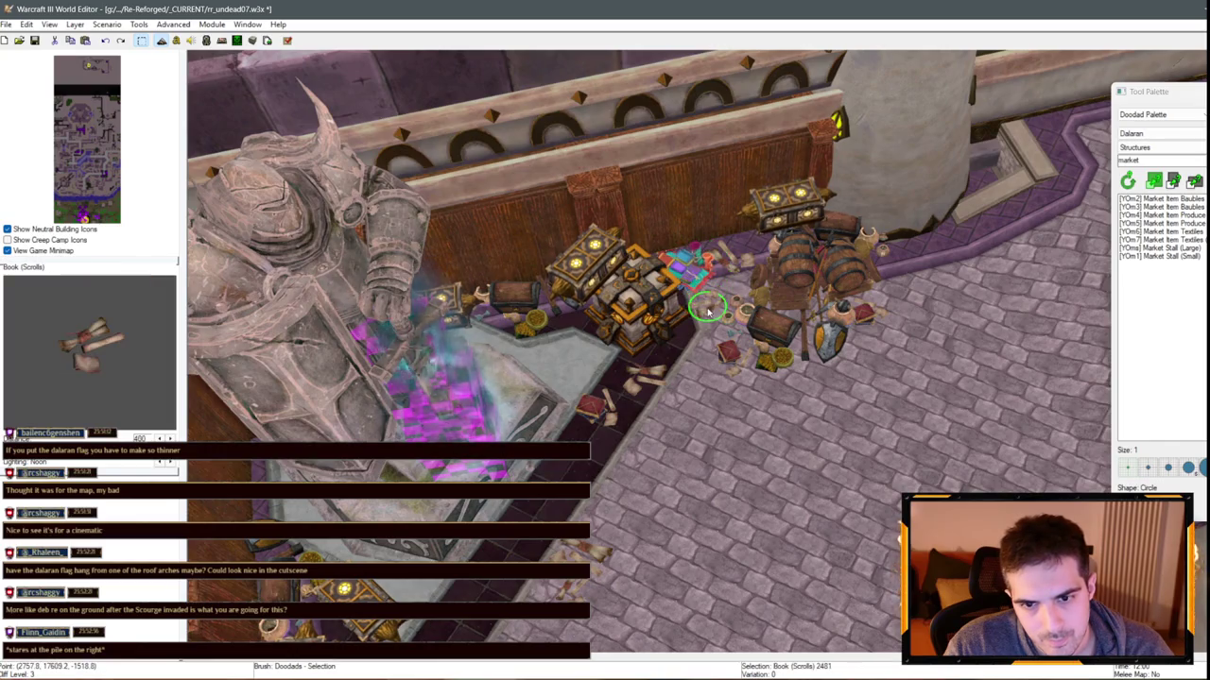
{"action": "left_click", "coordinate": [1161, 255]}
{"action": "left_click", "coordinate": [1160, 240]}
{"action": "left_click", "coordinate": [1161, 231]}
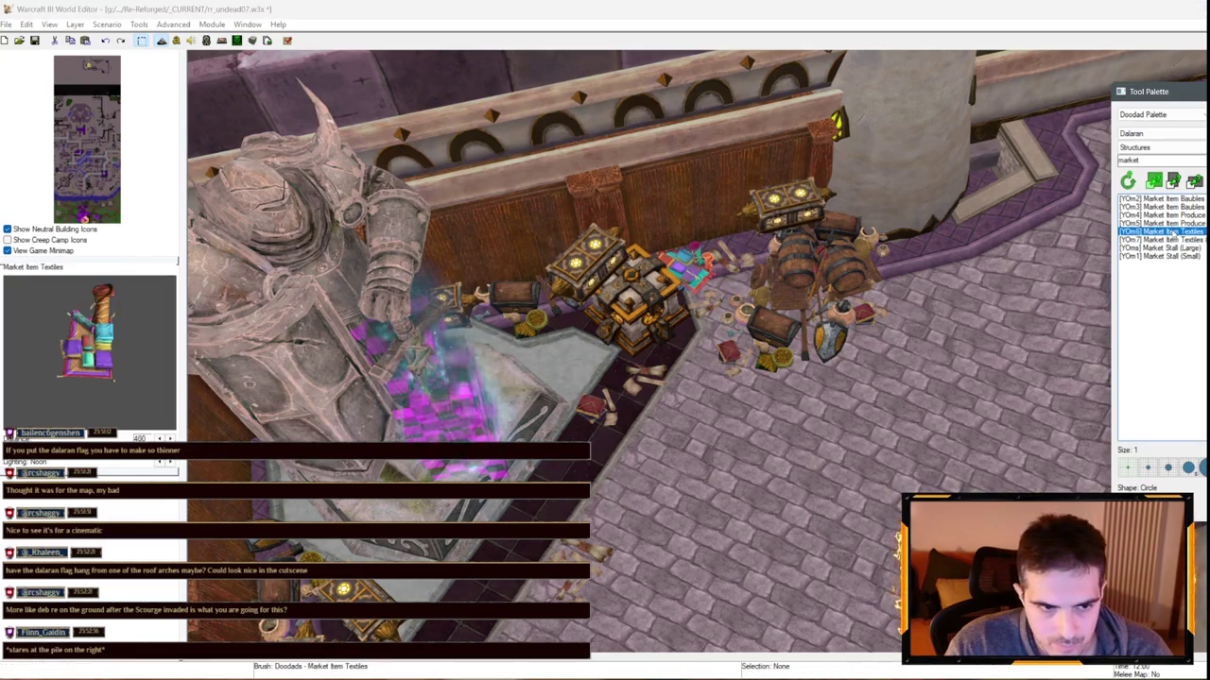
{"action": "scroll", "coordinate": [581, 389], "scroll_direction": "up", "scroll_amount": 2}
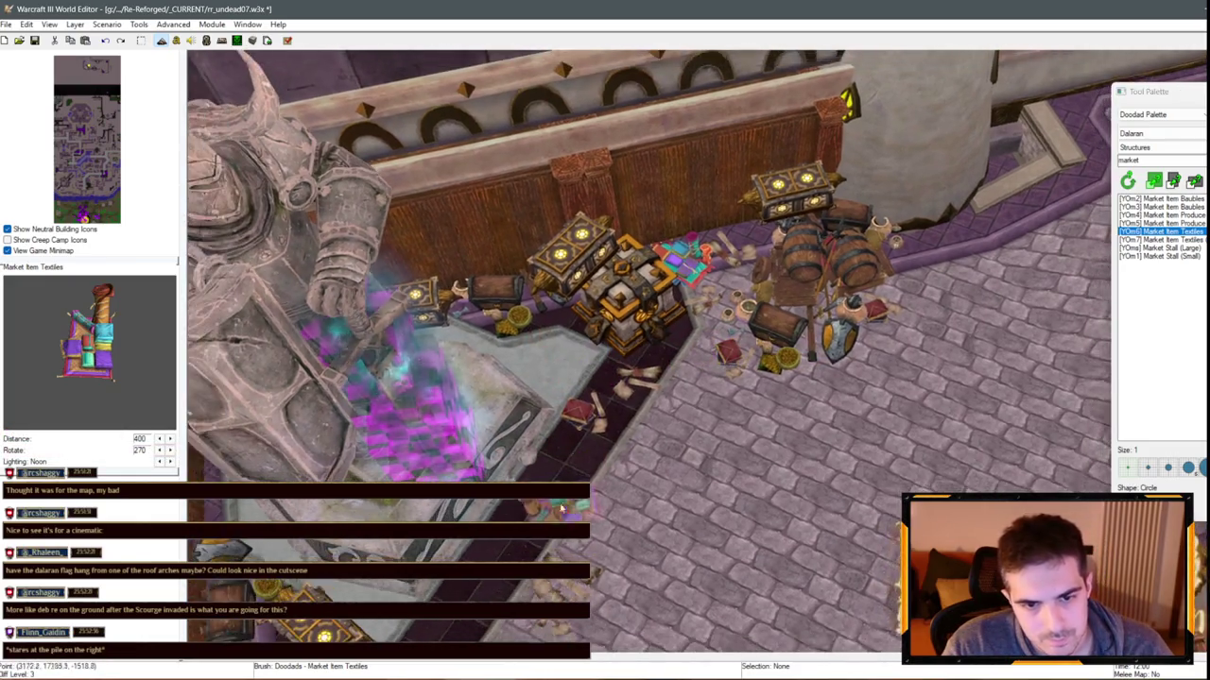
Pan toward the pedestal's left side and pick Market Item Baubles (Alt)
{"action": "key", "text": "Down"}
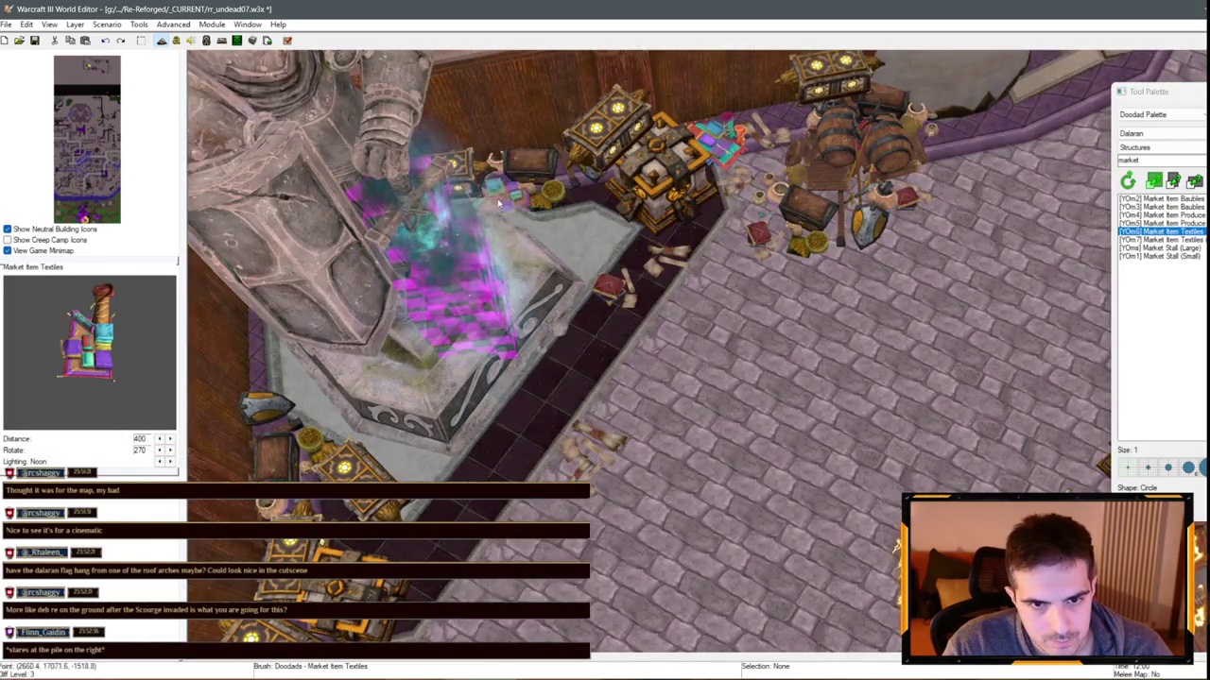
{"action": "key", "text": "Left"}
{"action": "key", "text": "Down"}
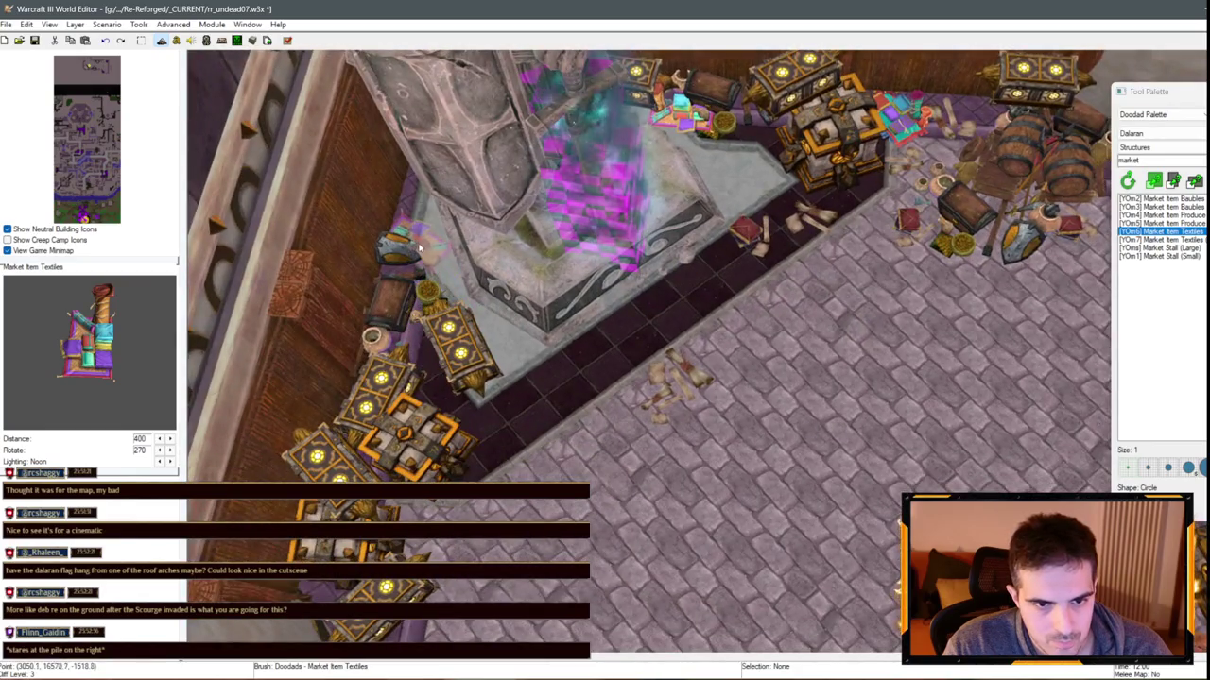
{"action": "left_click", "coordinate": [1181, 206]}
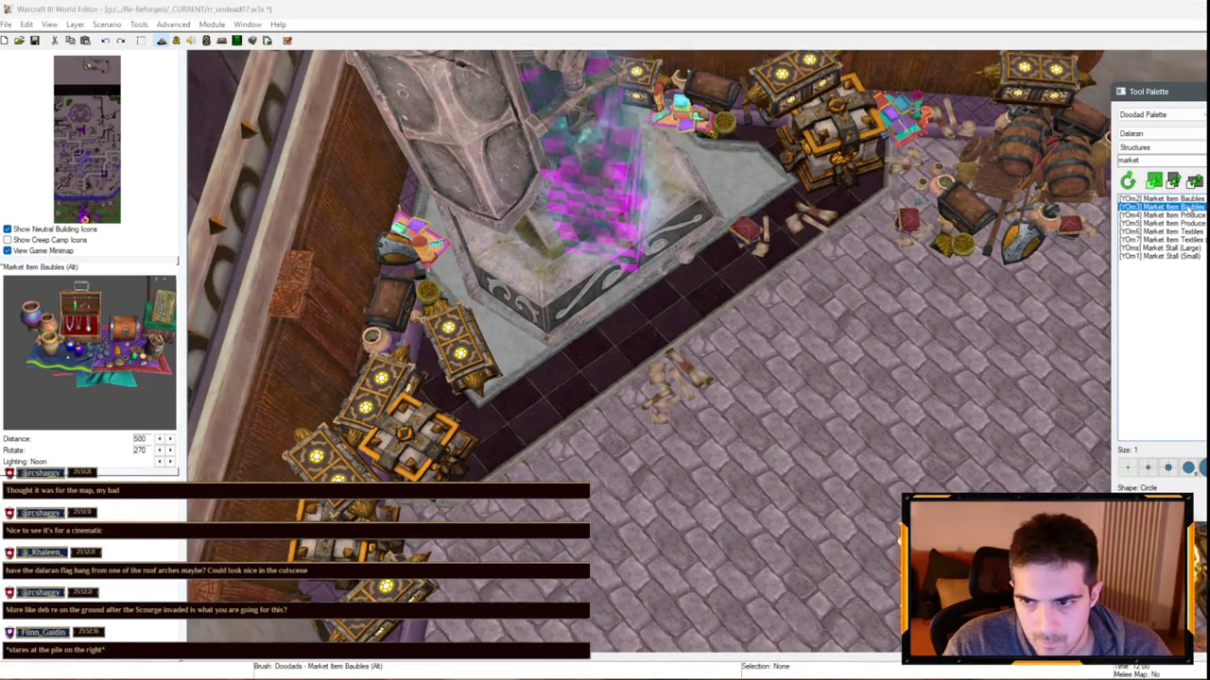
{"action": "left_click", "coordinate": [1171, 214]}
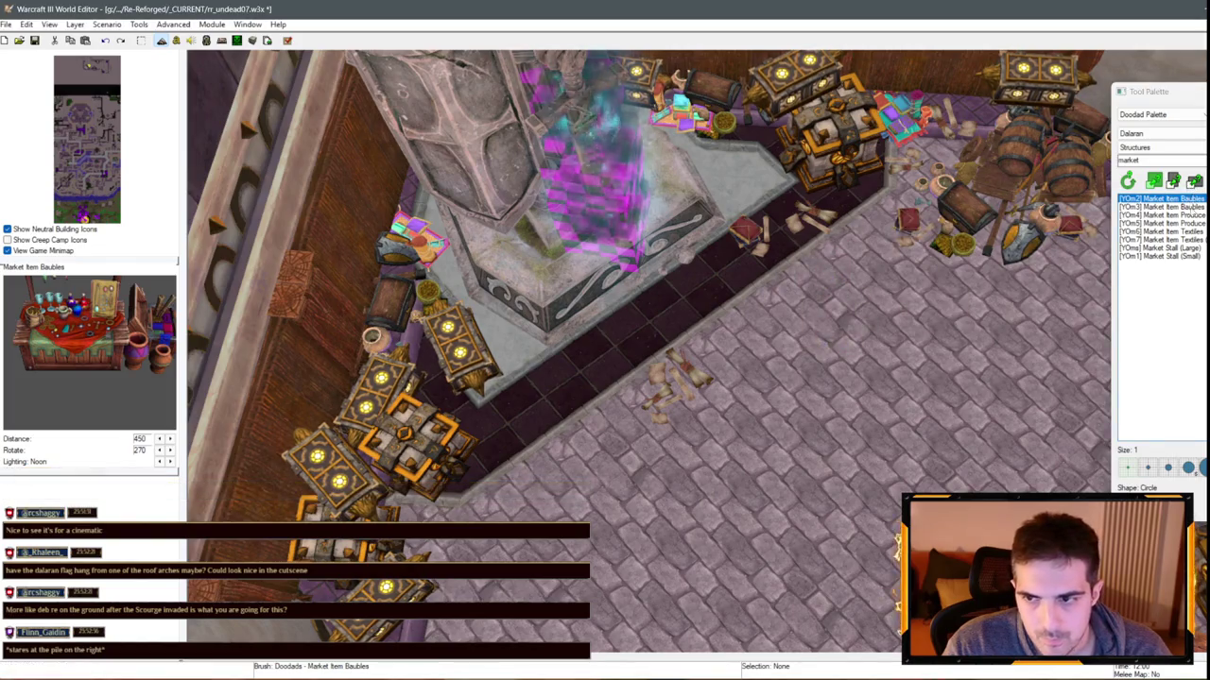
{"action": "key", "text": "Up"}
{"action": "key", "text": "Left"}
{"action": "key", "text": "Down"}
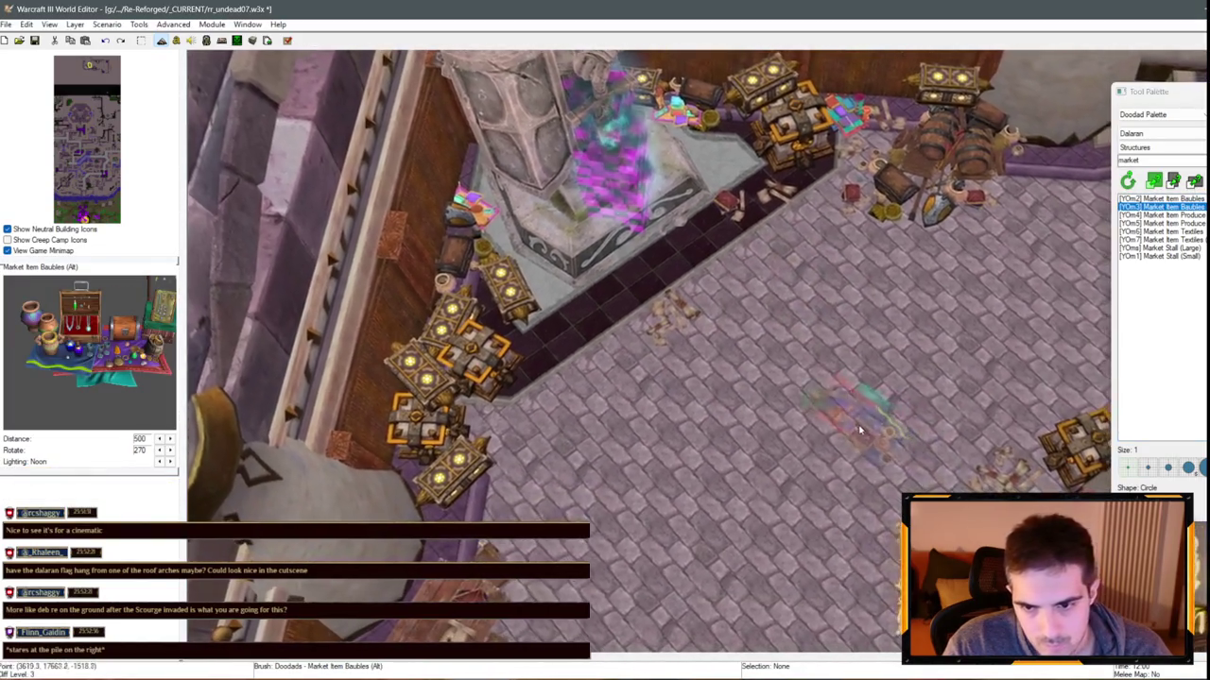
Place a baubles pile on the cobblestones and move it beside the Magic Vault
{"action": "left_click", "coordinate": [846, 425]}
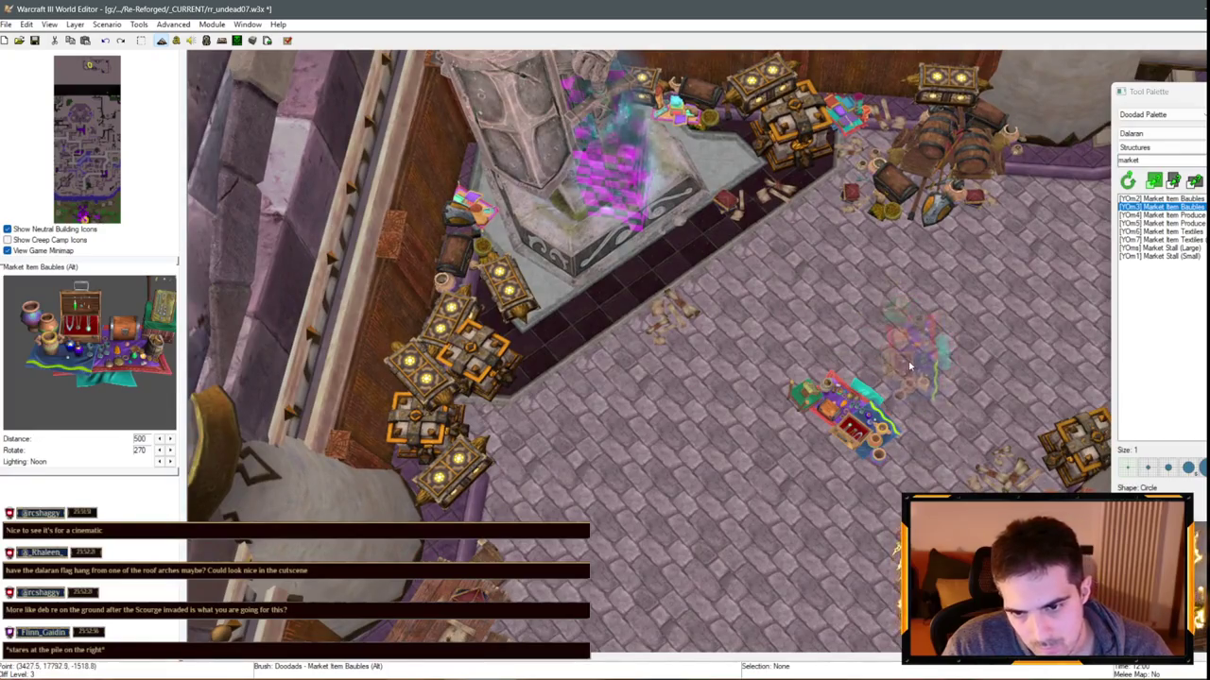
{"action": "key", "text": "Escape"}
{"action": "left_click", "coordinate": [846, 407]}
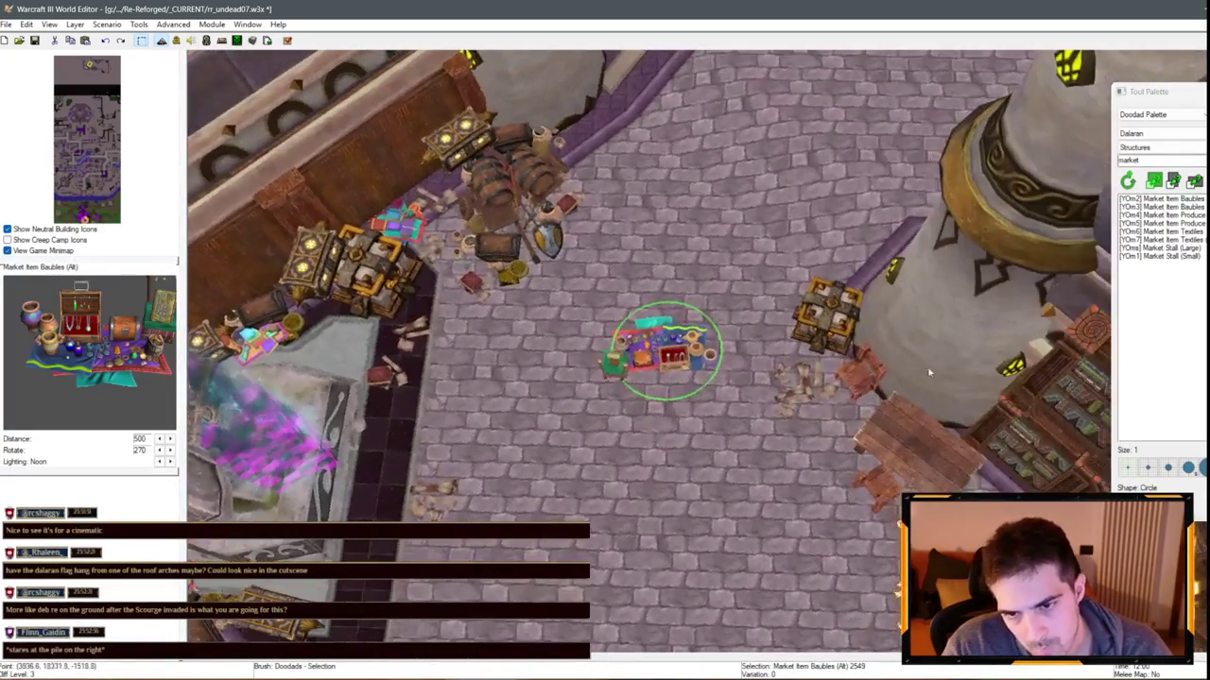
{"action": "mouse_move", "coordinate": [666, 352]}
{"action": "left_mouse_down"}
{"action": "mouse_move", "coordinate": [810, 297]}
{"action": "mouse_move", "coordinate": [803, 279]}
{"action": "left_mouse_up"}
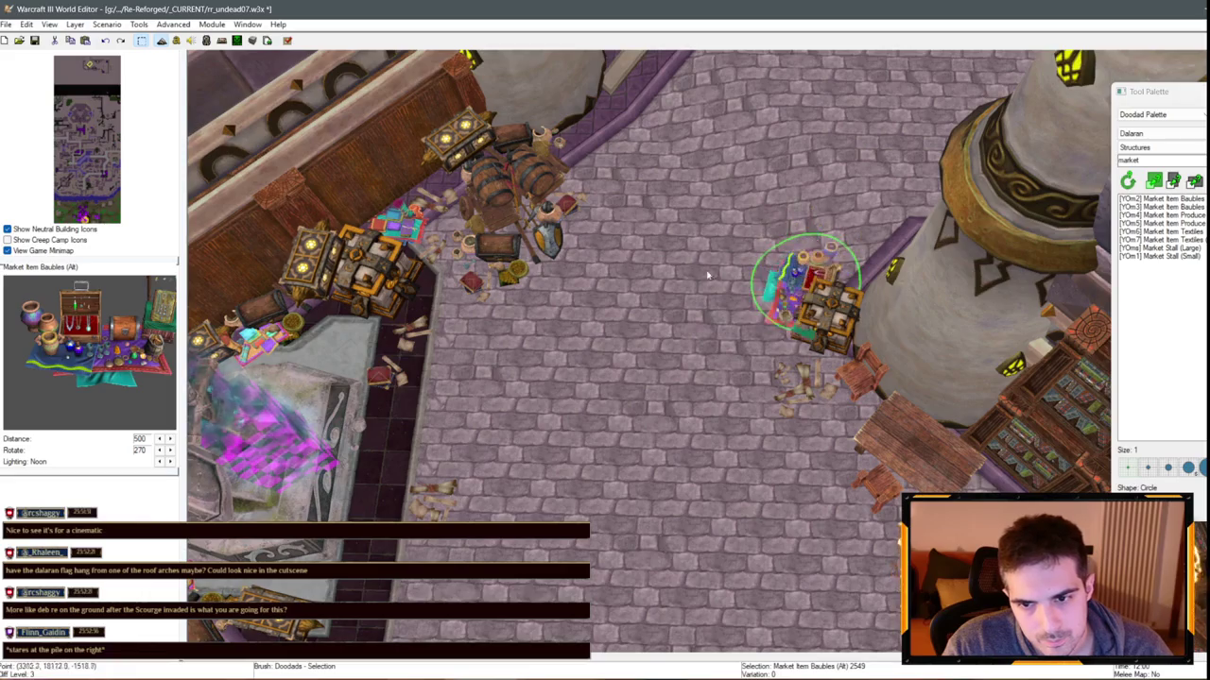
{"action": "left_click", "coordinate": [836, 342]}
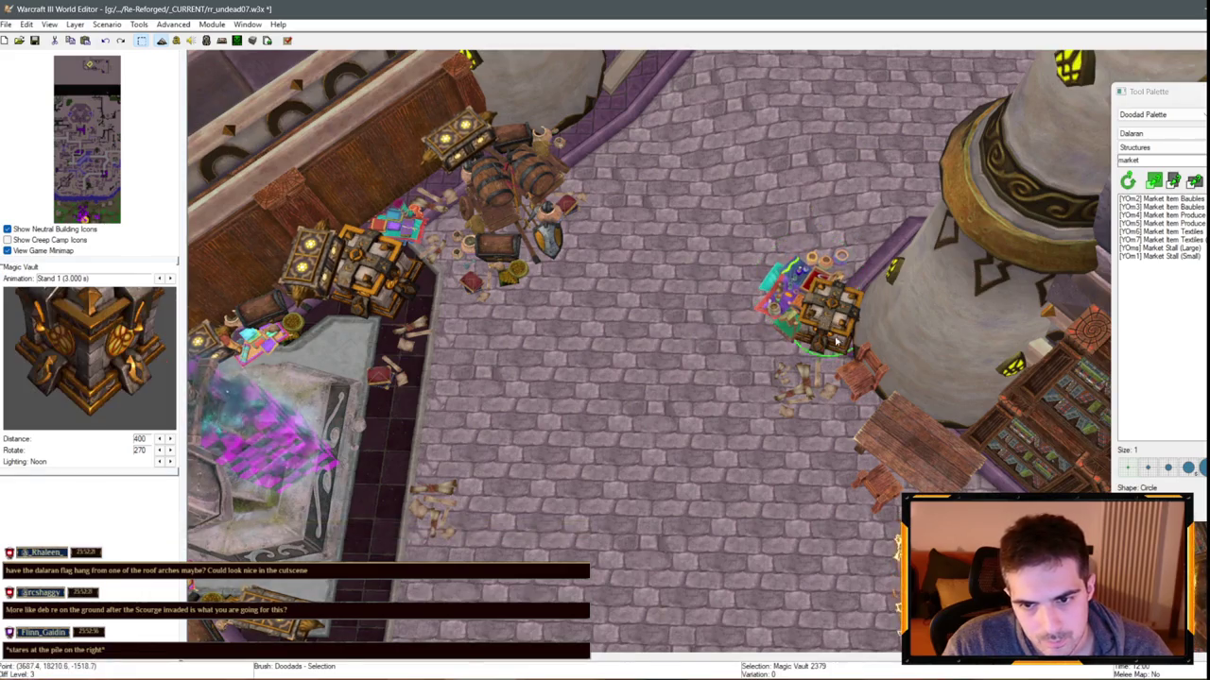
{"action": "left_click", "coordinate": [784, 300]}
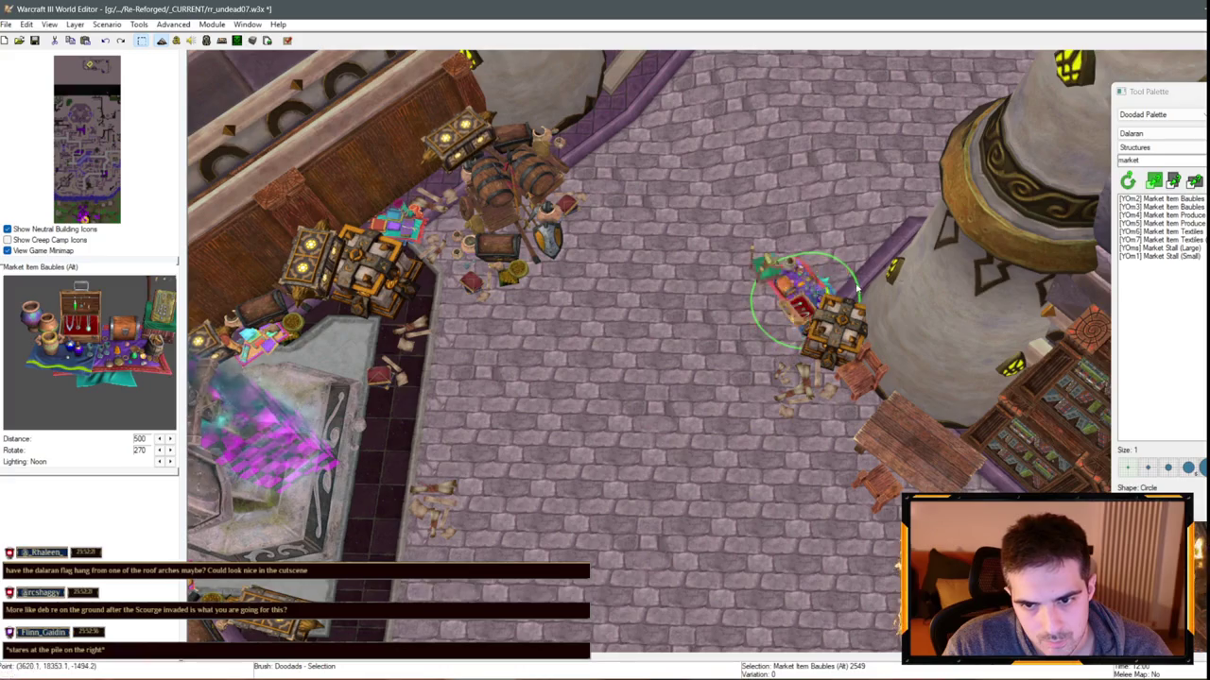
Copy the baubles pile next to the statue's treasure heap and rotate it
{"action": "key", "text": "ctrl+c"}
{"action": "key", "text": "ctrl+v"}
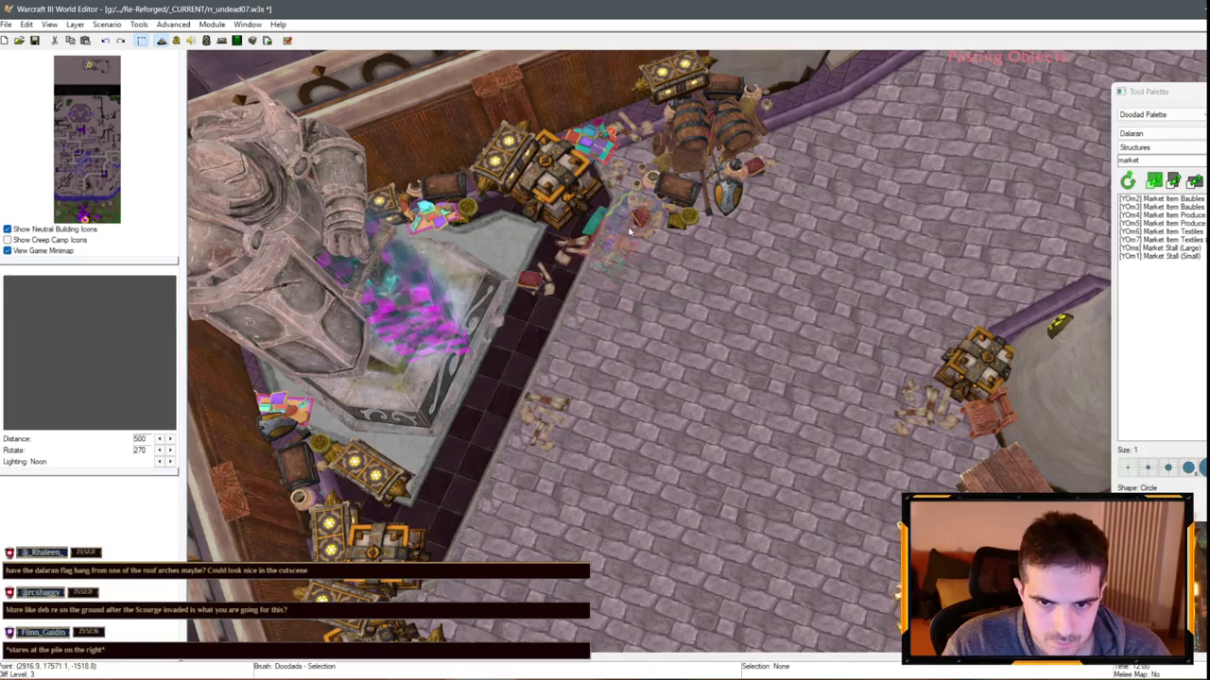
{"action": "left_click", "coordinate": [629, 232]}
{"action": "left_click", "coordinate": [578, 259]}
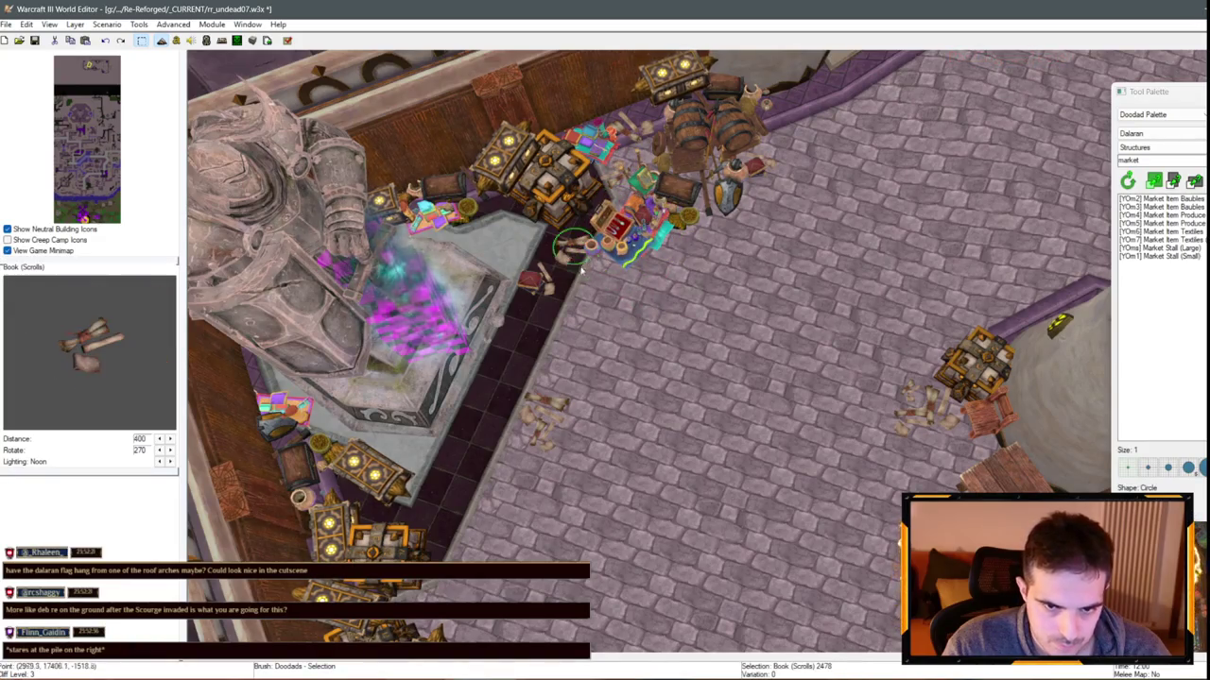
{"action": "left_click", "coordinate": [624, 264]}
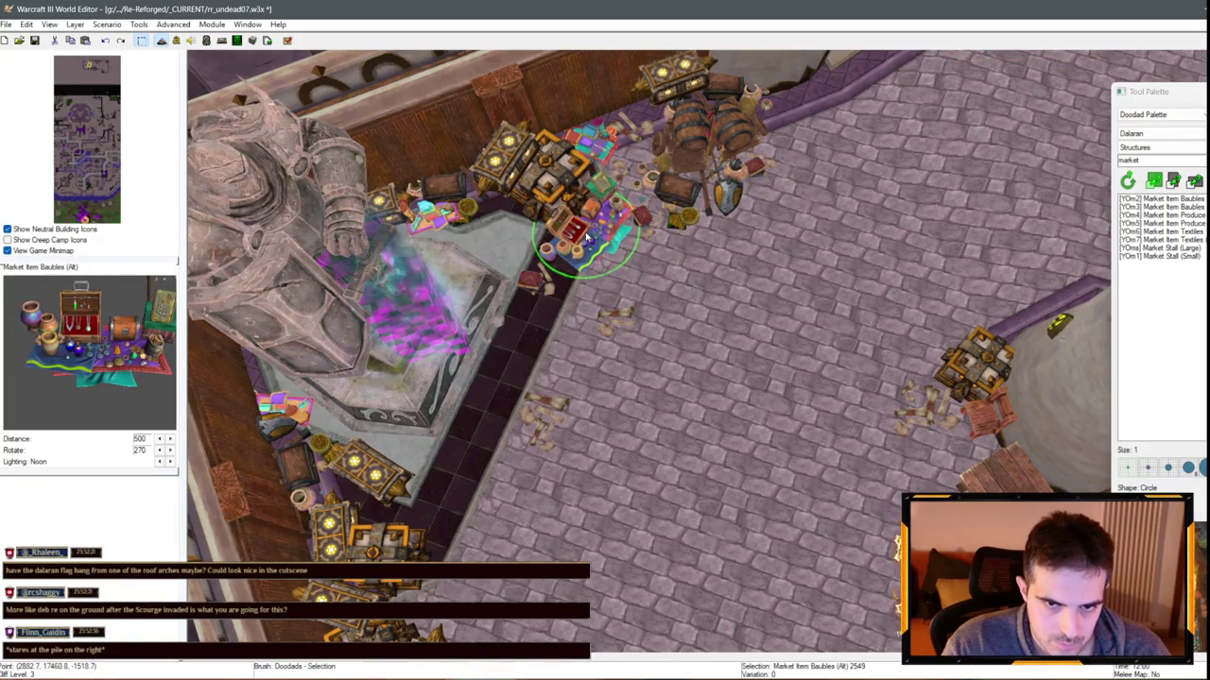
{"action": "left_click", "coordinate": [651, 328], "text": "ctrl"}
{"action": "left_click", "coordinate": [624, 317]}
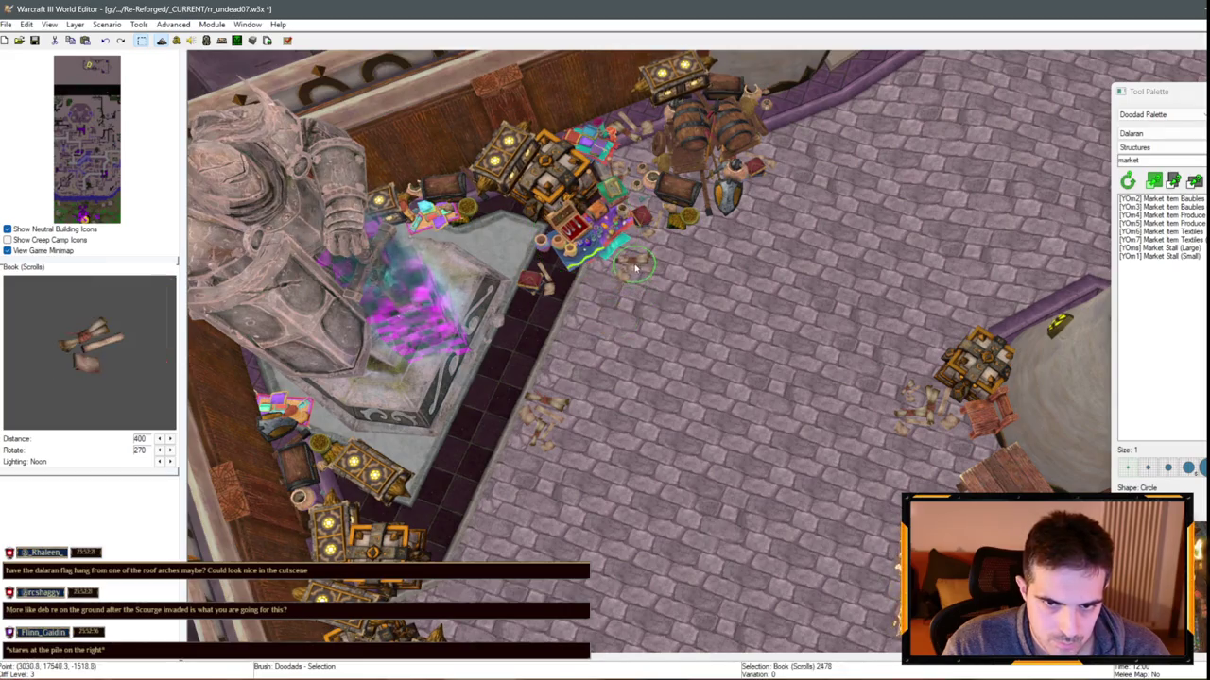
{"action": "scroll", "coordinate": [565, 230], "scroll_direction": "down", "scroll_amount": 3}
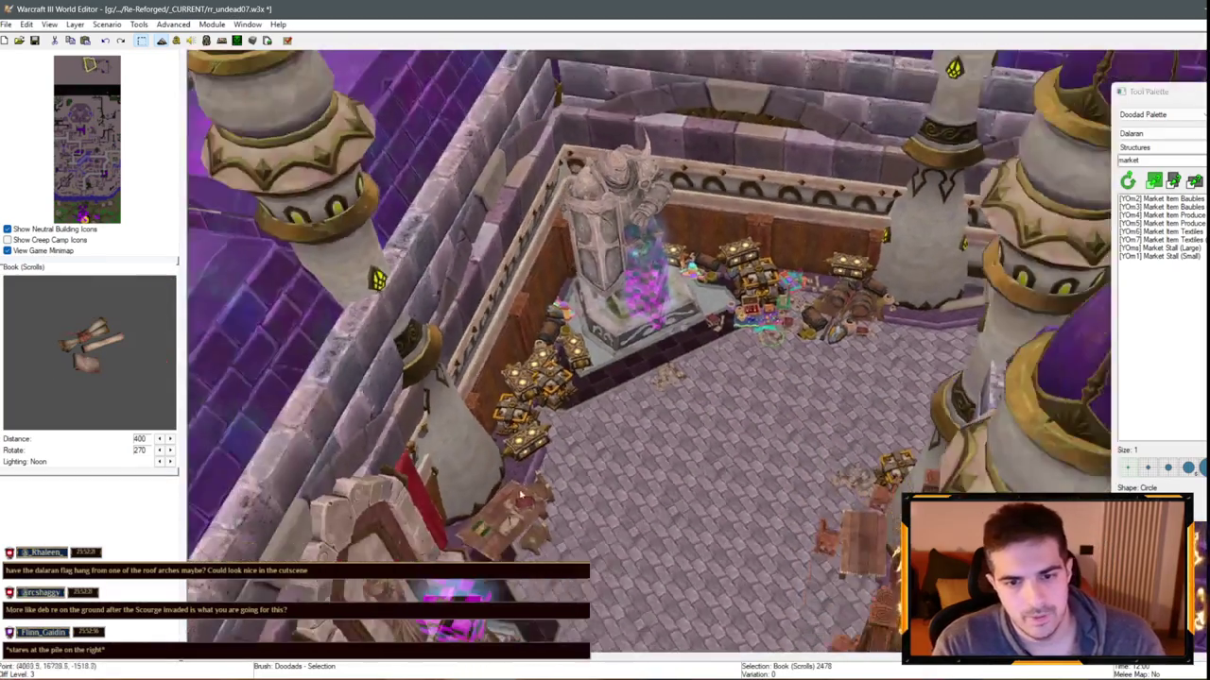
Bring the two scattered scroll books on the courtyard floor near the statue pedestal into view
{"action": "scroll", "coordinate": [716, 267], "scroll_direction": "up", "scroll_amount": 4}
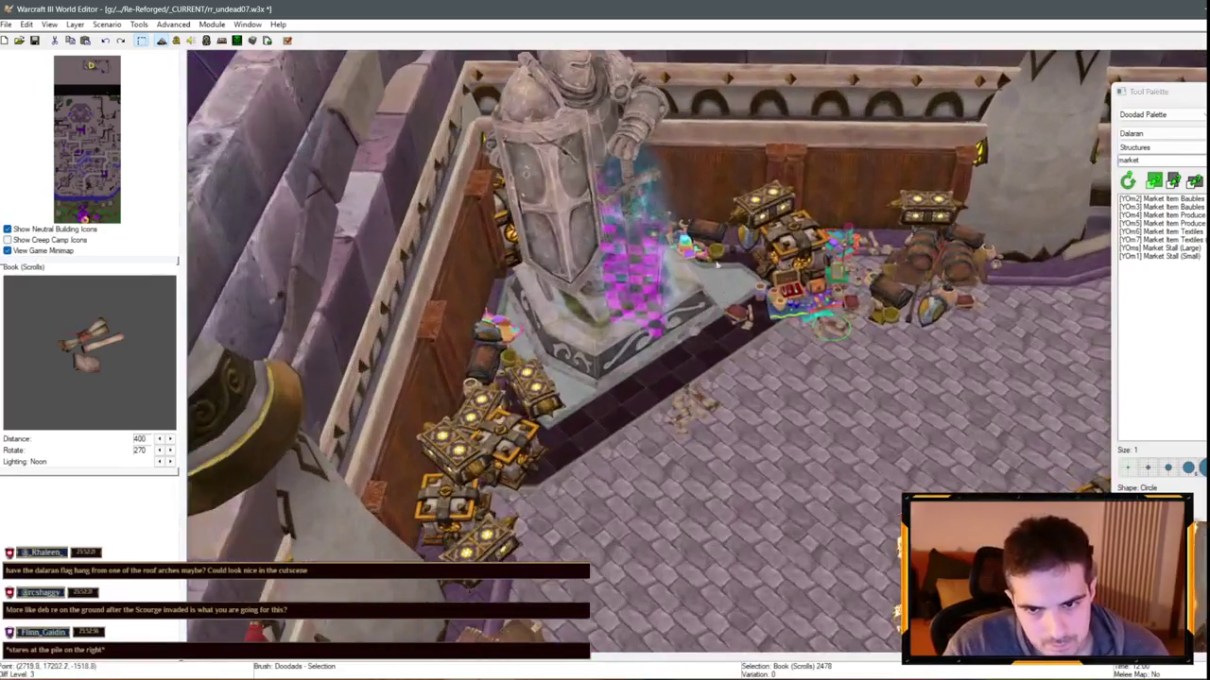
{"action": "left_click", "coordinate": [717, 264]}
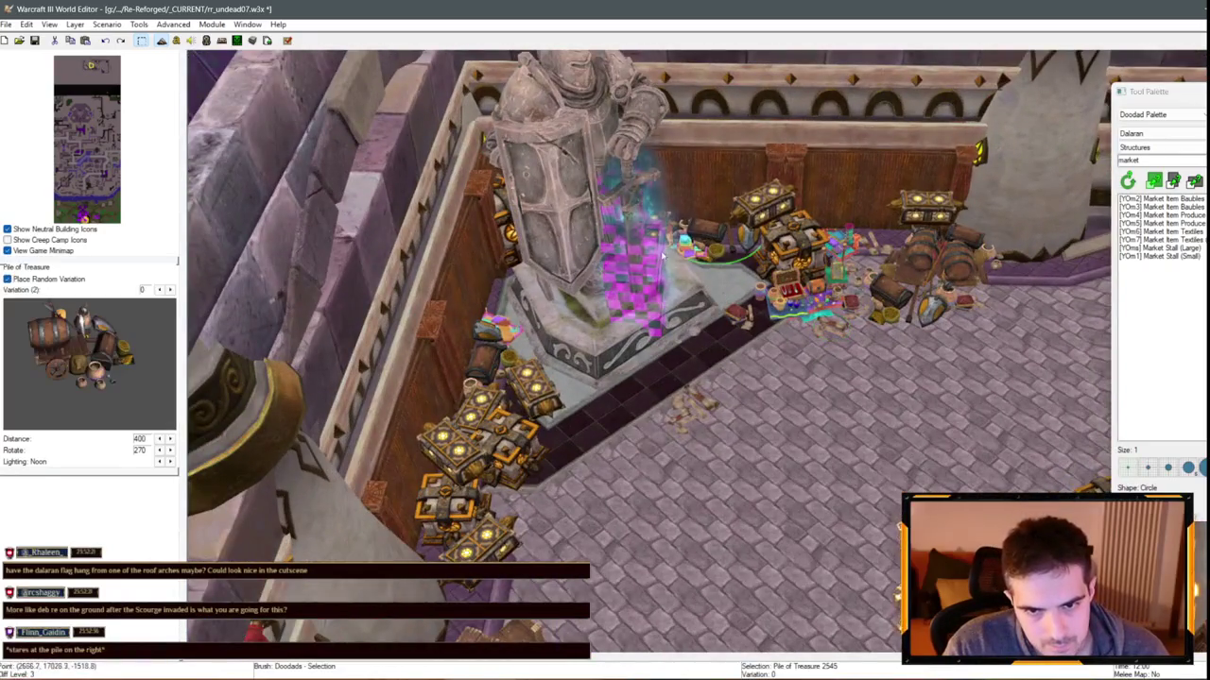
{"action": "key", "text": "Up"}
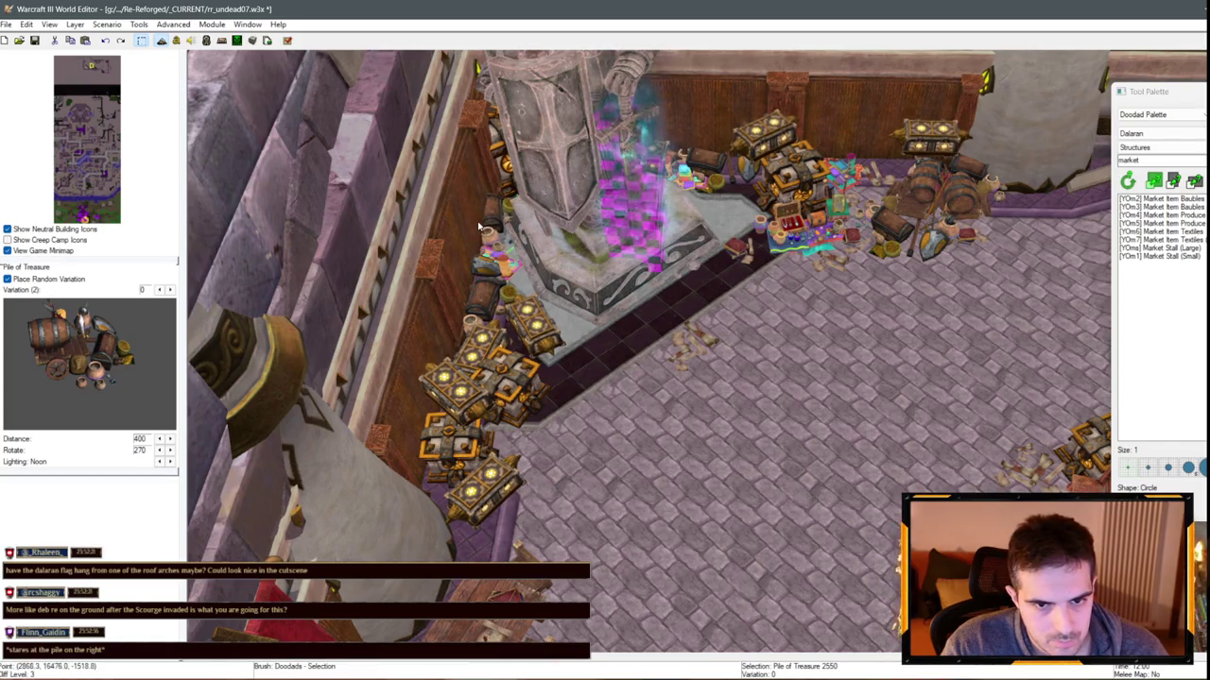
{"action": "left_click", "coordinate": [873, 475]}
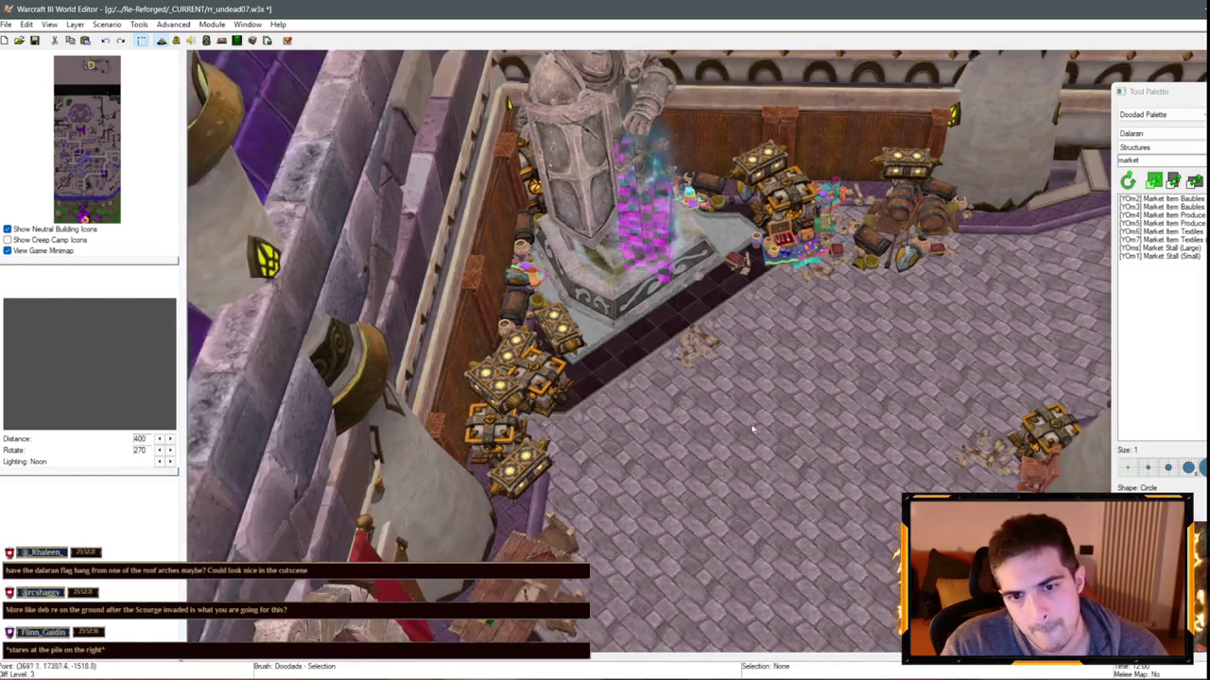
{"action": "scroll", "coordinate": [872, 475], "scroll_direction": "down", "scroll_amount": 5}
{"action": "key", "text": "Up"}
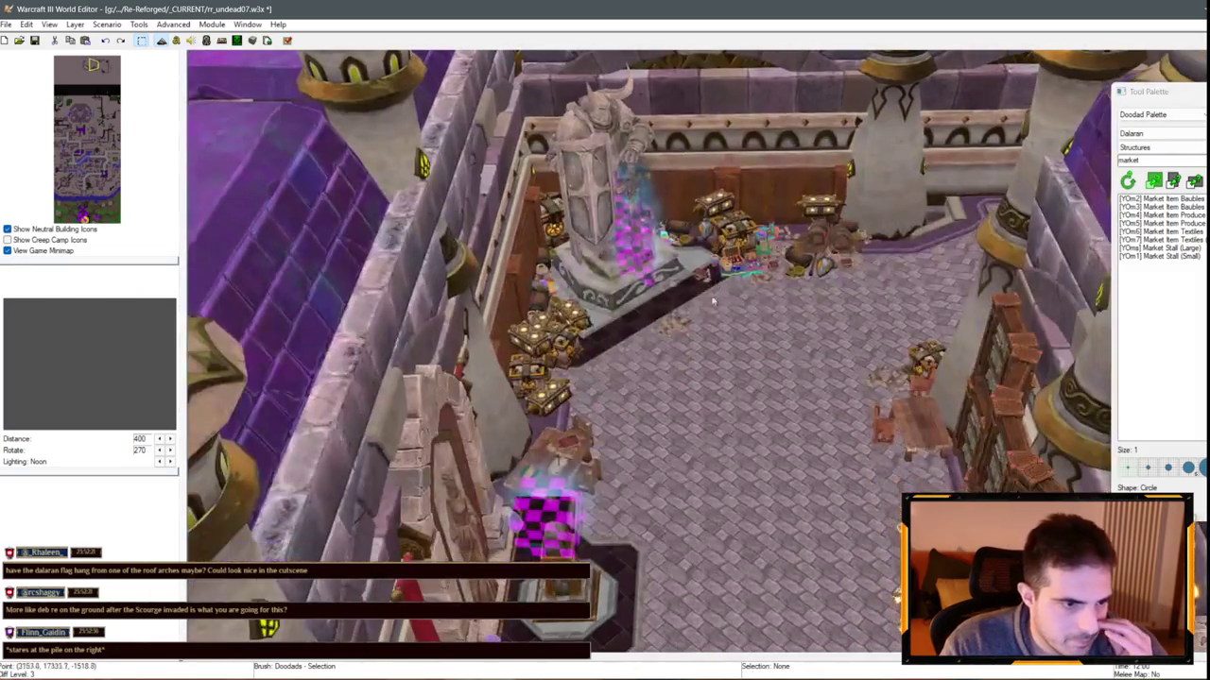
{"action": "key", "text": "Up"}
{"action": "key", "text": "Right"}
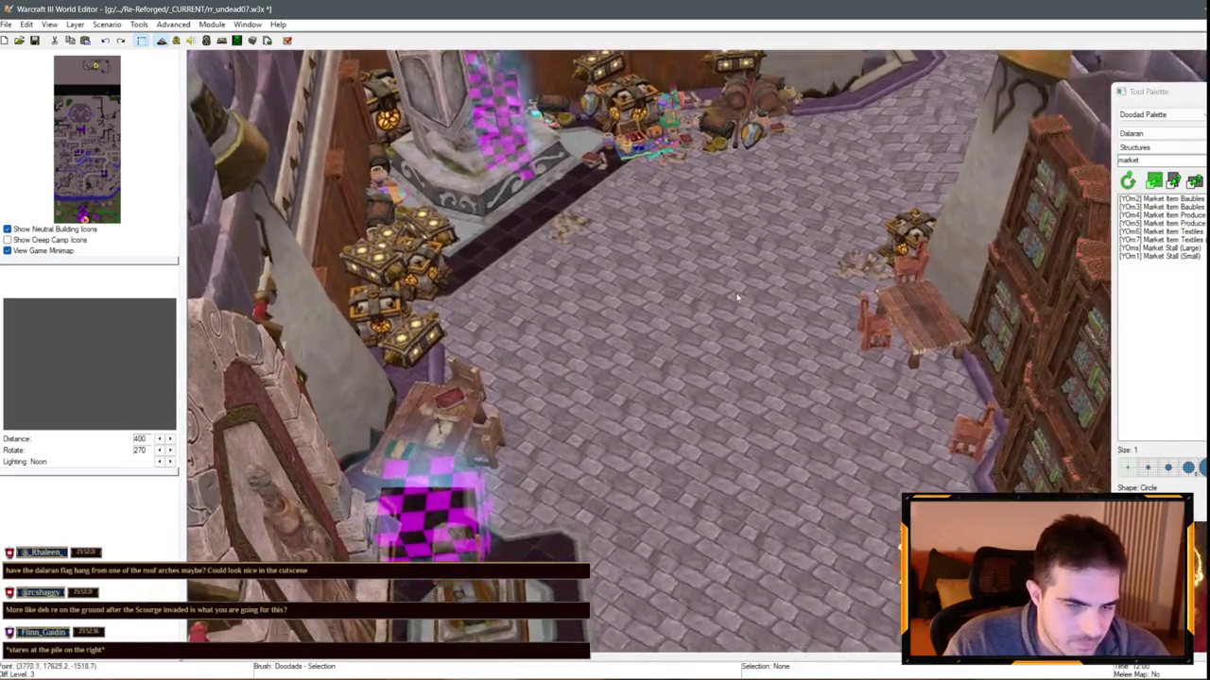
{"action": "key", "text": "Right"}
{"action": "scroll", "coordinate": [557, 303], "scroll_direction": "up", "scroll_amount": 2}
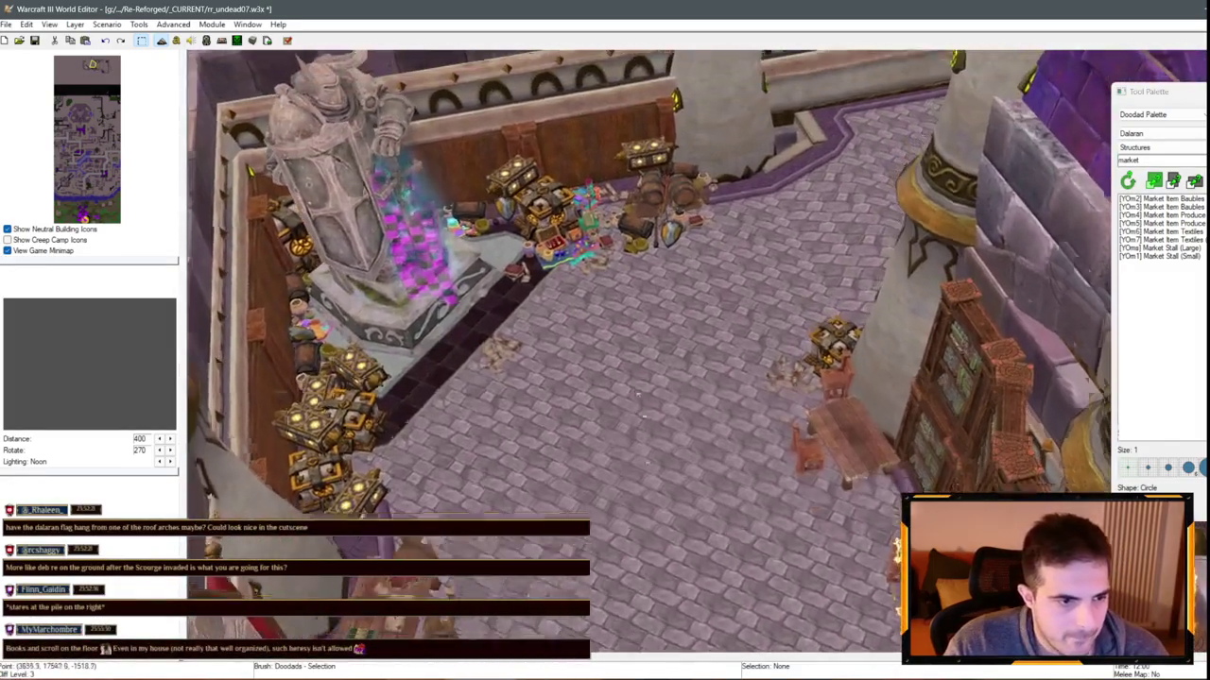
{"action": "scroll", "coordinate": [557, 302], "scroll_direction": "up", "scroll_amount": 3}
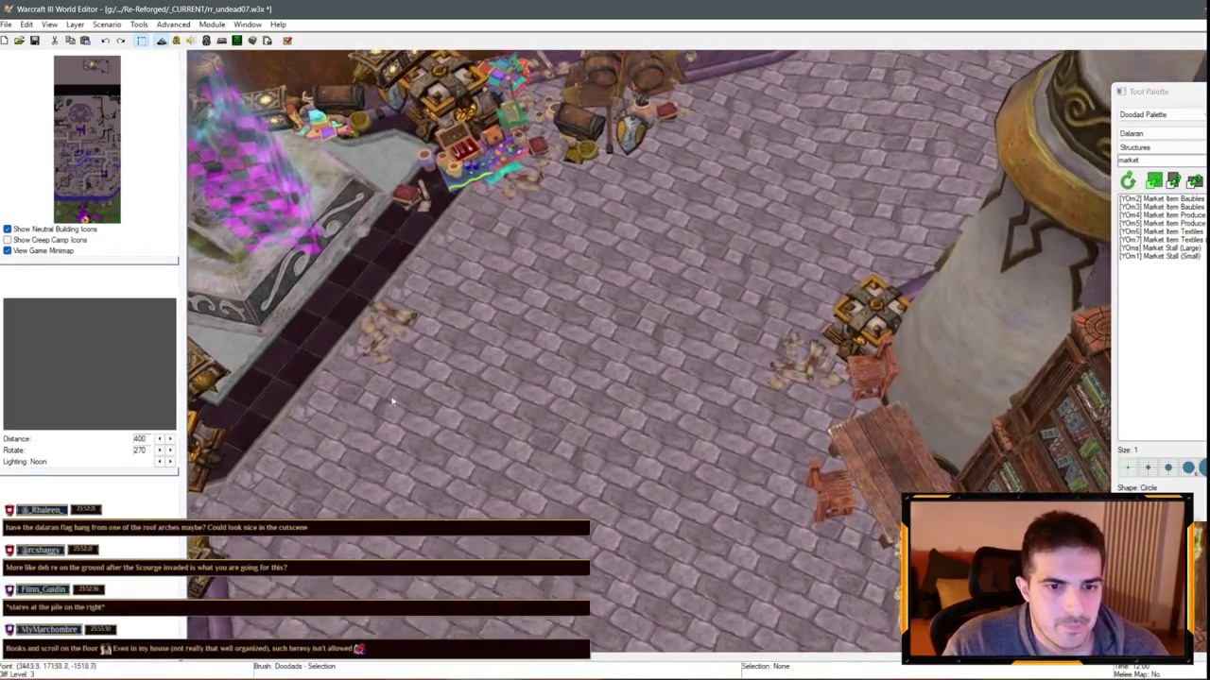
Box-select the two Book (Scrolls) doodads on the floor and delete them
{"action": "left_click_drag", "start_coordinate": [393, 401], "coordinate": [348, 315]}
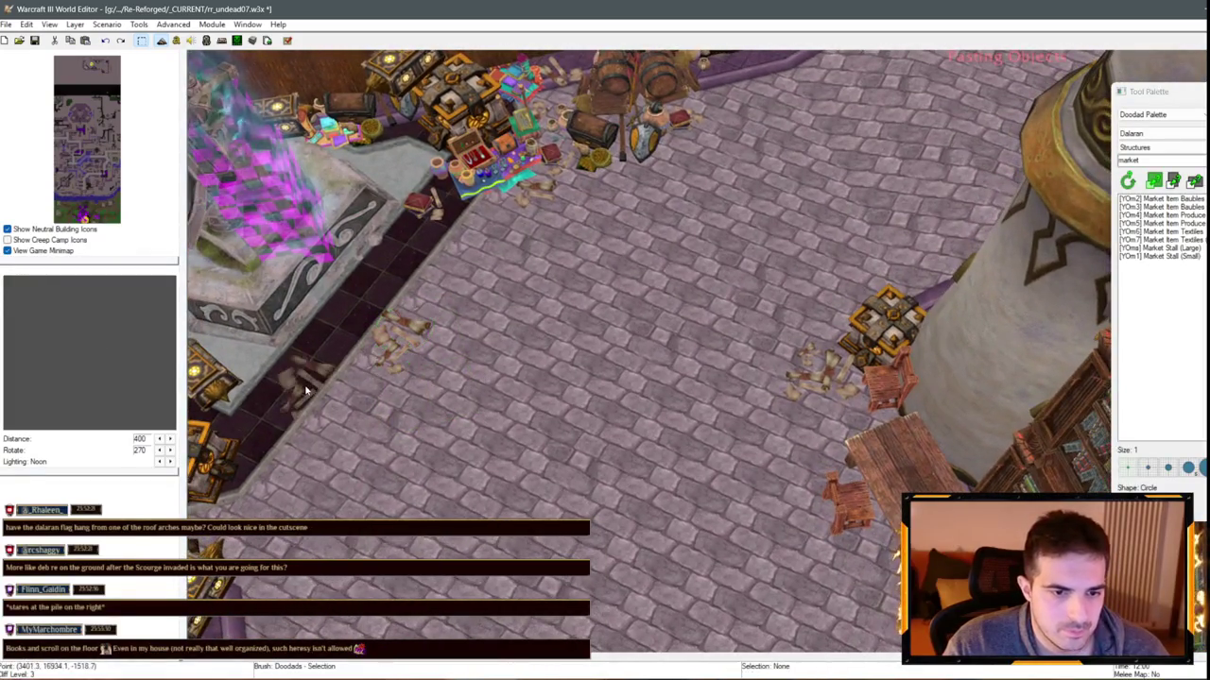
{"action": "scroll", "coordinate": [305, 390], "scroll_direction": "down", "scroll_amount": 2}
{"action": "key", "text": "Delete"}
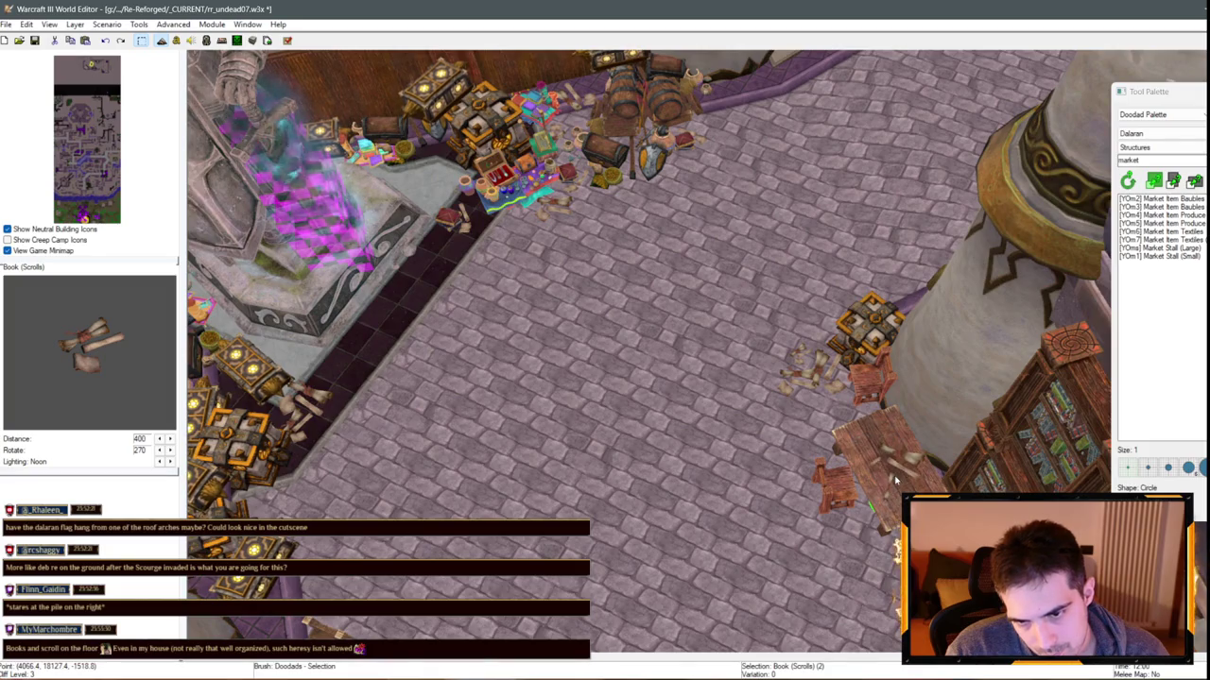
{"action": "scroll", "coordinate": [734, 428], "scroll_direction": "down", "scroll_amount": 2}
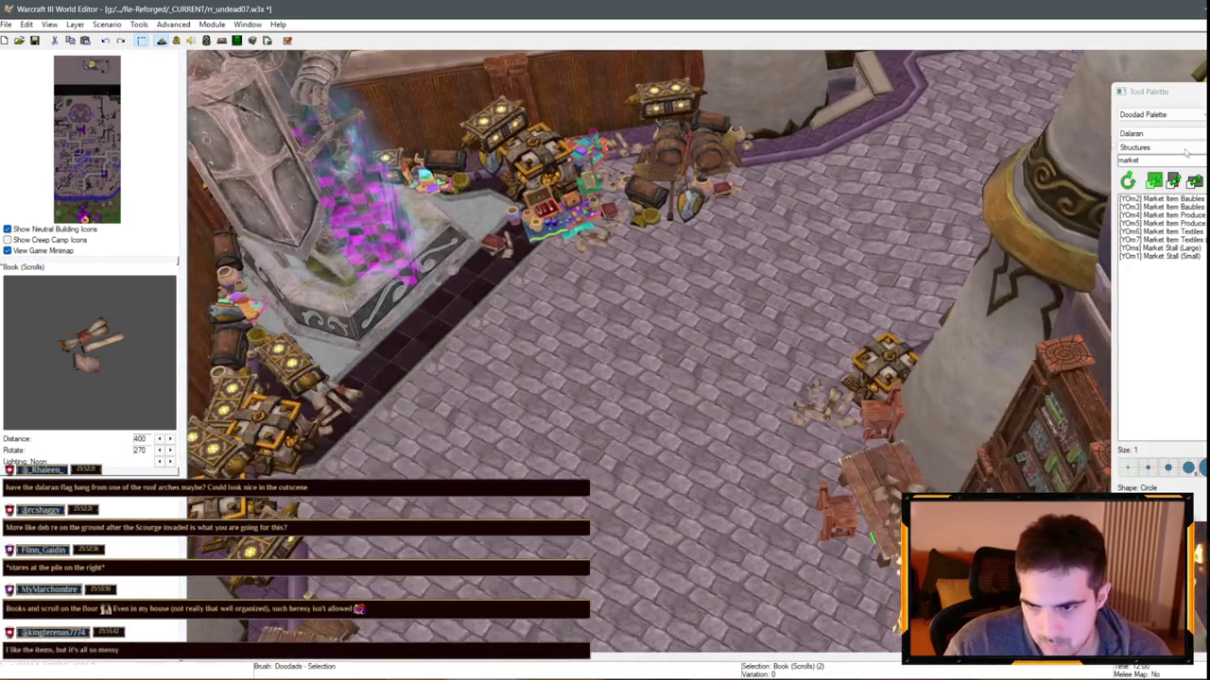
Switch the Doodad Palette to the Props category and pick a Books doodad
{"action": "left_click", "coordinate": [1153, 147]}
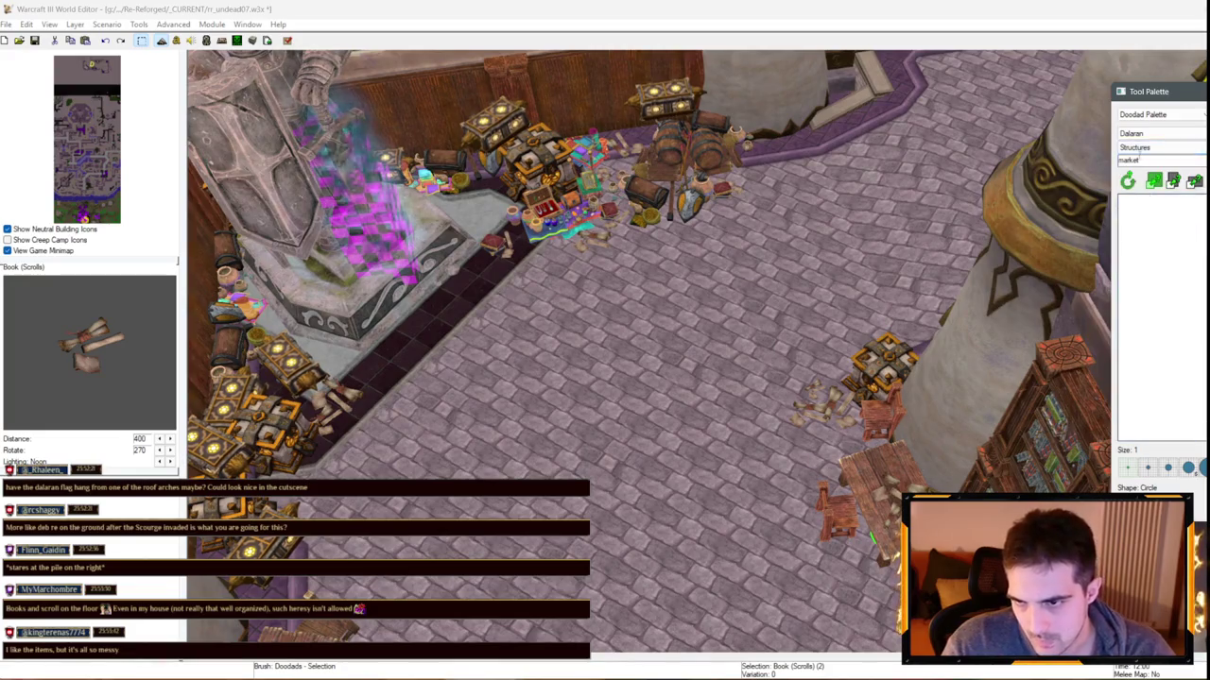
{"action": "left_click", "coordinate": [1153, 201]}
{"action": "type", "text": "book"}
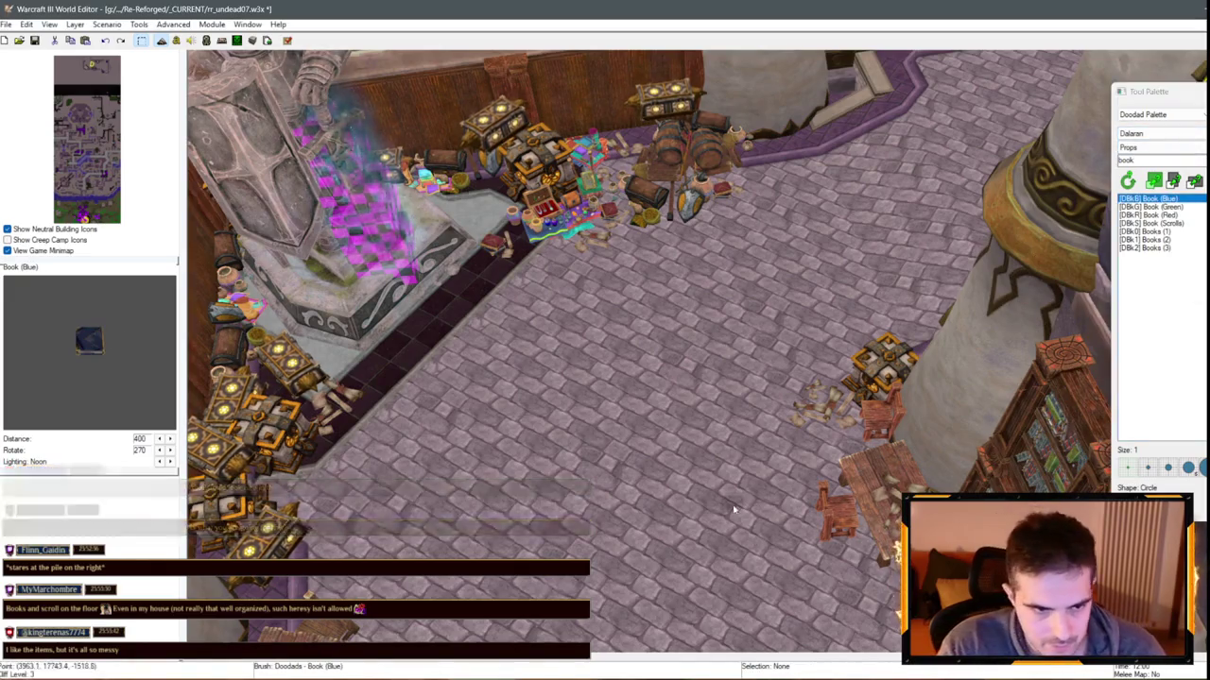
{"action": "key", "text": "Down"}
{"action": "key", "text": "Down"}
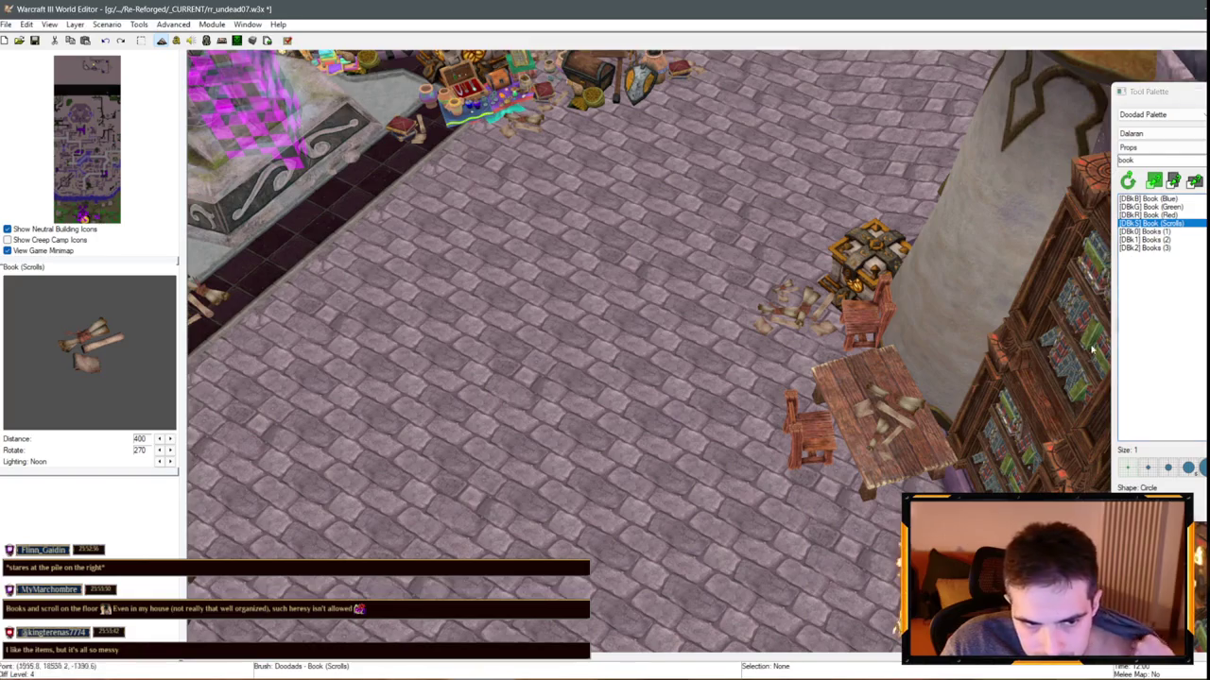
{"action": "left_click", "coordinate": [1170, 240]}
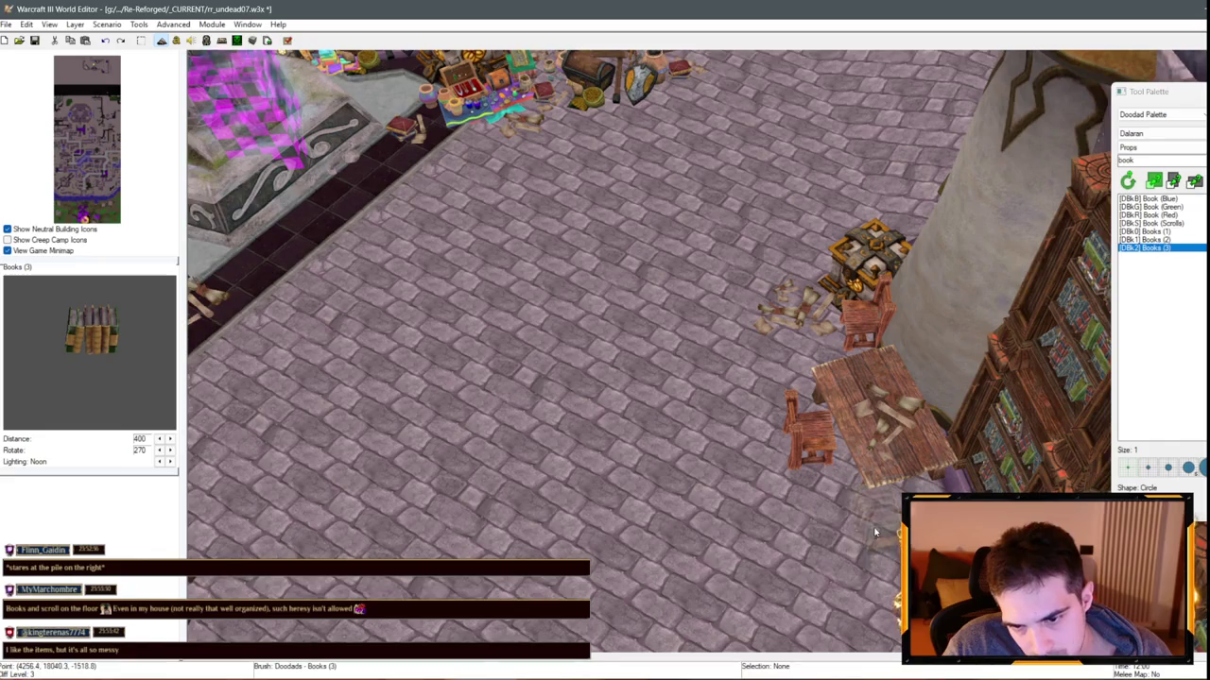
Place a Books (1) pile on the floor beside the chairs at the library table
{"action": "left_click_drag", "start_coordinate": [875, 532], "coordinate": [805, 321]}
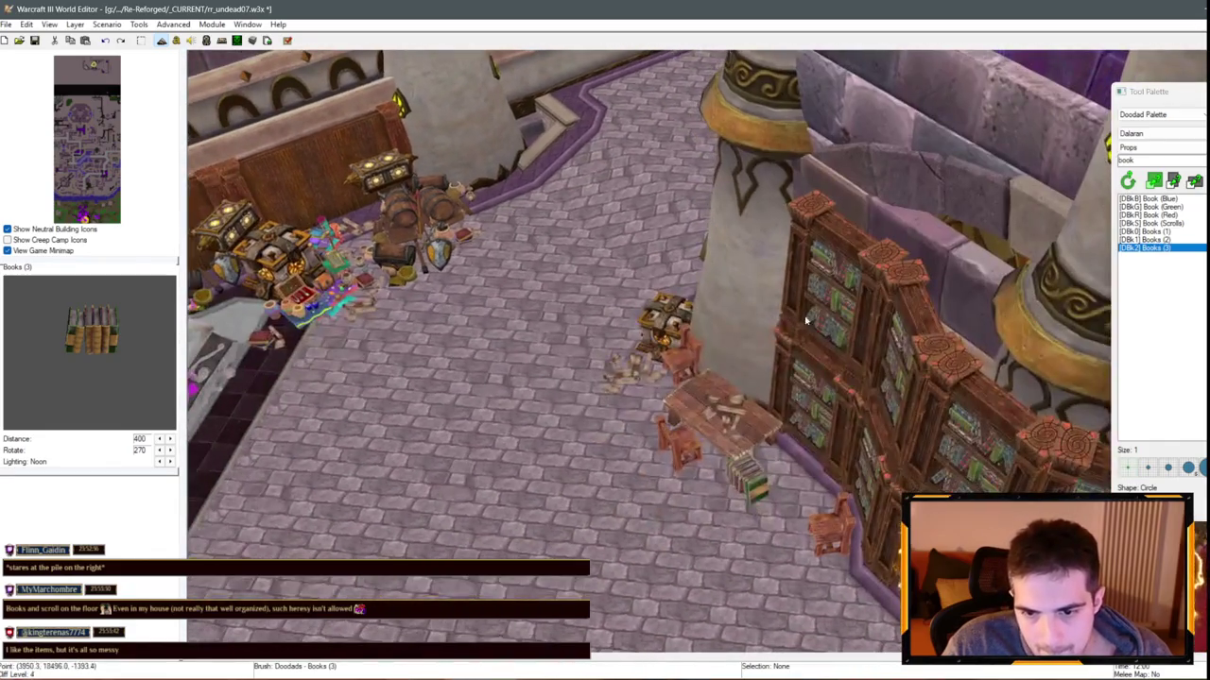
{"action": "left_click", "coordinate": [1145, 232]}
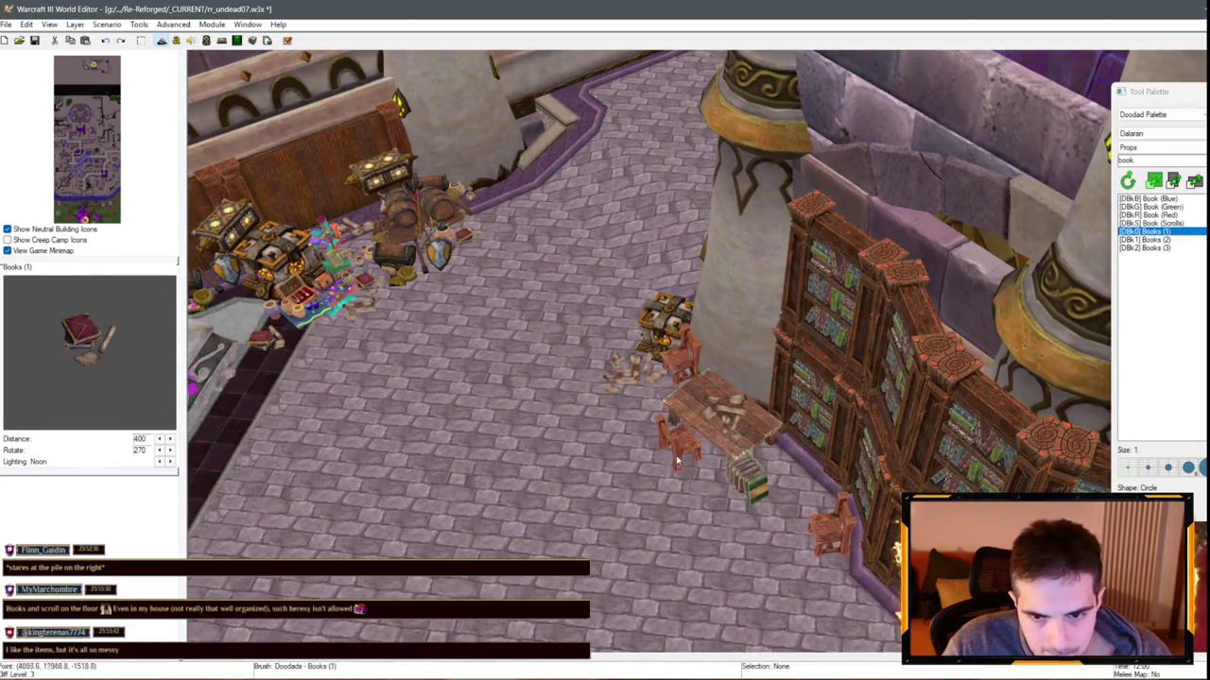
{"action": "left_click", "coordinate": [638, 449]}
{"action": "key", "text": "Escape"}
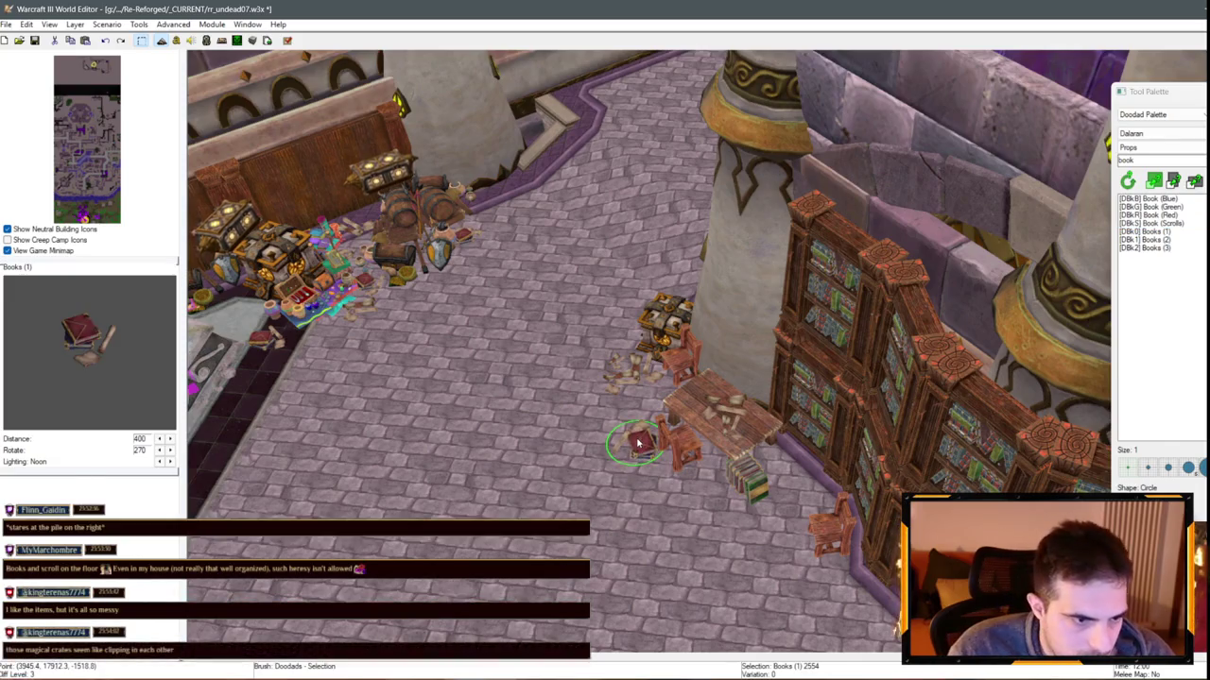
{"action": "left_click_drag", "start_coordinate": [638, 444], "coordinate": [343, 273]}
{"action": "left_click", "coordinate": [529, 314]}
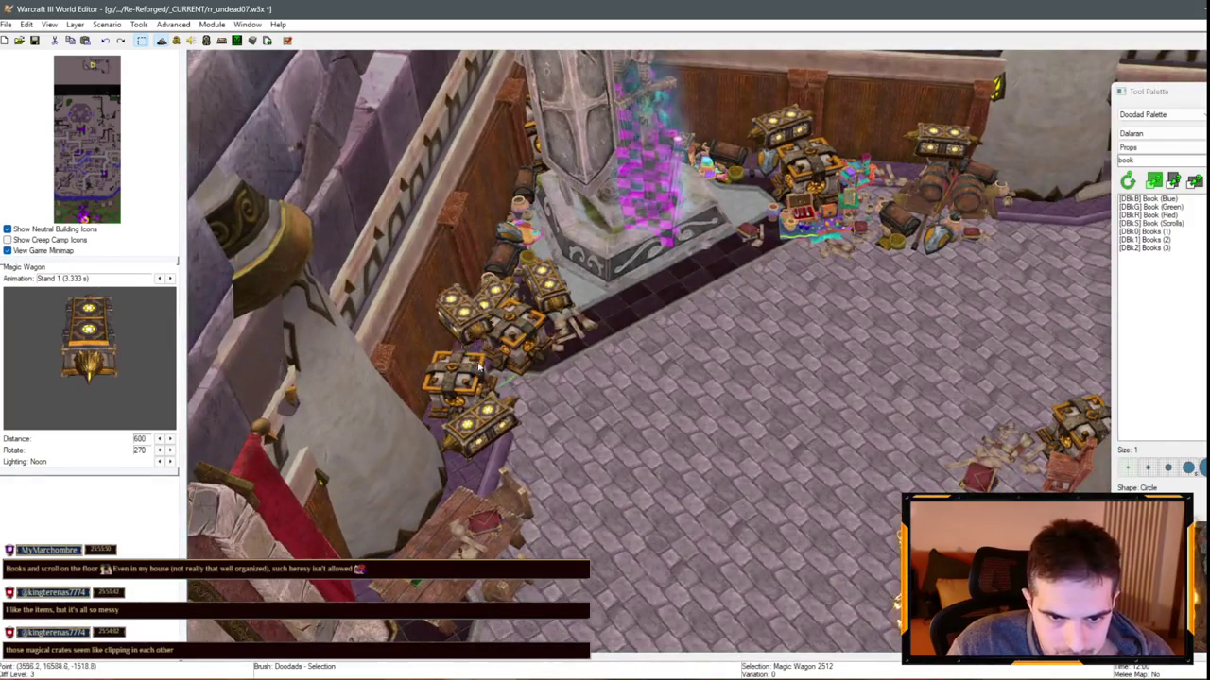
Nudge the Books (1) floor pile slightly up-left, closer to the library table
{"action": "left_click", "coordinate": [523, 355]}
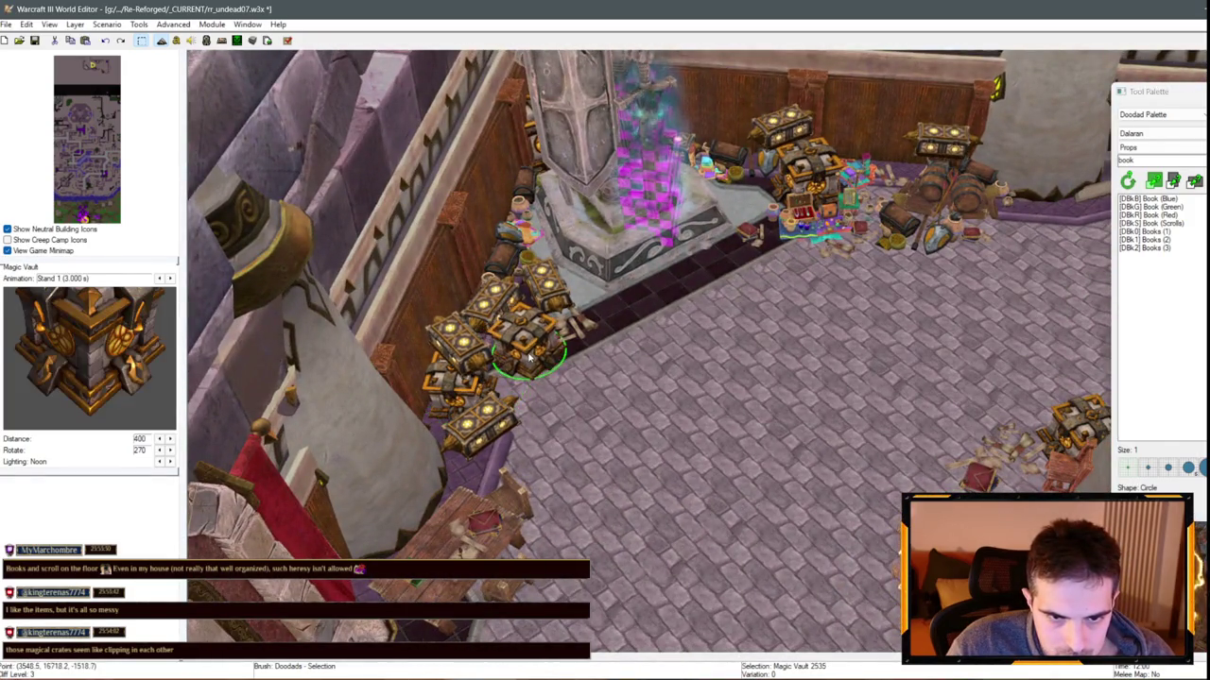
{"action": "key", "text": "Right"}
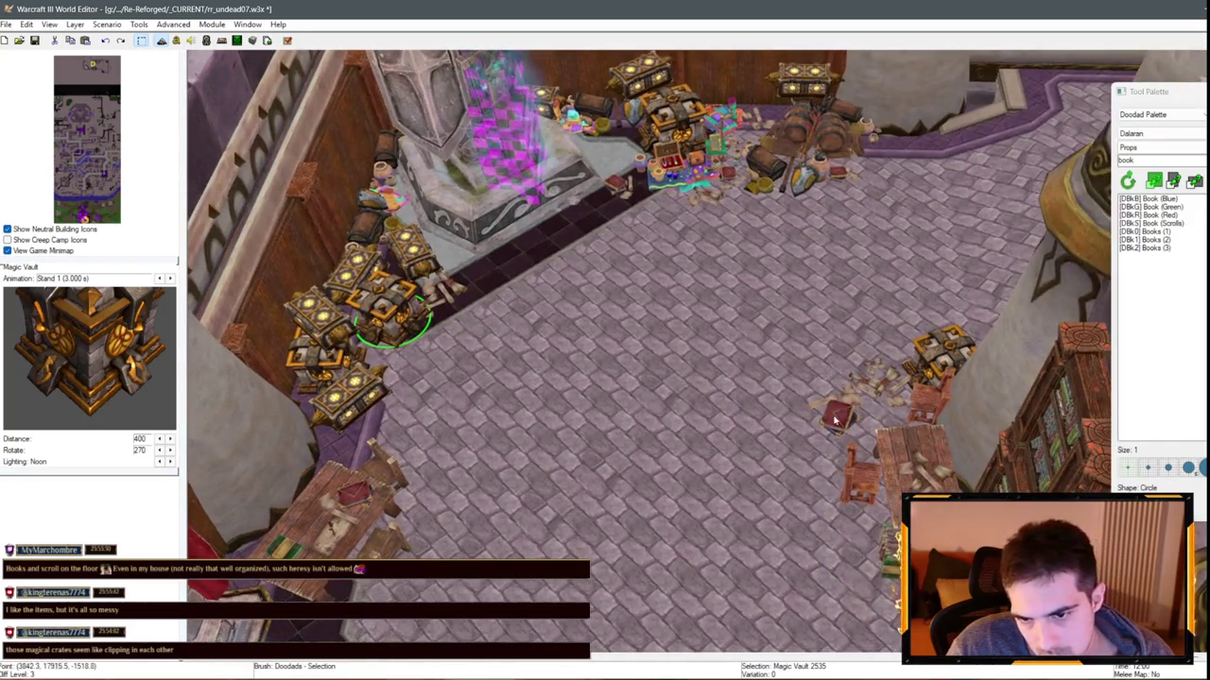
{"action": "left_click", "coordinate": [915, 474]}
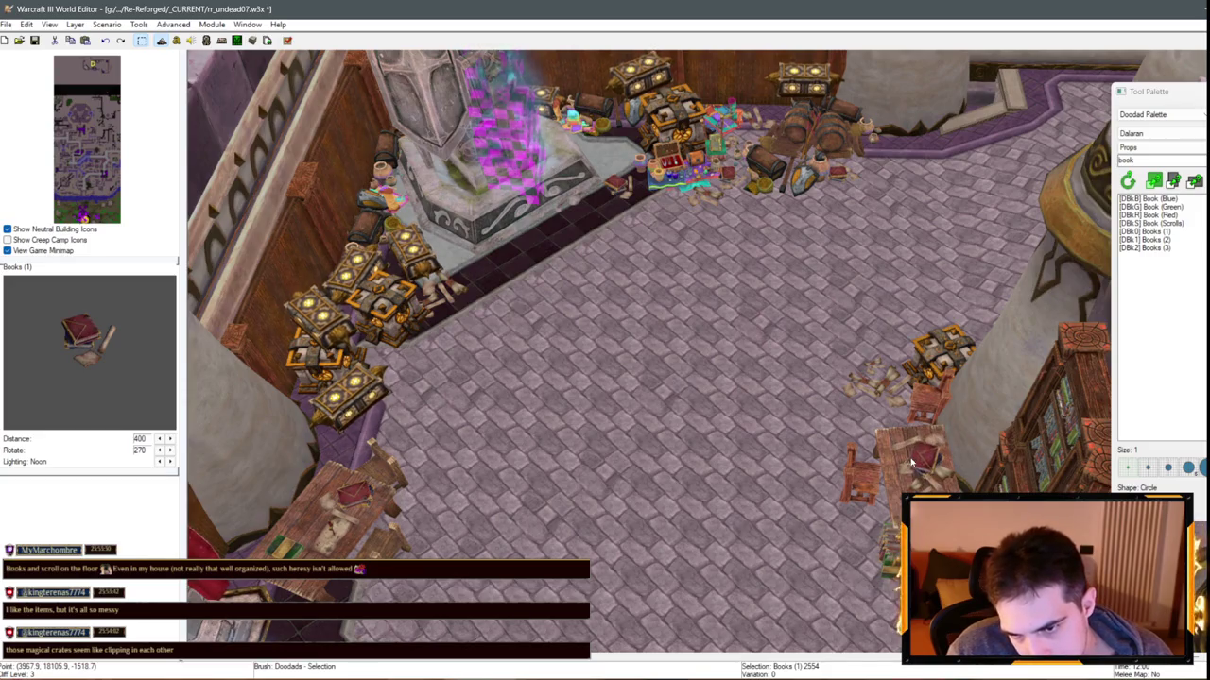
{"action": "left_click_drag", "start_coordinate": [912, 463], "coordinate": [914, 470]}
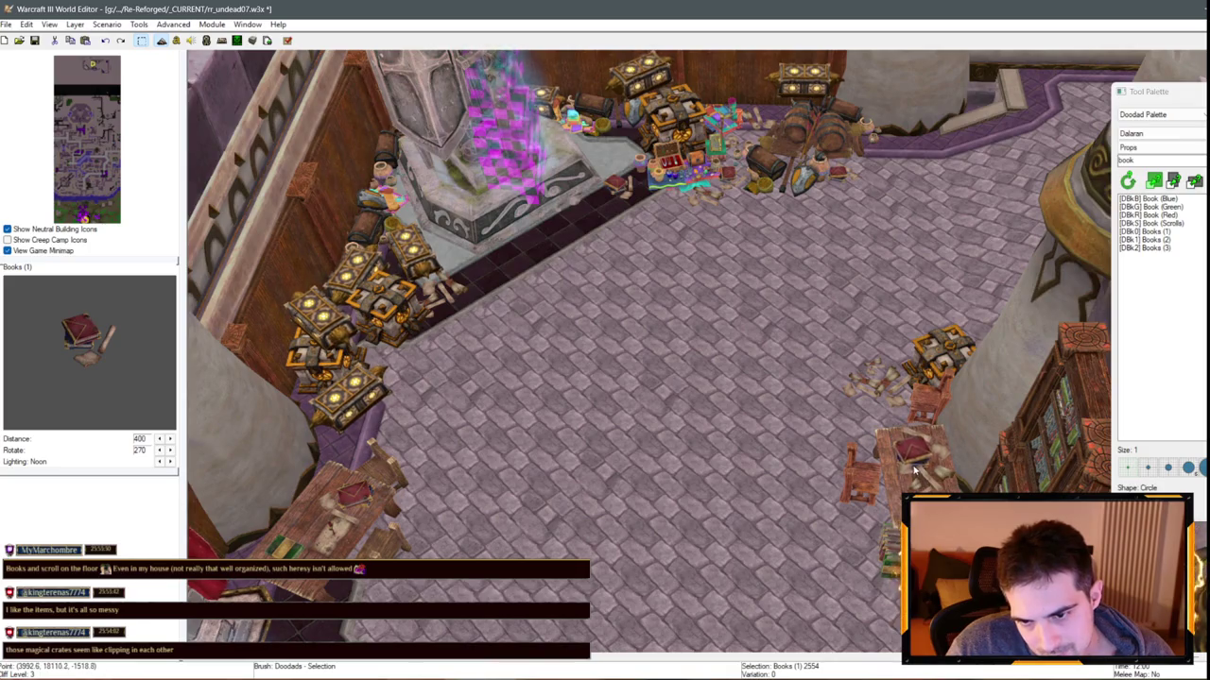
{"action": "key", "text": "Down"}
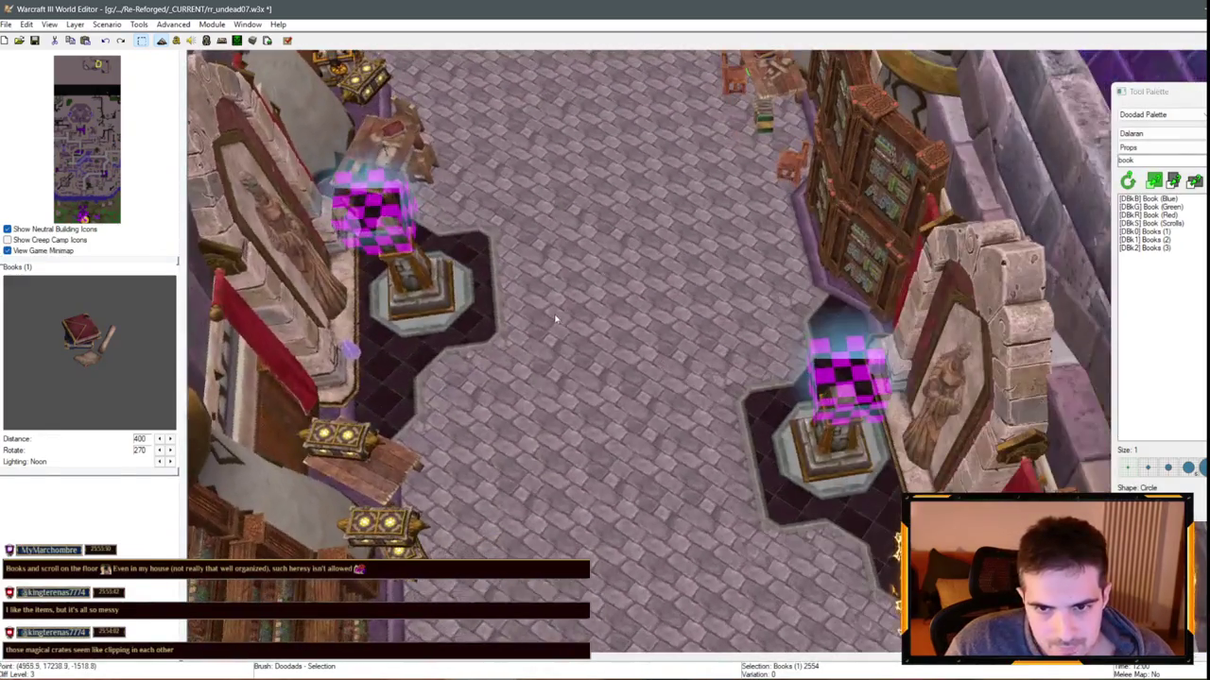
Place a Books (3) stack beside the wooden table near the statue alcove
{"action": "key", "text": "Up"}
{"action": "left_click", "coordinate": [661, 222]}
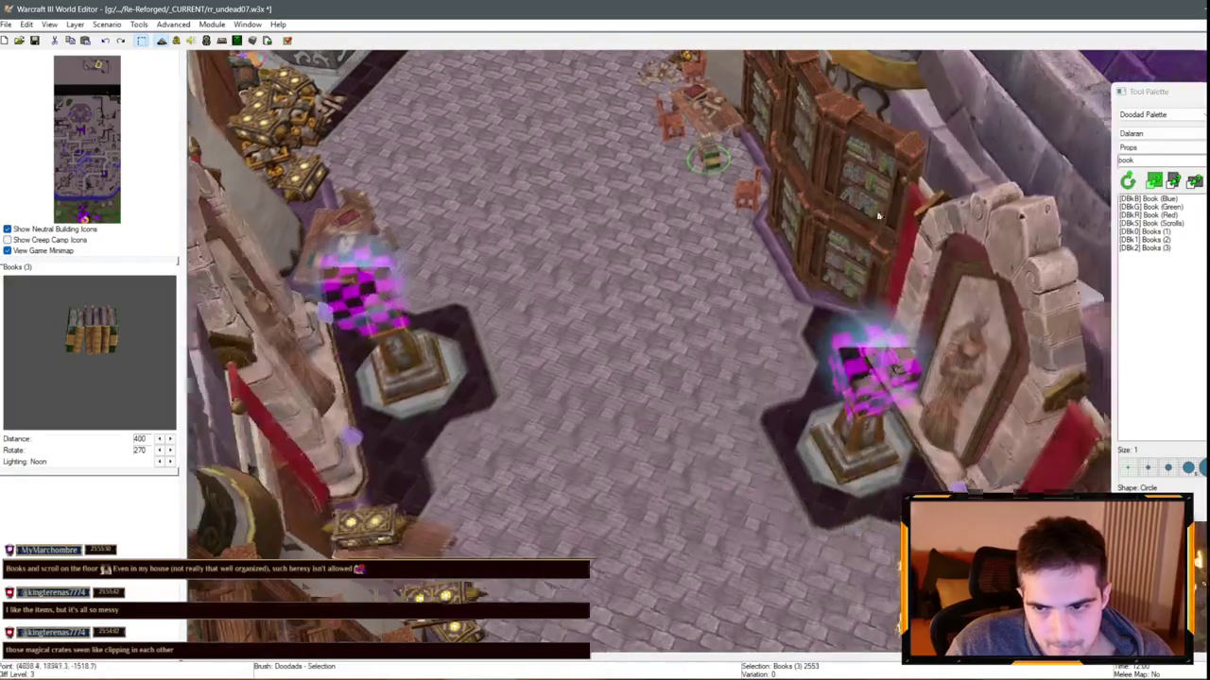
{"action": "key", "text": "Down"}
{"action": "left_click", "coordinate": [1170, 231]}
{"action": "left_click", "coordinate": [1160, 248]}
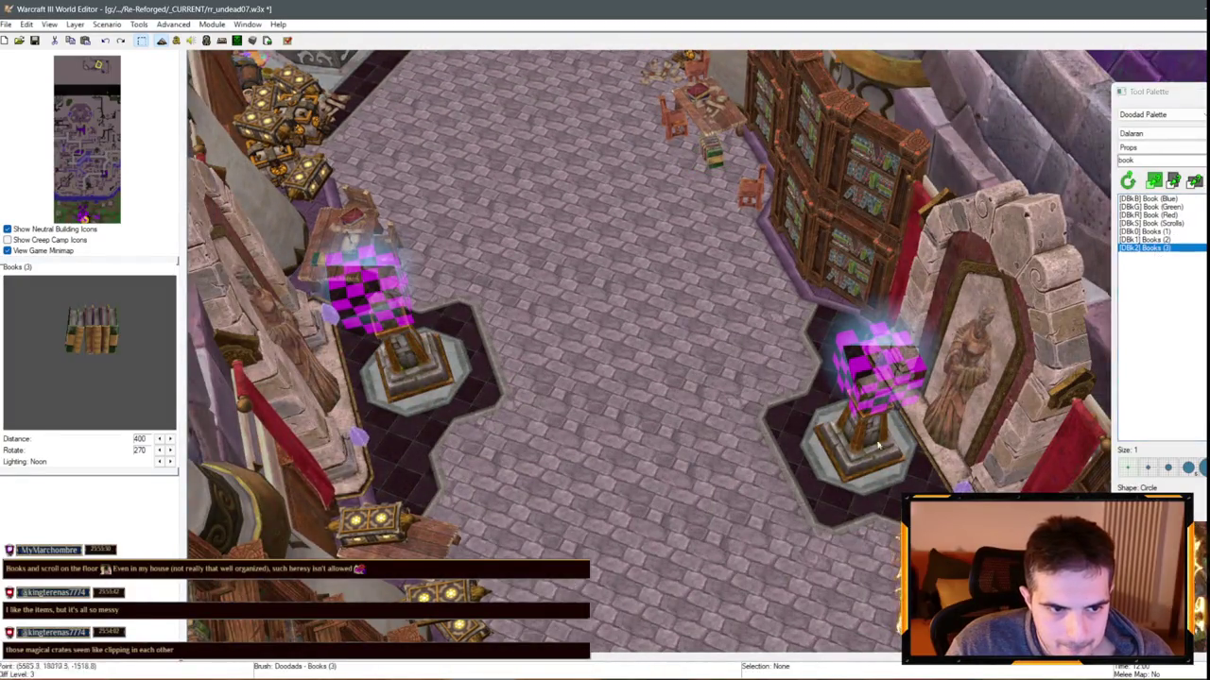
{"action": "key", "text": "Down"}
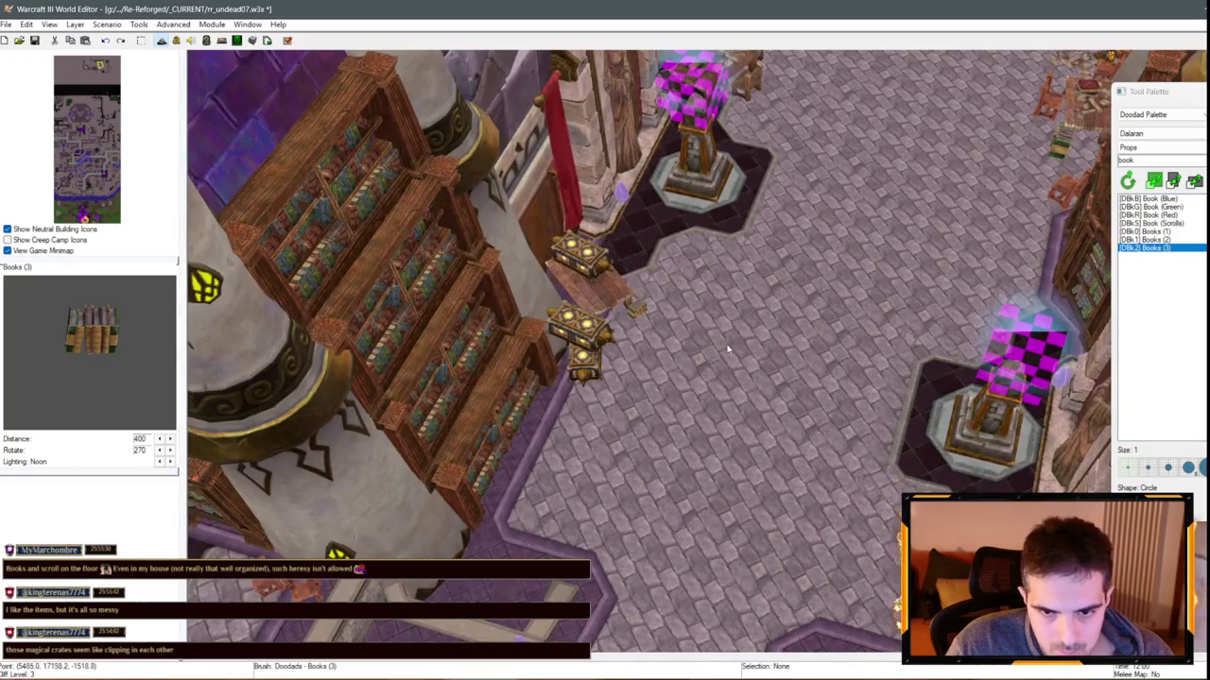
{"action": "scroll", "coordinate": [728, 350], "scroll_direction": "up", "scroll_amount": 2}
{"action": "left_click", "coordinate": [602, 293]}
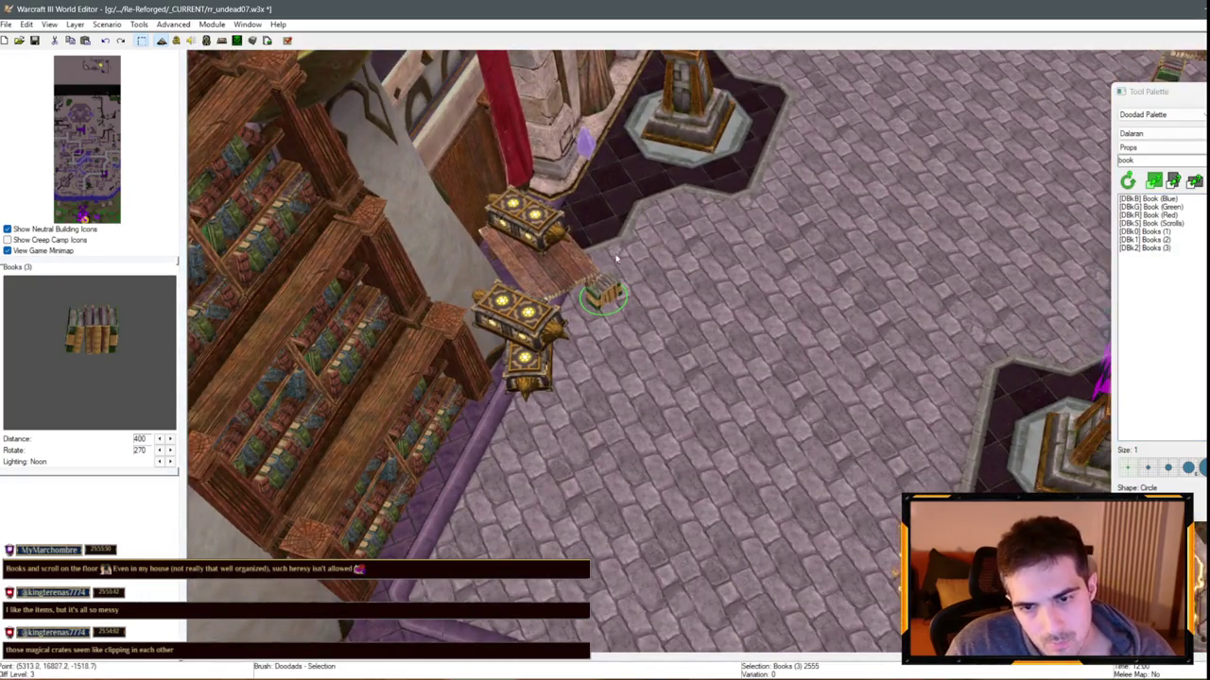
Place a Book (Scrolls) prop and raise it with Ctrl+Page Up onto the table
{"action": "left_click", "coordinate": [1155, 224]}
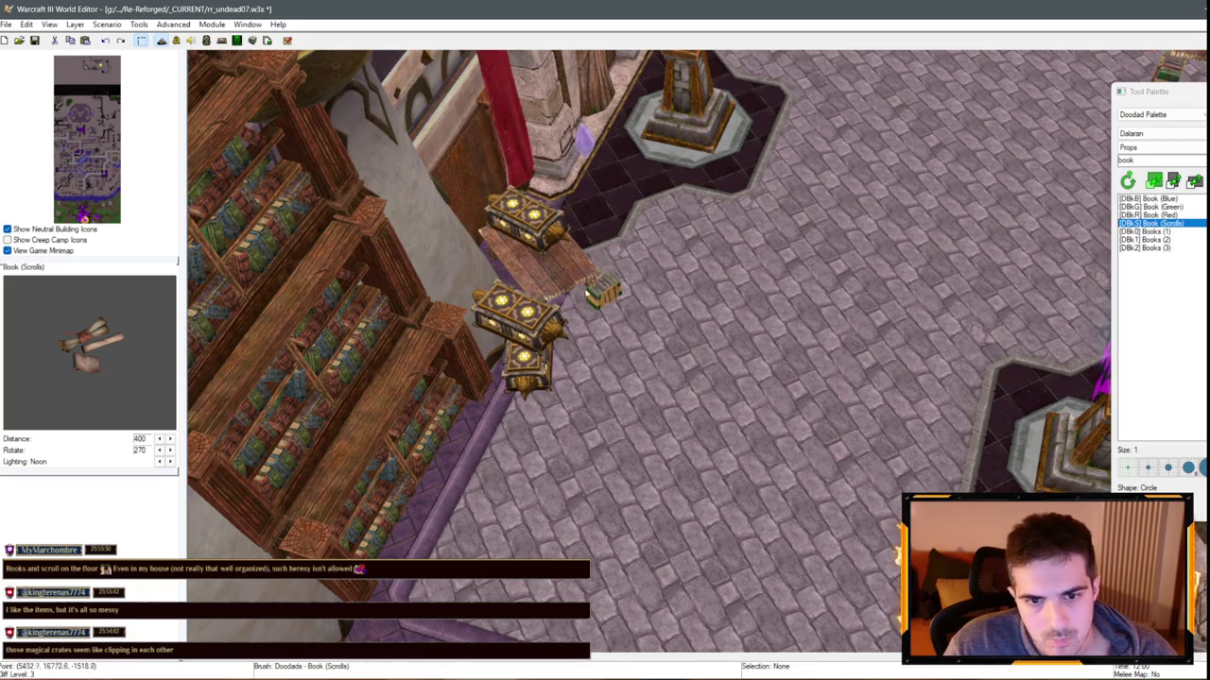
{"action": "right_click", "coordinate": [561, 284]}
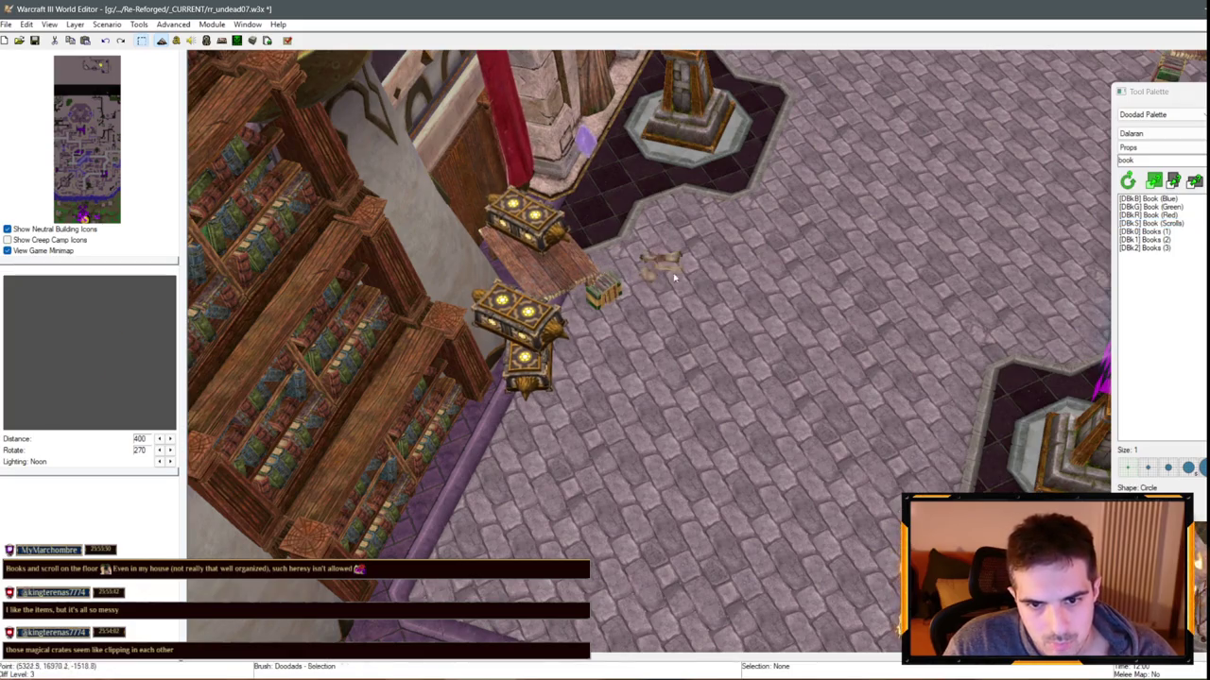
{"action": "left_click", "coordinate": [555, 280]}
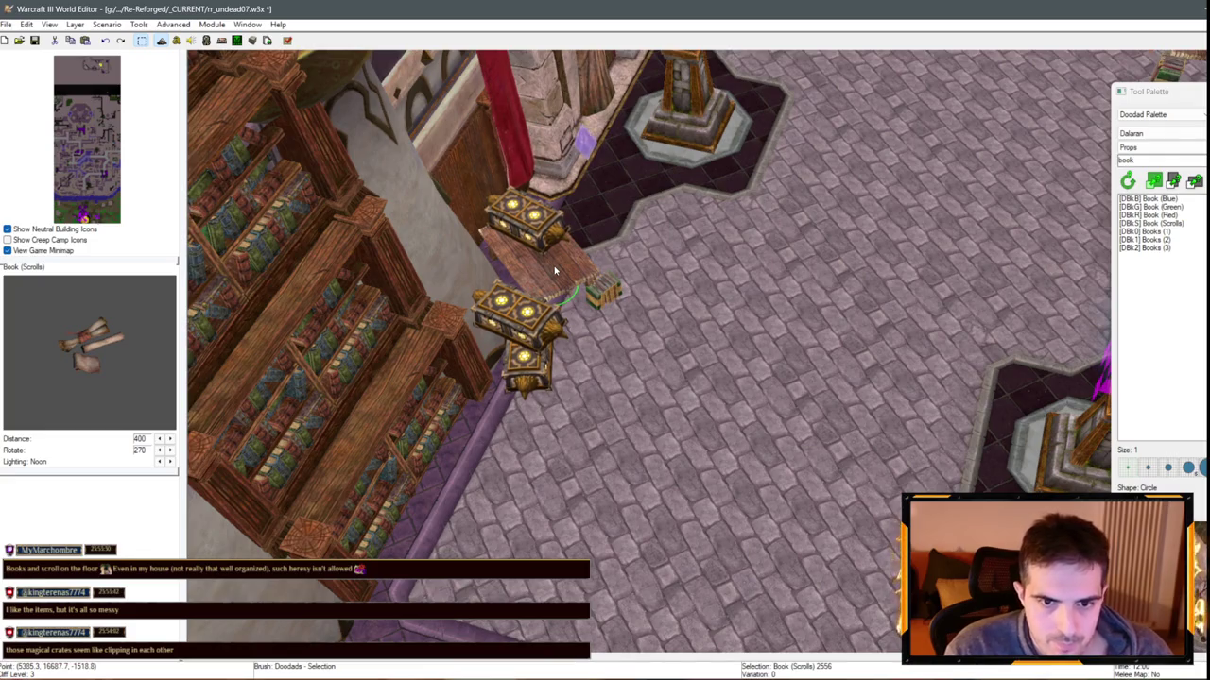
{"action": "key", "text": "ctrl+Page_Up"}
{"action": "key", "text": "ctrl+Page_Up"}
{"action": "key", "text": "ctrl+Page_Up"}
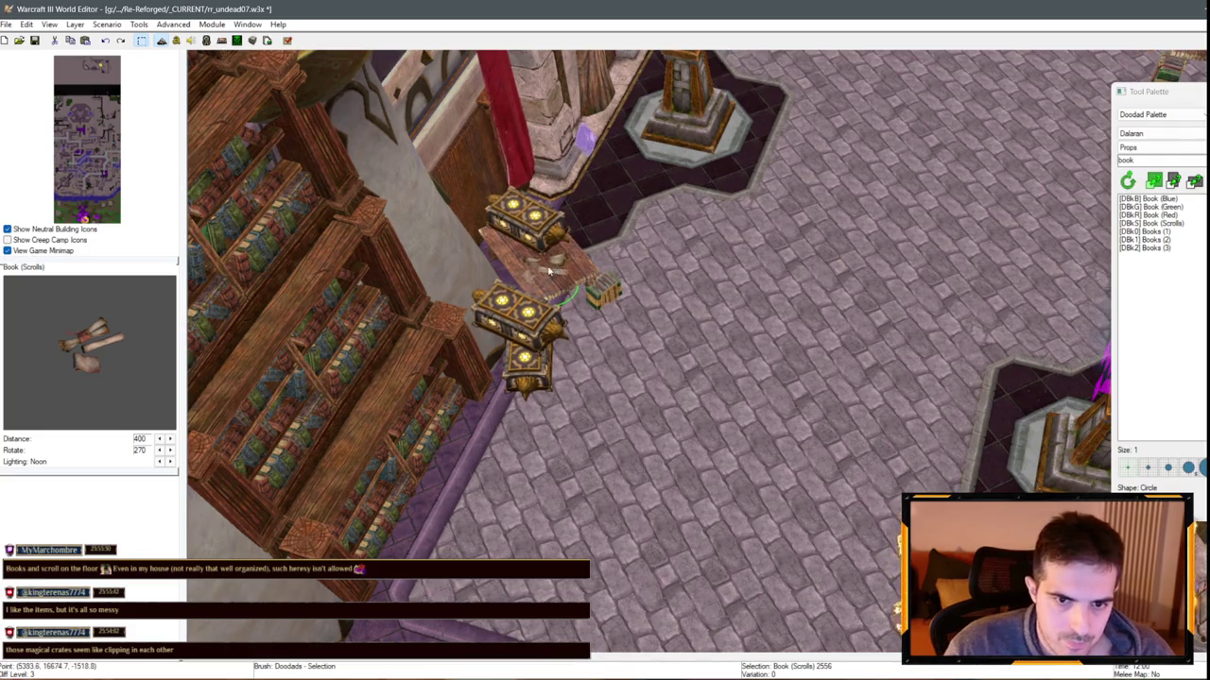
{"action": "mouse_move", "coordinate": [549, 272]}
{"action": "left_mouse_down"}
{"action": "mouse_move", "coordinate": [970, 427]}
{"action": "mouse_move", "coordinate": [602, 297]}
{"action": "mouse_move", "coordinate": [554, 335]}
{"action": "mouse_move", "coordinate": [521, 284]}
{"action": "mouse_move", "coordinate": [563, 278]}
{"action": "mouse_move", "coordinate": [715, 341]}
{"action": "mouse_move", "coordinate": [320, 346]}
{"action": "left_mouse_up"}
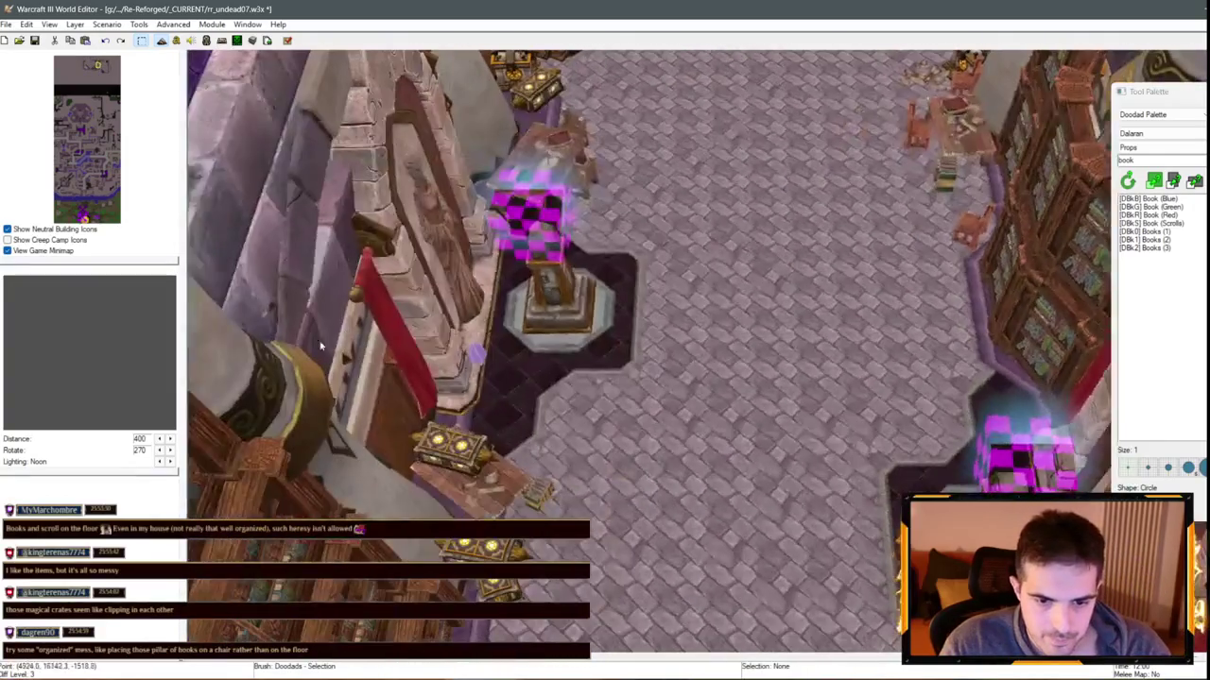
Copy a chair, paste it beside the alcove table, and set the Books (3) stack on its seat
{"action": "left_click", "coordinate": [535, 498]}
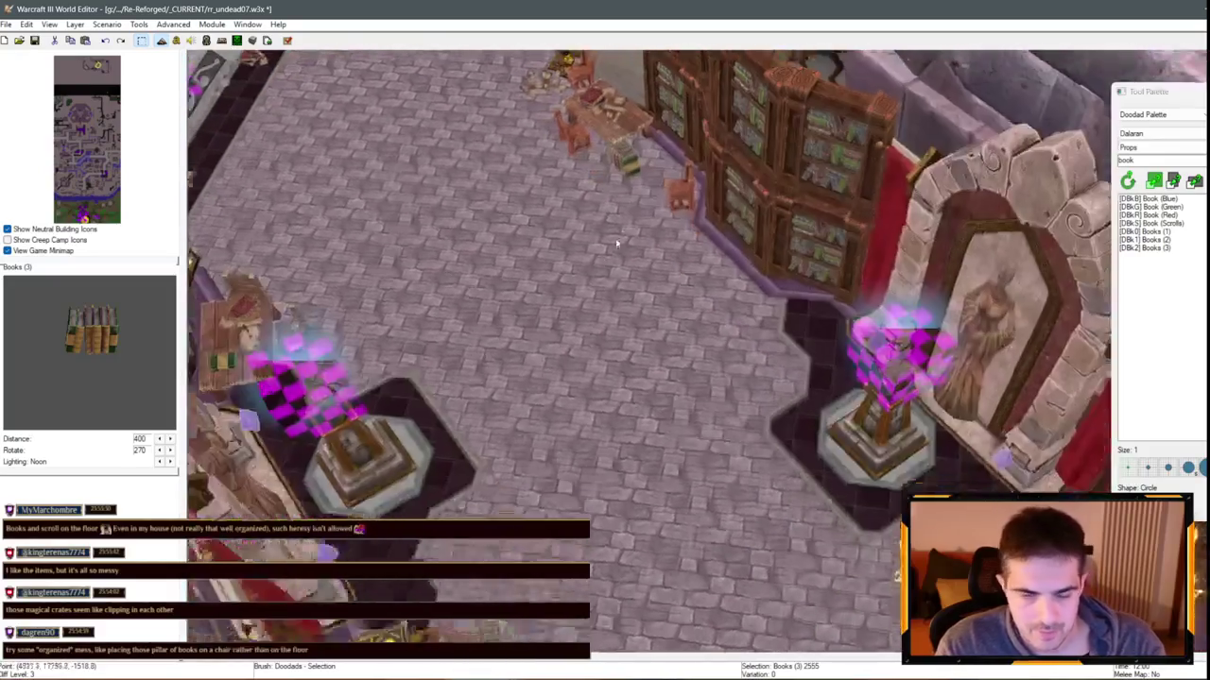
{"action": "left_click_drag", "start_coordinate": [616, 244], "coordinate": [383, 472]}
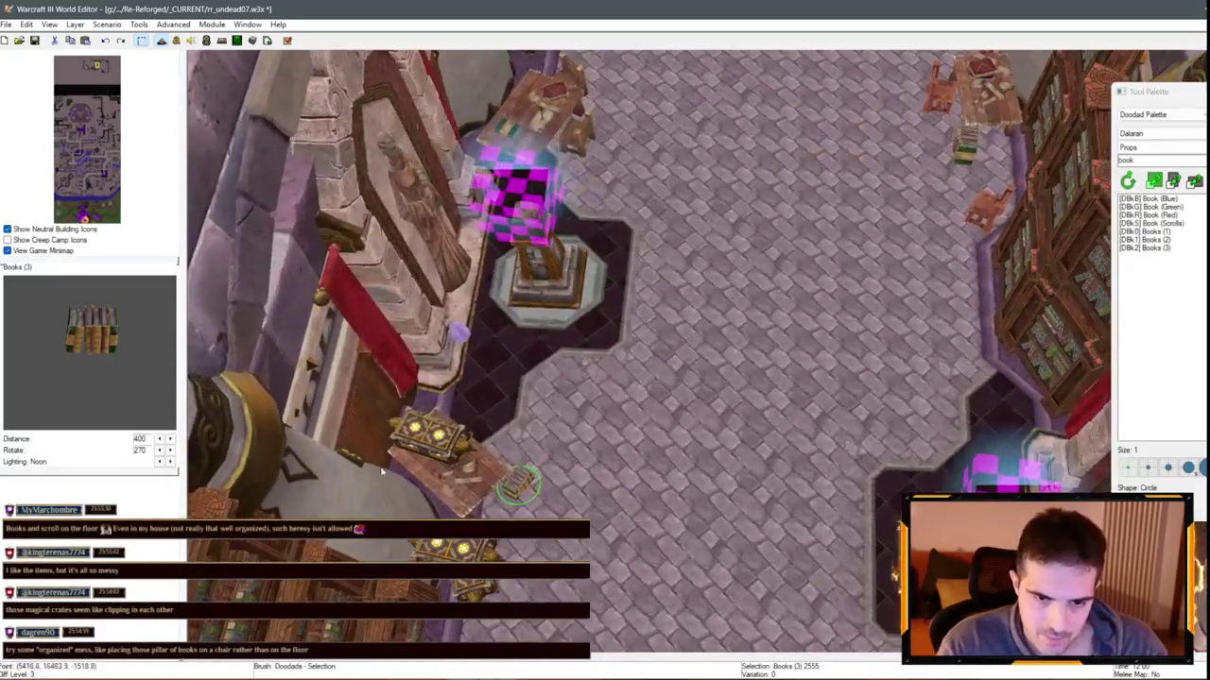
{"action": "left_click", "coordinate": [983, 208]}
{"action": "key", "text": "ctrl+c"}
{"action": "key", "text": "ctrl+v"}
{"action": "left_click", "coordinate": [477, 406]}
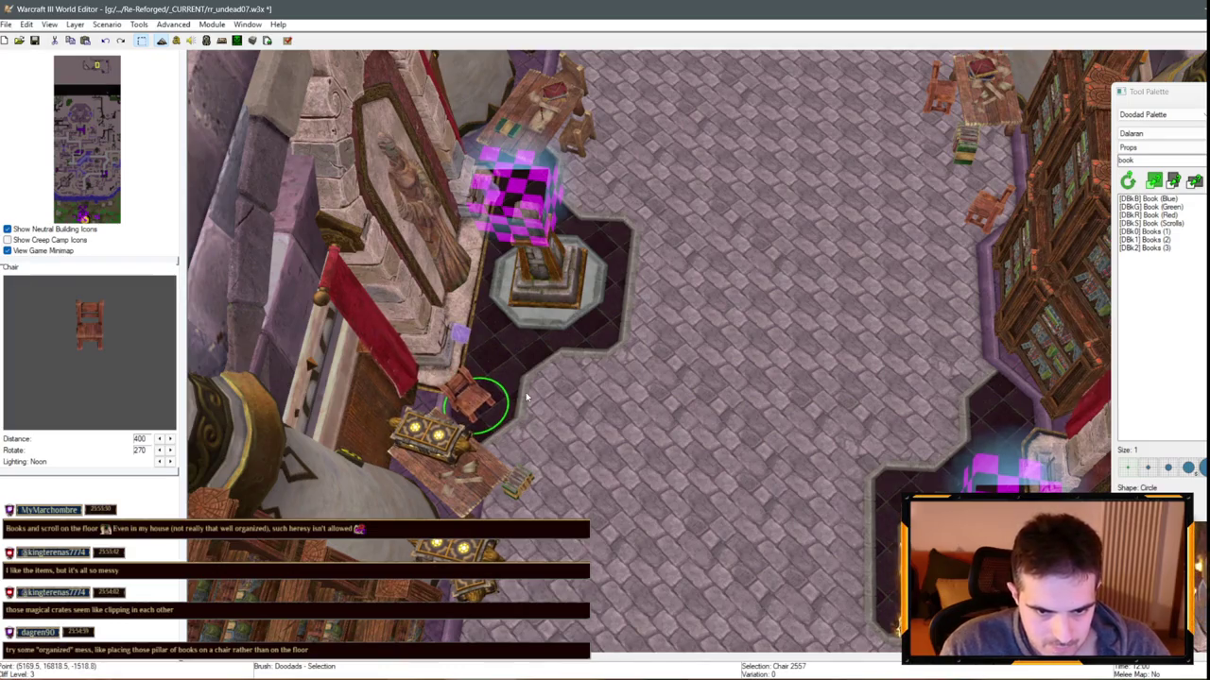
{"action": "left_click_drag", "start_coordinate": [526, 485], "coordinate": [489, 427]}
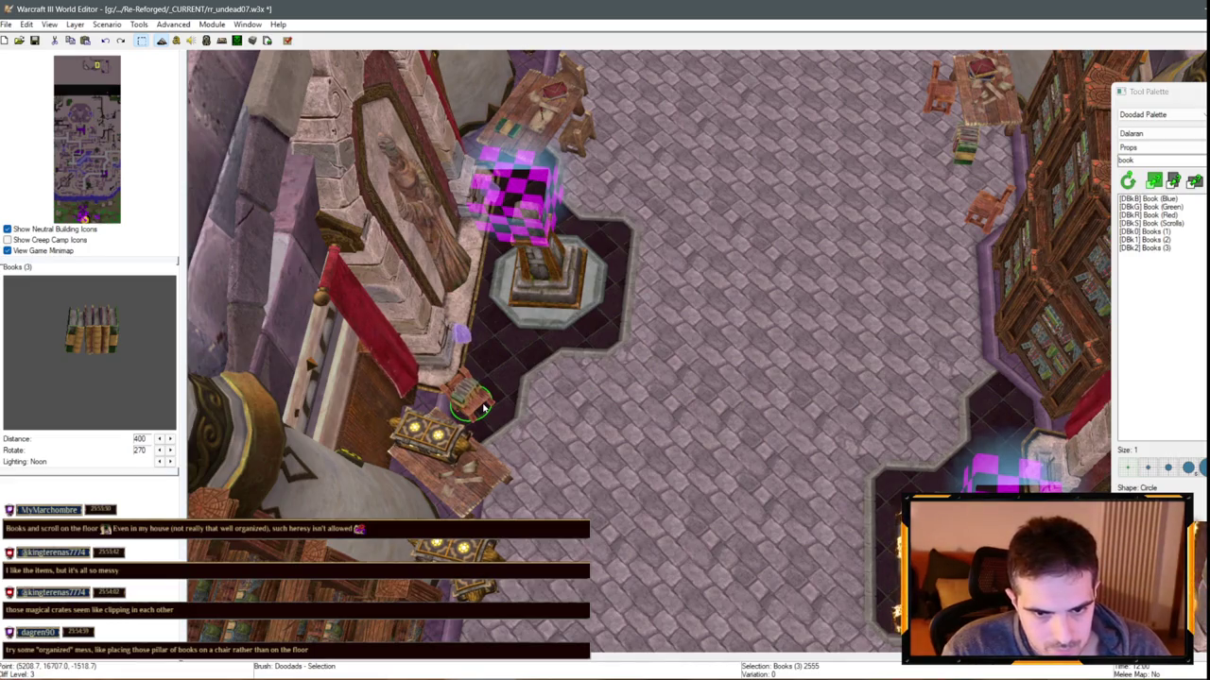
{"action": "scroll", "coordinate": [483, 408], "scroll_direction": "up", "scroll_amount": 2}
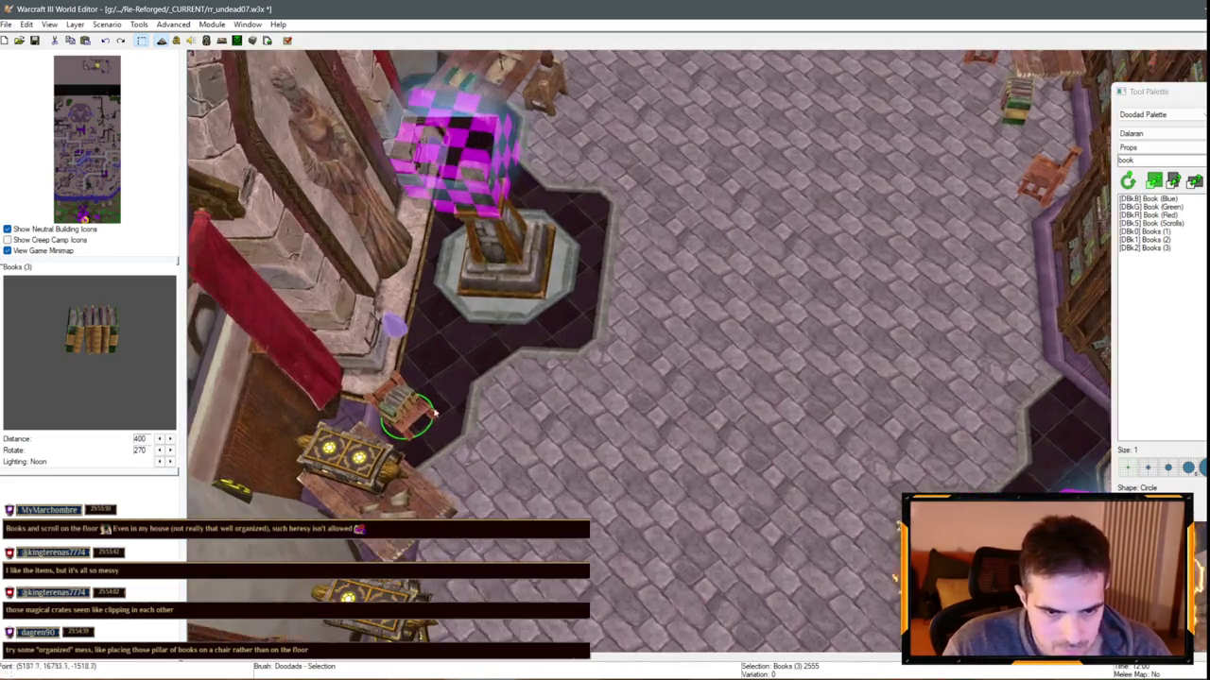
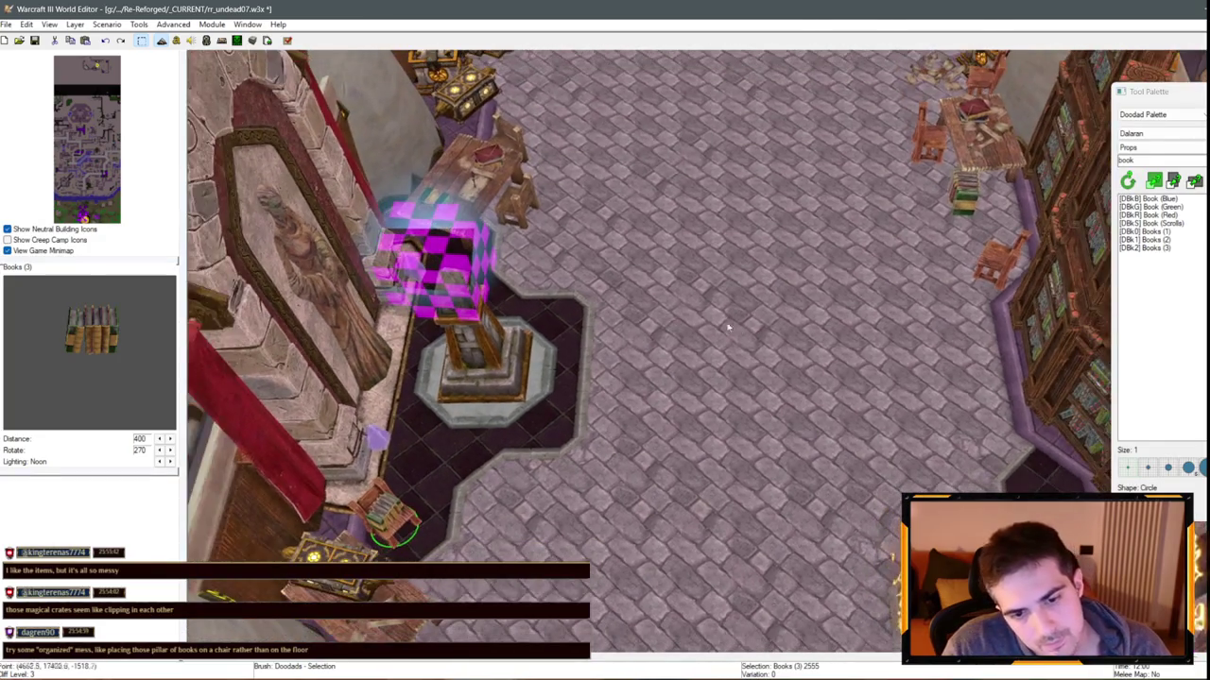
Clear the selection and select the red book hidden beneath the reading table
{"action": "left_click", "coordinate": [751, 227]}
{"action": "left_click_drag", "start_coordinate": [752, 227], "coordinate": [543, 225]}
{"action": "left_click", "coordinate": [681, 255]}
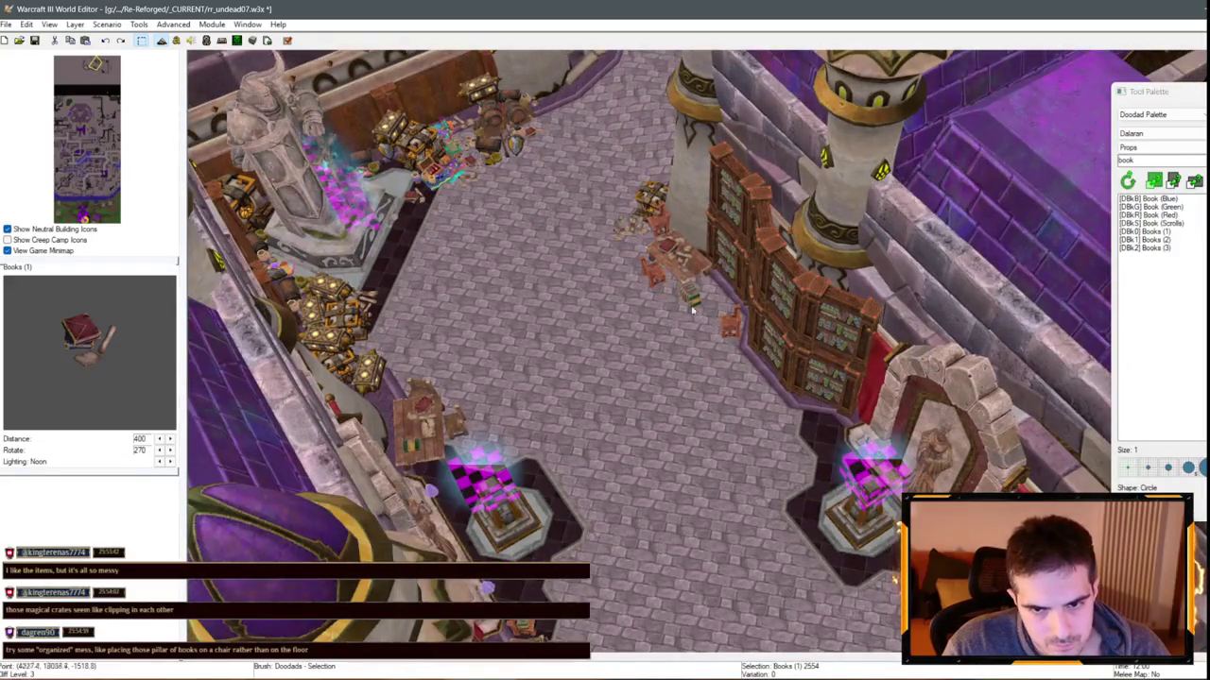
{"action": "scroll", "coordinate": [847, 310], "scroll_direction": "up", "scroll_amount": 3}
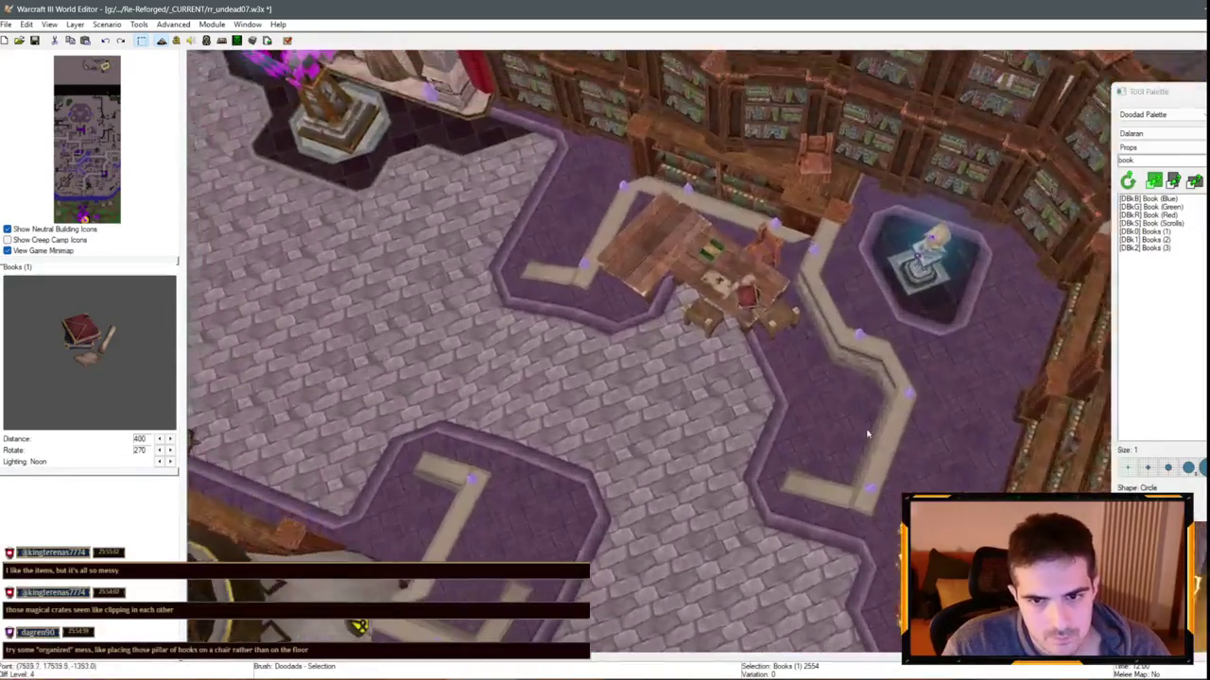
{"action": "left_click", "coordinate": [636, 256]}
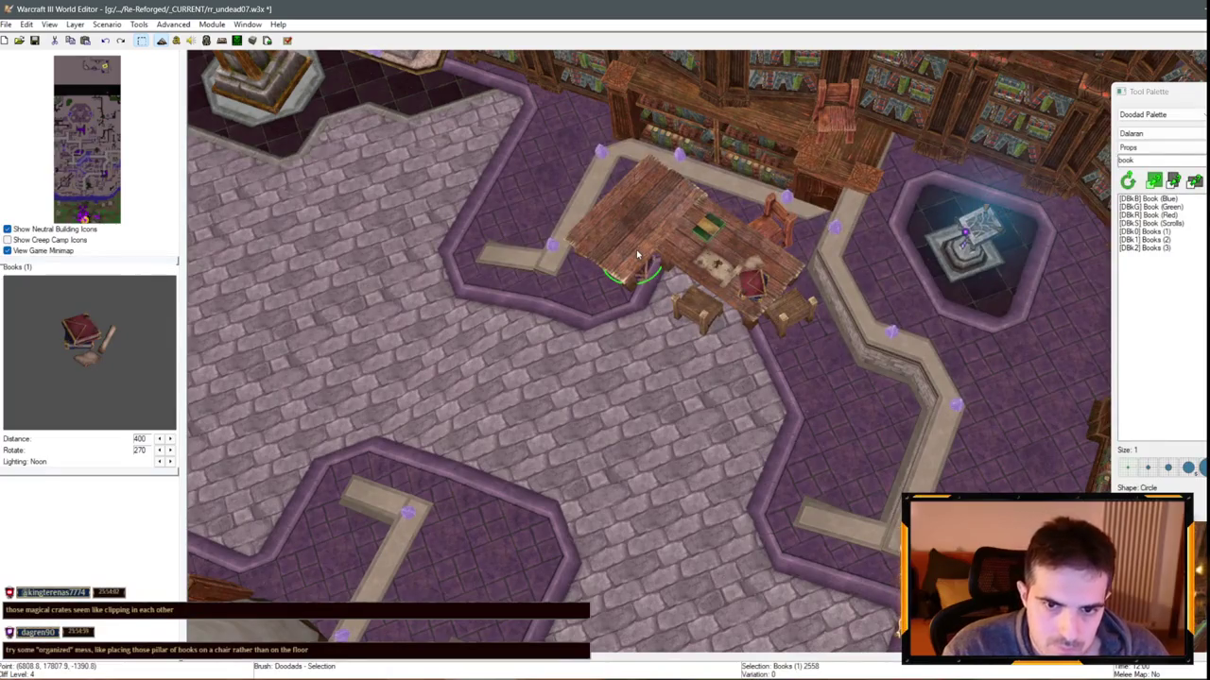
Raise the red book onto the tabletop and slide it to the table's upper-left part
{"action": "key", "text": "ctrl+Page_Up"}
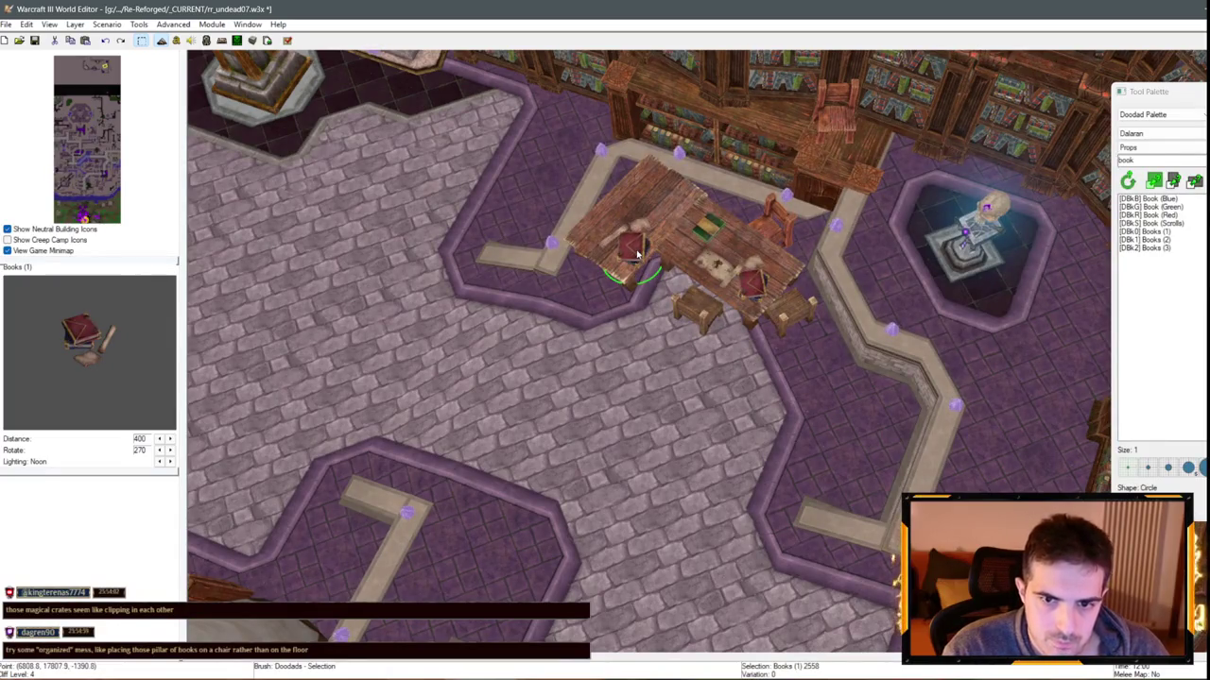
{"action": "scroll", "coordinate": [636, 253], "scroll_direction": "up", "scroll_amount": 2}
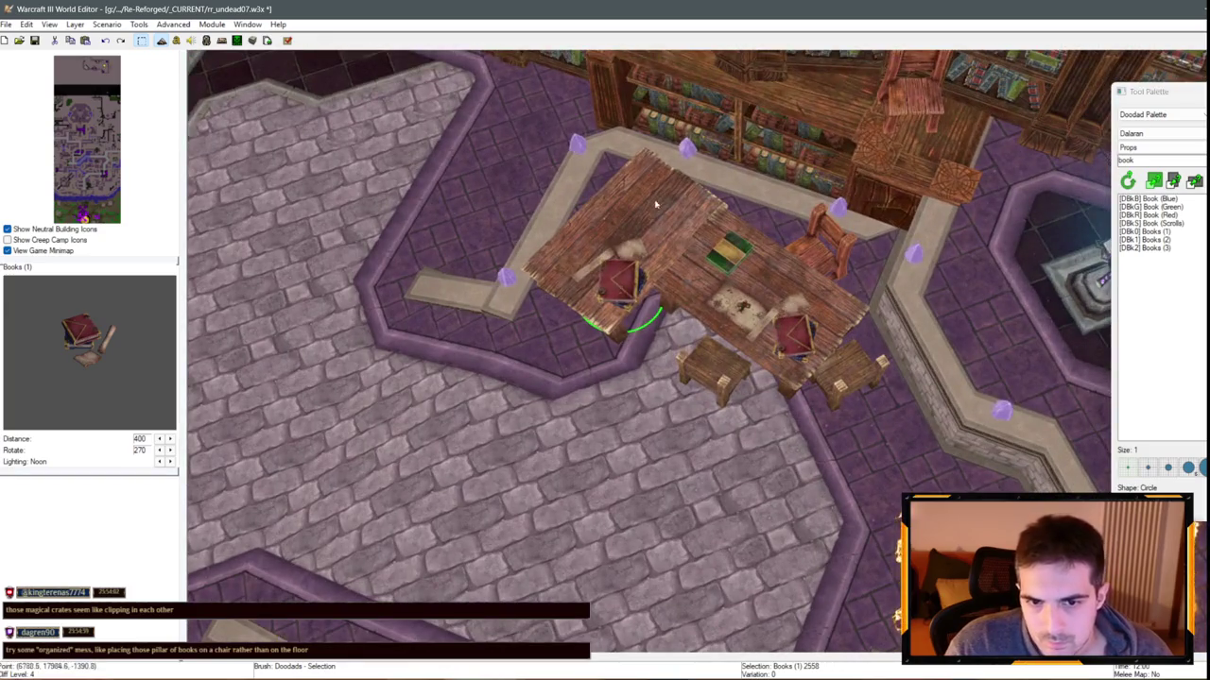
{"action": "mouse_move", "coordinate": [622, 316]}
{"action": "left_mouse_down"}
{"action": "mouse_move", "coordinate": [619, 284]}
{"action": "mouse_move", "coordinate": [606, 288]}
{"action": "left_mouse_up"}
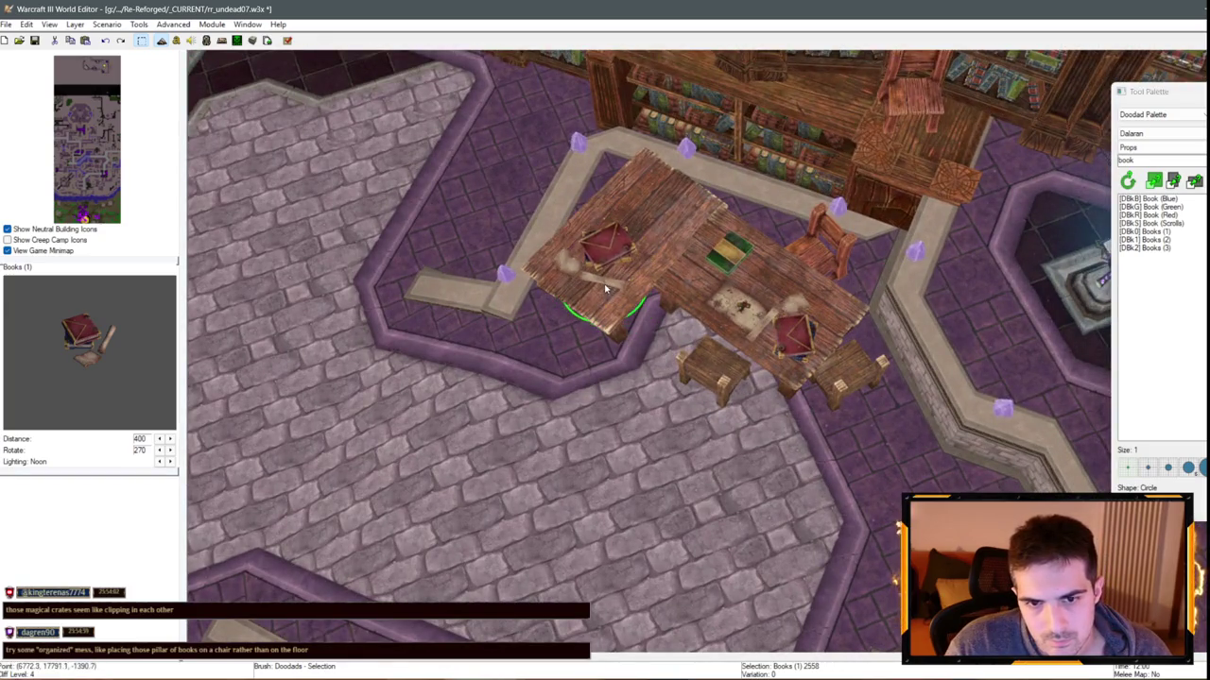
{"action": "left_click", "coordinate": [1148, 214]}
{"action": "left_click", "coordinate": [1150, 223]}
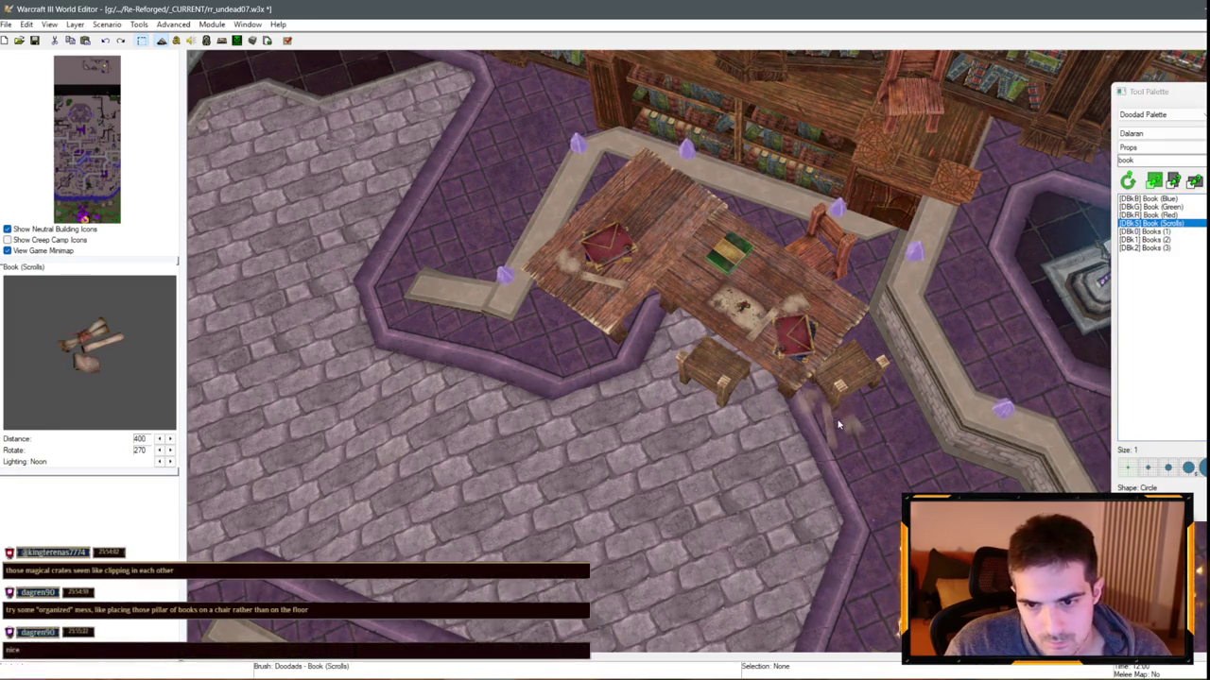
Place a Books (2) stack and move it onto the reading table beside the red book
{"action": "scroll", "coordinate": [793, 389], "scroll_direction": "down", "scroll_amount": 1}
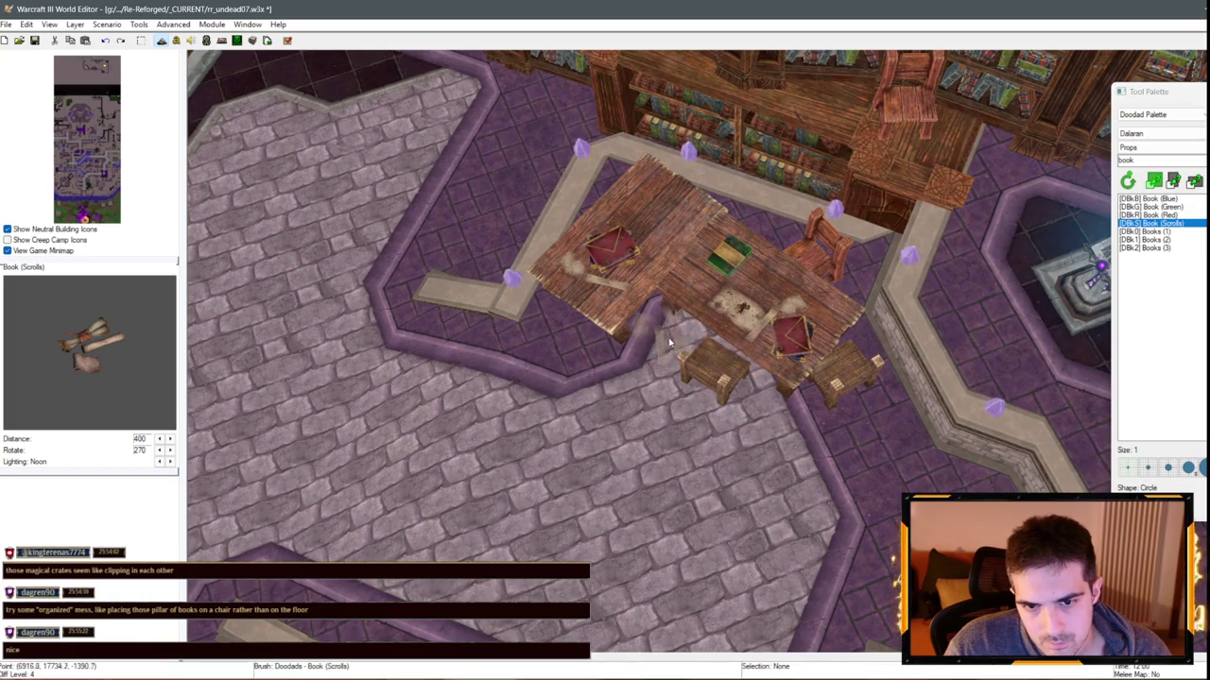
{"action": "key", "text": "Up"}
{"action": "left_click", "coordinate": [1148, 214]}
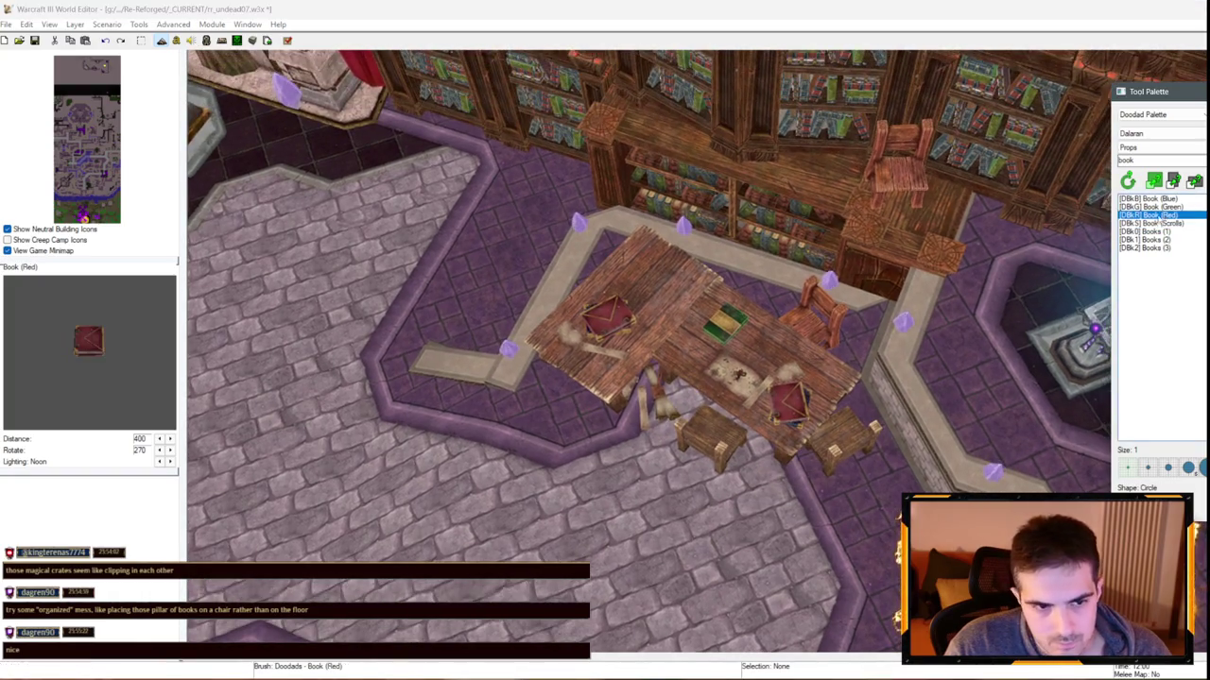
{"action": "left_click", "coordinate": [1151, 232]}
{"action": "left_click", "coordinate": [1147, 240]}
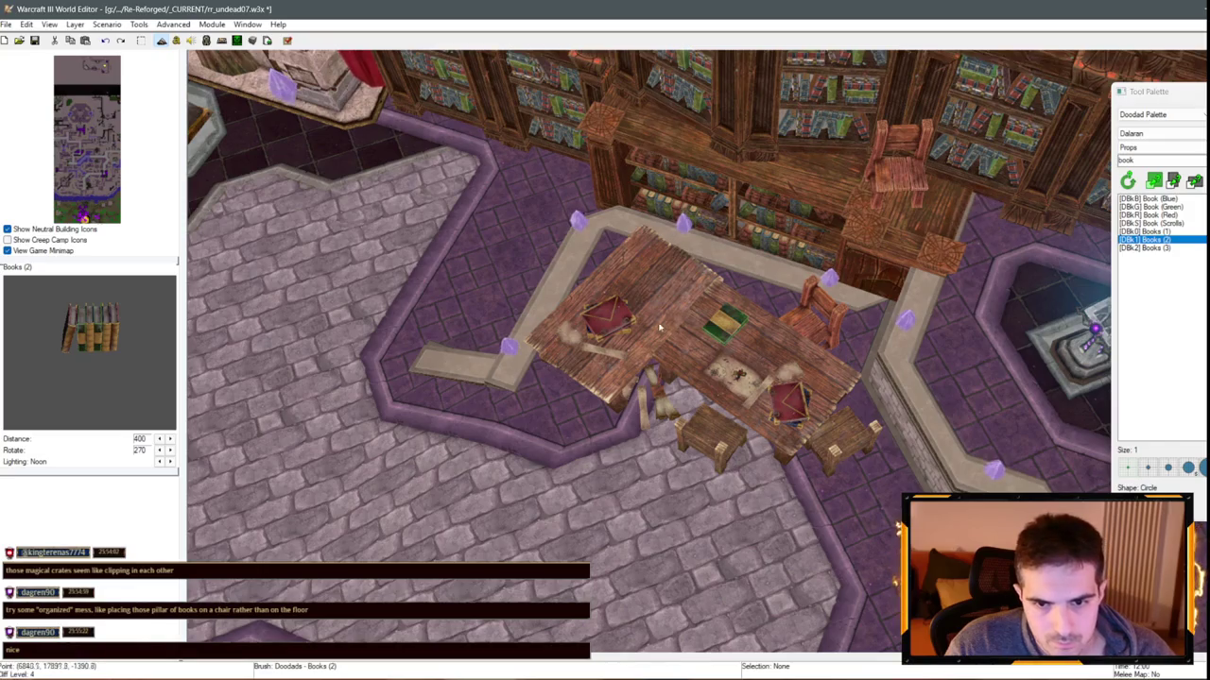
{"action": "left_click", "coordinate": [565, 297]}
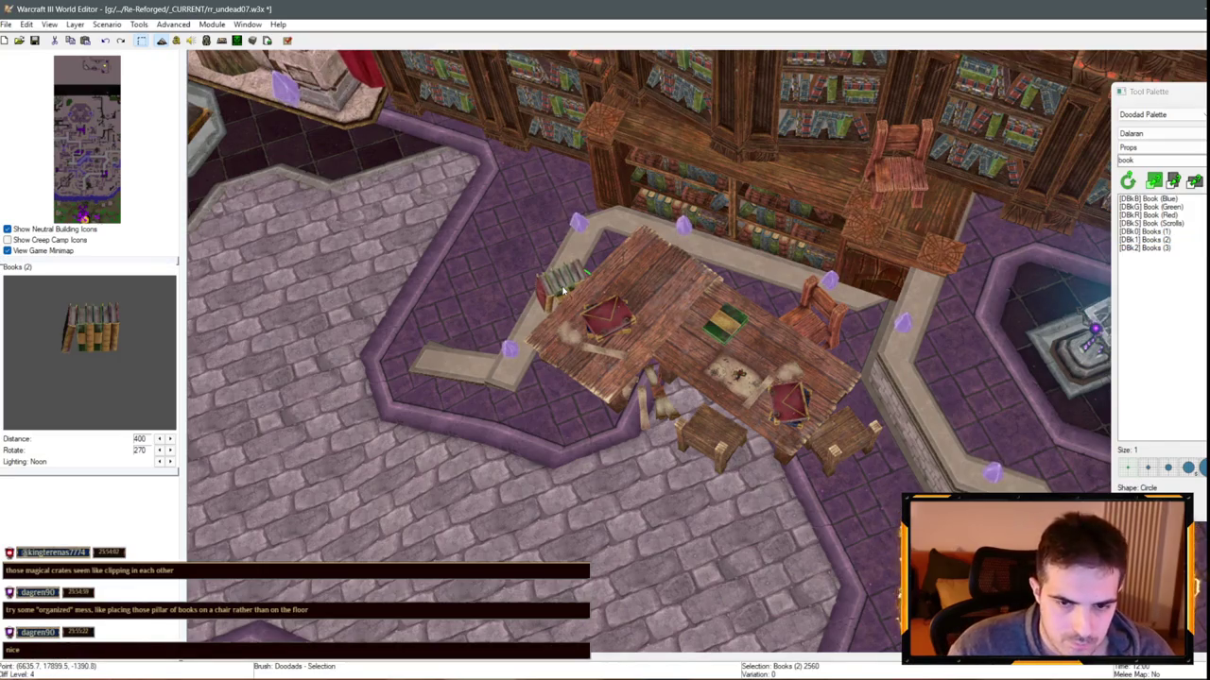
{"action": "left_click_drag", "start_coordinate": [562, 293], "coordinate": [553, 236]}
{"action": "double_click", "coordinate": [553, 237]}
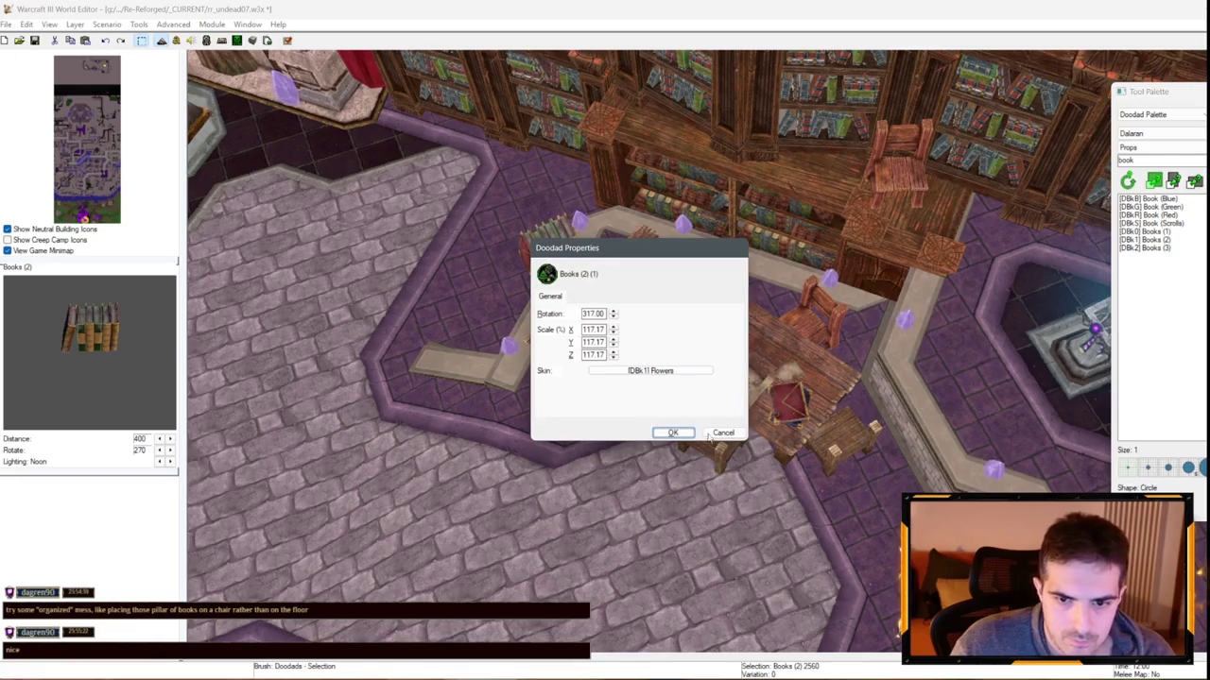
{"action": "left_click", "coordinate": [710, 437]}
{"action": "mouse_move", "coordinate": [555, 283]}
{"action": "left_mouse_down"}
{"action": "mouse_move", "coordinate": [619, 319]}
{"action": "mouse_move", "coordinate": [652, 321]}
{"action": "left_mouse_up"}
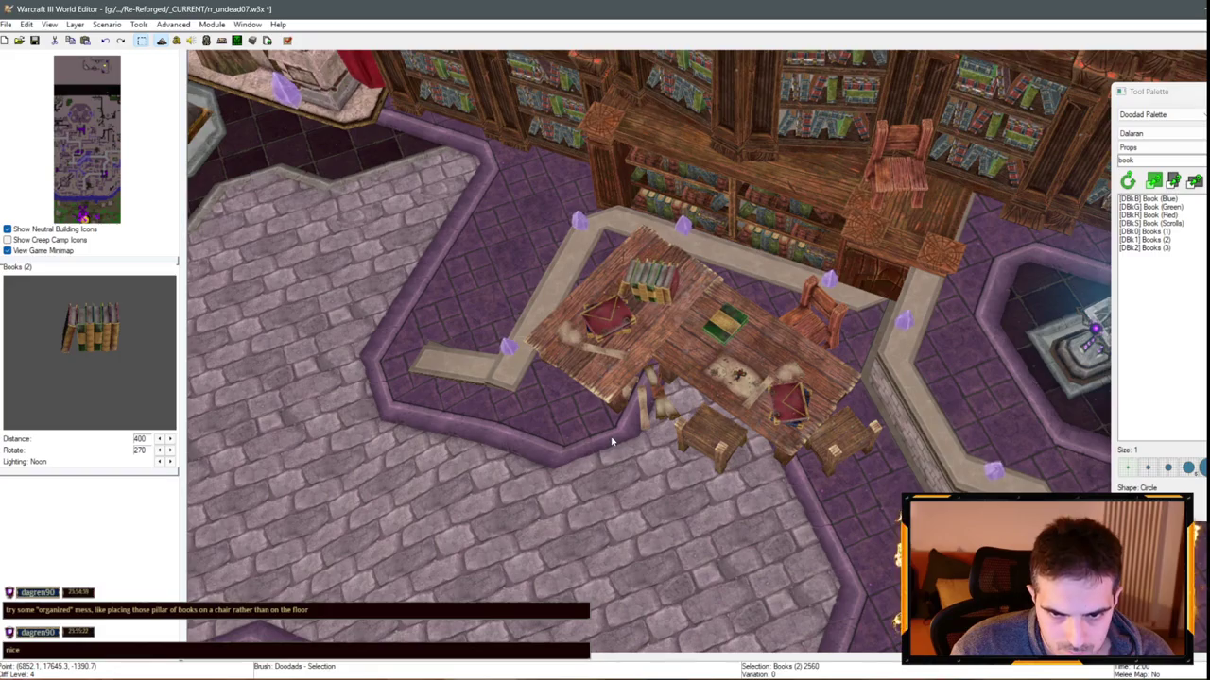
{"action": "scroll", "coordinate": [700, 416], "scroll_direction": "down", "scroll_amount": 3}
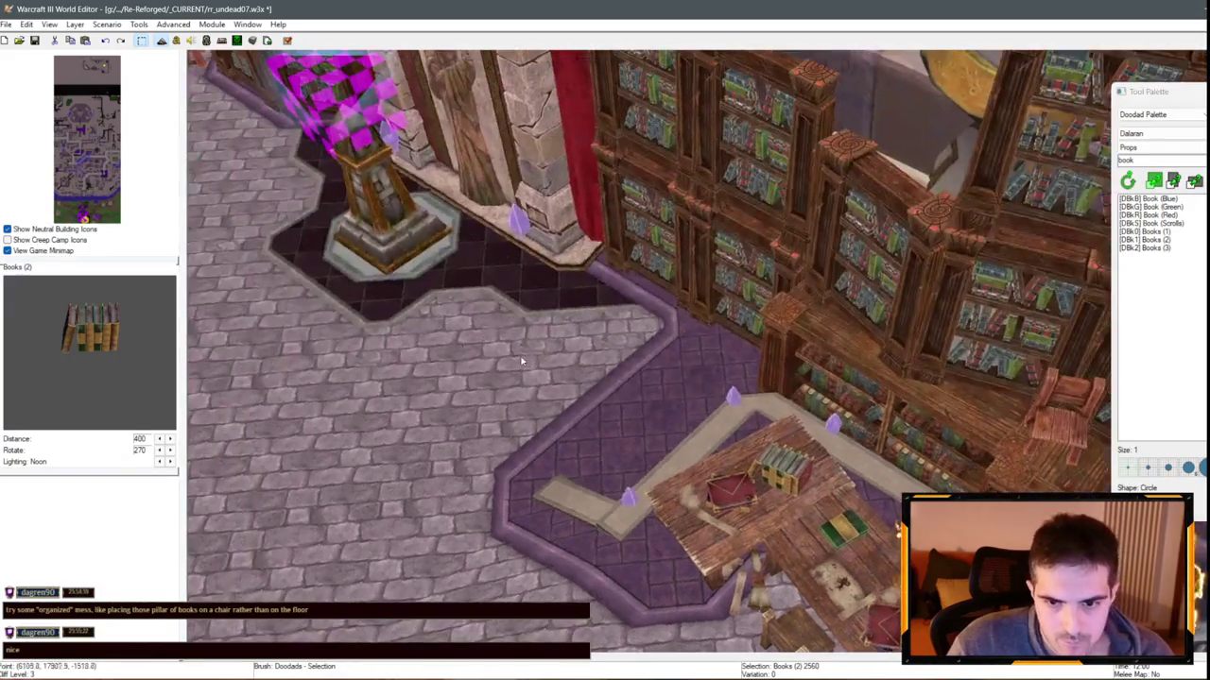
Move to the other library room and drop a Books (3) pile onto the chair
{"action": "left_click", "coordinate": [432, 416]}
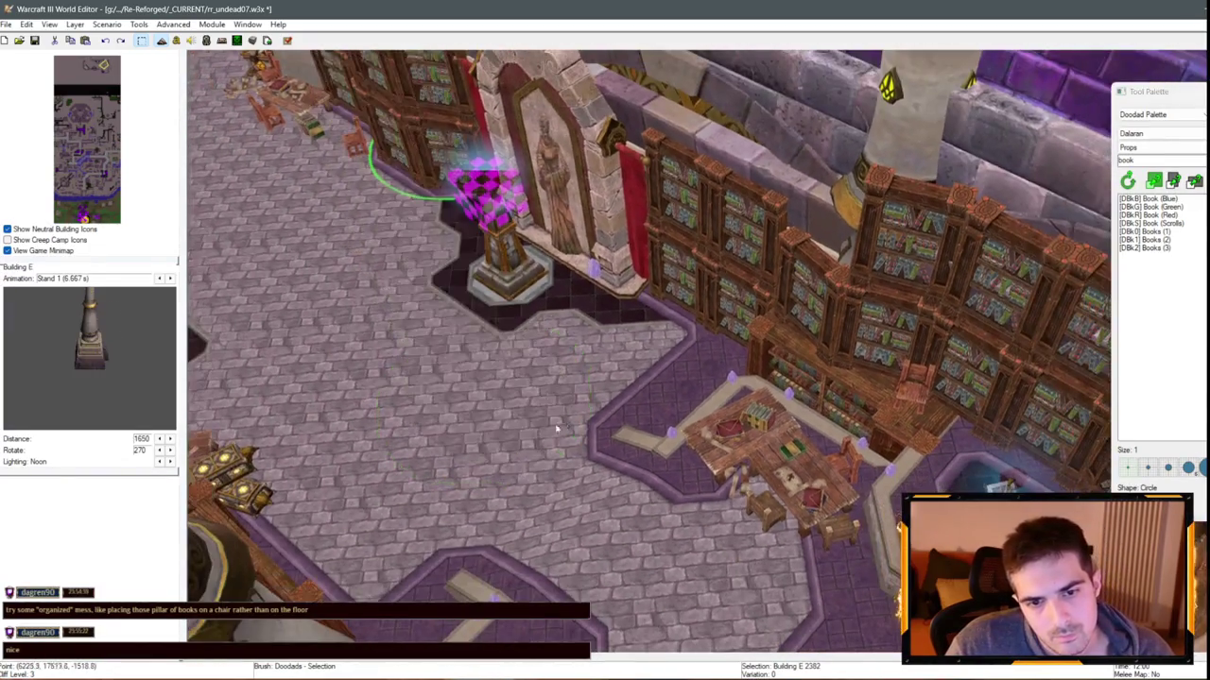
{"action": "scroll", "coordinate": [556, 428], "scroll_direction": "down", "scroll_amount": 5}
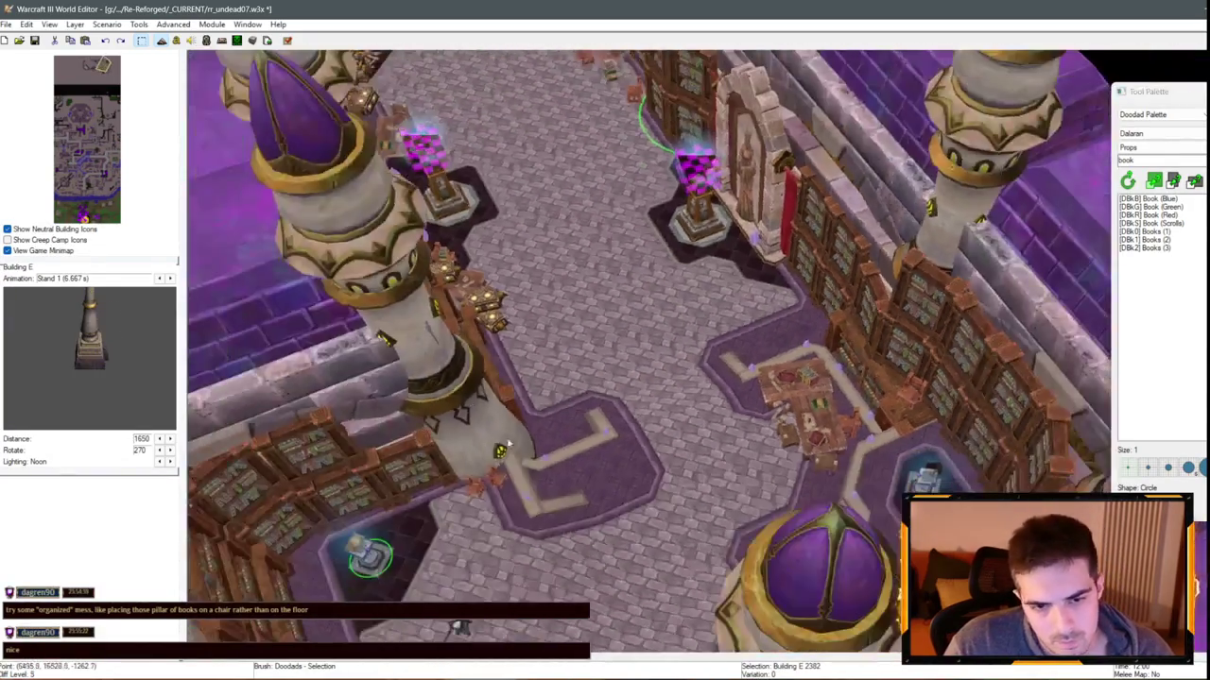
{"action": "scroll", "coordinate": [688, 213], "scroll_direction": "up", "scroll_amount": 5}
{"action": "left_click", "coordinate": [688, 212]}
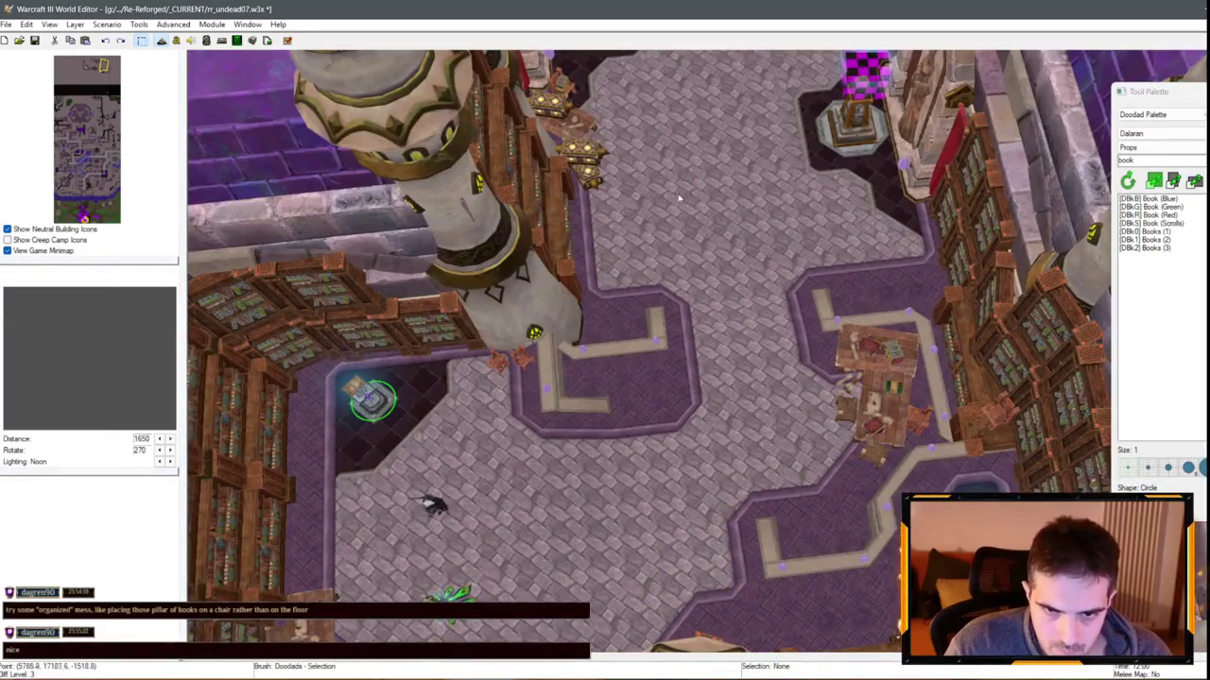
{"action": "key", "text": "Left"}
{"action": "scroll", "coordinate": [649, 352], "scroll_direction": "up", "scroll_amount": 5}
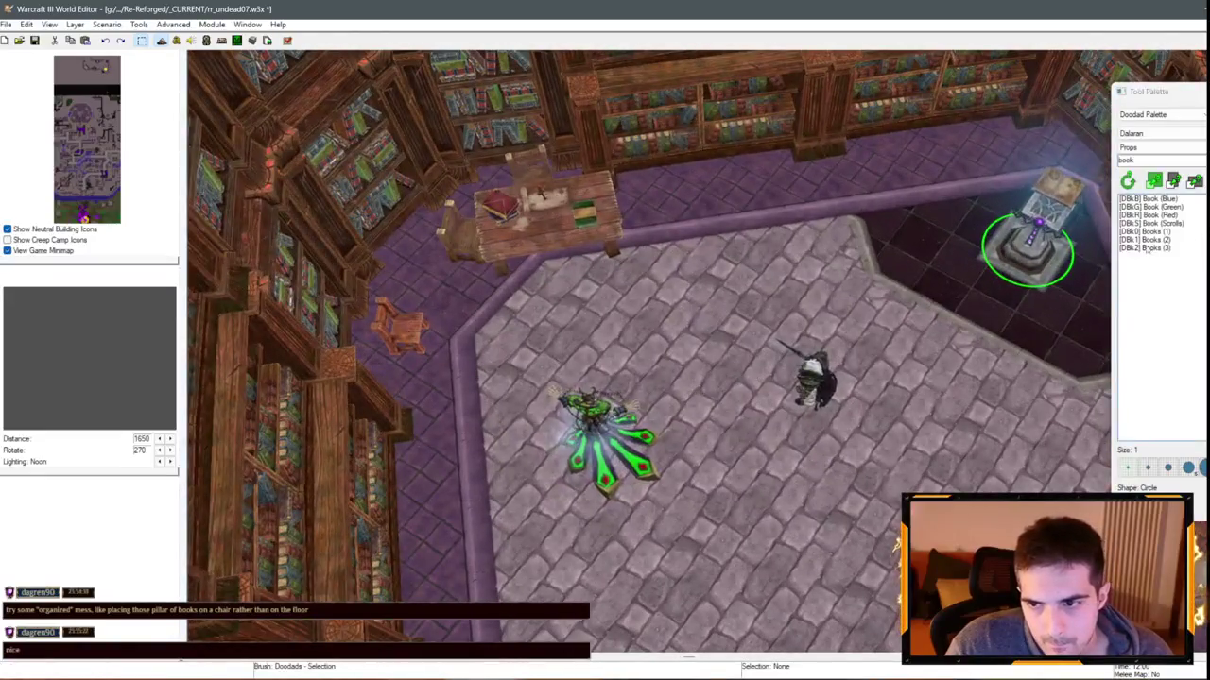
{"action": "left_click", "coordinate": [1149, 248]}
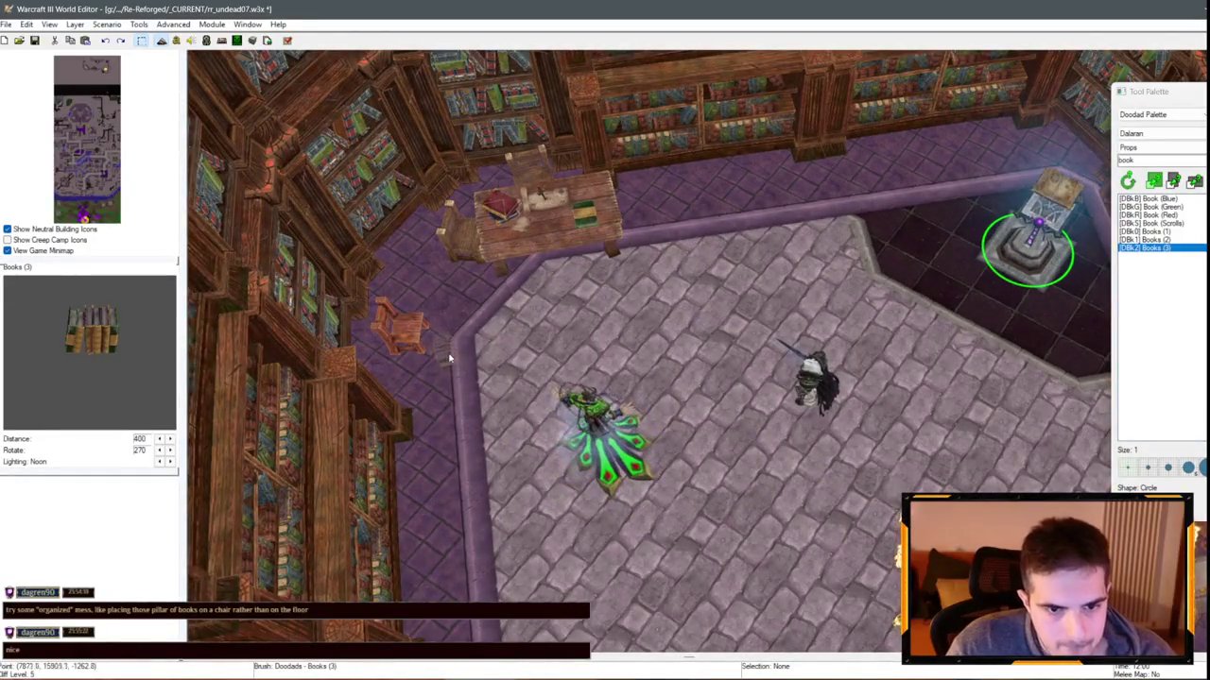
{"action": "left_click", "coordinate": [416, 342]}
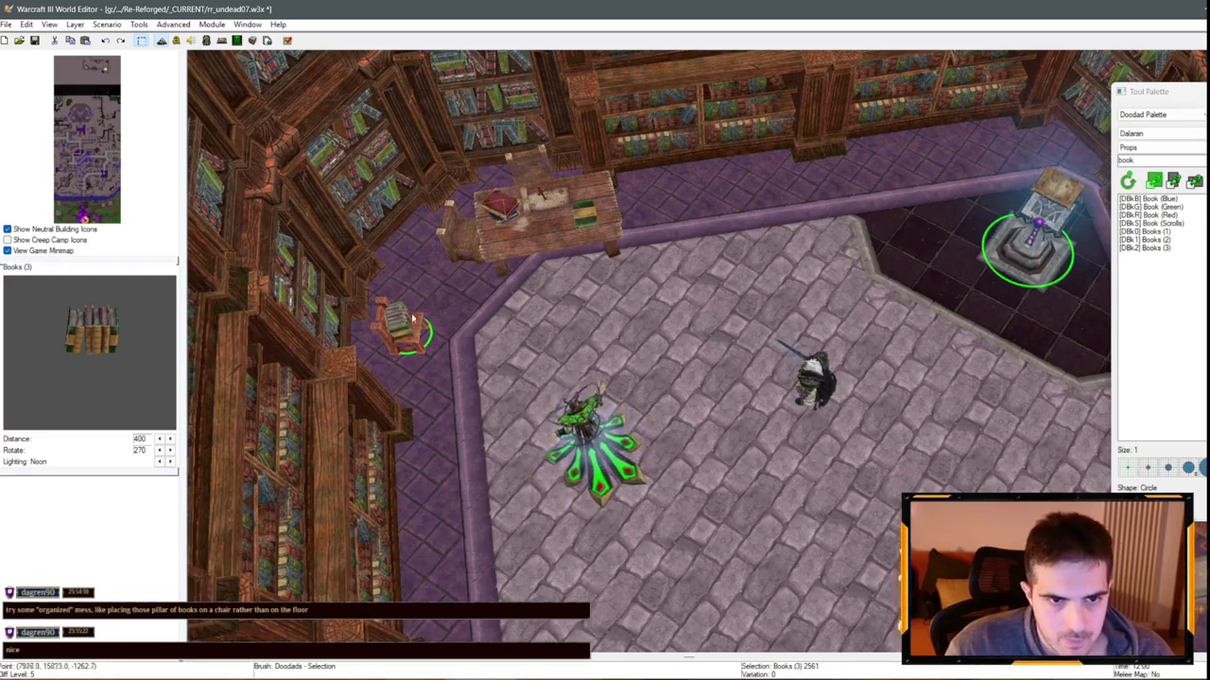
Pan further over the library and pick Book (Scrolls) in the Doodad palette
{"action": "key", "text": "Up"}
{"action": "key", "text": "Left"}
{"action": "left_click", "coordinate": [1148, 222]}
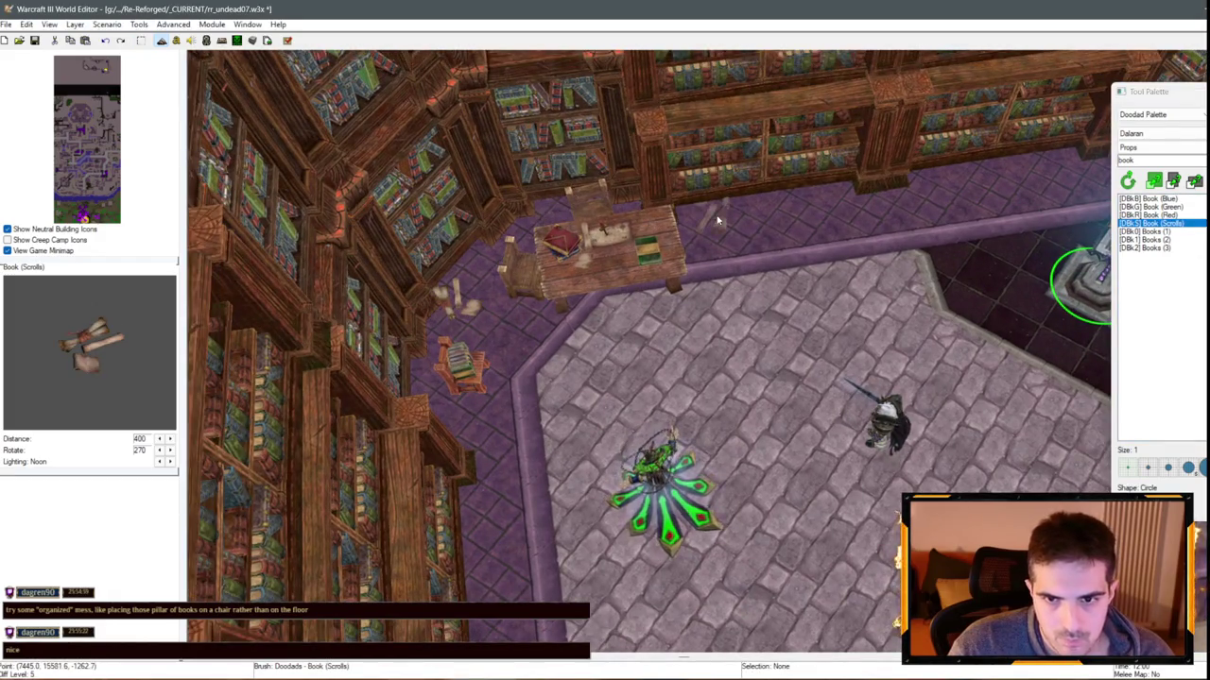
Place a Book (Red) doodad beside the bookshelf
{"action": "left_click", "coordinate": [1148, 215]}
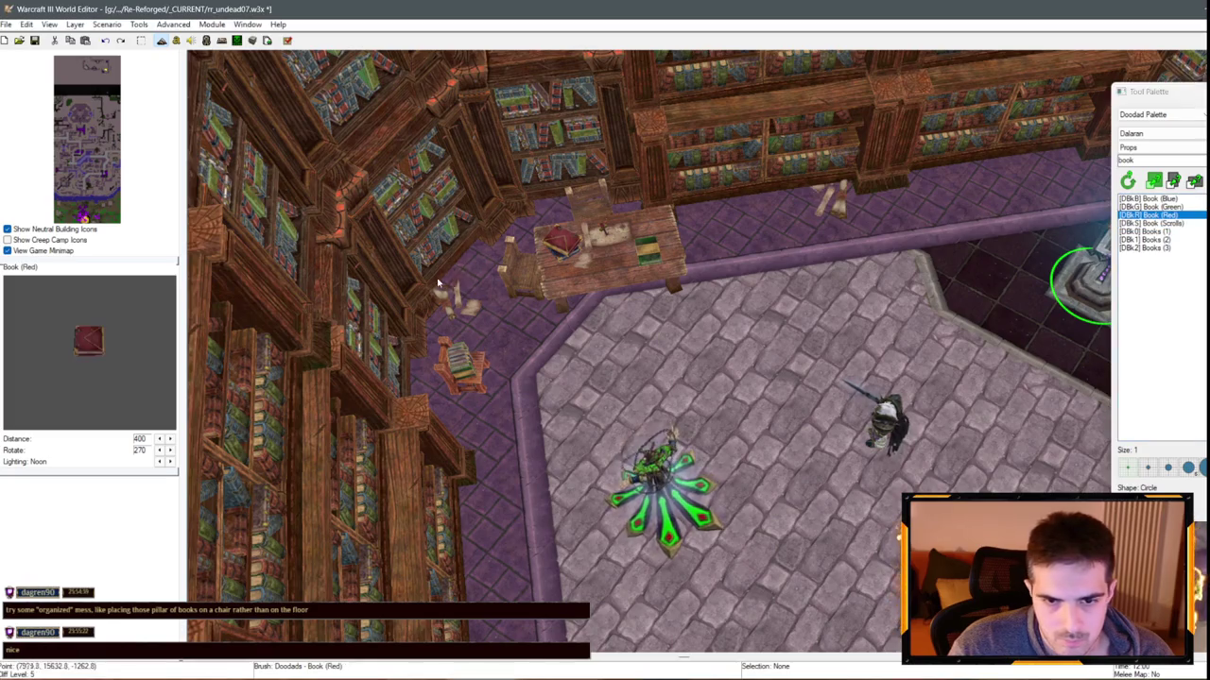
{"action": "scroll", "coordinate": [574, 354], "scroll_direction": "up", "scroll_amount": 5}
{"action": "left_click", "coordinate": [623, 284]}
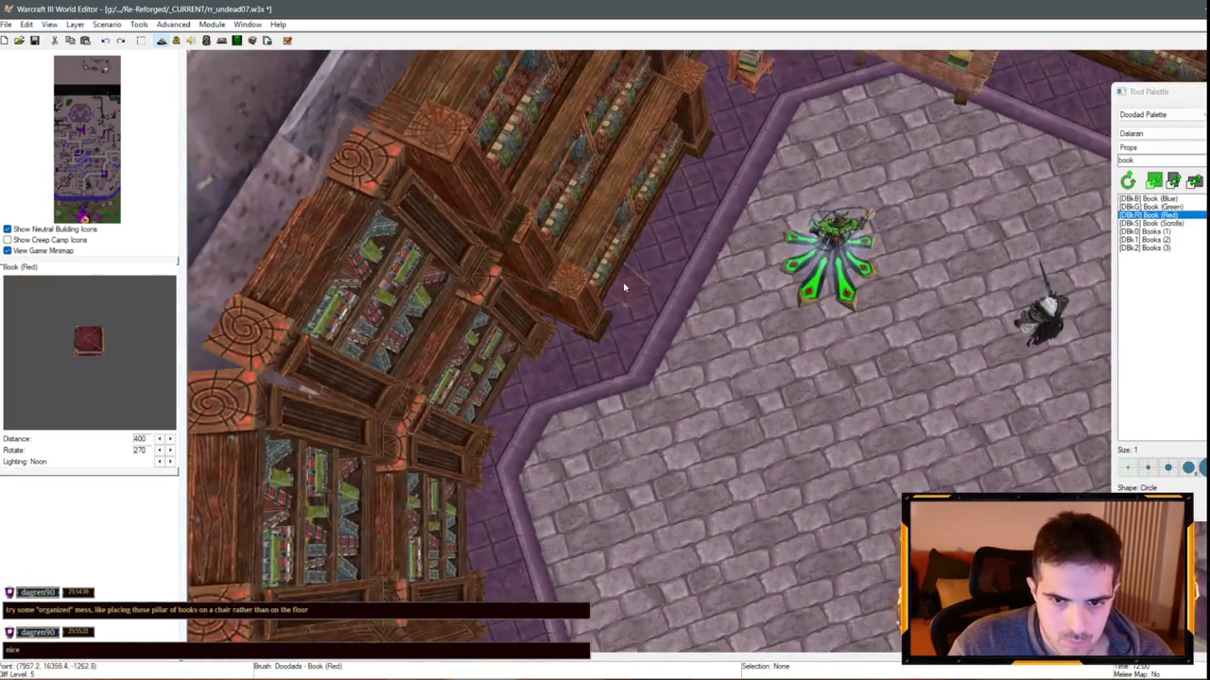
{"action": "key", "text": "Up"}
Place a Books (2) pile on the floor at the foot of the bookshelves and nudge it
{"action": "scroll", "coordinate": [619, 451], "scroll_direction": "up", "scroll_amount": 5}
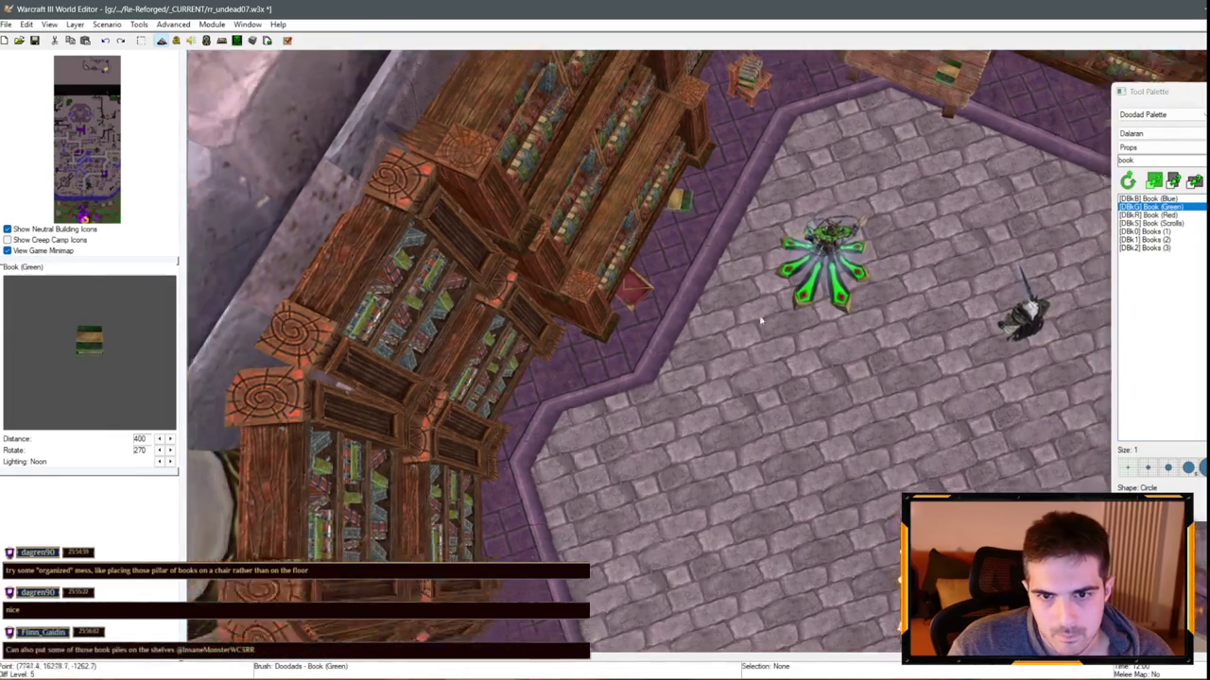
{"action": "scroll", "coordinate": [404, 513], "scroll_direction": "down", "scroll_amount": 5}
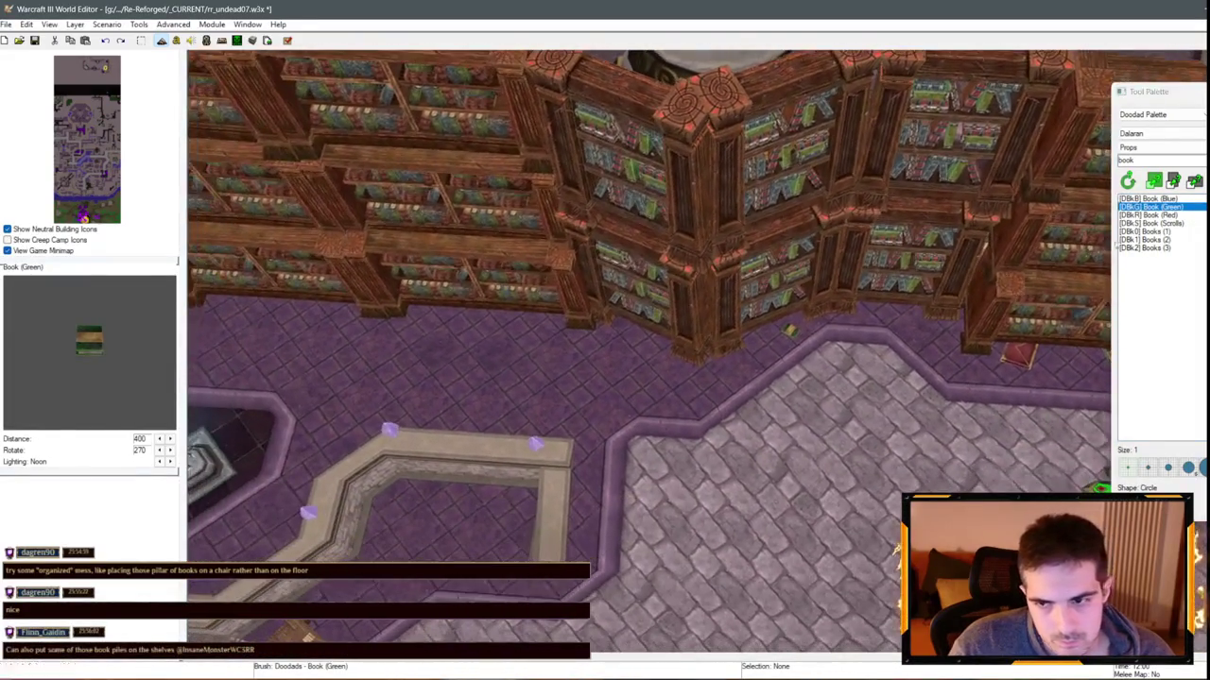
{"action": "left_click", "coordinate": [1145, 231]}
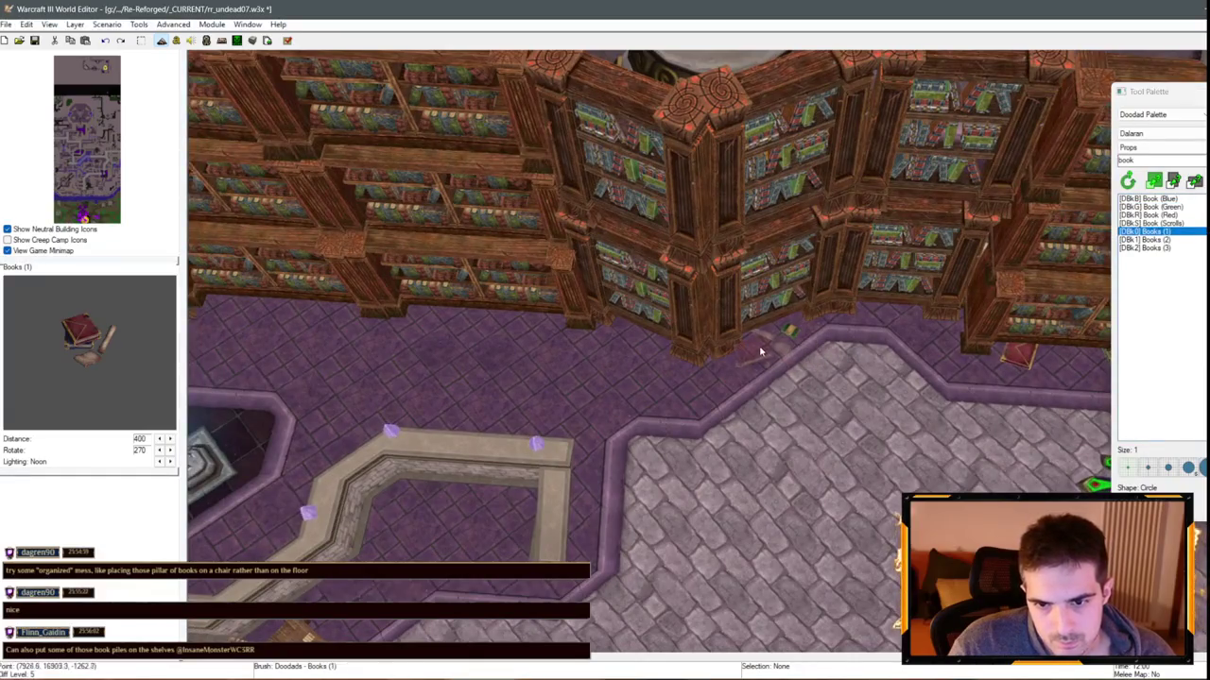
{"action": "mouse_move", "coordinate": [765, 349]}
{"action": "left_mouse_down"}
{"action": "mouse_move", "coordinate": [775, 343]}
{"action": "mouse_move", "coordinate": [480, 308]}
{"action": "mouse_move", "coordinate": [495, 325]}
{"action": "left_mouse_up"}
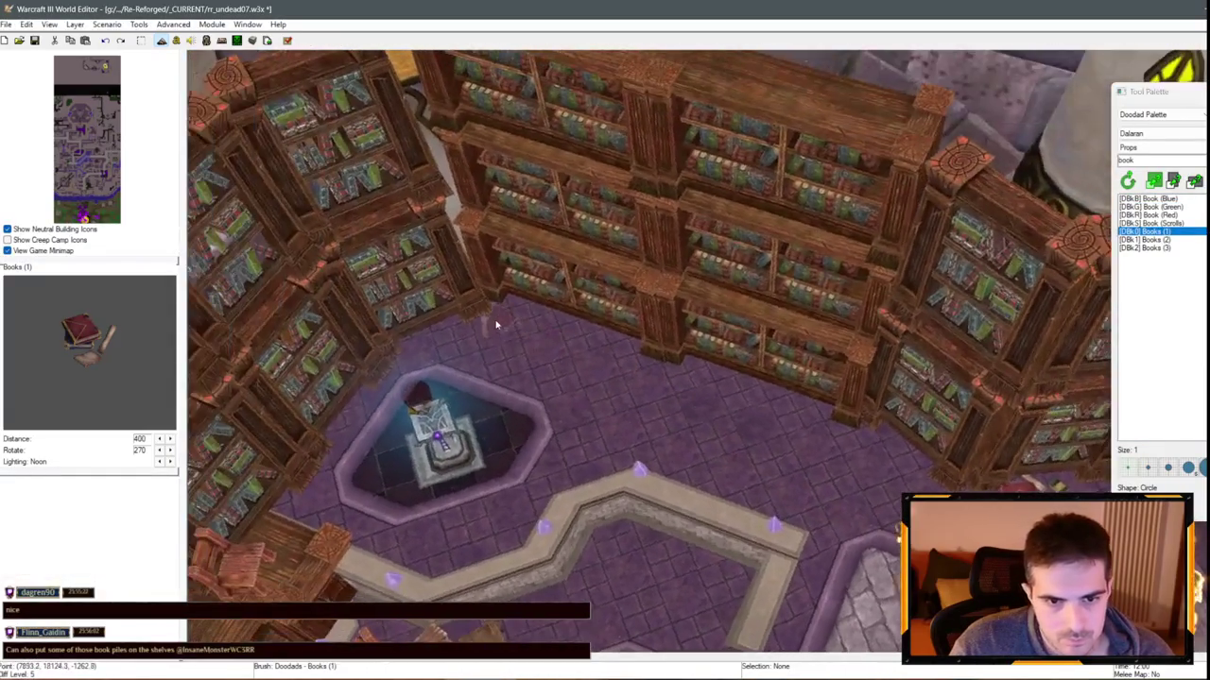
{"action": "left_click", "coordinate": [1145, 239]}
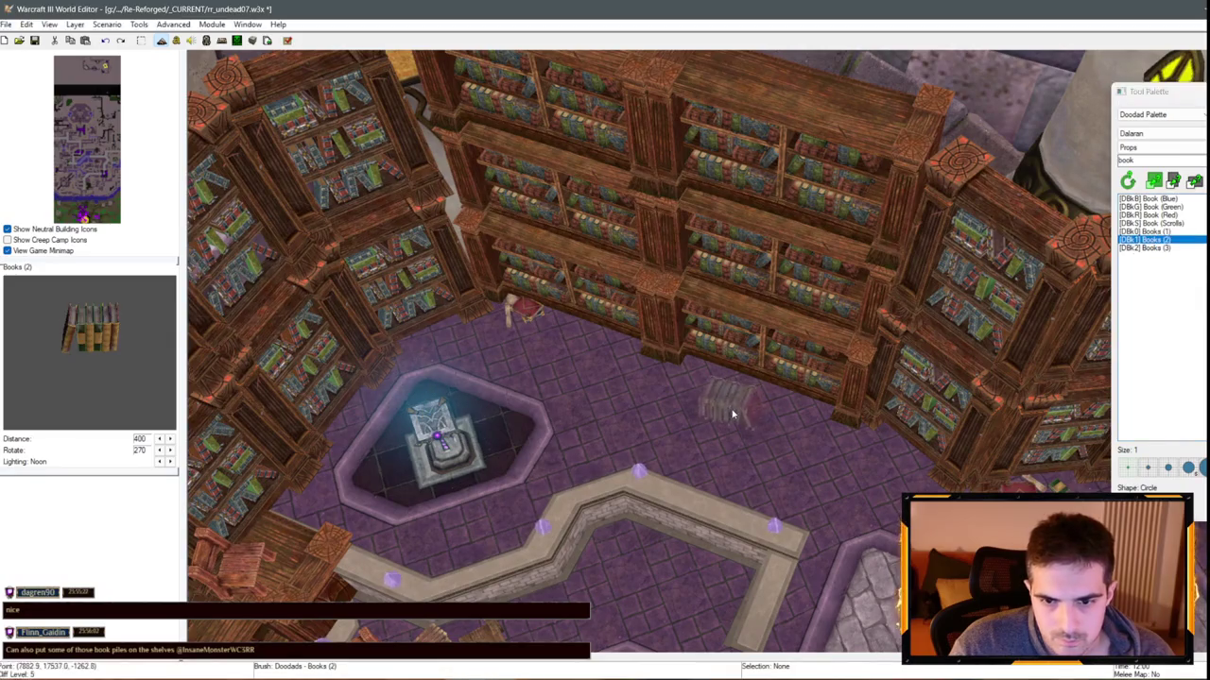
{"action": "scroll", "coordinate": [697, 426], "scroll_direction": "down", "scroll_amount": 2}
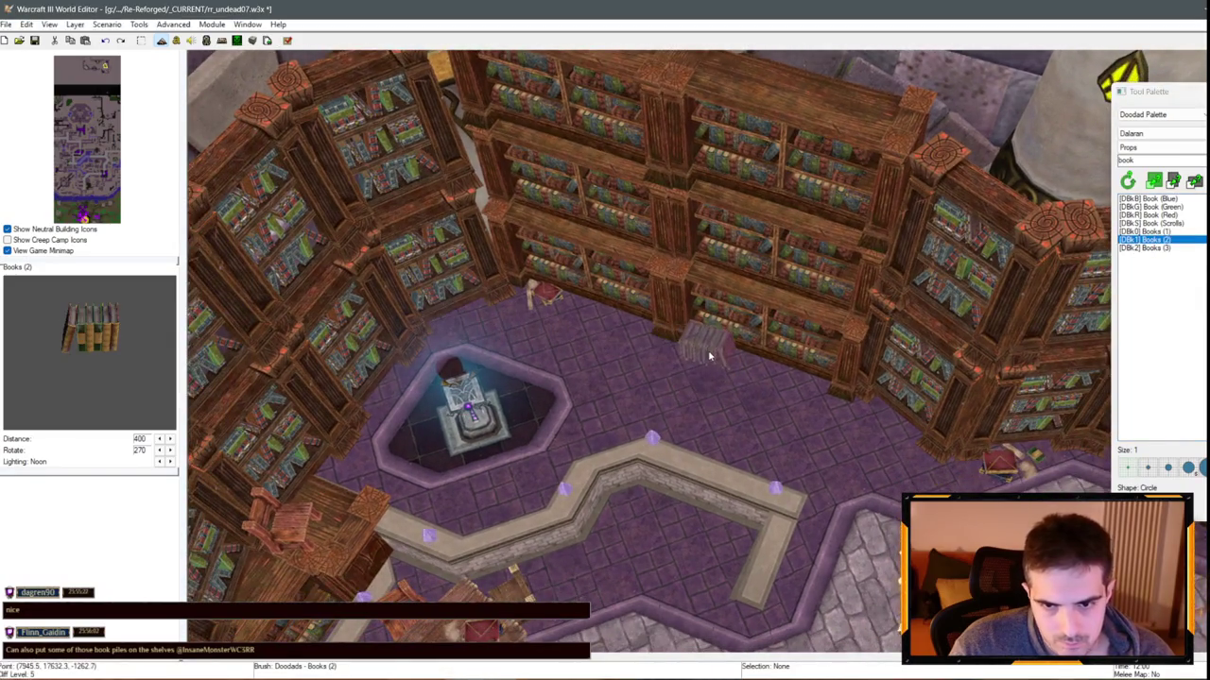
{"action": "left_click", "coordinate": [879, 438]}
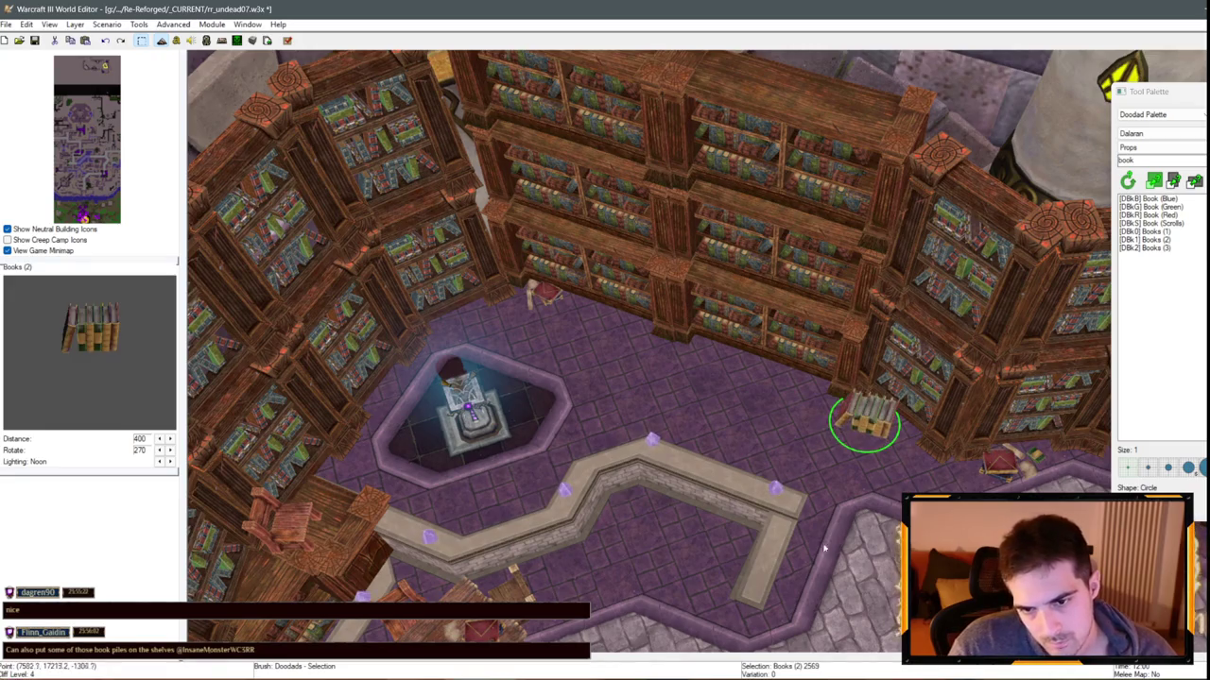
{"action": "mouse_move", "coordinate": [864, 420]}
{"action": "left_mouse_down"}
{"action": "mouse_move", "coordinate": [867, 397]}
{"action": "mouse_move", "coordinate": [854, 410]}
{"action": "mouse_move", "coordinate": [865, 418]}
{"action": "left_mouse_up"}
Zoom out and start pasting a copy of the Books (2) pile
{"action": "scroll", "coordinate": [865, 416], "scroll_direction": "down", "scroll_amount": 3}
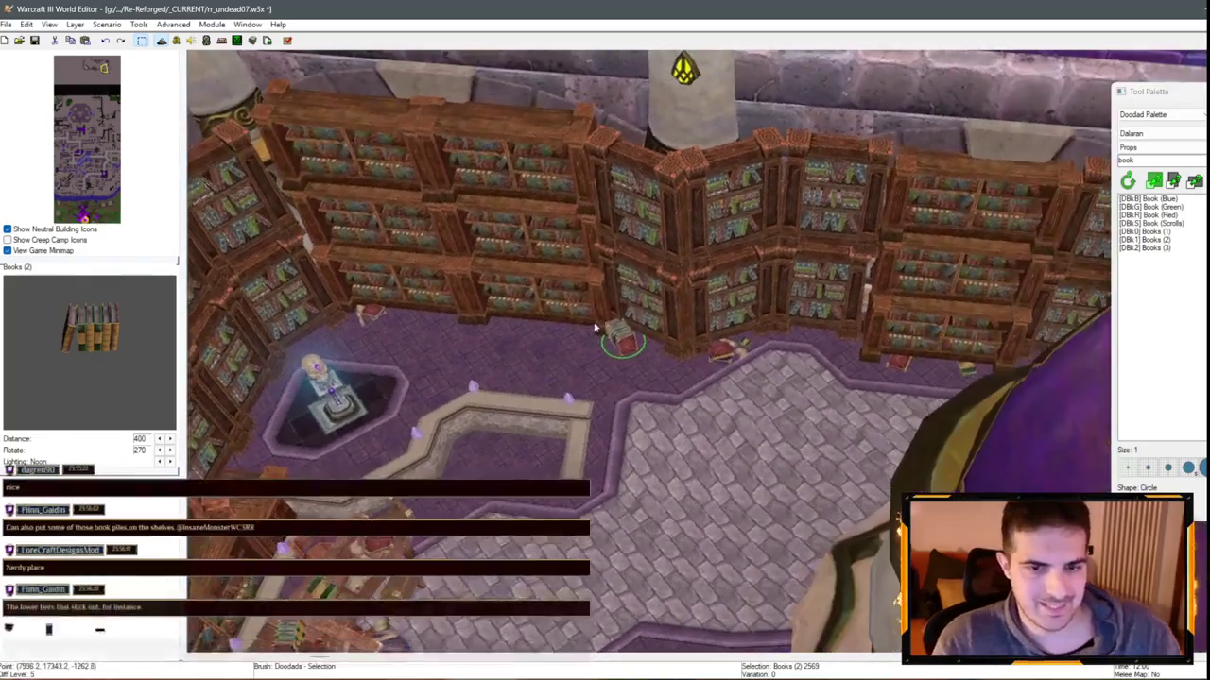
{"action": "scroll", "coordinate": [614, 302], "scroll_direction": "down", "scroll_amount": 1}
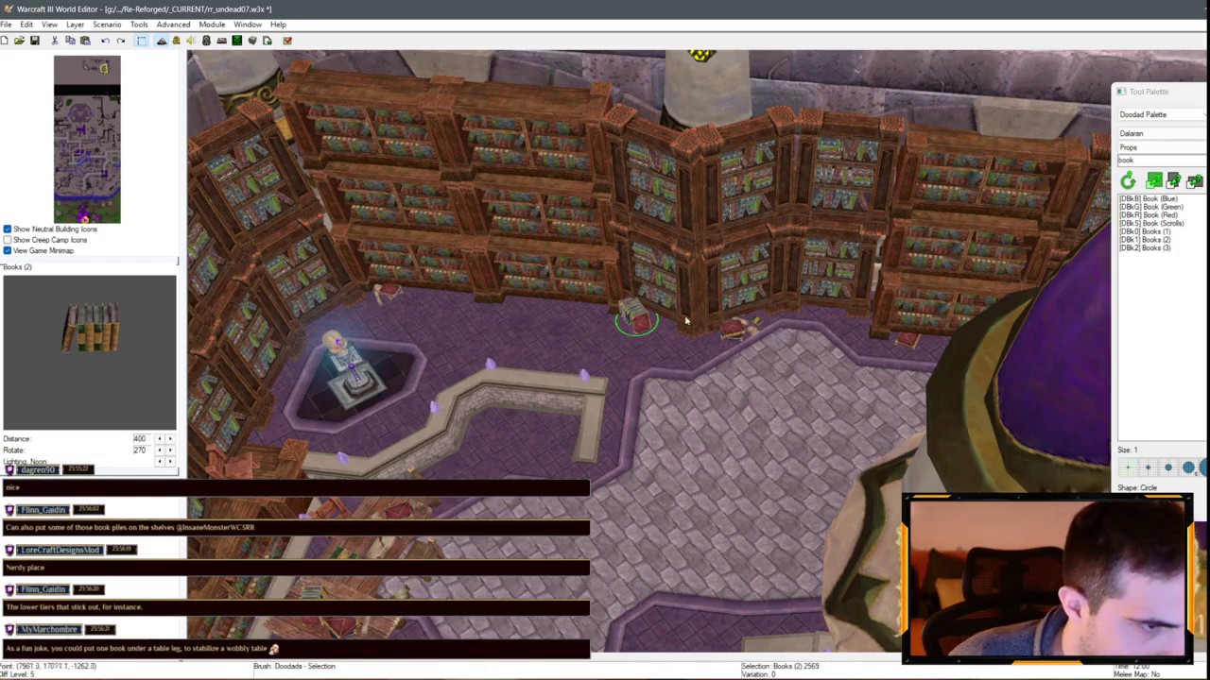
{"action": "scroll", "coordinate": [685, 321], "scroll_direction": "down", "scroll_amount": 3}
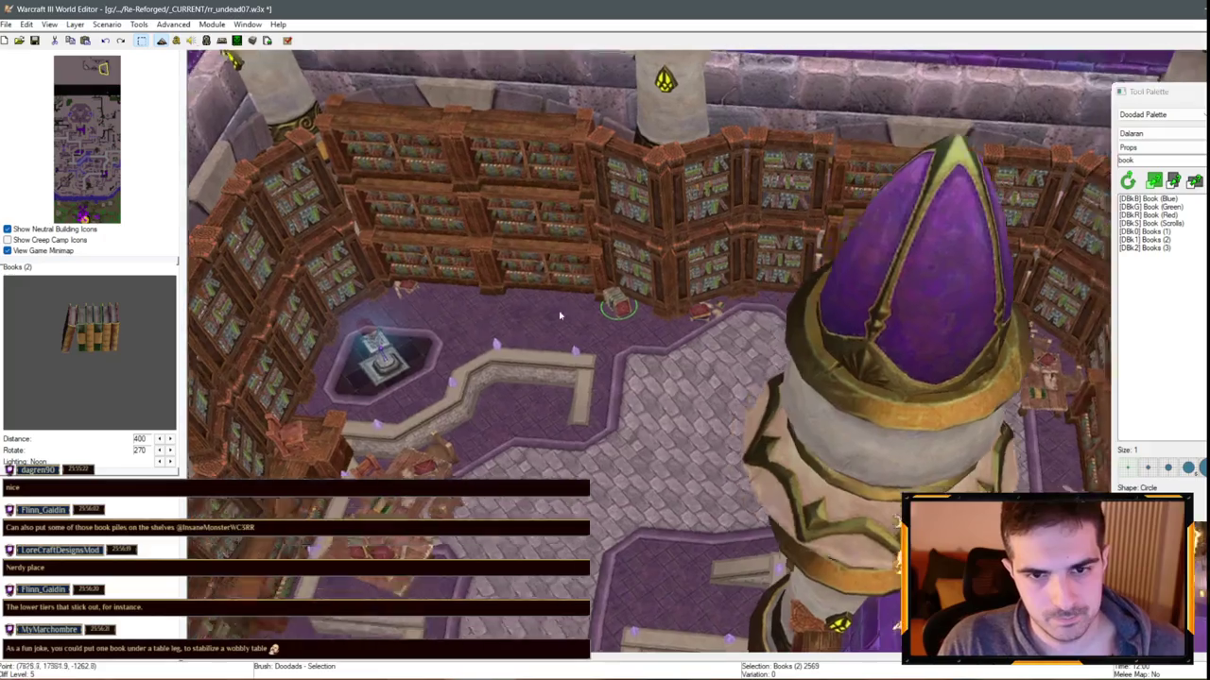
{"action": "scroll", "coordinate": [559, 314], "scroll_direction": "up", "scroll_amount": 3}
{"action": "key", "text": "ctrl+v"}
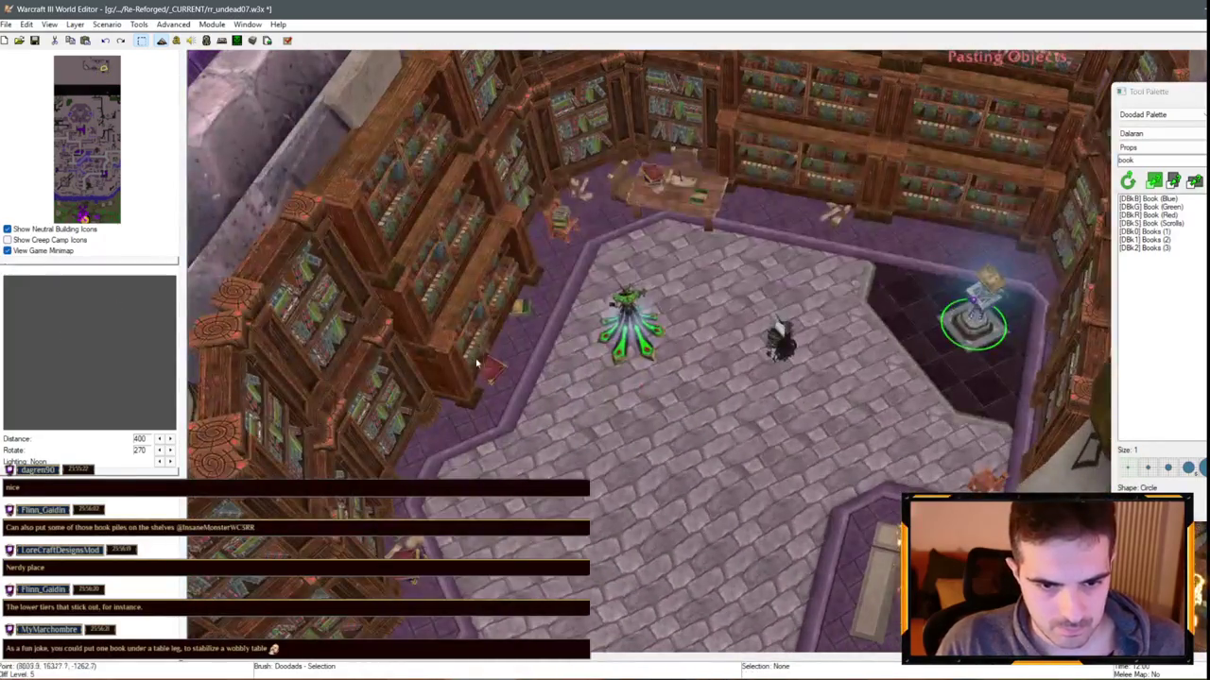
Paste two copies of the book pile and drag them onto the lower shelf tier
{"action": "left_click", "coordinate": [476, 362]}
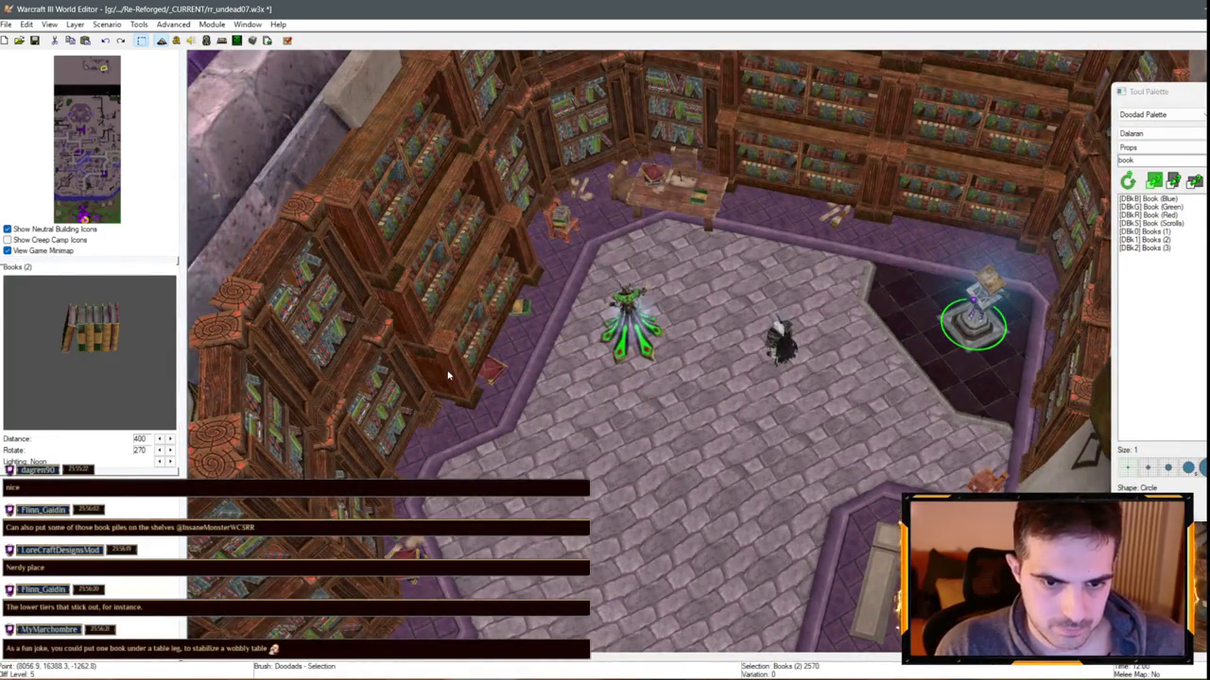
{"action": "key", "text": "ctrl+v"}
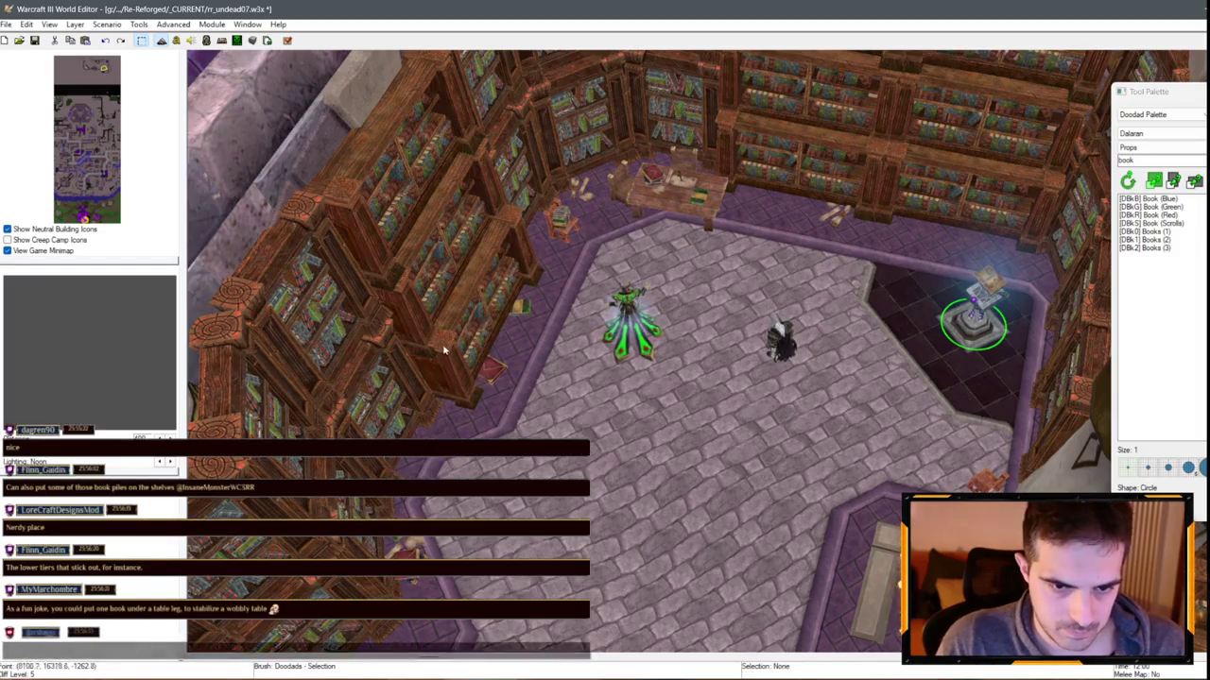
{"action": "left_click", "coordinate": [457, 384]}
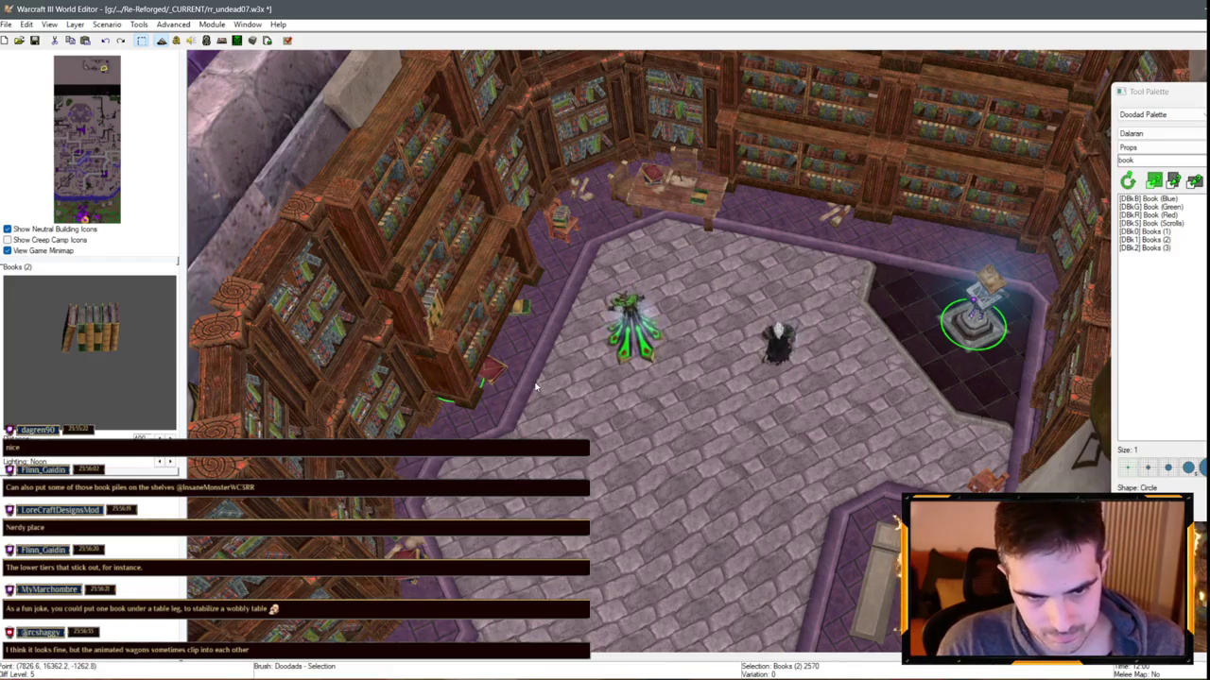
{"action": "scroll", "coordinate": [448, 354], "scroll_direction": "up", "scroll_amount": 1}
{"action": "left_click_drag", "start_coordinate": [437, 359], "coordinate": [450, 388]}
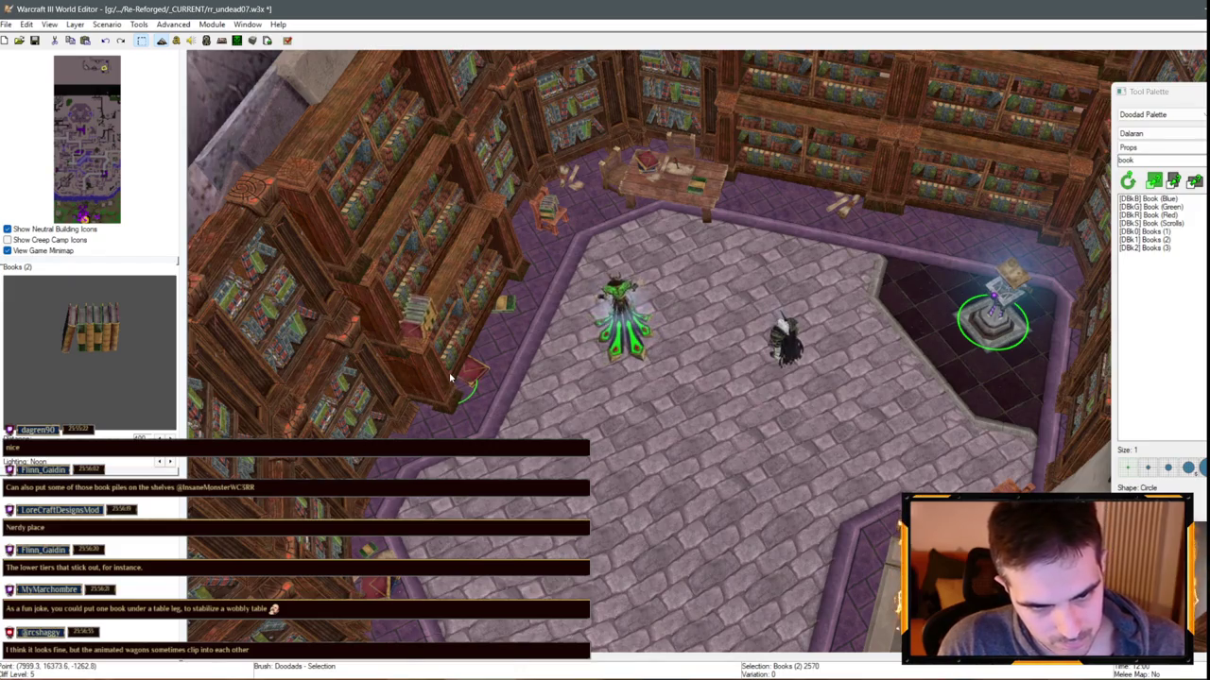
{"action": "scroll", "coordinate": [437, 381], "scroll_direction": "up", "scroll_amount": 2}
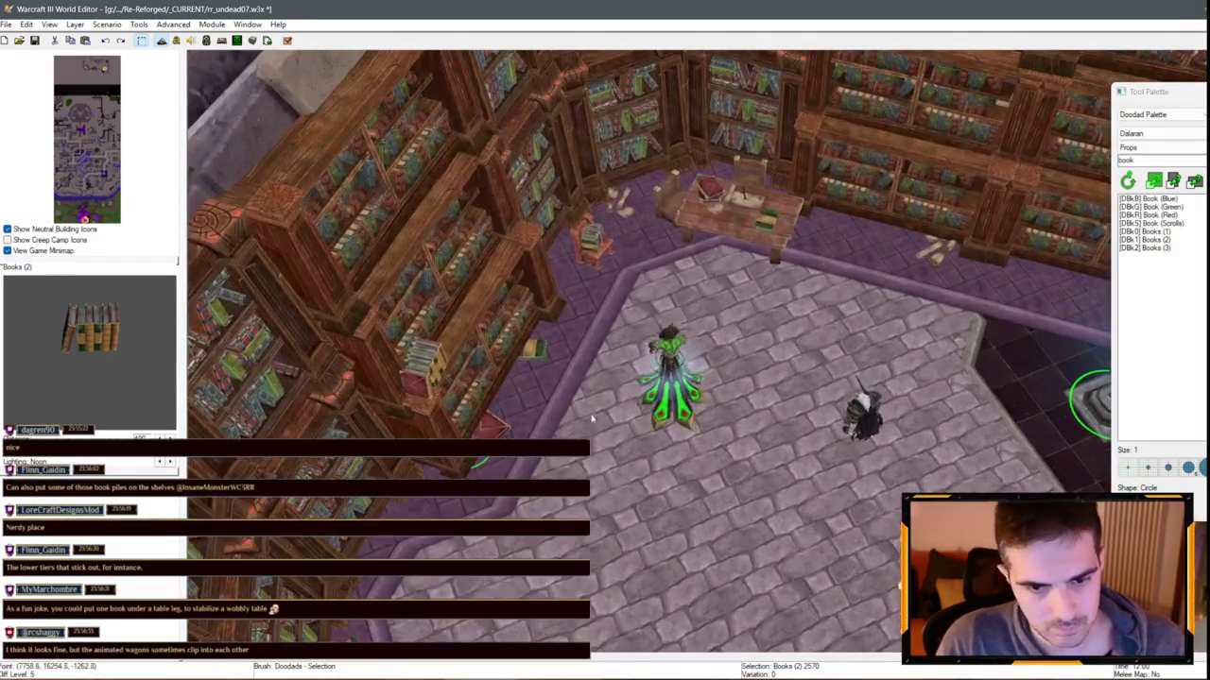
{"action": "left_click_drag", "start_coordinate": [532, 405], "coordinate": [478, 412]}
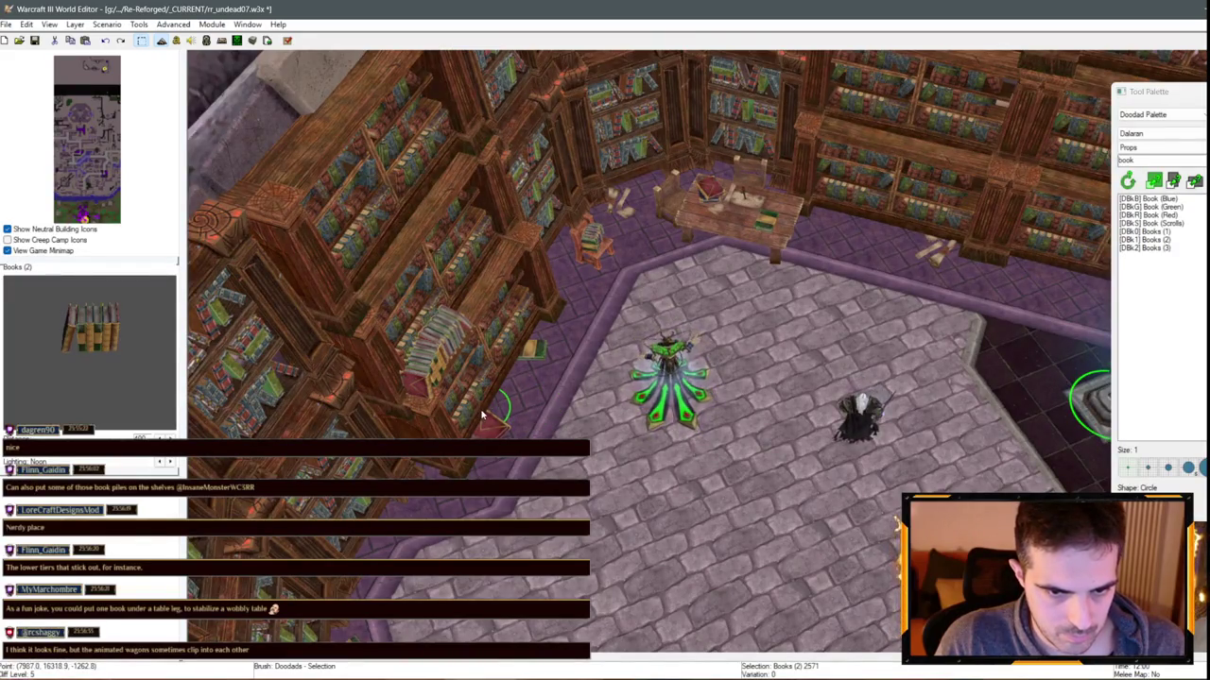
Select the Books (1) pile on the table and move it further back on the tabletop
{"action": "scroll", "coordinate": [745, 426], "scroll_direction": "down", "scroll_amount": 2}
{"action": "left_click", "coordinate": [745, 426]}
{"action": "scroll", "coordinate": [744, 426], "scroll_direction": "down", "scroll_amount": 3}
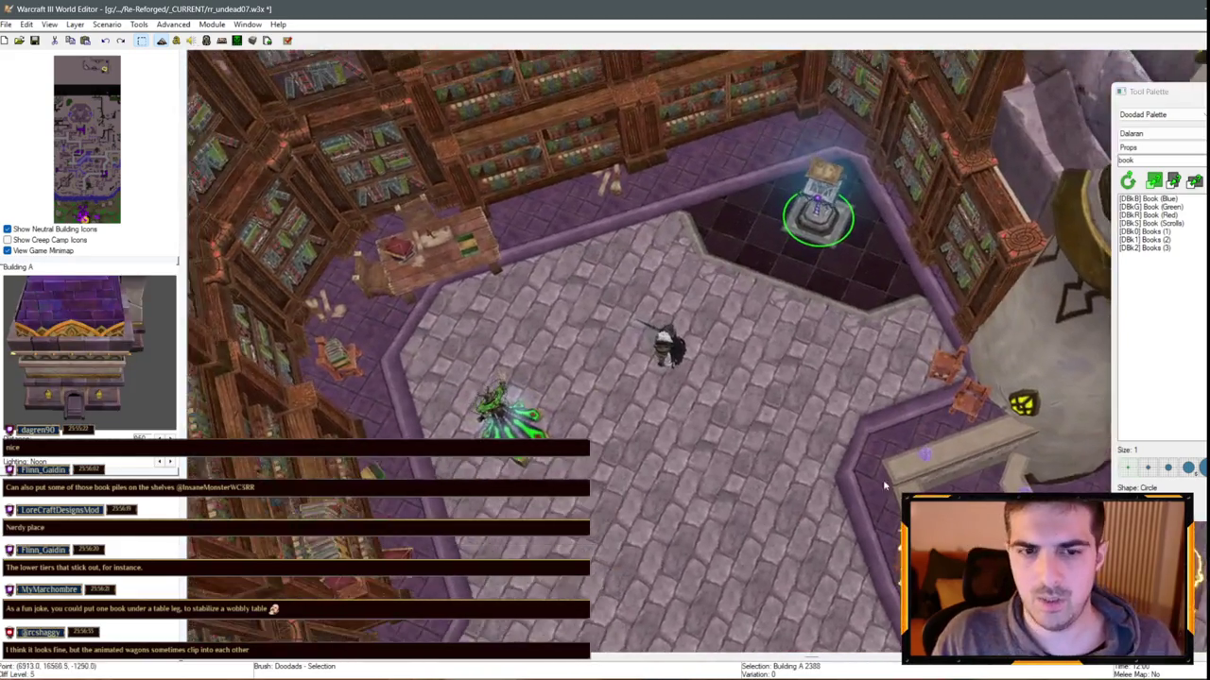
{"action": "scroll", "coordinate": [882, 479], "scroll_direction": "down", "scroll_amount": 2}
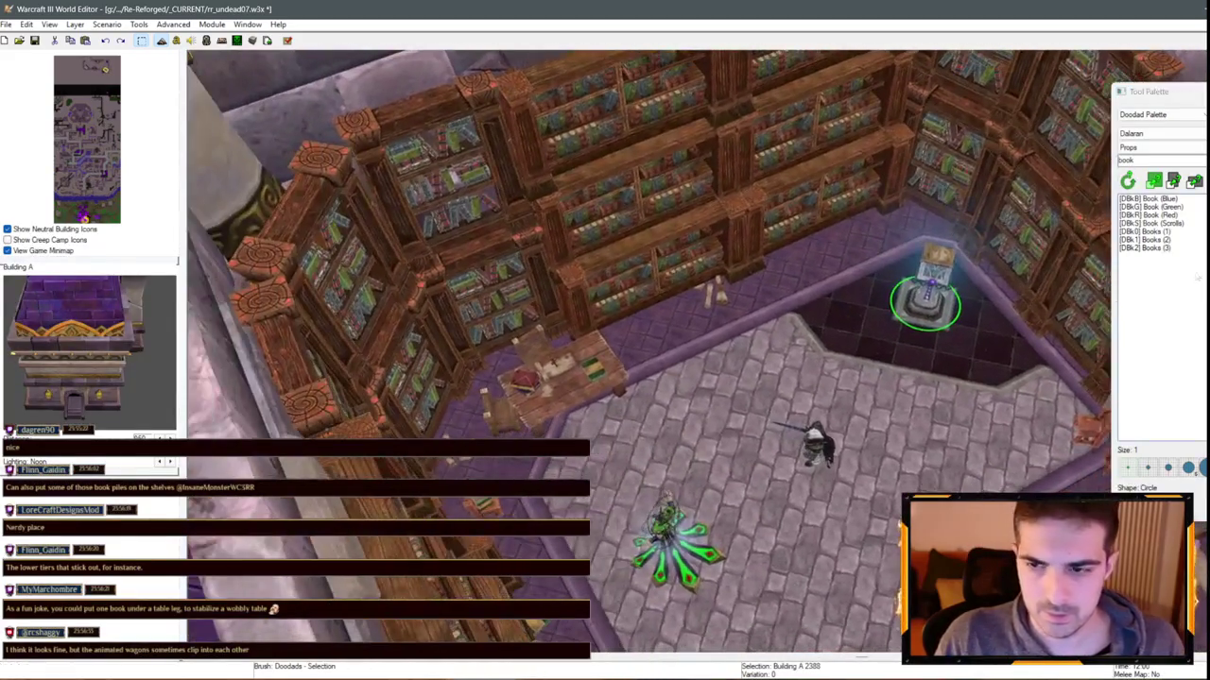
{"action": "left_click", "coordinate": [1146, 247]}
{"action": "left_click", "coordinate": [1146, 231]}
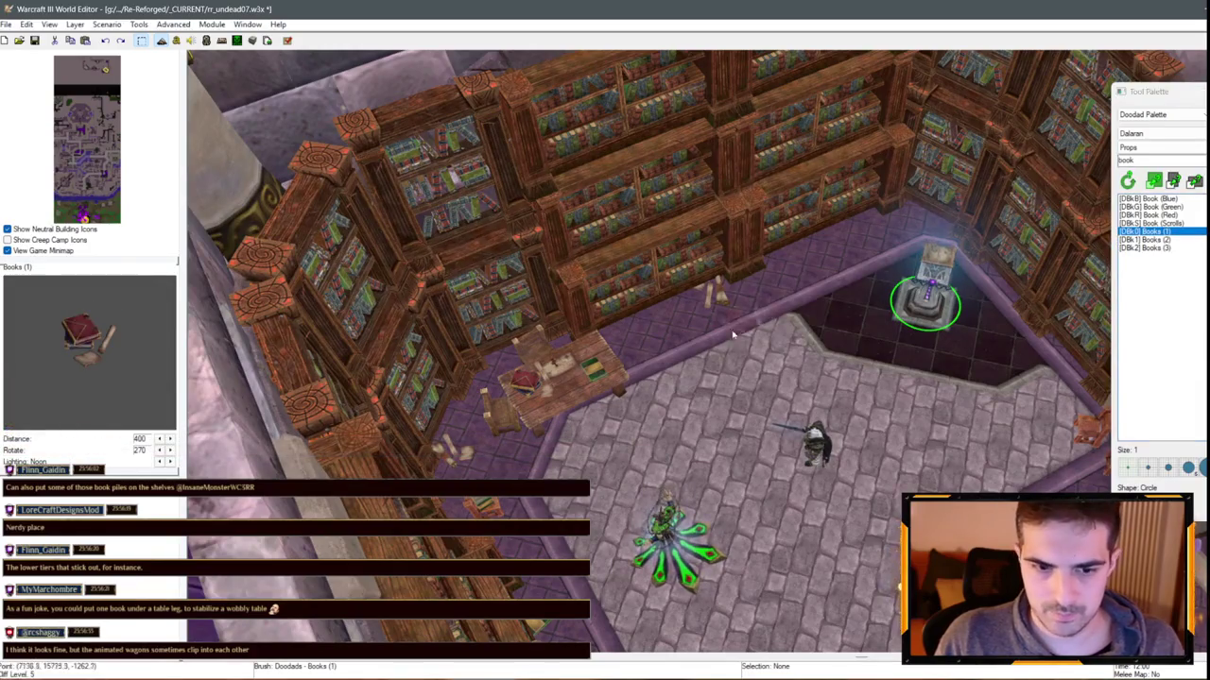
{"action": "right_click", "coordinate": [578, 413]}
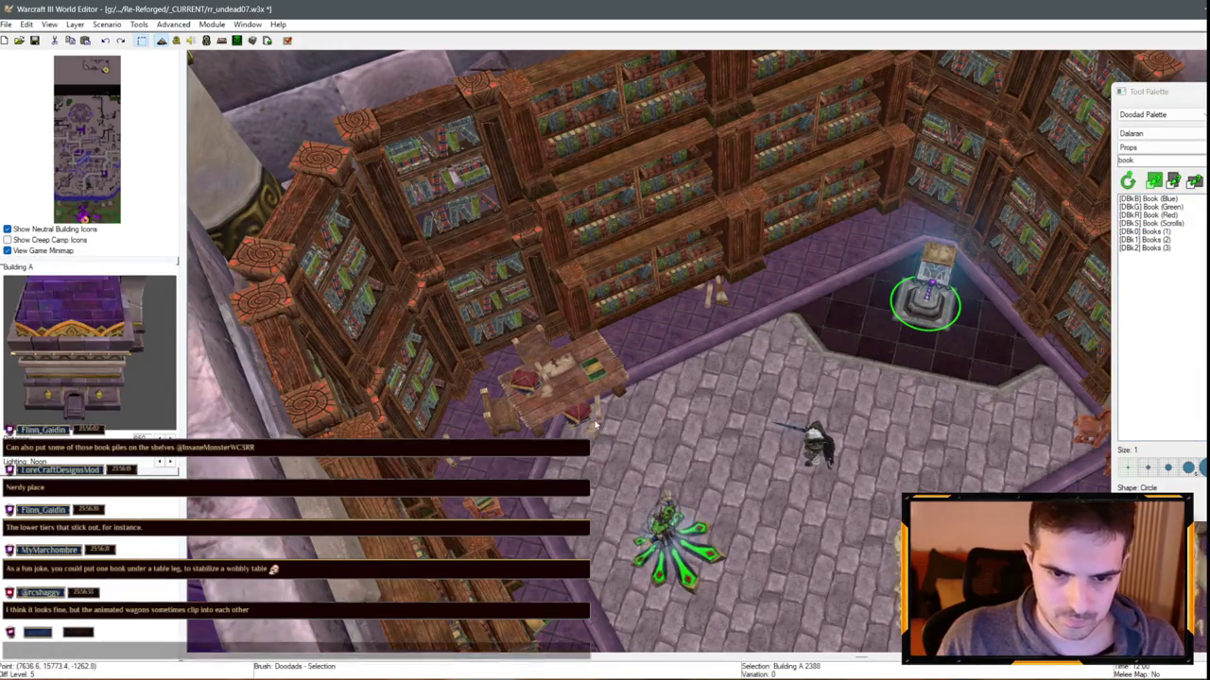
{"action": "left_click", "coordinate": [581, 420]}
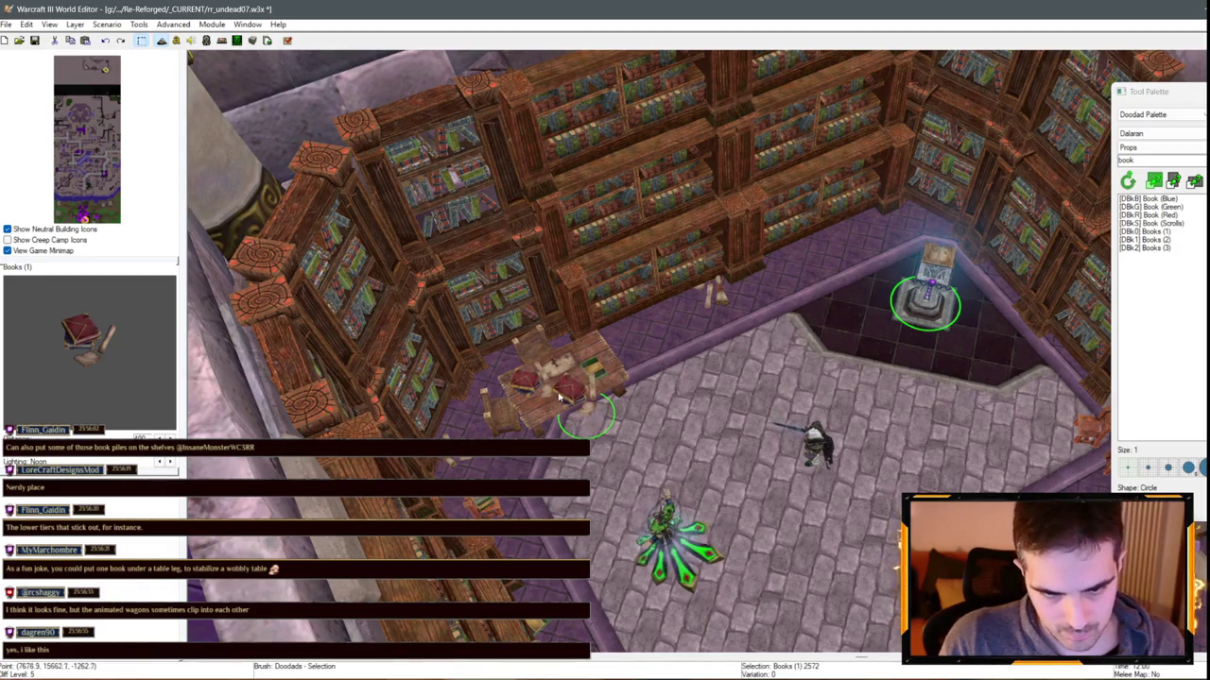
{"action": "left_click_drag", "start_coordinate": [559, 398], "coordinate": [575, 376]}
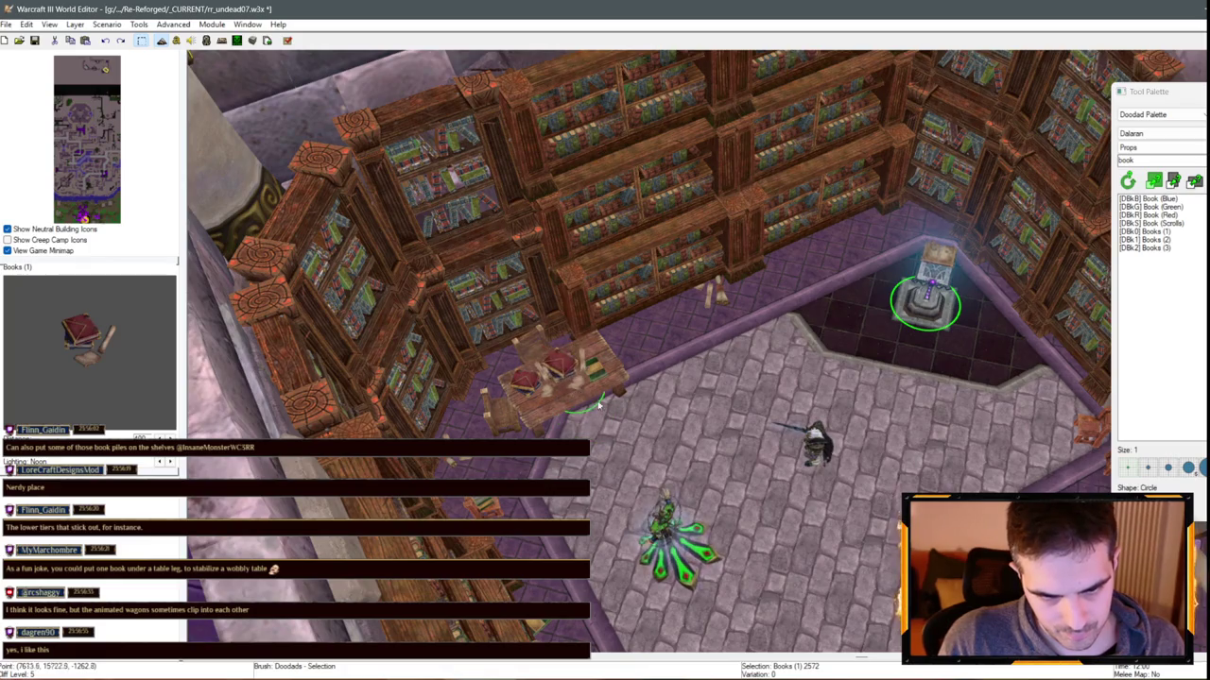
Cut the green book and paste it beside the chairs near the library pillar
{"action": "left_click_drag", "start_coordinate": [570, 436], "coordinate": [561, 336]}
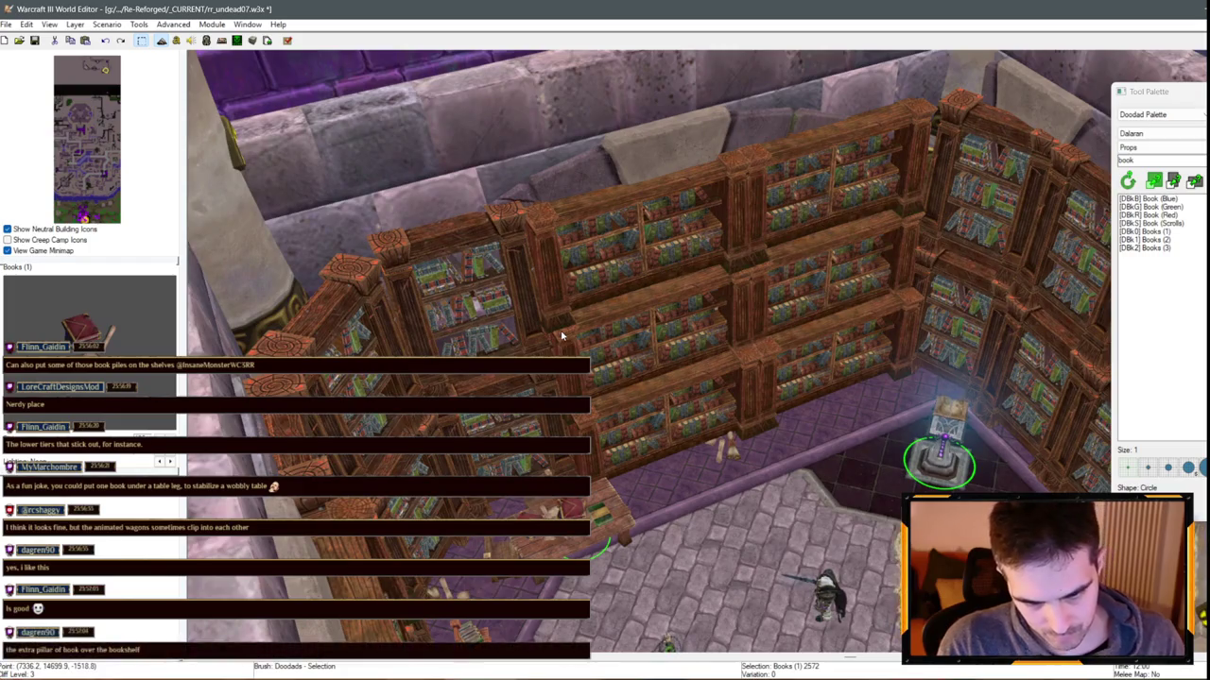
{"action": "scroll", "coordinate": [689, 403], "scroll_direction": "down", "scroll_amount": 3}
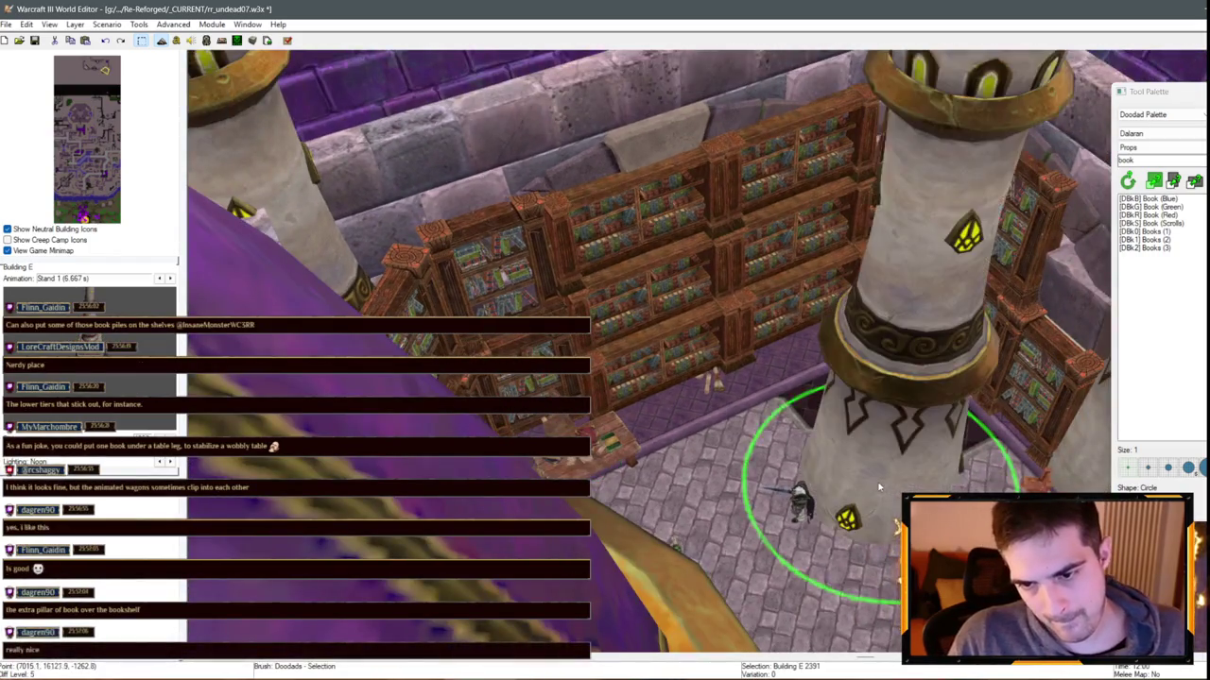
{"action": "key", "text": "Up"}
{"action": "key", "text": "Right"}
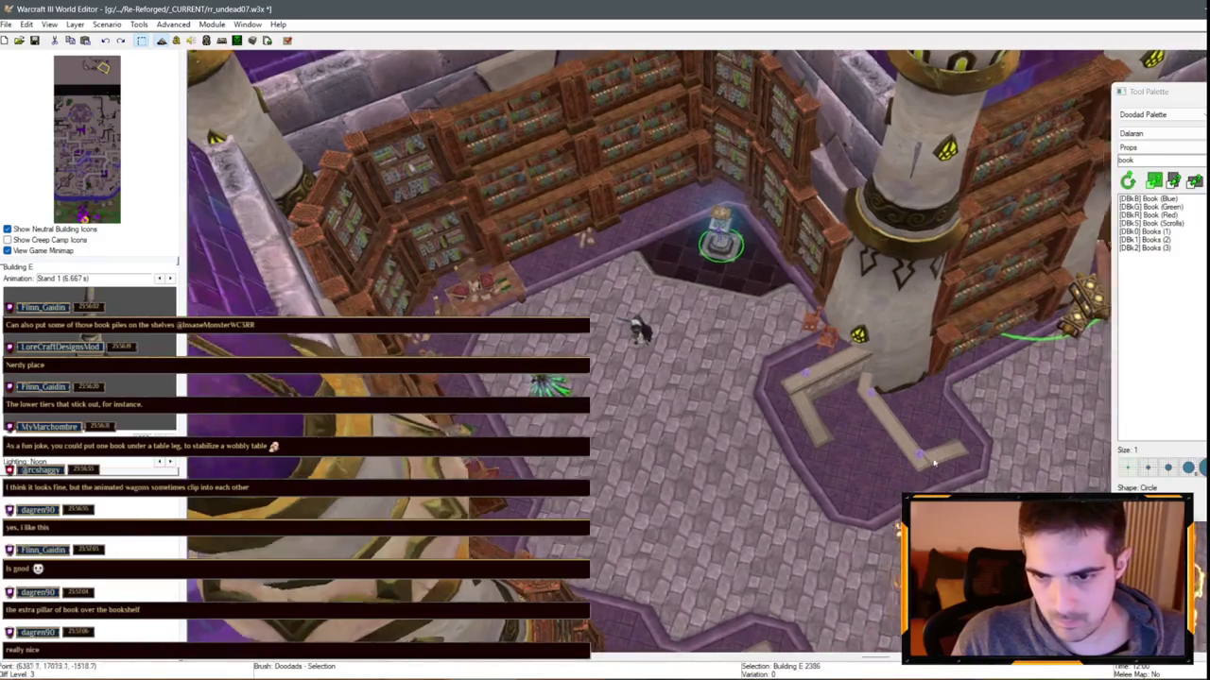
{"action": "scroll", "coordinate": [933, 462], "scroll_direction": "up", "scroll_amount": 3}
{"action": "left_click", "coordinate": [1150, 206]}
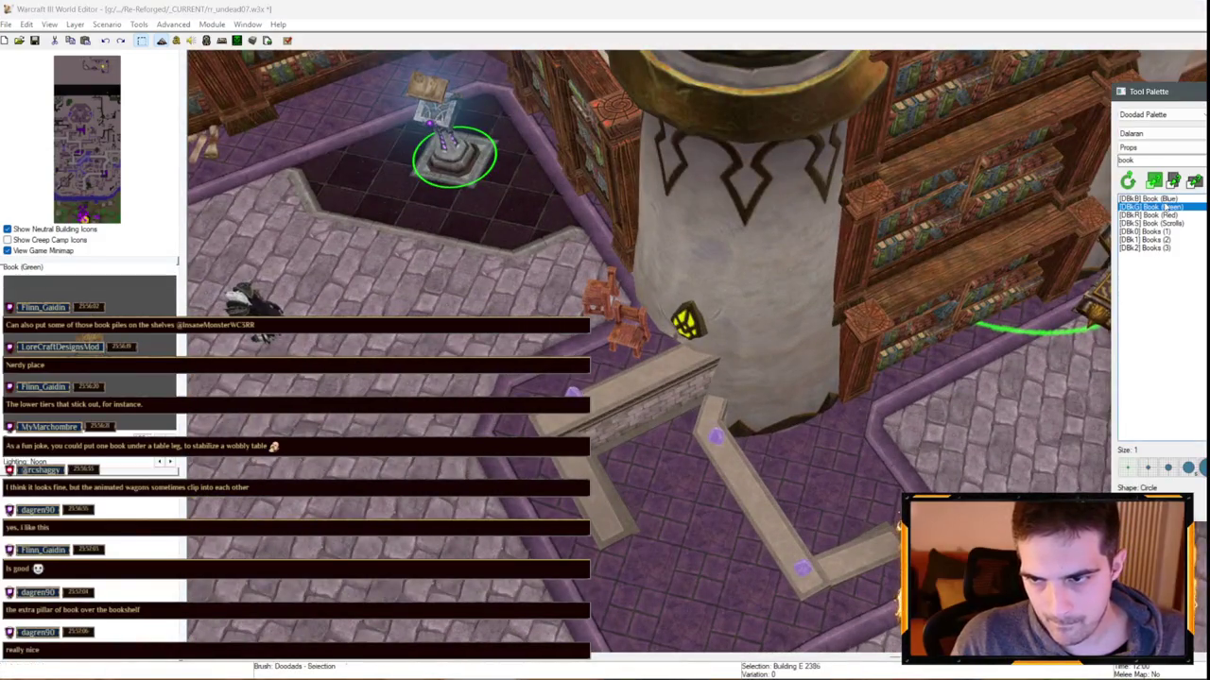
{"action": "right_click", "coordinate": [567, 312]}
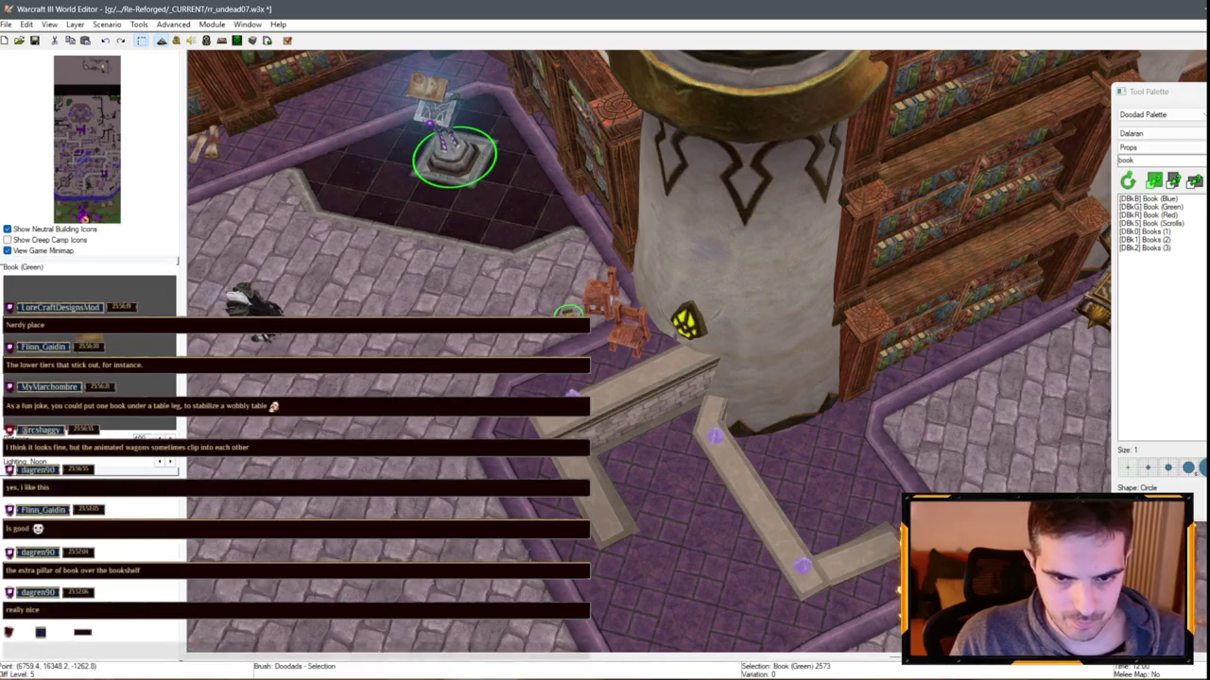
{"action": "left_click", "coordinate": [567, 312]}
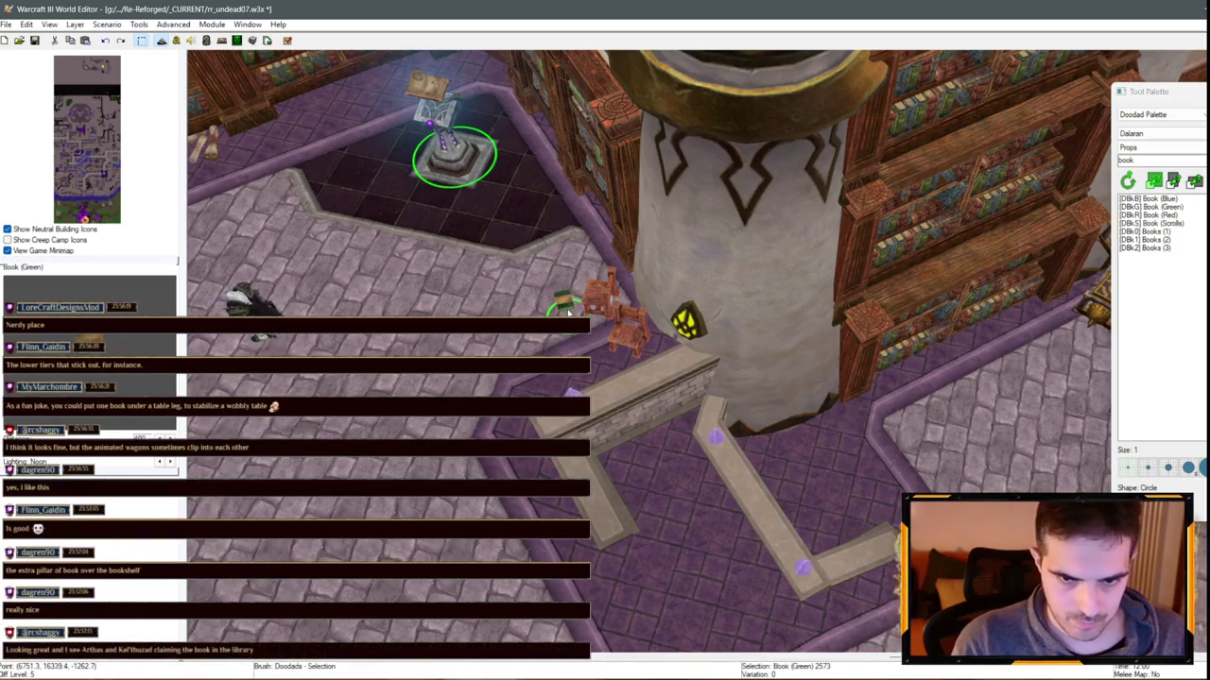
{"action": "key", "text": "ctrl+x"}
{"action": "left_click", "coordinate": [597, 310]}
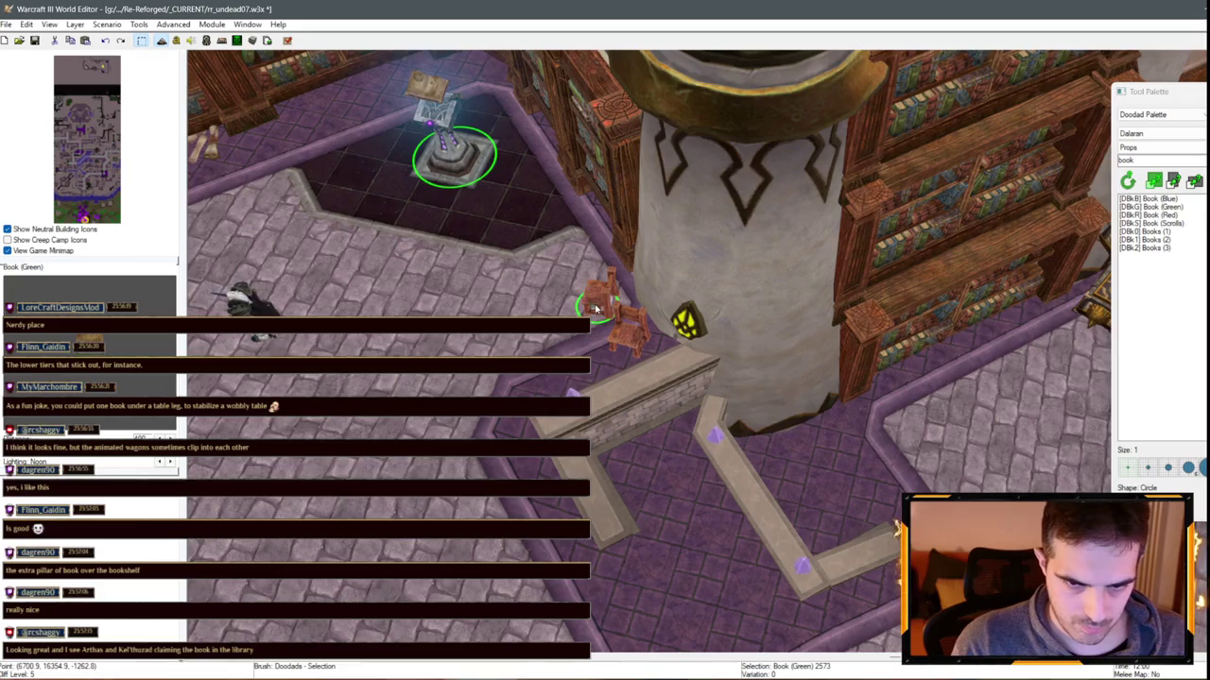
{"action": "left_click_drag", "start_coordinate": [595, 309], "coordinate": [974, 408]}
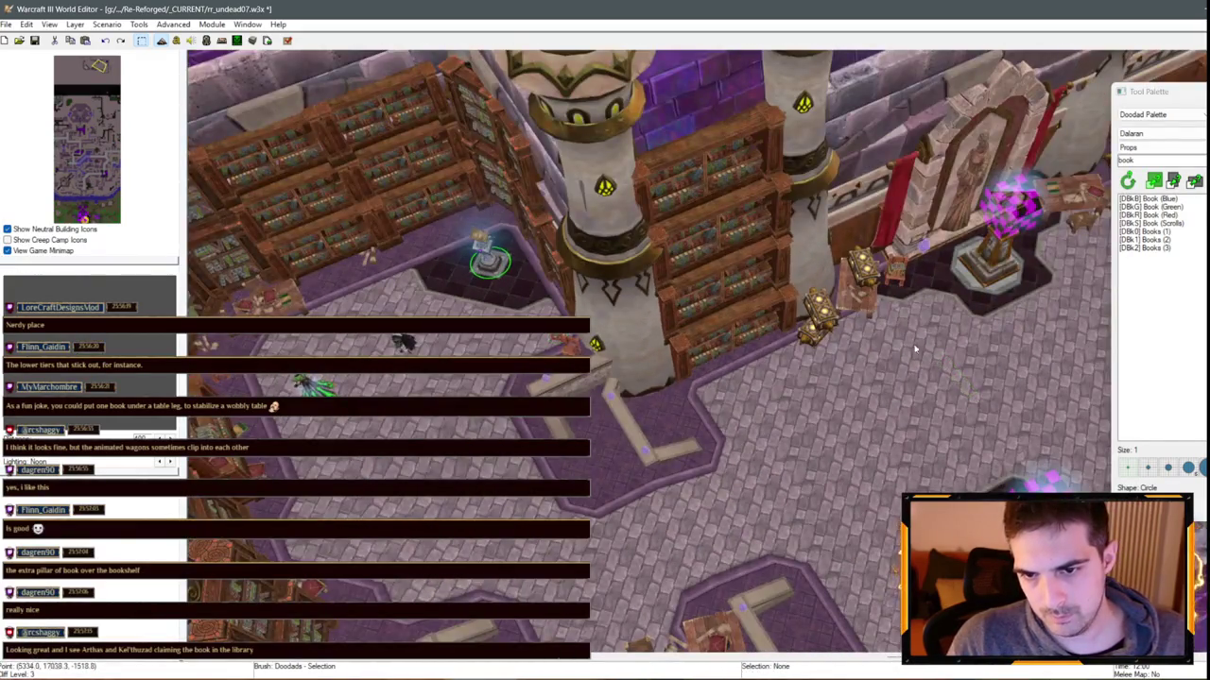
{"action": "mouse_move", "coordinate": [915, 349]}
{"action": "left_mouse_down"}
{"action": "mouse_move", "coordinate": [733, 354]}
{"action": "mouse_move", "coordinate": [738, 385]}
{"action": "mouse_move", "coordinate": [716, 296]}
{"action": "mouse_move", "coordinate": [899, 310]}
{"action": "mouse_move", "coordinate": [630, 294]}
{"action": "mouse_move", "coordinate": [765, 303]}
{"action": "left_mouse_up"}
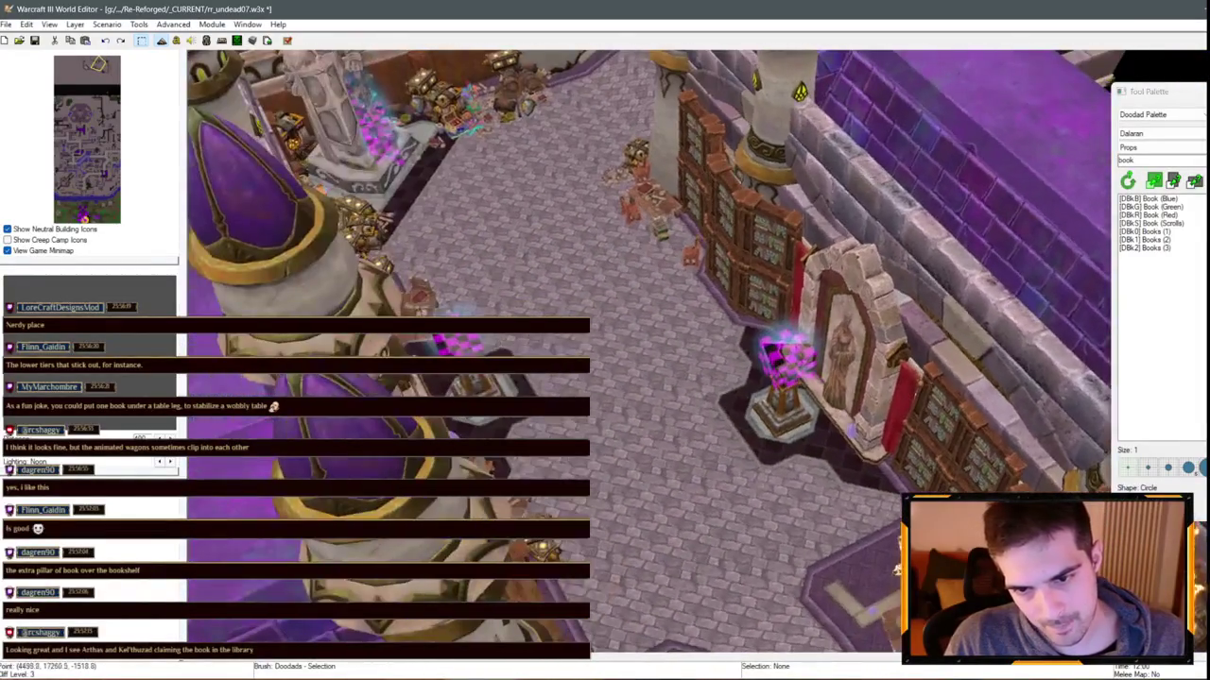
{"action": "left_click_drag", "start_coordinate": [529, 271], "coordinate": [681, 403]}
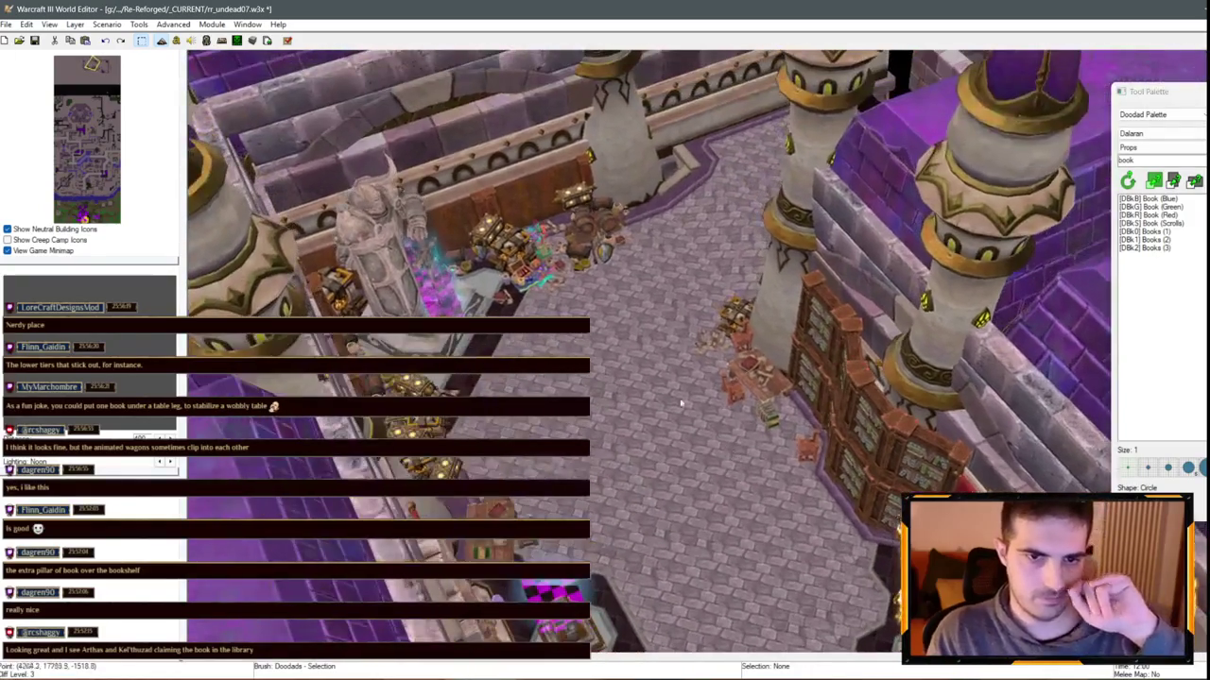
{"action": "left_click_drag", "start_coordinate": [615, 332], "coordinate": [681, 360]}
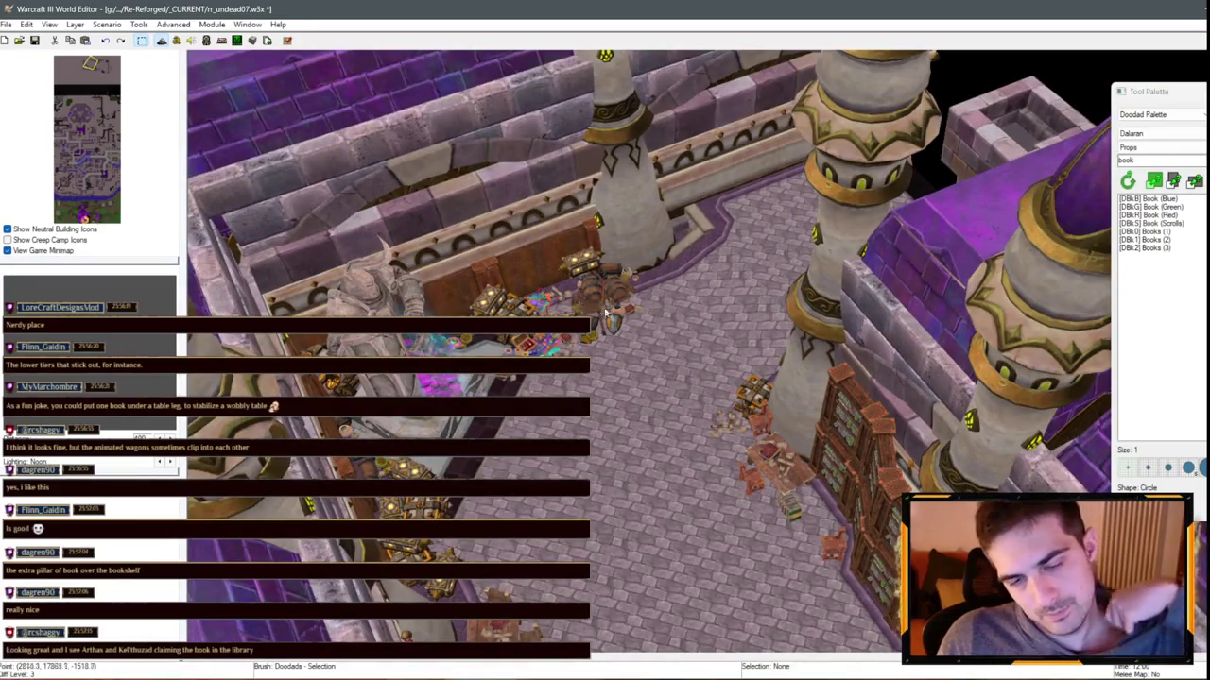
{"action": "left_click_drag", "start_coordinate": [606, 311], "coordinate": [729, 341]}
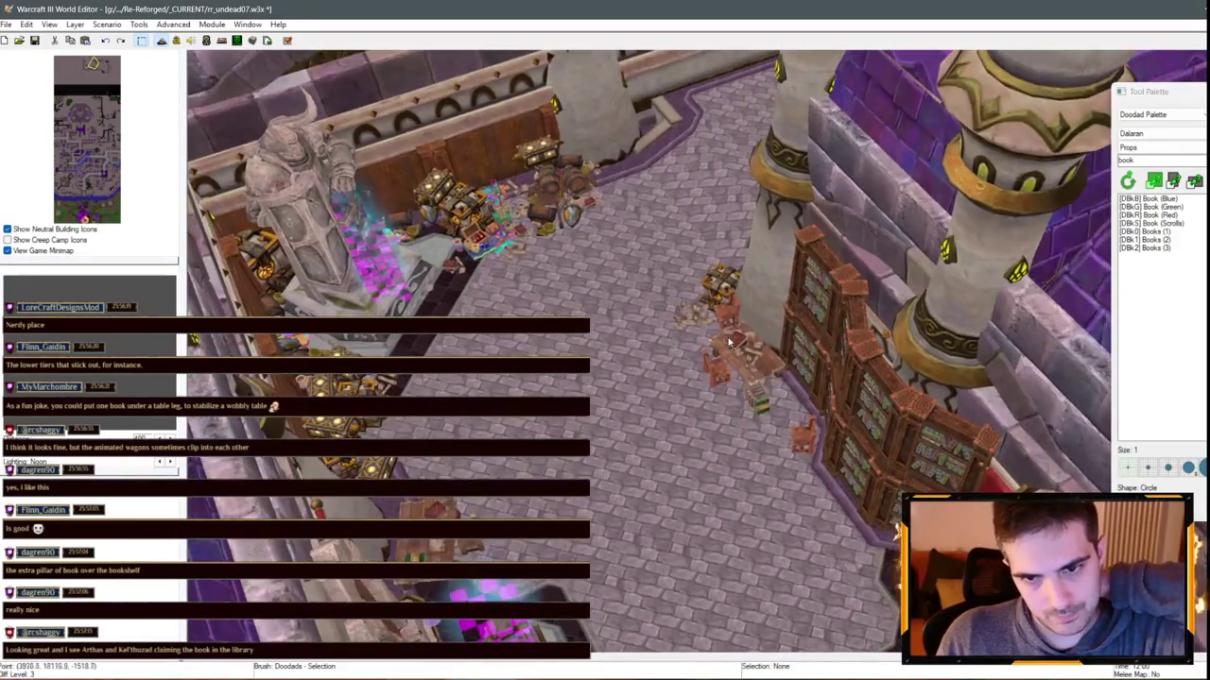
{"action": "left_click_drag", "start_coordinate": [539, 266], "coordinate": [707, 237]}
{"action": "scroll", "coordinate": [707, 237], "scroll_direction": "up", "scroll_amount": 5}
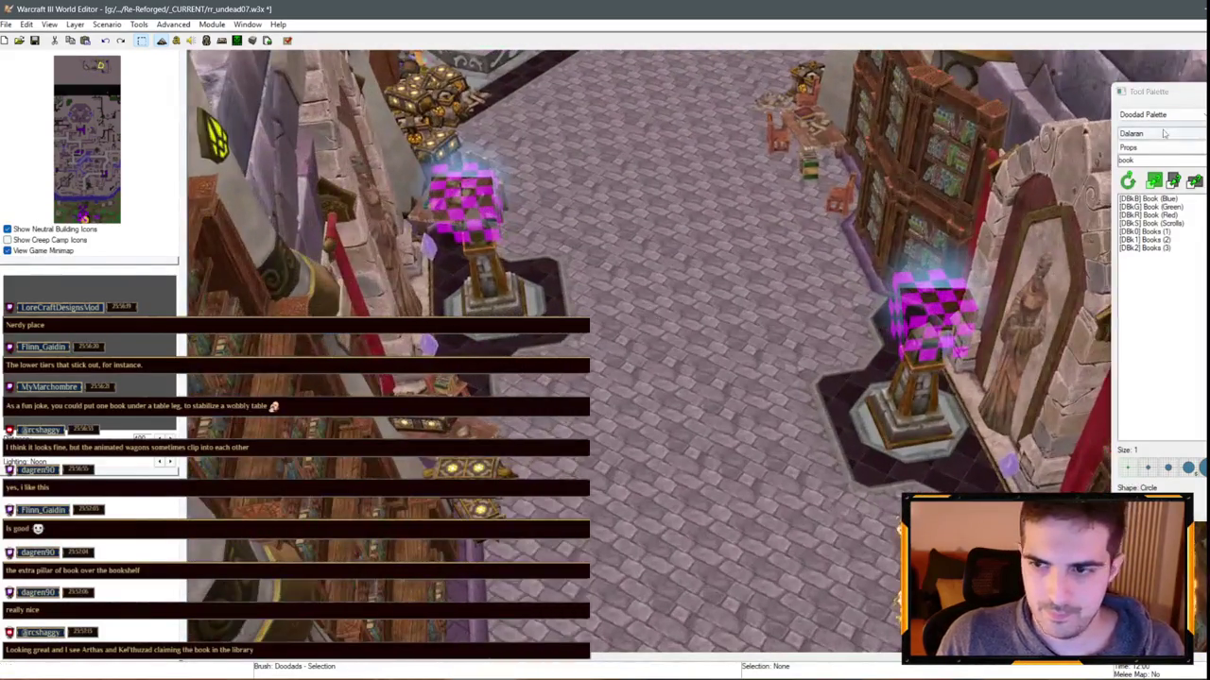
{"action": "left_click", "coordinate": [1160, 114]}
{"action": "left_click", "coordinate": [1148, 125]}
Paint a diamond-shaped Round Tiles patch on the library floor
{"action": "left_click", "coordinate": [1168, 174]}
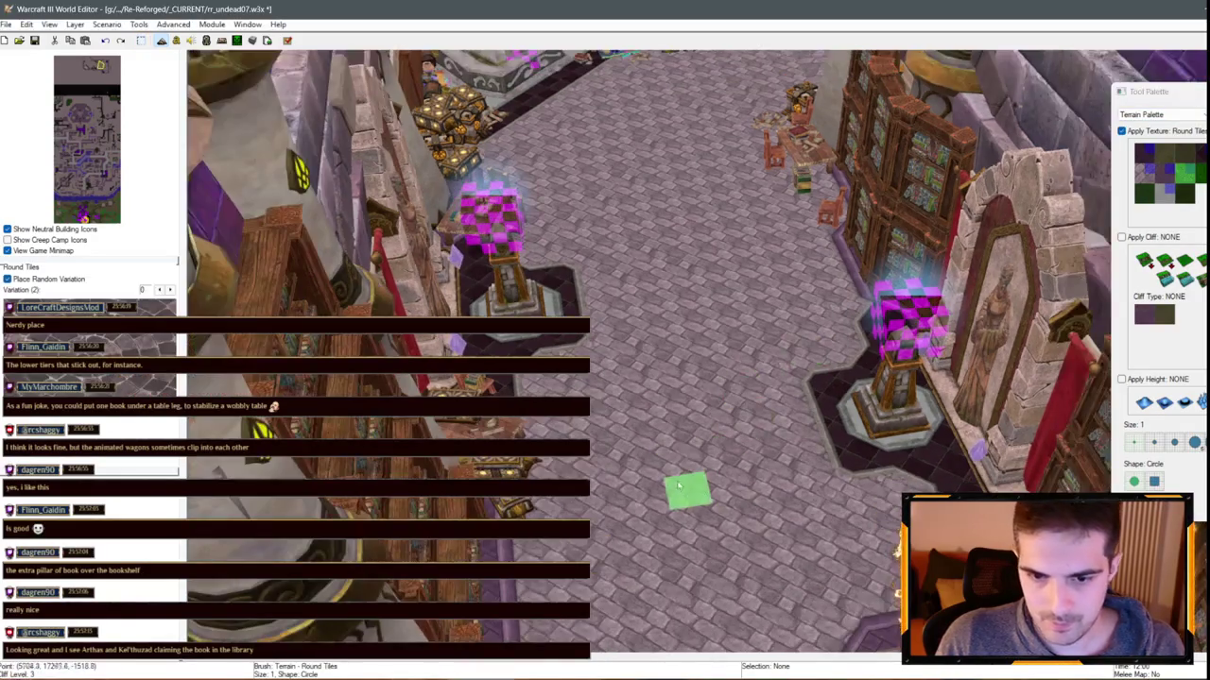
{"action": "mouse_move", "coordinate": [689, 492]}
{"action": "left_mouse_down"}
{"action": "mouse_move", "coordinate": [766, 451]}
{"action": "mouse_move", "coordinate": [739, 397]}
{"action": "mouse_move", "coordinate": [746, 260]}
{"action": "left_mouse_up"}
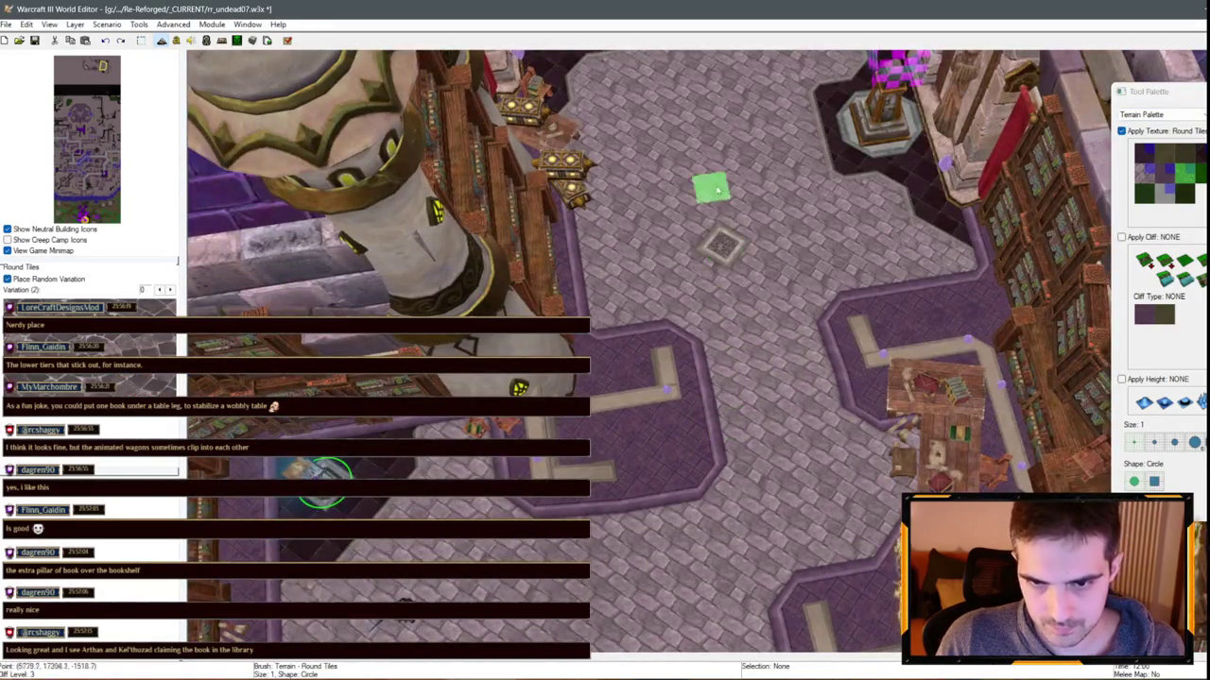
{"action": "left_click_drag", "start_coordinate": [716, 189], "coordinate": [743, 445]}
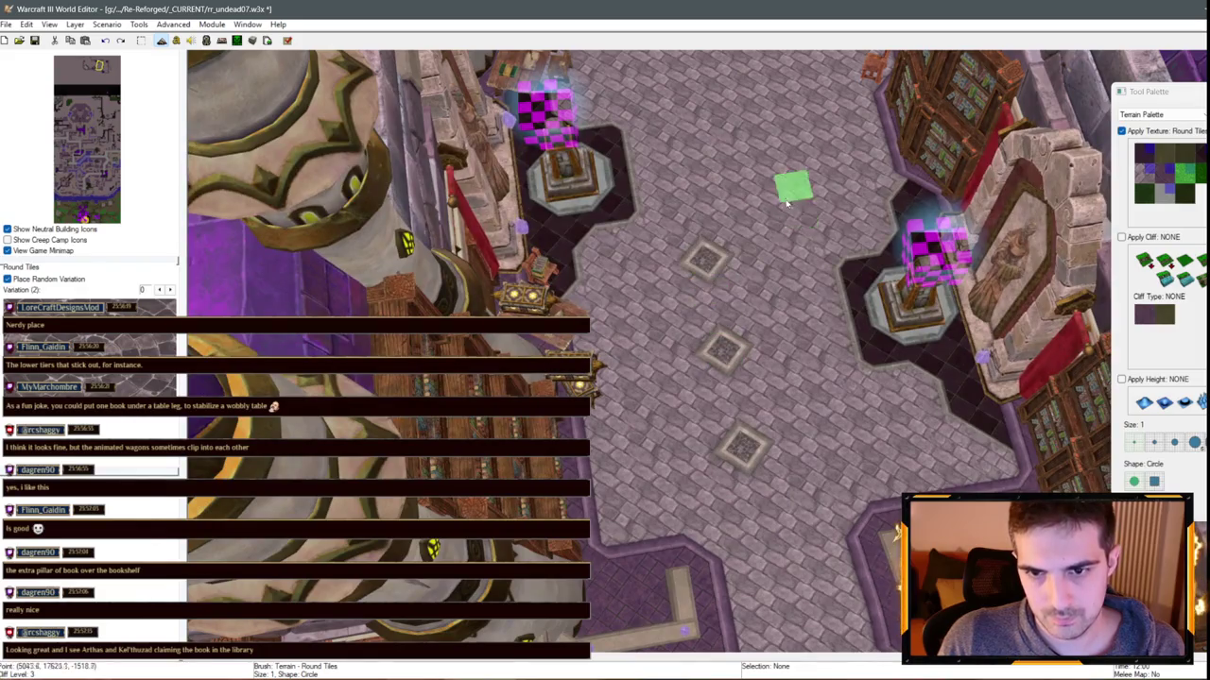
{"action": "mouse_move", "coordinate": [780, 196]}
{"action": "left_mouse_down"}
{"action": "mouse_move", "coordinate": [661, 497]}
{"action": "mouse_move", "coordinate": [731, 294]}
{"action": "mouse_move", "coordinate": [659, 479]}
{"action": "mouse_move", "coordinate": [696, 338]}
{"action": "left_mouse_up"}
{"action": "left_click", "coordinate": [626, 271]}
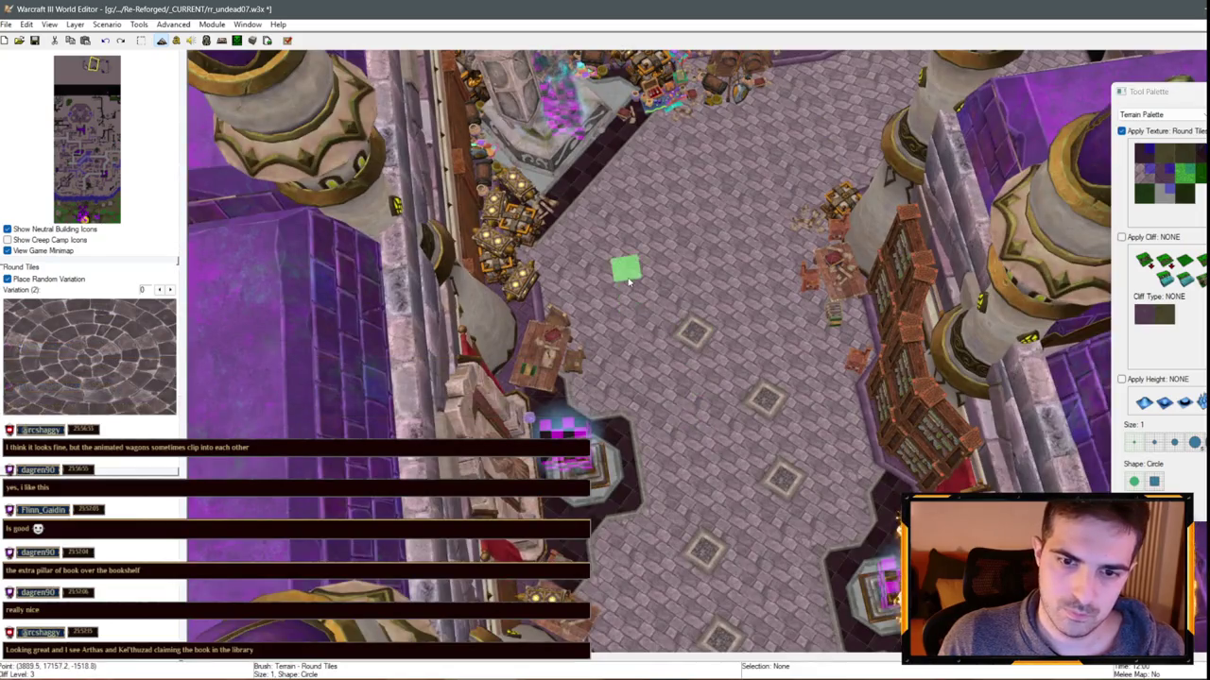
Undo an accidental floor tile repaint near the bookshelves
{"action": "mouse_move", "coordinate": [744, 156]}
{"action": "left_mouse_down"}
{"action": "mouse_move", "coordinate": [655, 278]}
{"action": "mouse_move", "coordinate": [844, 253]}
{"action": "left_mouse_up"}
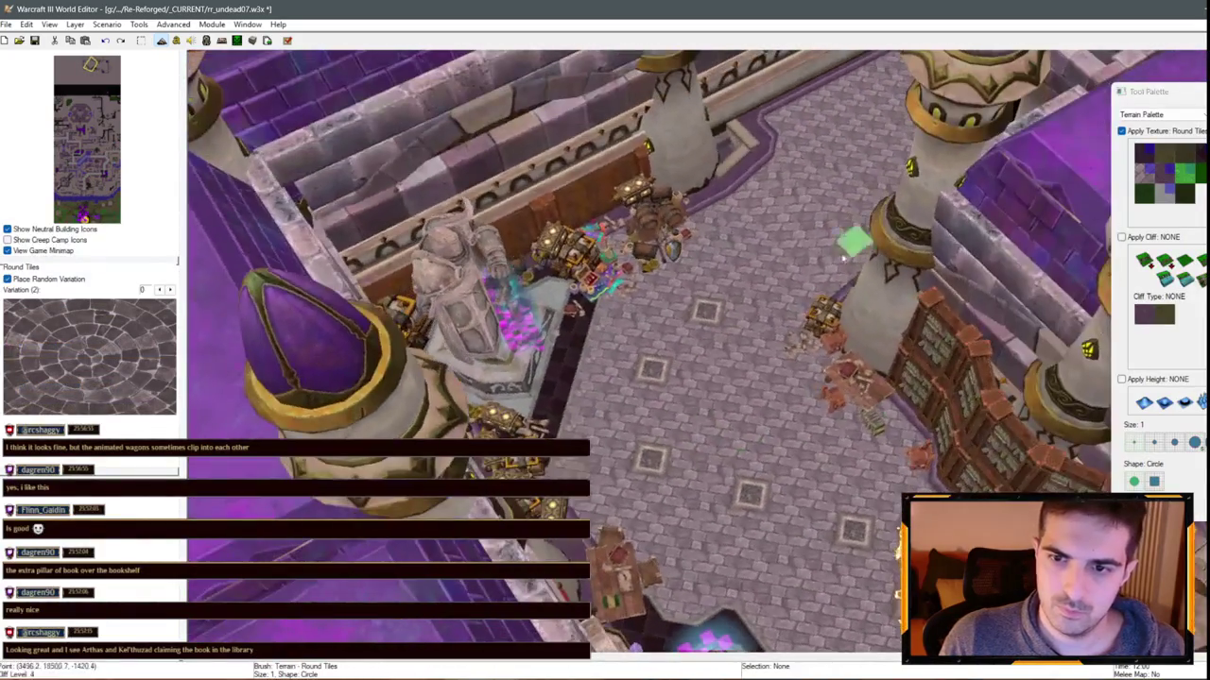
{"action": "left_click_drag", "start_coordinate": [765, 262], "coordinate": [753, 194]}
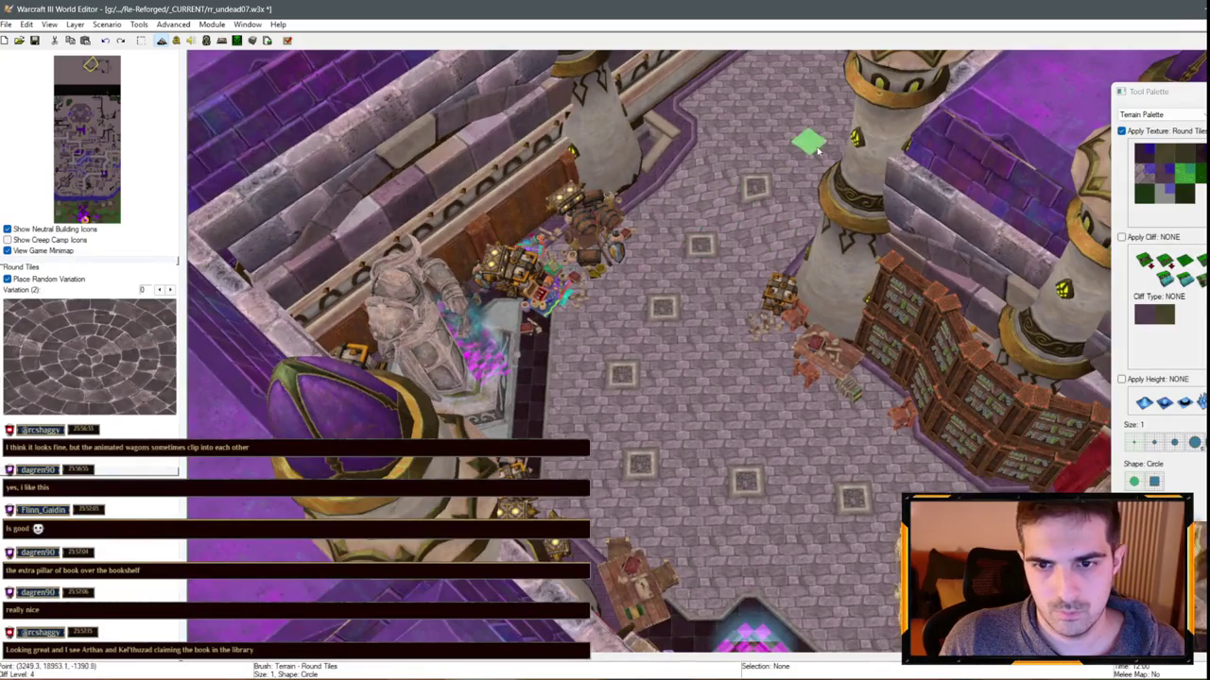
{"action": "mouse_move", "coordinate": [818, 148]}
{"action": "left_mouse_down"}
{"action": "mouse_move", "coordinate": [664, 440]}
{"action": "mouse_move", "coordinate": [693, 242]}
{"action": "left_mouse_up"}
{"action": "mouse_move", "coordinate": [729, 144]}
{"action": "left_mouse_down"}
{"action": "mouse_move", "coordinate": [747, 472]}
{"action": "mouse_move", "coordinate": [586, 383]}
{"action": "mouse_move", "coordinate": [627, 256]}
{"action": "mouse_move", "coordinate": [682, 298]}
{"action": "mouse_move", "coordinate": [648, 243]}
{"action": "mouse_move", "coordinate": [689, 337]}
{"action": "mouse_move", "coordinate": [595, 206]}
{"action": "left_mouse_up"}
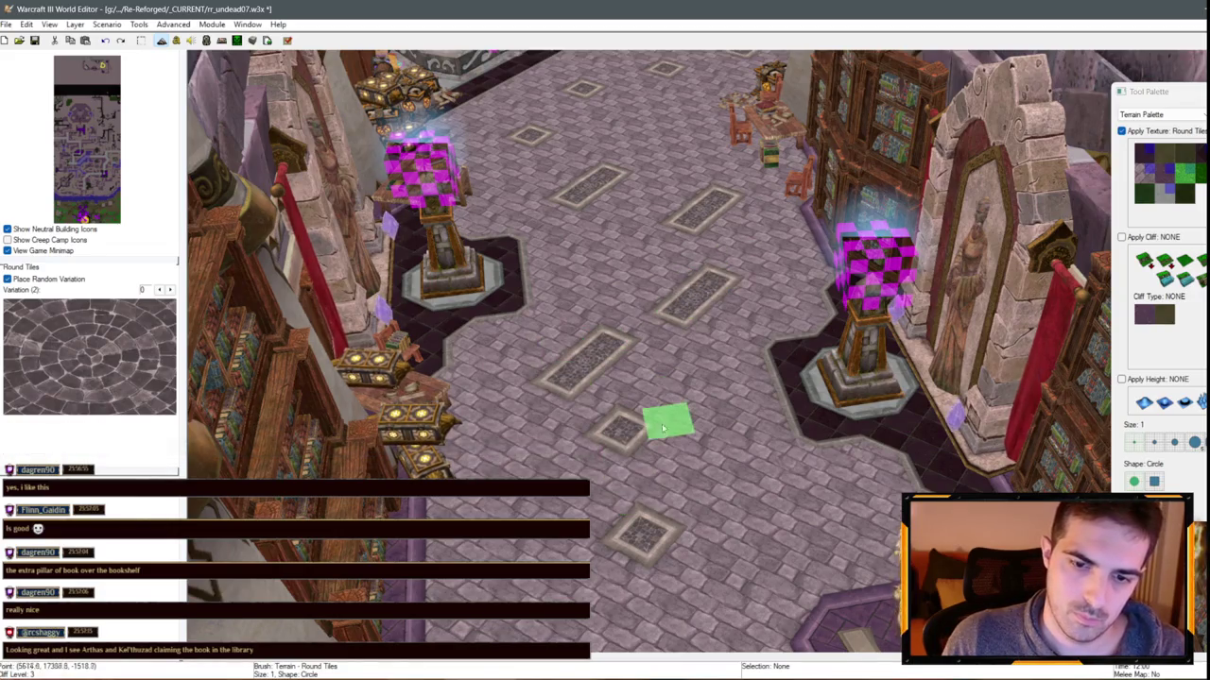
{"action": "scroll", "coordinate": [672, 451], "scroll_direction": "up", "scroll_amount": 2}
{"action": "scroll", "coordinate": [754, 388], "scroll_direction": "up", "scroll_amount": 2}
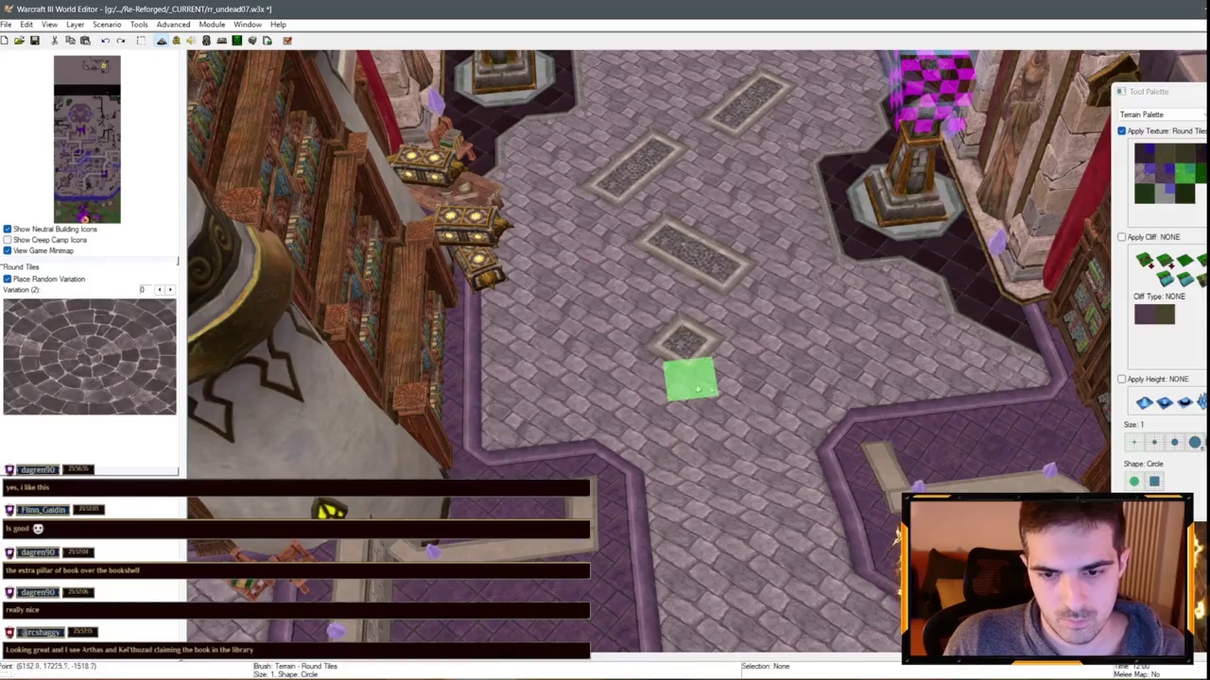
{"action": "scroll", "coordinate": [632, 346], "scroll_direction": "down", "scroll_amount": 2}
{"action": "scroll", "coordinate": [595, 331], "scroll_direction": "up", "scroll_amount": 2}
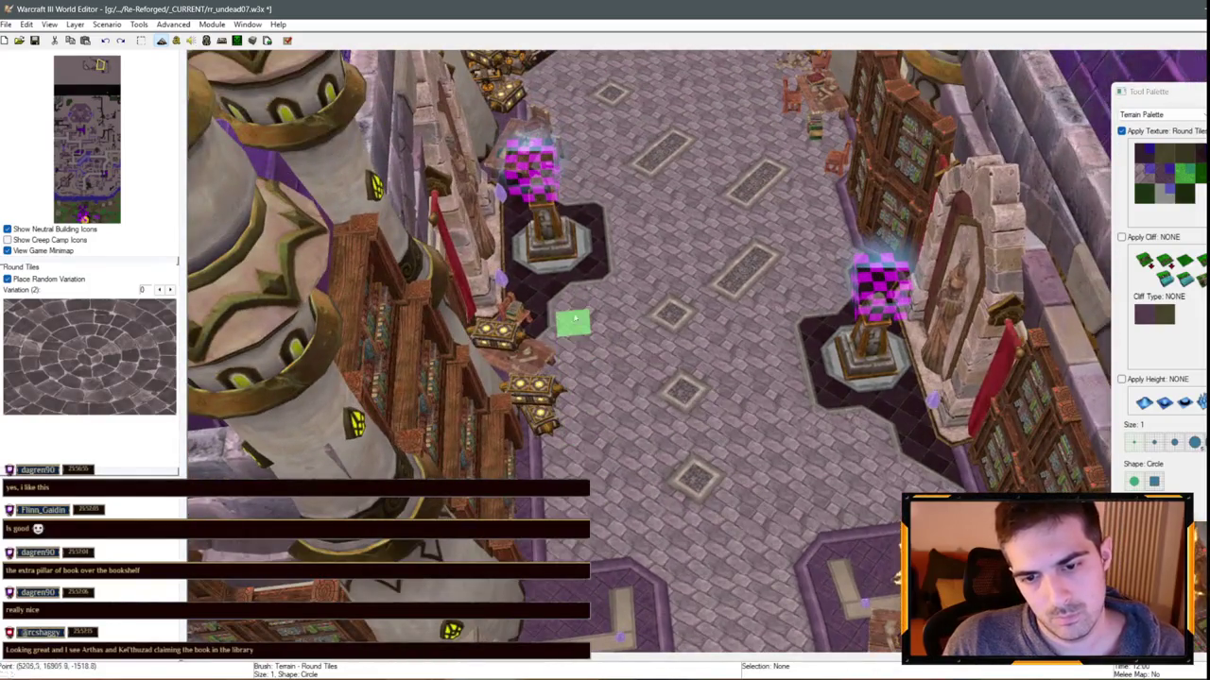
{"action": "scroll", "coordinate": [605, 311], "scroll_direction": "up", "scroll_amount": 2}
{"action": "scroll", "coordinate": [615, 308], "scroll_direction": "up", "scroll_amount": 2}
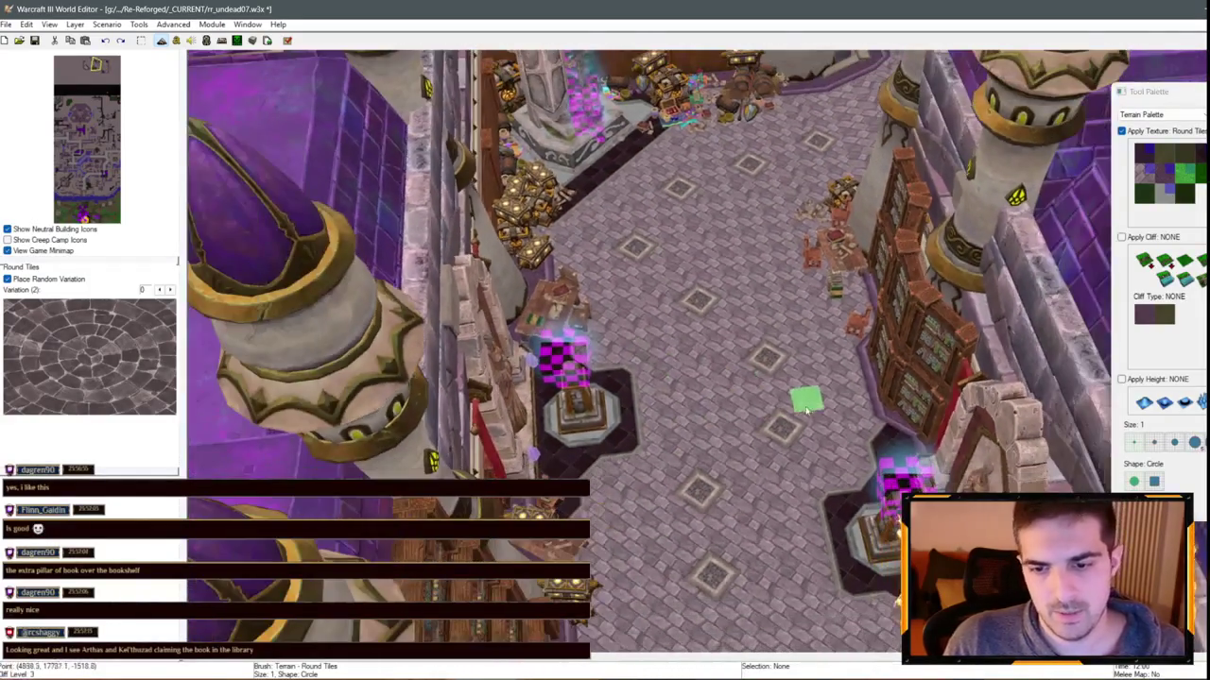
{"action": "left_click", "coordinate": [776, 387]}
{"action": "key", "text": "ctrl+z"}
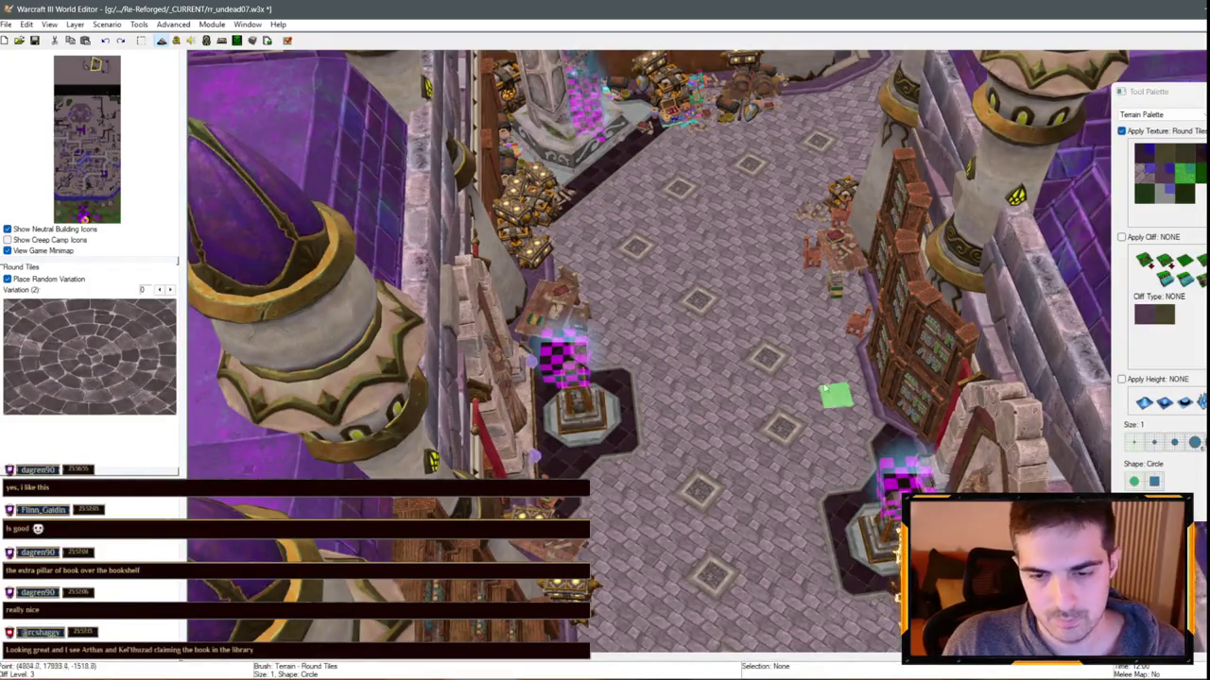
{"action": "scroll", "coordinate": [824, 387], "scroll_direction": "up", "scroll_amount": 2}
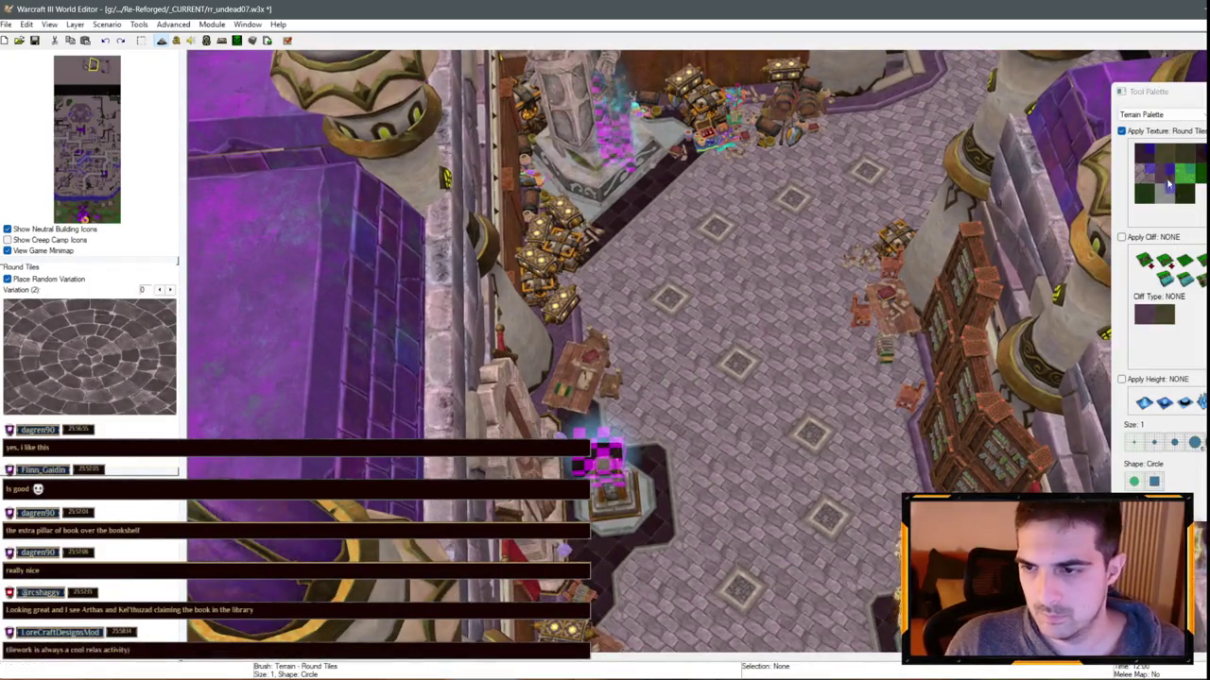
Paint Square Tiles to extend the purple tiled floor beside the reading table
{"action": "left_click", "coordinate": [1169, 186]}
{"action": "scroll", "coordinate": [908, 482], "scroll_direction": "up", "scroll_amount": 2}
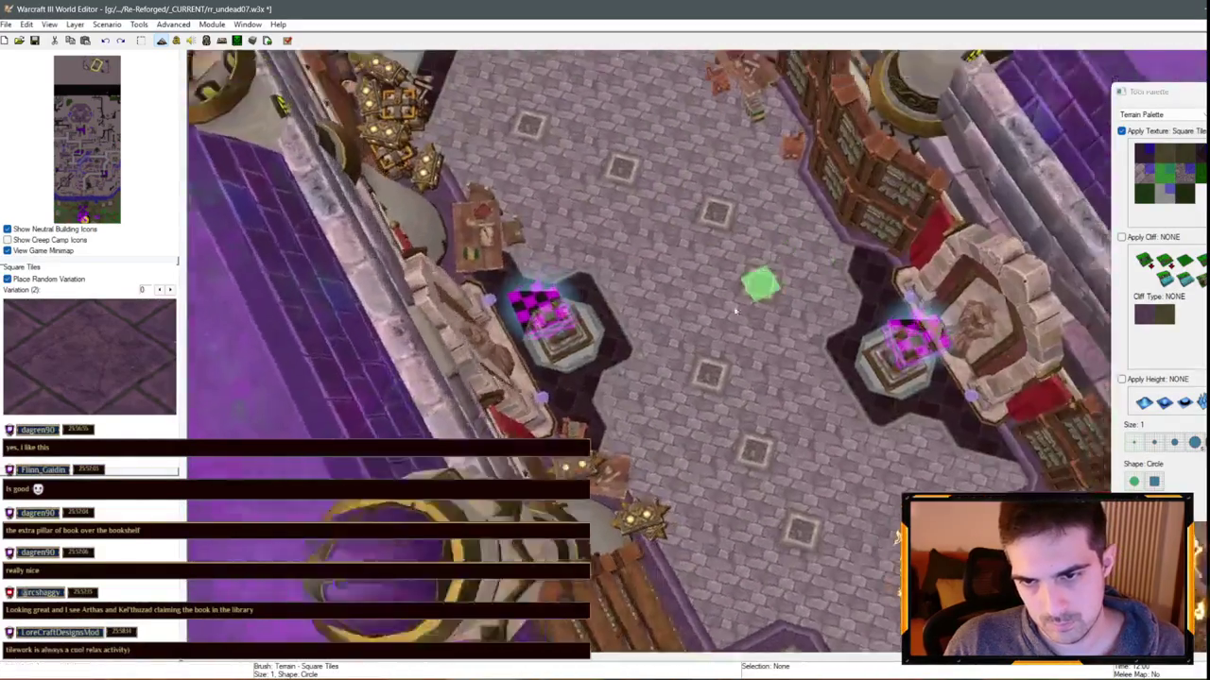
{"action": "scroll", "coordinate": [735, 311], "scroll_direction": "up", "scroll_amount": 2}
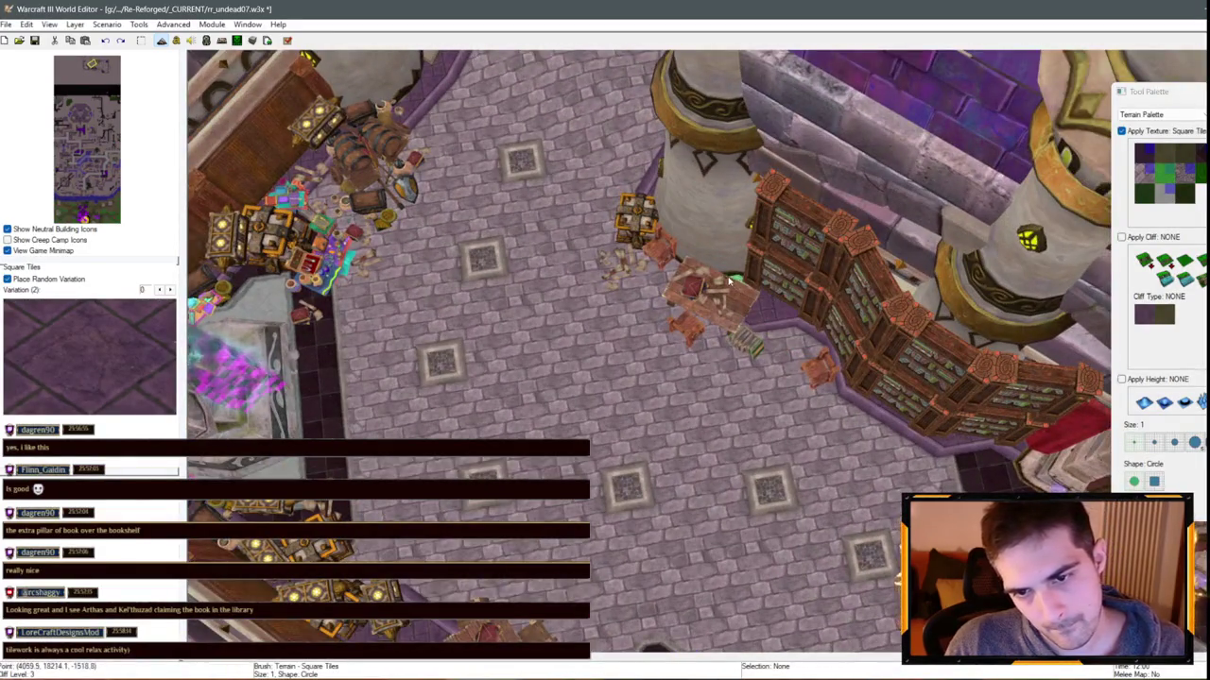
{"action": "scroll", "coordinate": [730, 280], "scroll_direction": "up", "scroll_amount": 2}
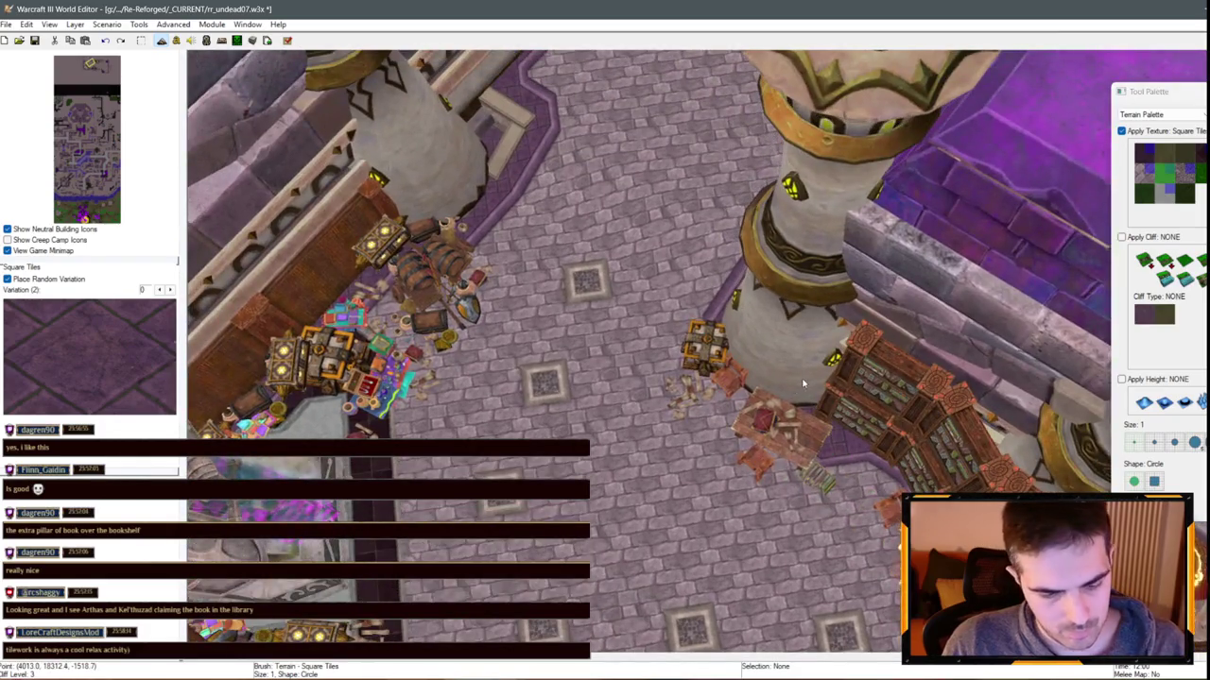
{"action": "scroll", "coordinate": [803, 383], "scroll_direction": "up", "scroll_amount": 2}
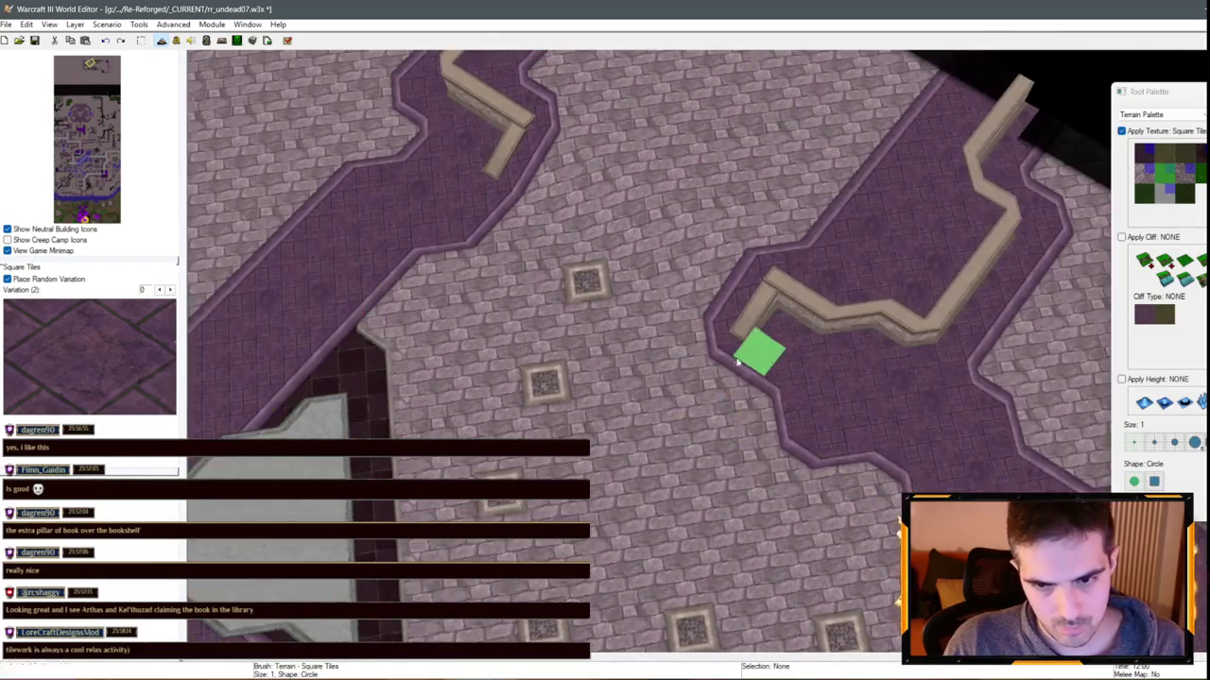
{"action": "scroll", "coordinate": [691, 435], "scroll_direction": "up", "scroll_amount": 2}
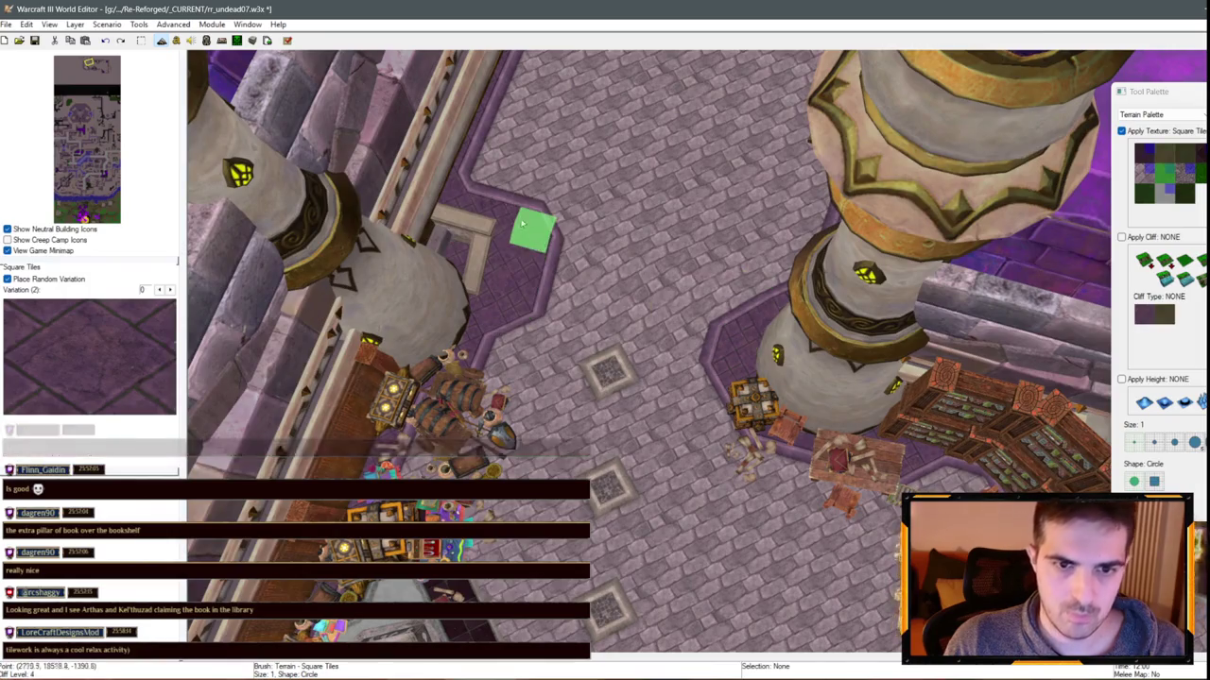
{"action": "scroll", "coordinate": [837, 442], "scroll_direction": "up", "scroll_amount": 2}
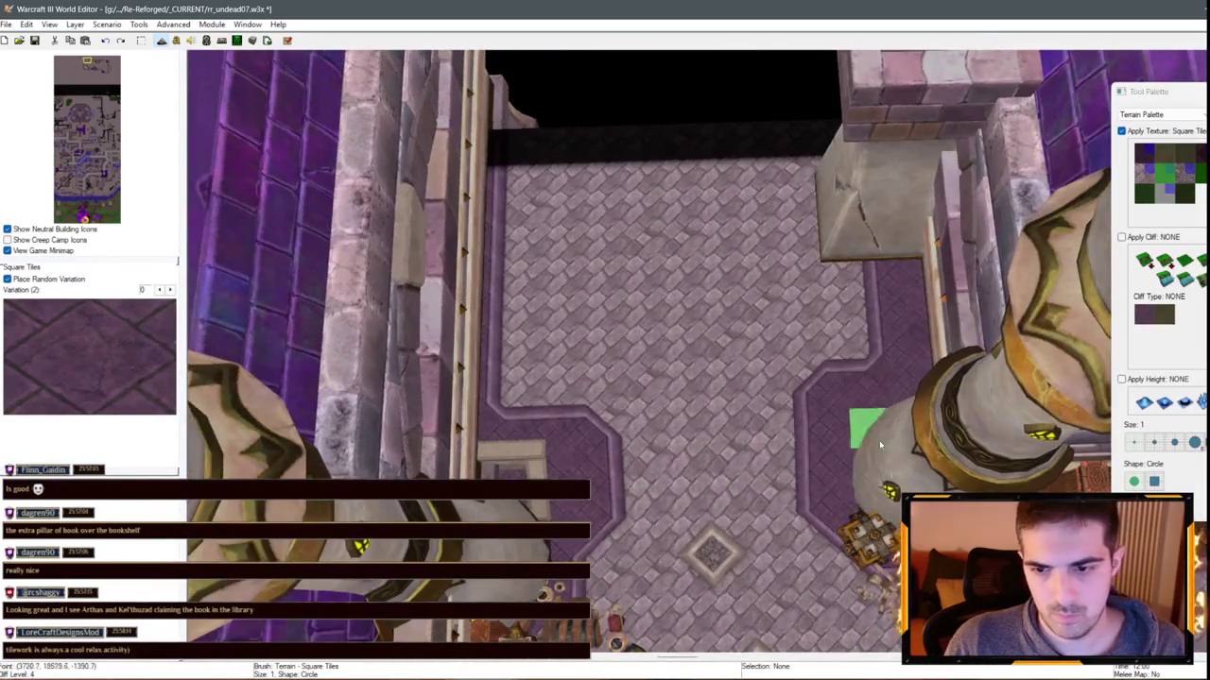
{"action": "scroll", "coordinate": [879, 440], "scroll_direction": "down", "scroll_amount": 3}
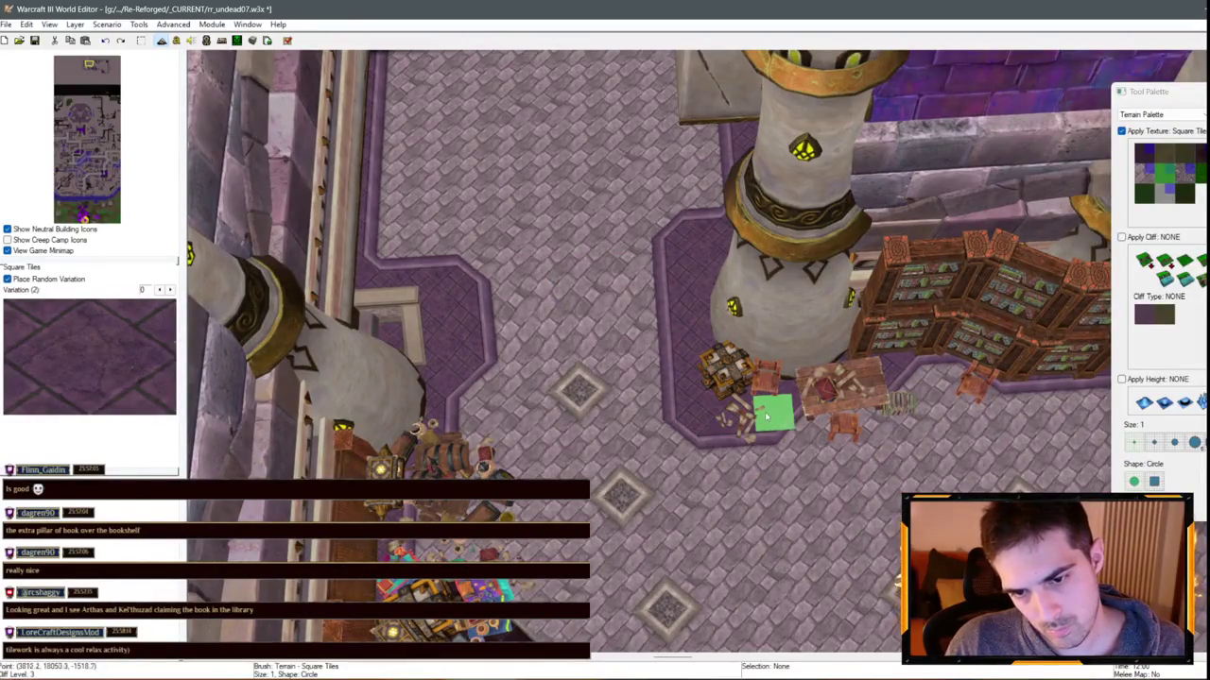
{"action": "key", "text": "Right"}
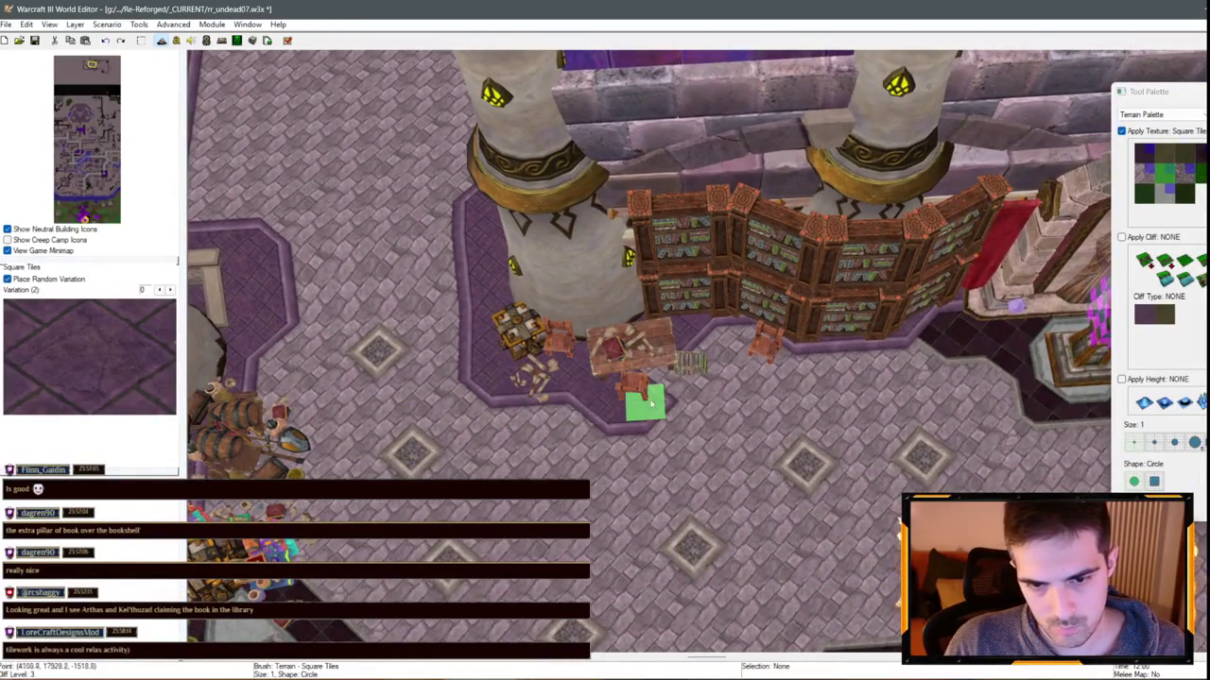
{"action": "mouse_move", "coordinate": [651, 404]}
{"action": "left_mouse_down"}
{"action": "mouse_move", "coordinate": [659, 357]}
{"action": "mouse_move", "coordinate": [743, 332]}
{"action": "mouse_move", "coordinate": [756, 359]}
{"action": "mouse_move", "coordinate": [877, 359]}
{"action": "left_mouse_up"}
Pan around the statue and along the library floor to survey the tiling
{"action": "key", "text": "Left"}
{"action": "key", "text": "Left"}
{"action": "key", "text": "Up"}
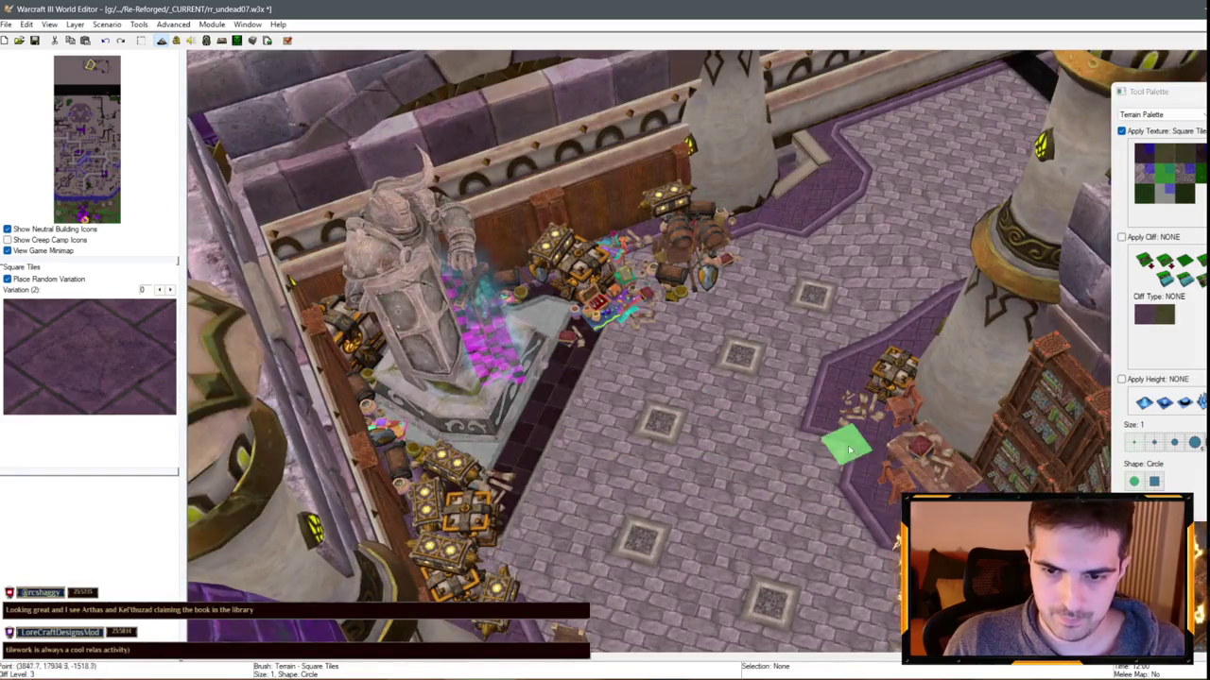
{"action": "key", "text": "Left"}
{"action": "key", "text": "Left"}
{"action": "key", "text": "Left"}
{"action": "key", "text": "Up"}
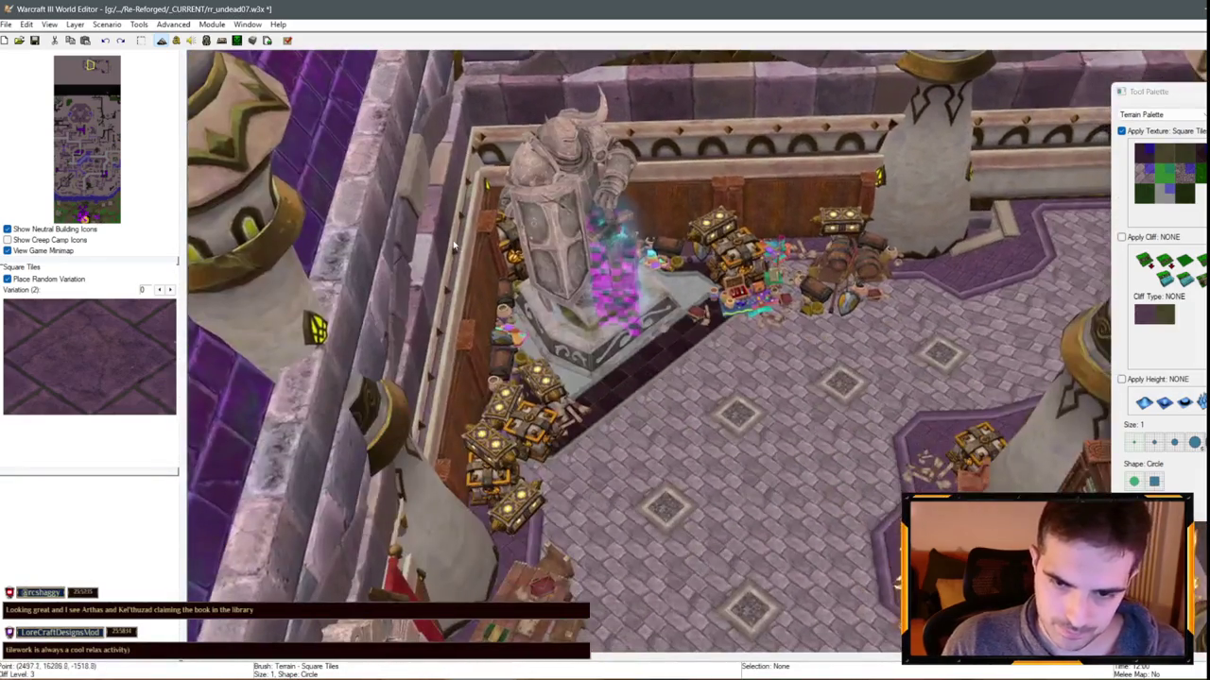
{"action": "key", "text": "Up"}
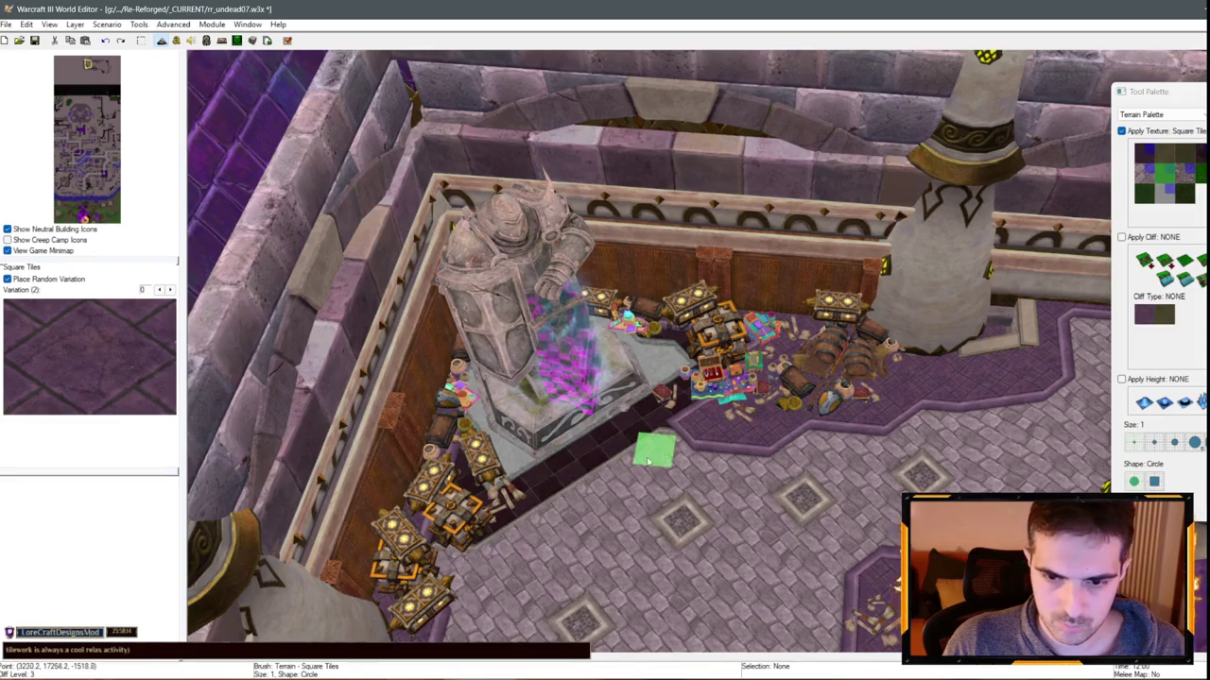
{"action": "key", "text": "Left"}
{"action": "key", "text": "Down"}
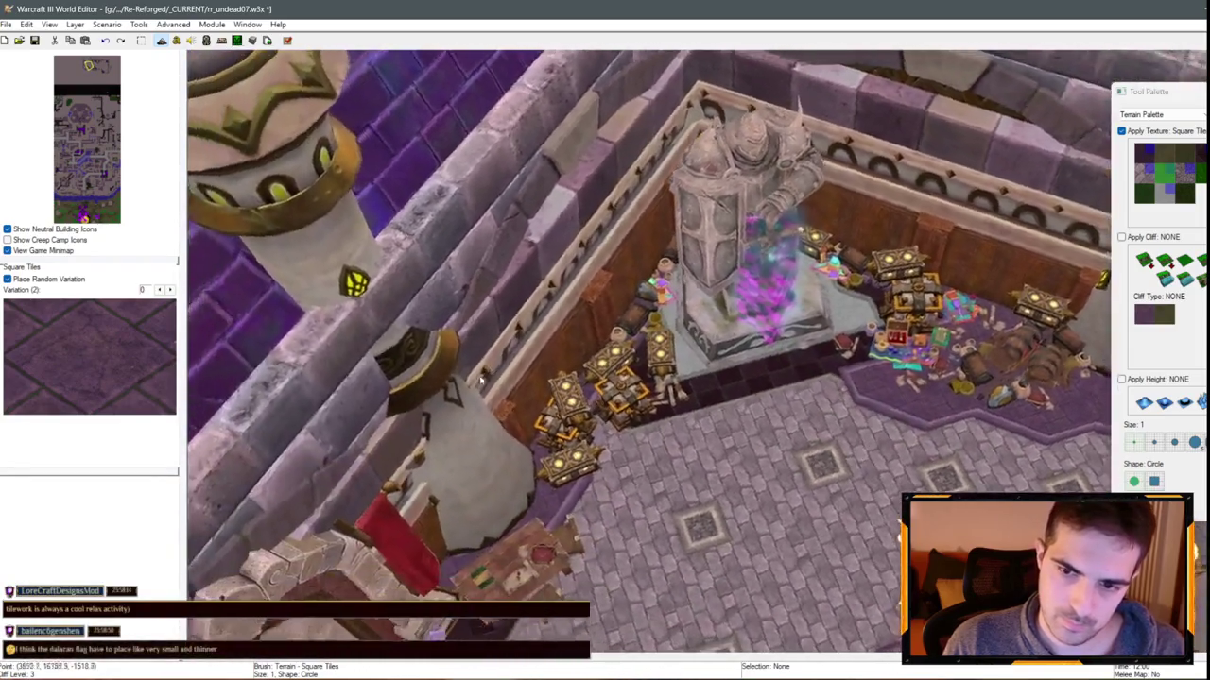
{"action": "key", "text": "Left"}
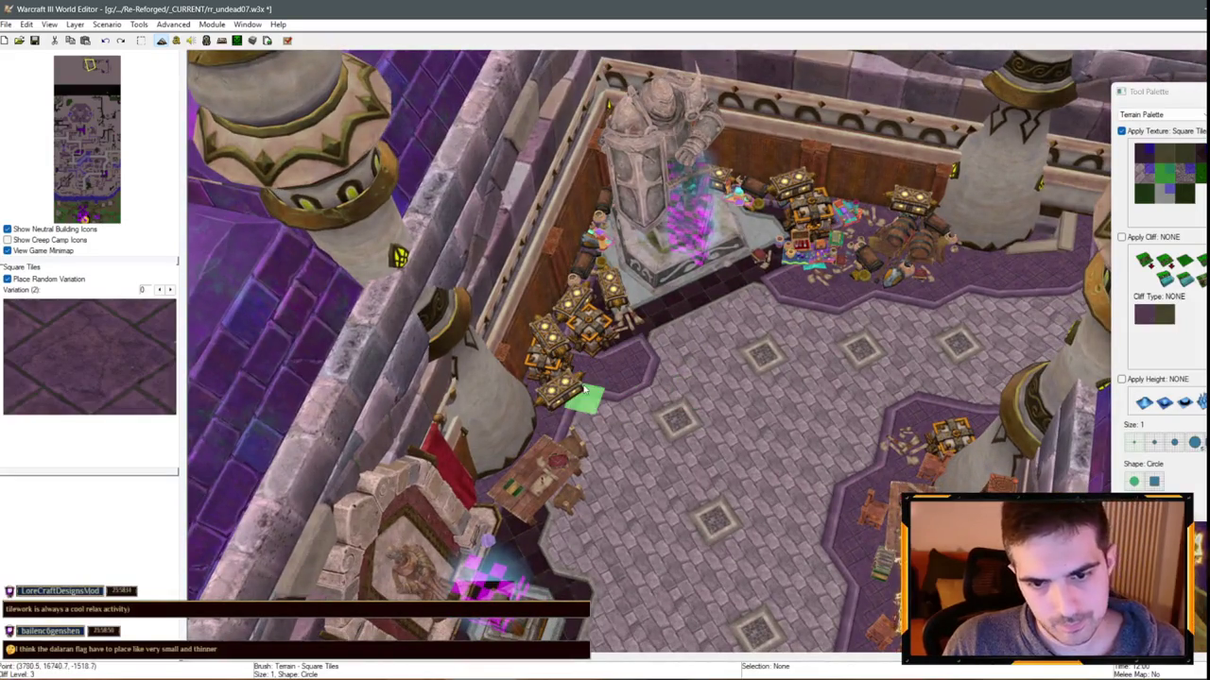
{"action": "key", "text": "Down"}
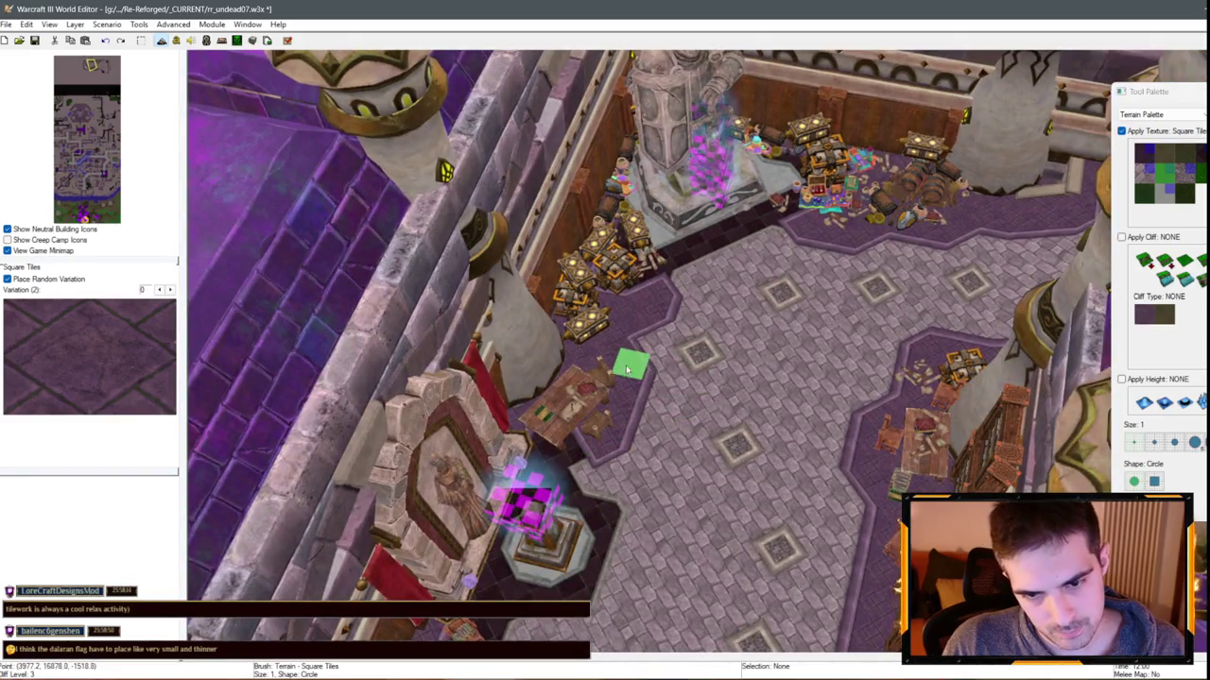
{"action": "key", "text": "Down"}
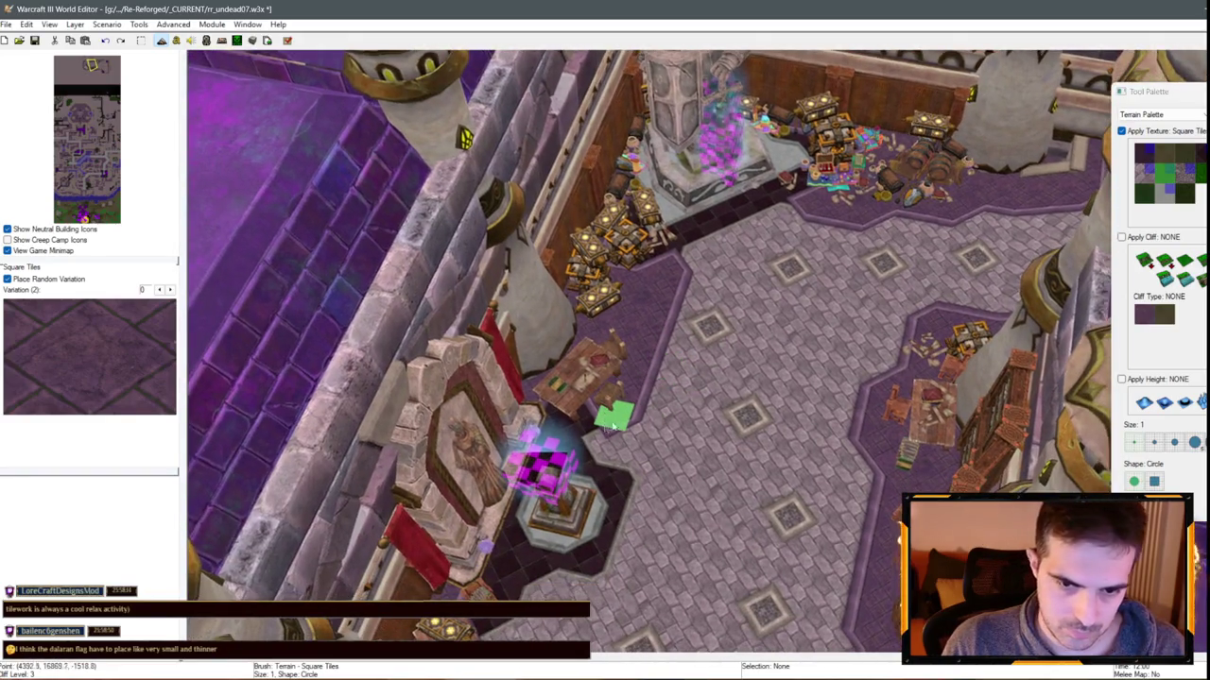
{"action": "key", "text": "Down"}
{"action": "key", "text": "Down"}
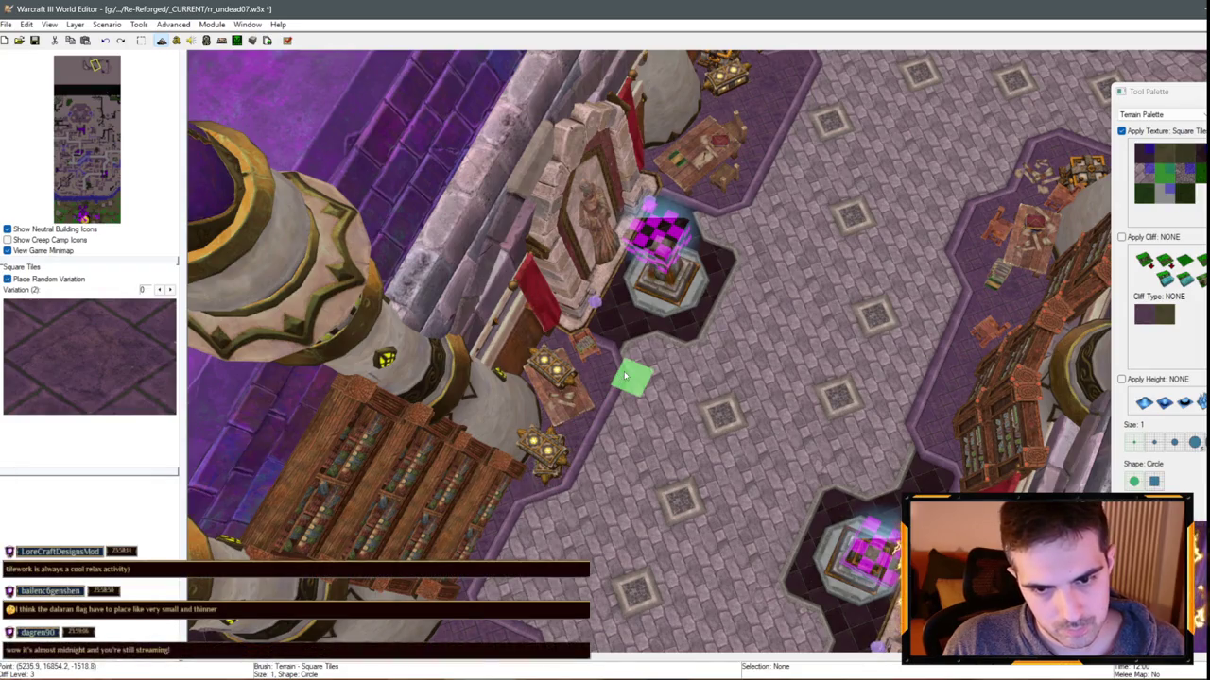
{"action": "key", "text": "Down"}
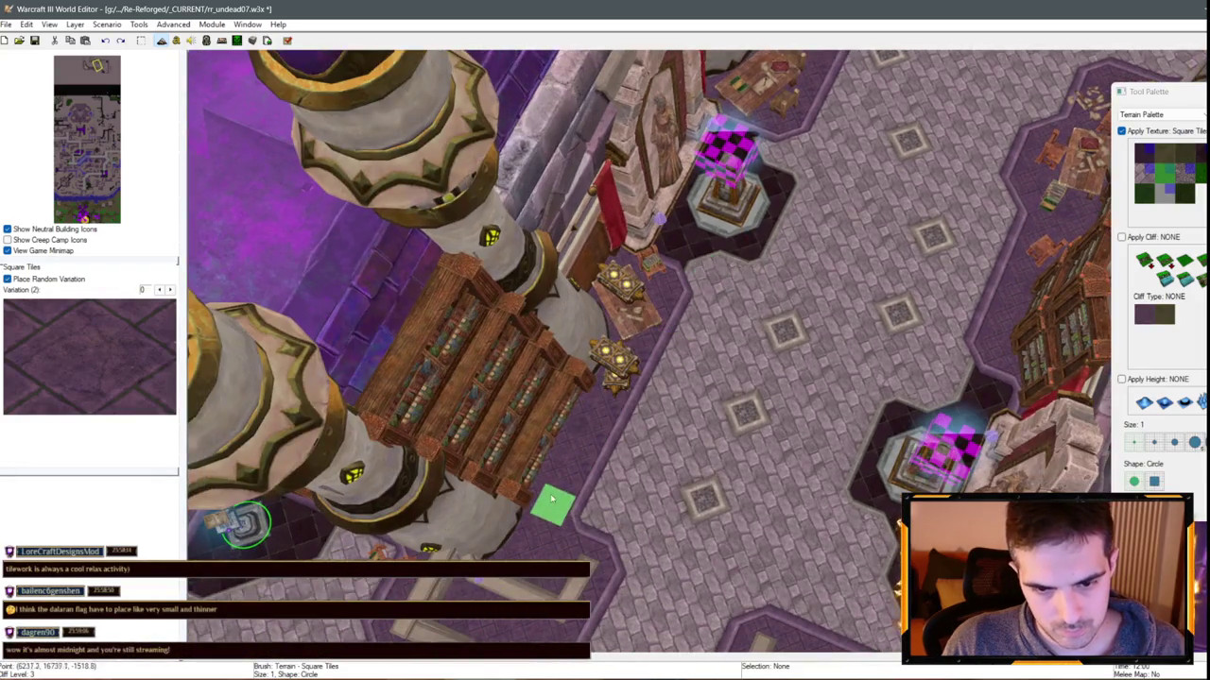
{"action": "key", "text": "Down"}
{"action": "key", "text": "Down"}
{"action": "key", "text": "Down"}
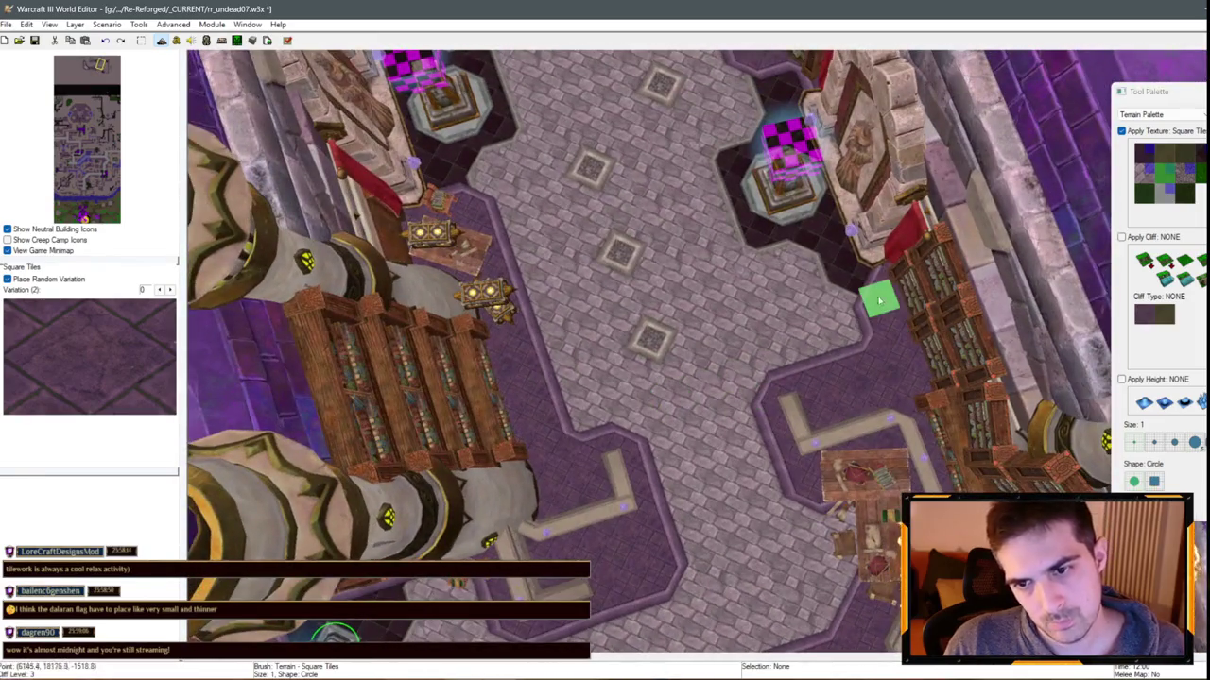
{"action": "key", "text": "Up"}
{"action": "key", "text": "Up"}
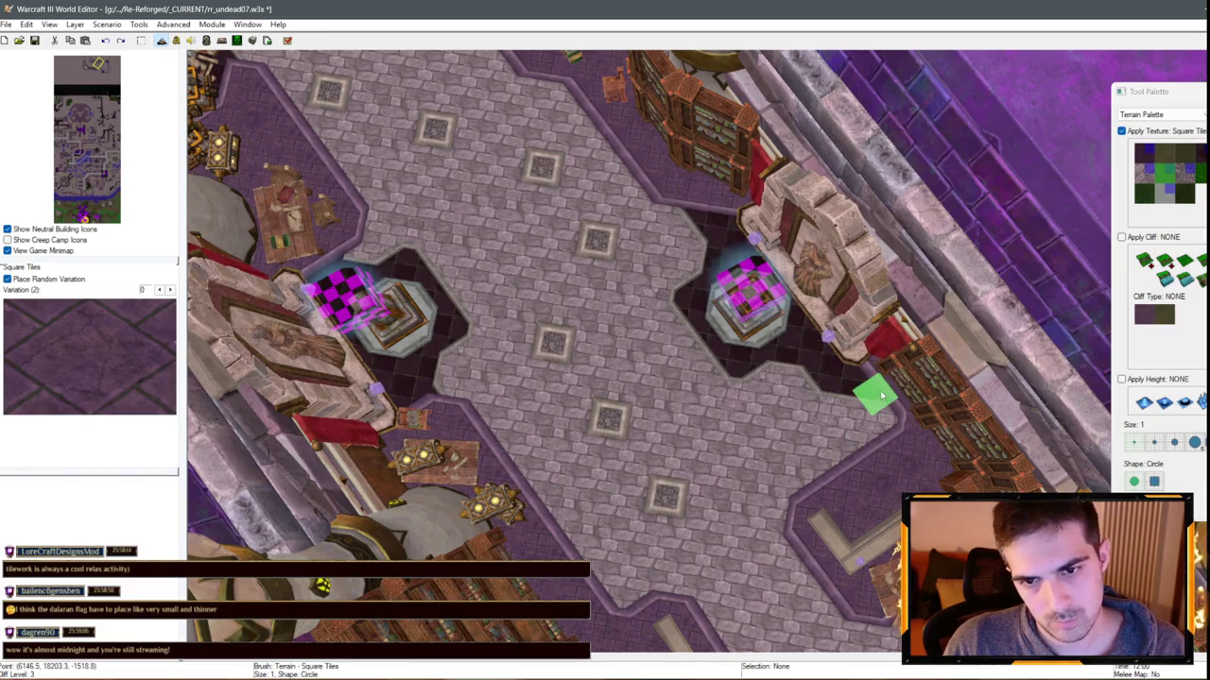
Paint Black Marble around the portal pedestals, then return to Square Tiles
{"action": "mouse_move", "coordinate": [712, 504]}
{"action": "left_mouse_down"}
{"action": "mouse_move", "coordinate": [1034, 460]}
{"action": "mouse_move", "coordinate": [898, 440]}
{"action": "mouse_move", "coordinate": [891, 459]}
{"action": "mouse_move", "coordinate": [825, 339]}
{"action": "left_mouse_up"}
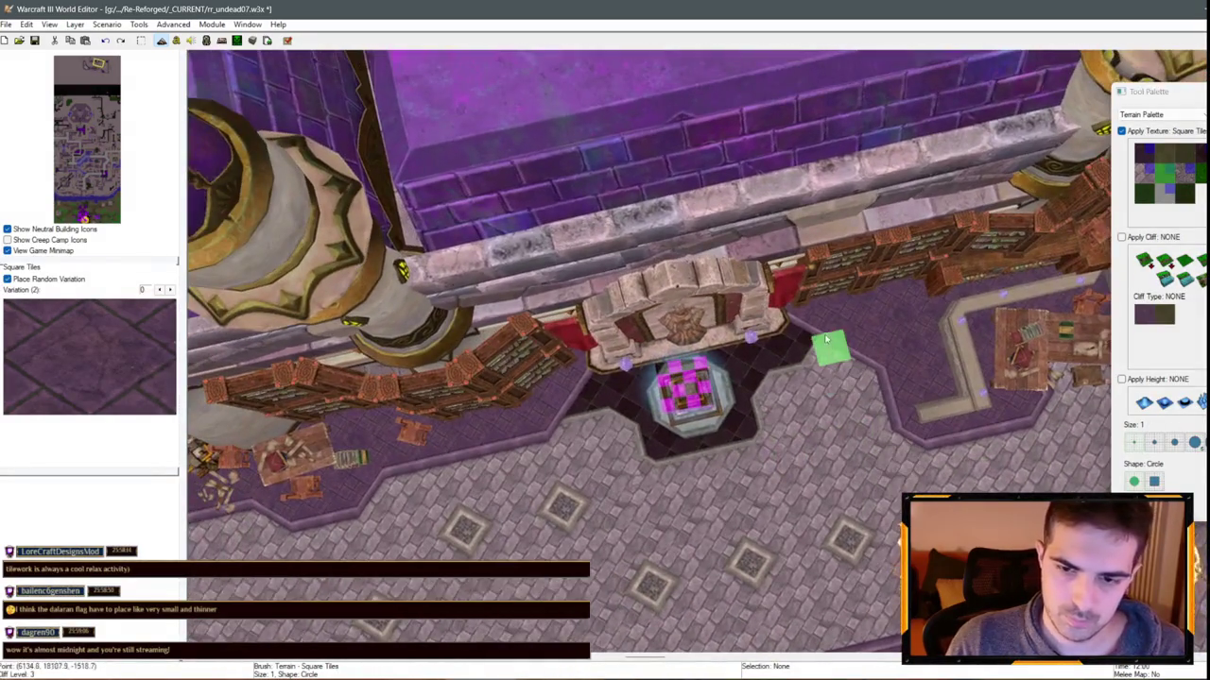
{"action": "left_click", "coordinate": [1192, 168]}
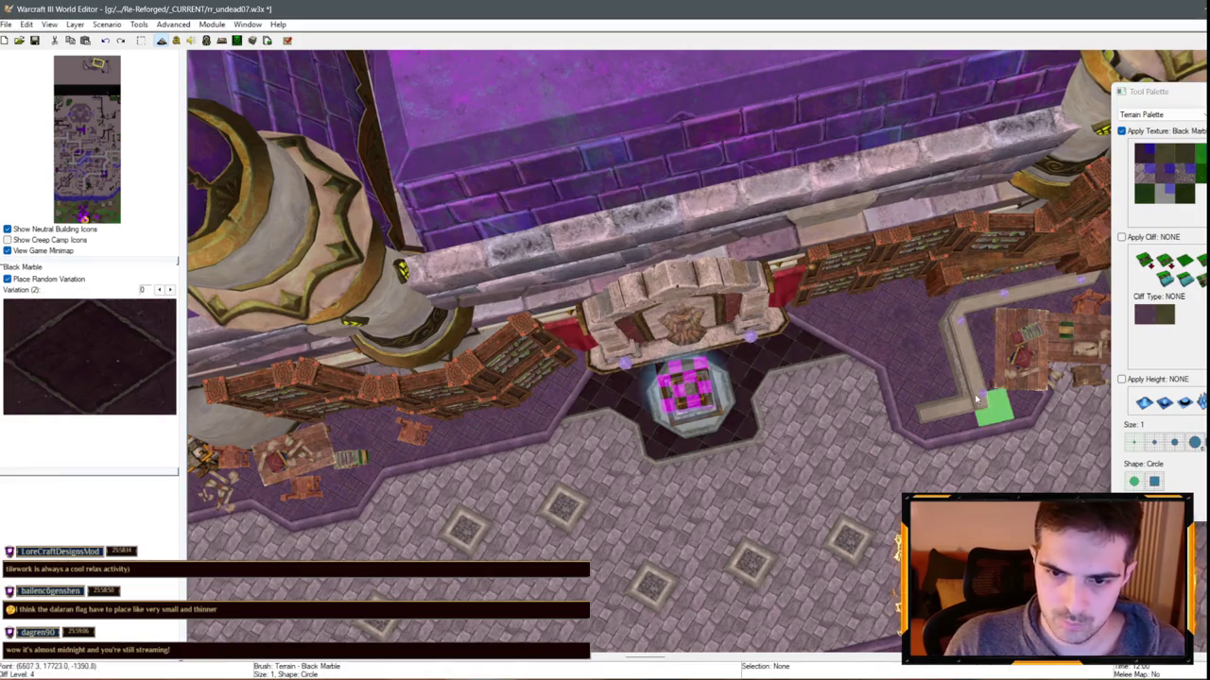
{"action": "scroll", "coordinate": [964, 389], "scroll_direction": "down", "scroll_amount": 1}
{"action": "left_click", "coordinate": [1168, 173]}
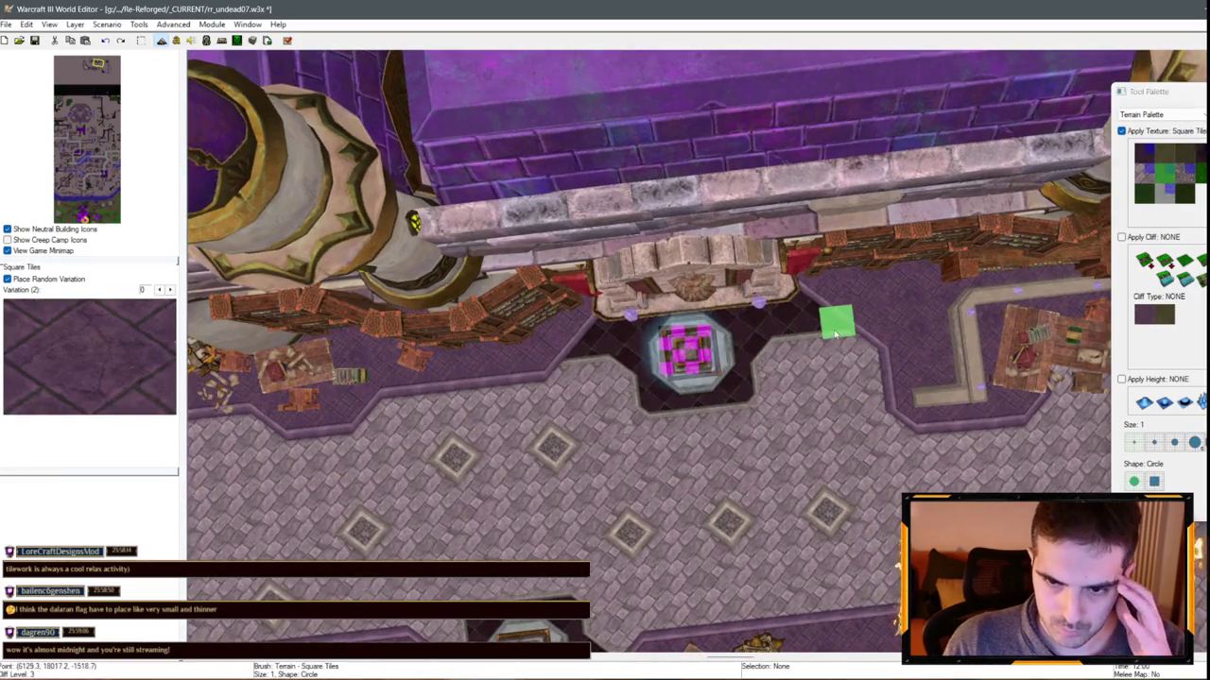
{"action": "mouse_move", "coordinate": [926, 347]}
{"action": "left_mouse_down"}
{"action": "mouse_move", "coordinate": [940, 359]}
{"action": "mouse_move", "coordinate": [775, 378]}
{"action": "mouse_move", "coordinate": [475, 365]}
{"action": "left_mouse_up"}
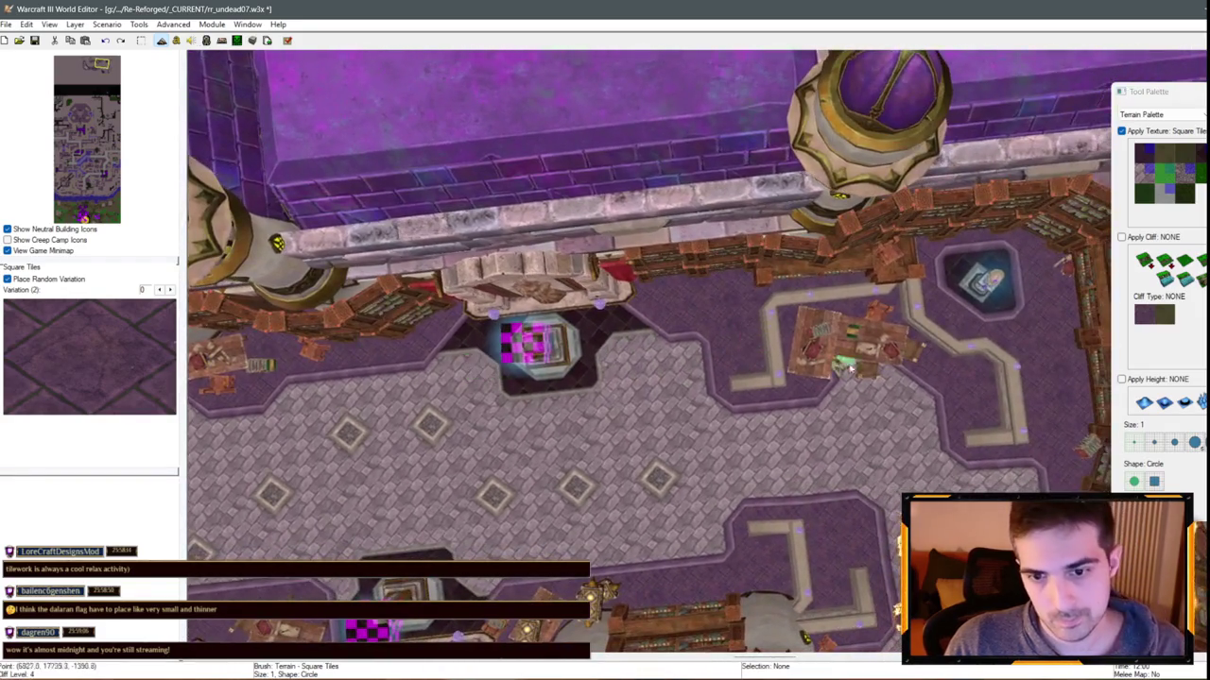
{"action": "mouse_move", "coordinate": [850, 371]}
{"action": "left_mouse_down"}
{"action": "mouse_move", "coordinate": [567, 352]}
{"action": "mouse_move", "coordinate": [680, 284]}
{"action": "mouse_move", "coordinate": [737, 327]}
{"action": "mouse_move", "coordinate": [728, 333]}
{"action": "mouse_move", "coordinate": [725, 280]}
{"action": "left_mouse_up"}
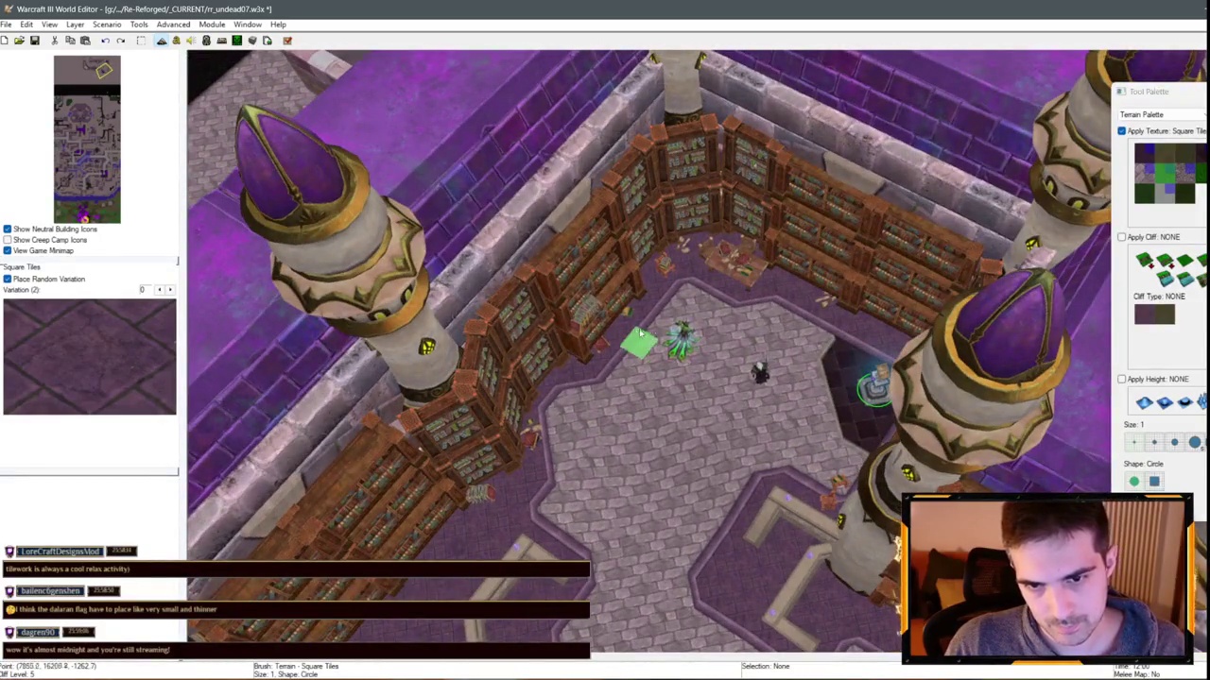
{"action": "left_click_drag", "start_coordinate": [640, 340], "coordinate": [768, 340]}
{"action": "left_click_drag", "start_coordinate": [659, 328], "coordinate": [1106, 373]}
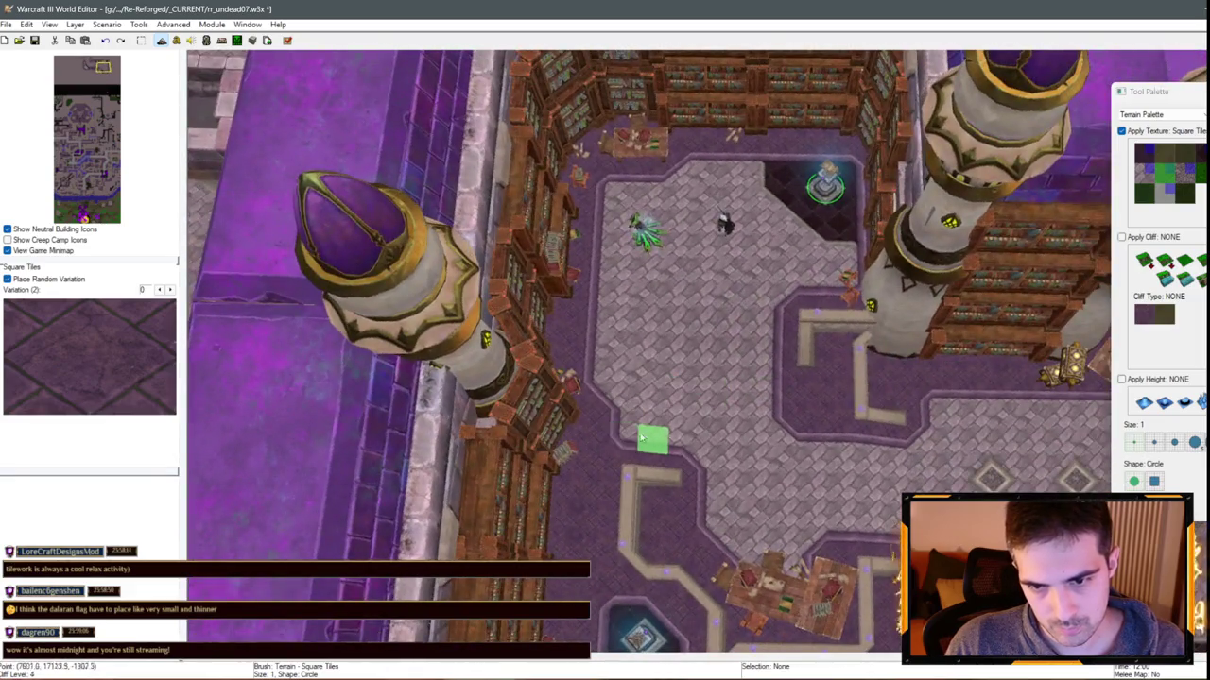
Reselect Square Tiles along the portal corridor and switch to doodad mode with D
{"action": "key", "text": "space"}
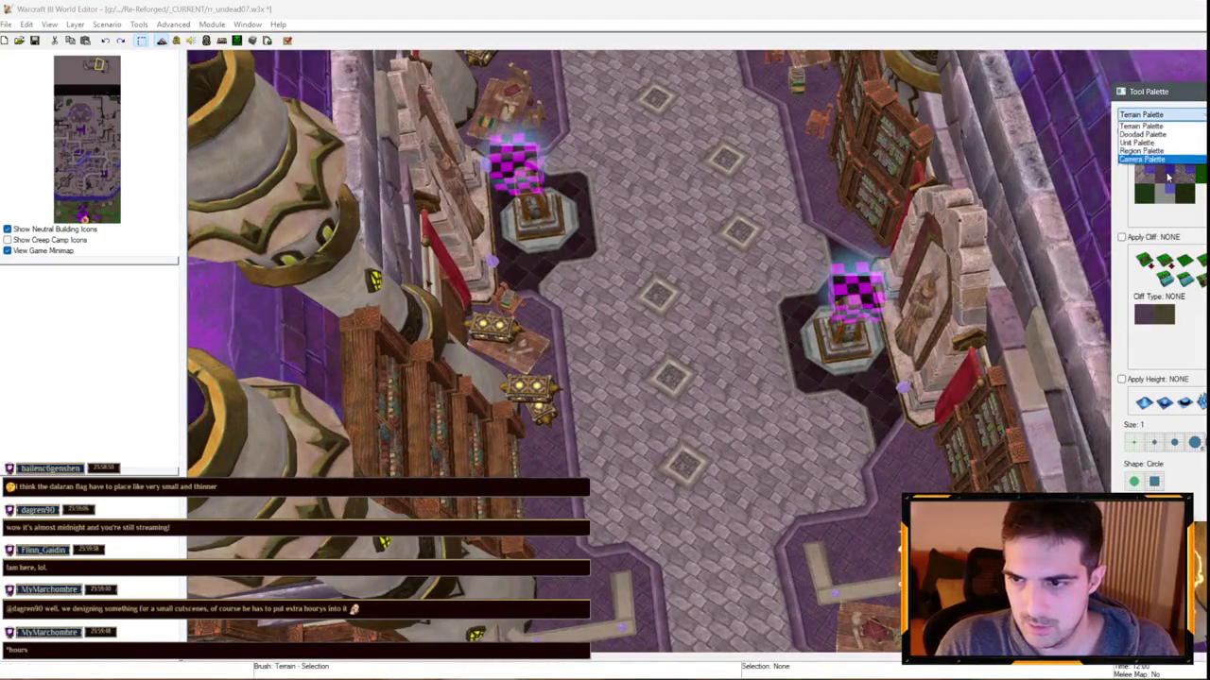
{"action": "left_click", "coordinate": [1164, 180]}
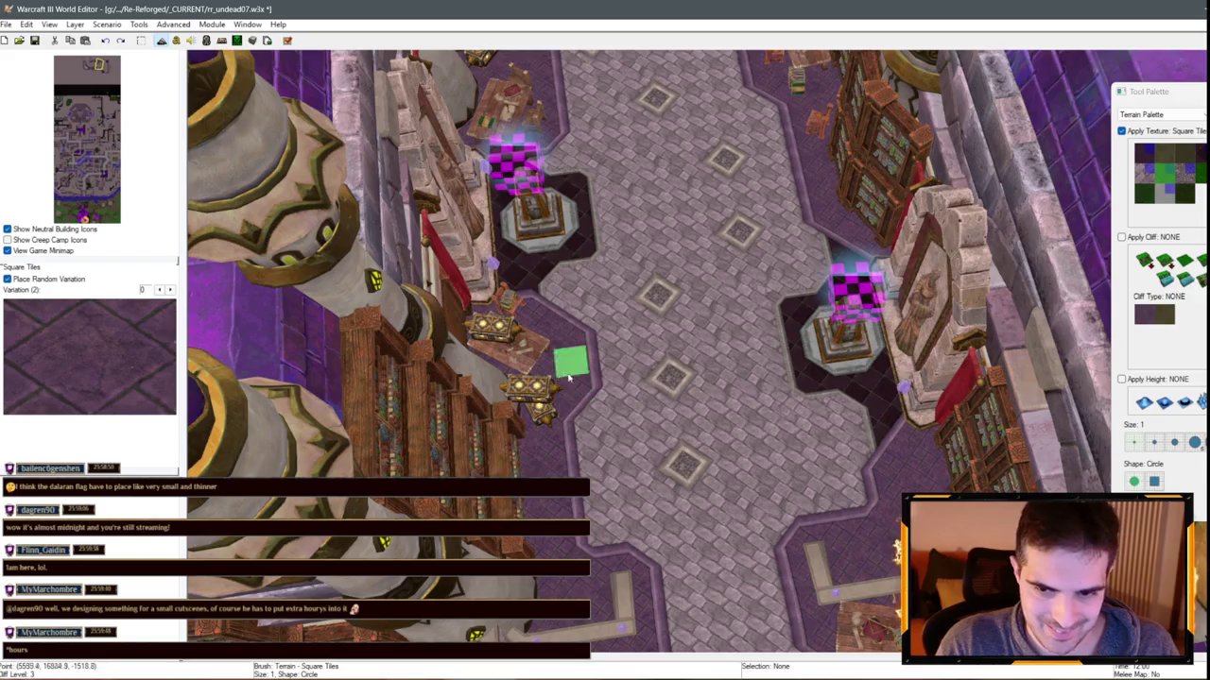
{"action": "mouse_move", "coordinate": [568, 376]}
{"action": "left_mouse_down"}
{"action": "mouse_move", "coordinate": [611, 286]}
{"action": "mouse_move", "coordinate": [643, 365]}
{"action": "mouse_move", "coordinate": [506, 308]}
{"action": "mouse_move", "coordinate": [735, 301]}
{"action": "left_mouse_up"}
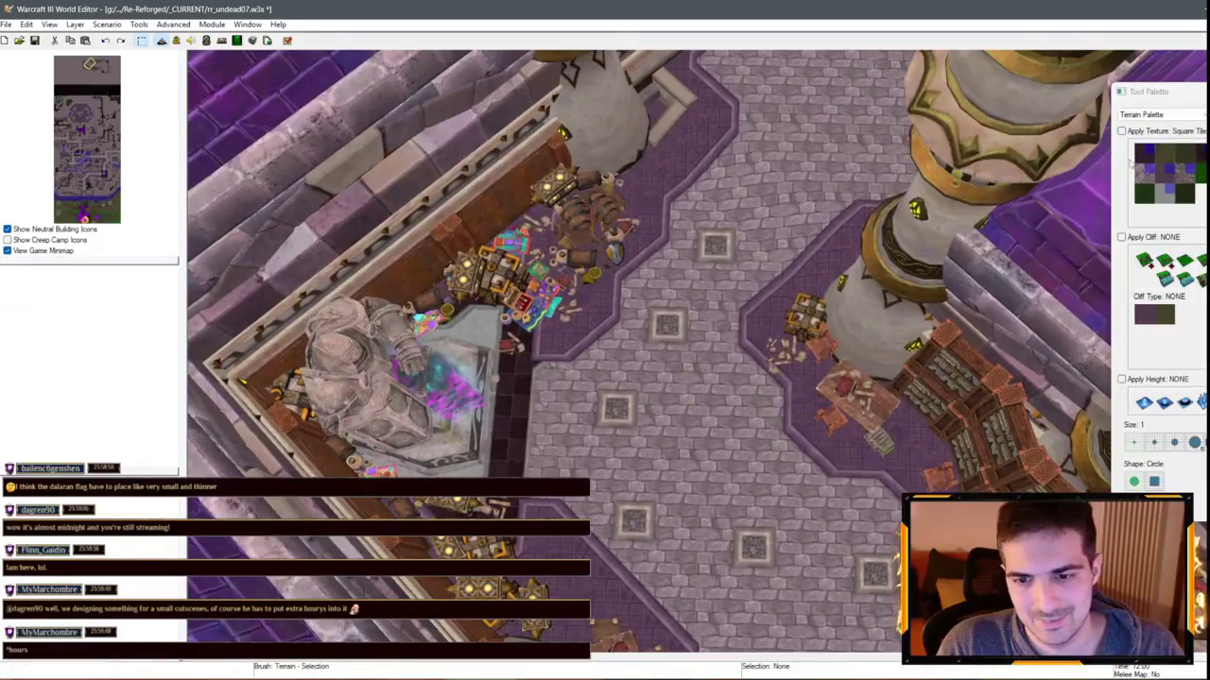
{"action": "key", "text": "d"}
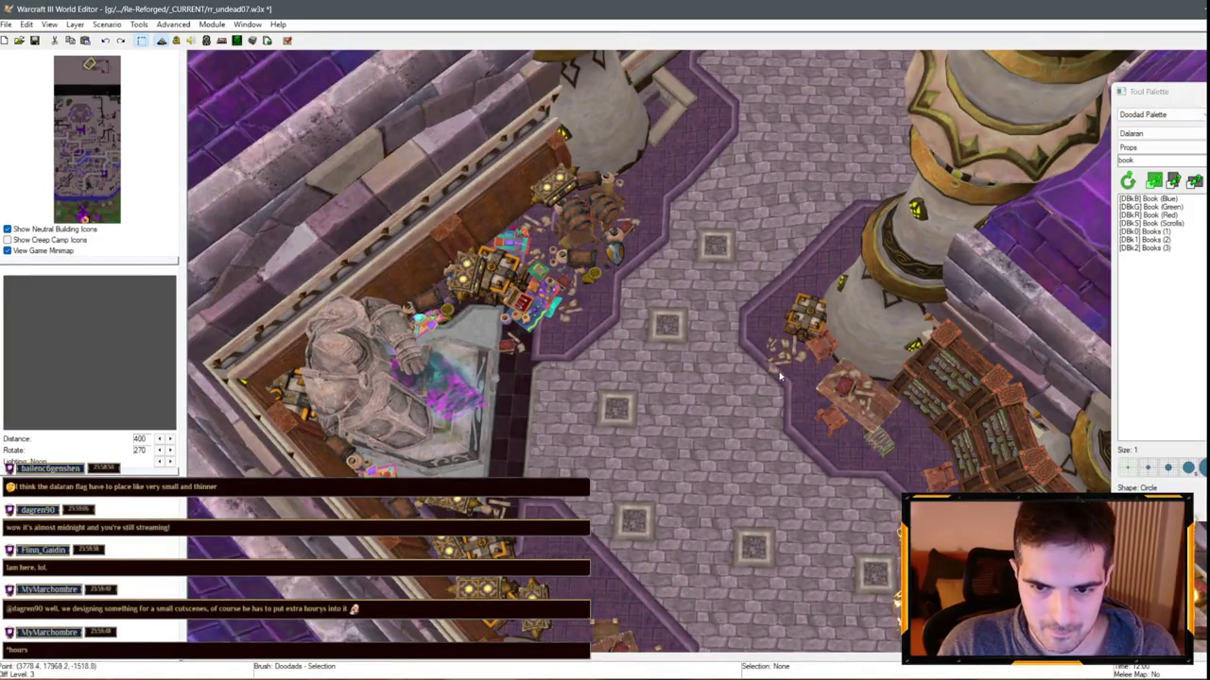
{"action": "left_click", "coordinate": [783, 373]}
{"action": "left_click_drag", "start_coordinate": [773, 367], "coordinate": [803, 381]}
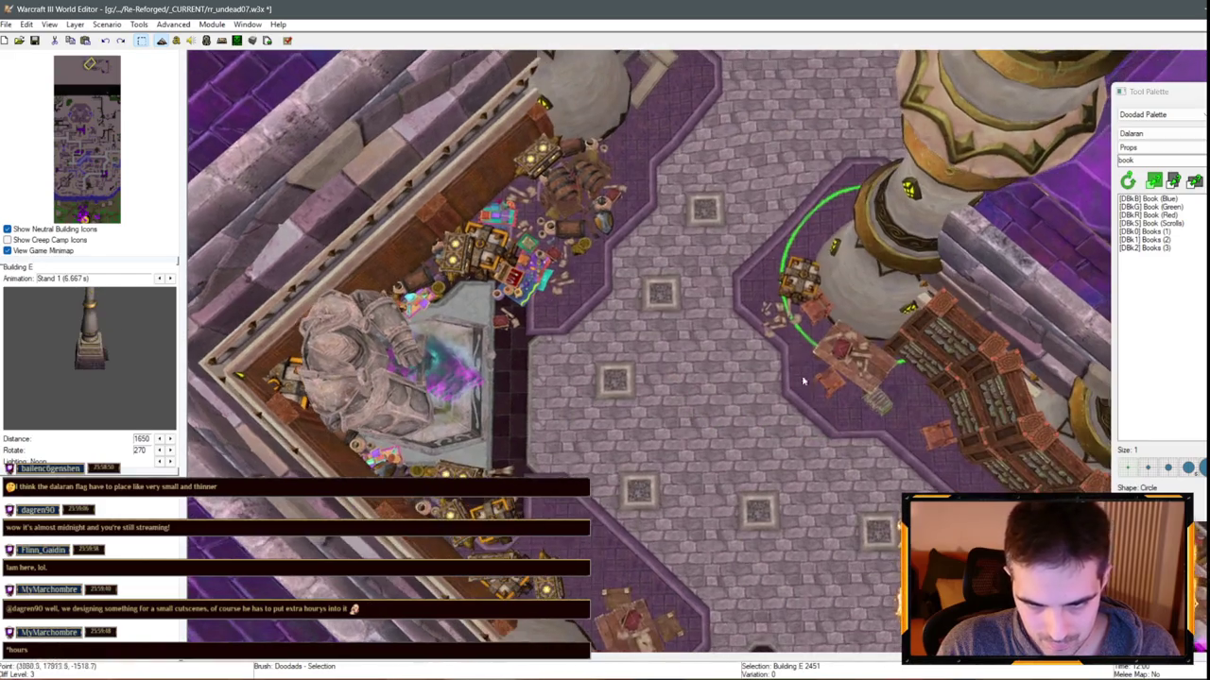
{"action": "left_click", "coordinate": [792, 326]}
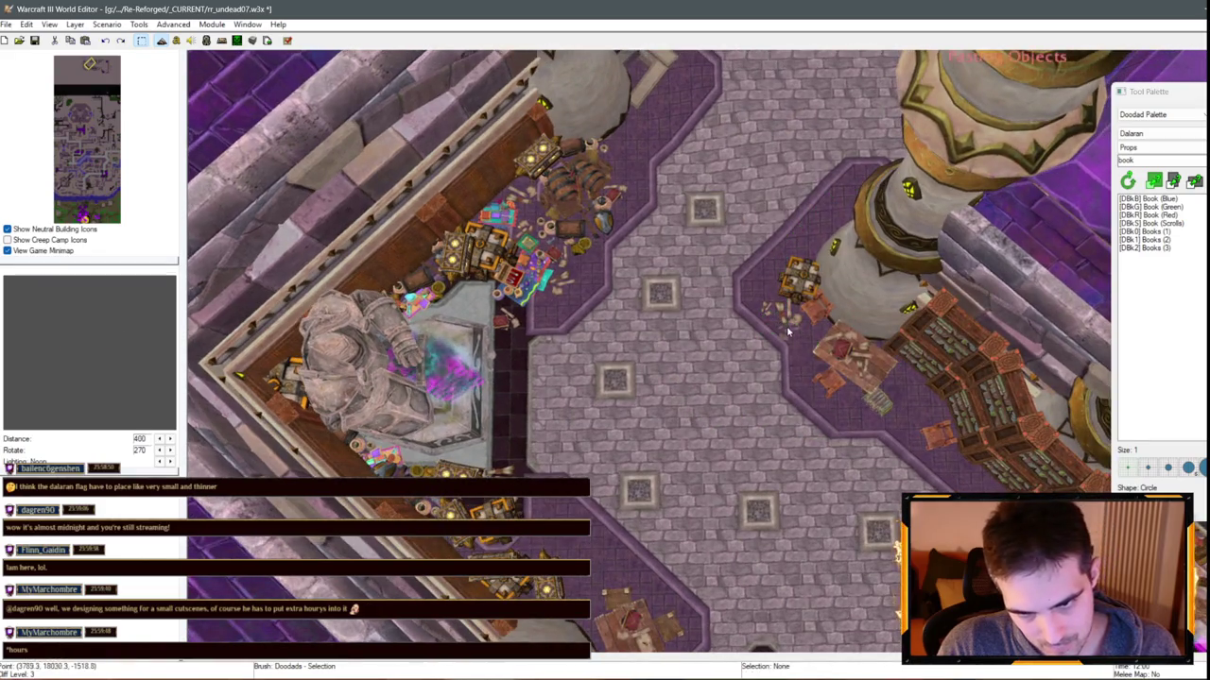
{"action": "scroll", "coordinate": [696, 375], "scroll_direction": "down", "scroll_amount": 5}
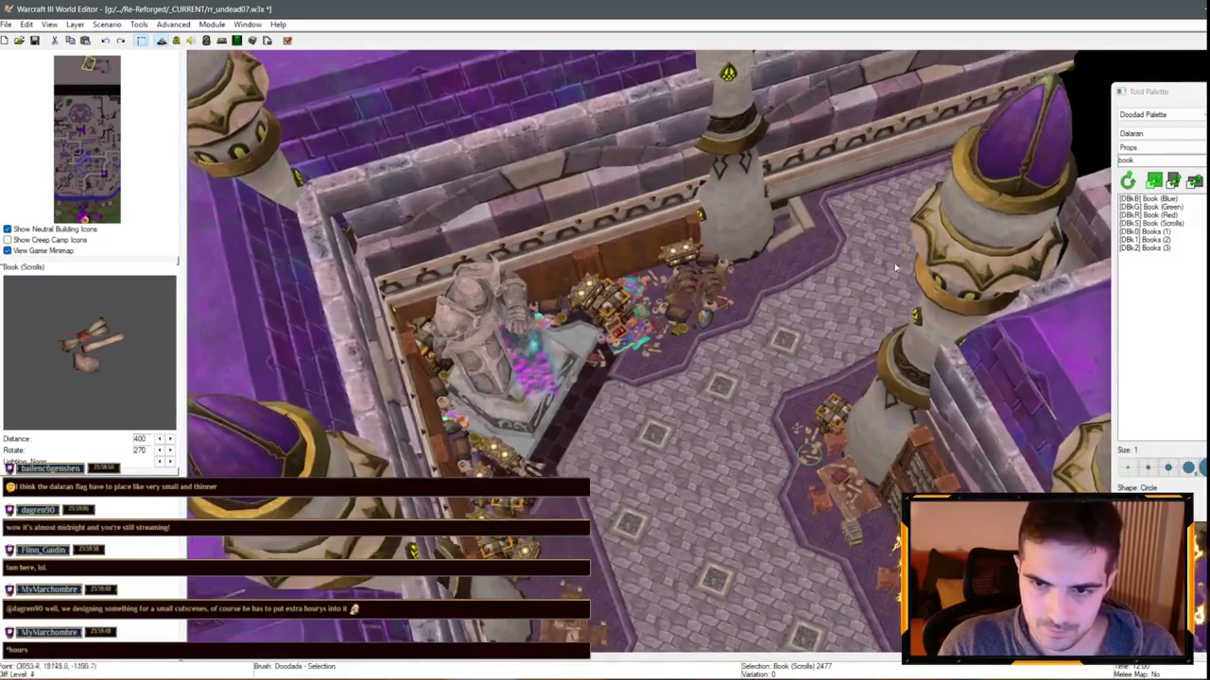
{"action": "left_click", "coordinate": [1165, 115]}
{"action": "left_click", "coordinate": [1158, 114]}
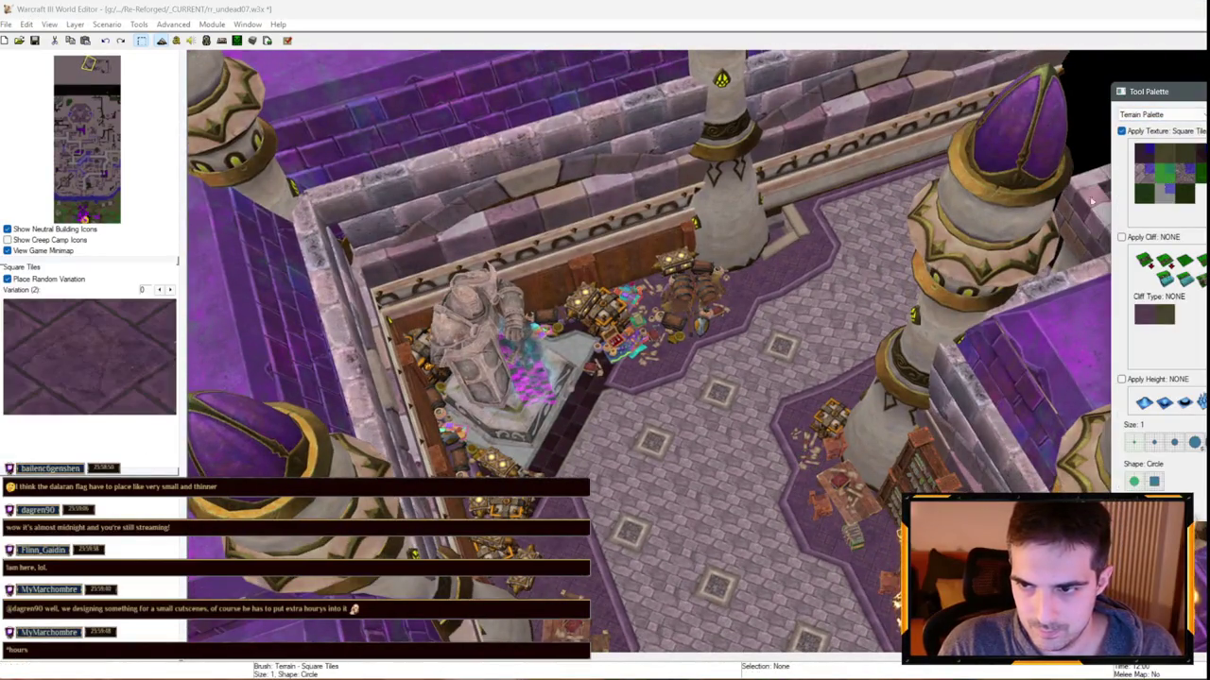
Paint purple Square Tiles along the walkway edge up to the pillar base
{"action": "scroll", "coordinate": [680, 299], "scroll_direction": "up", "scroll_amount": 5}
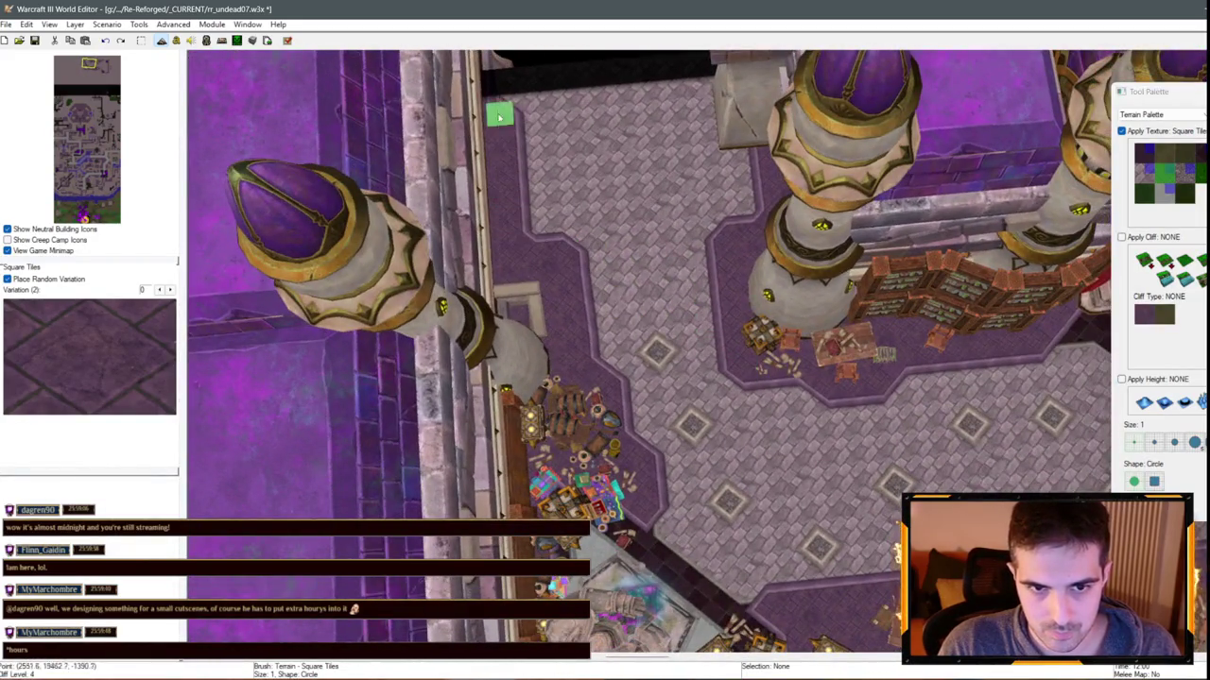
{"action": "key", "text": "Up"}
{"action": "key", "text": "Left"}
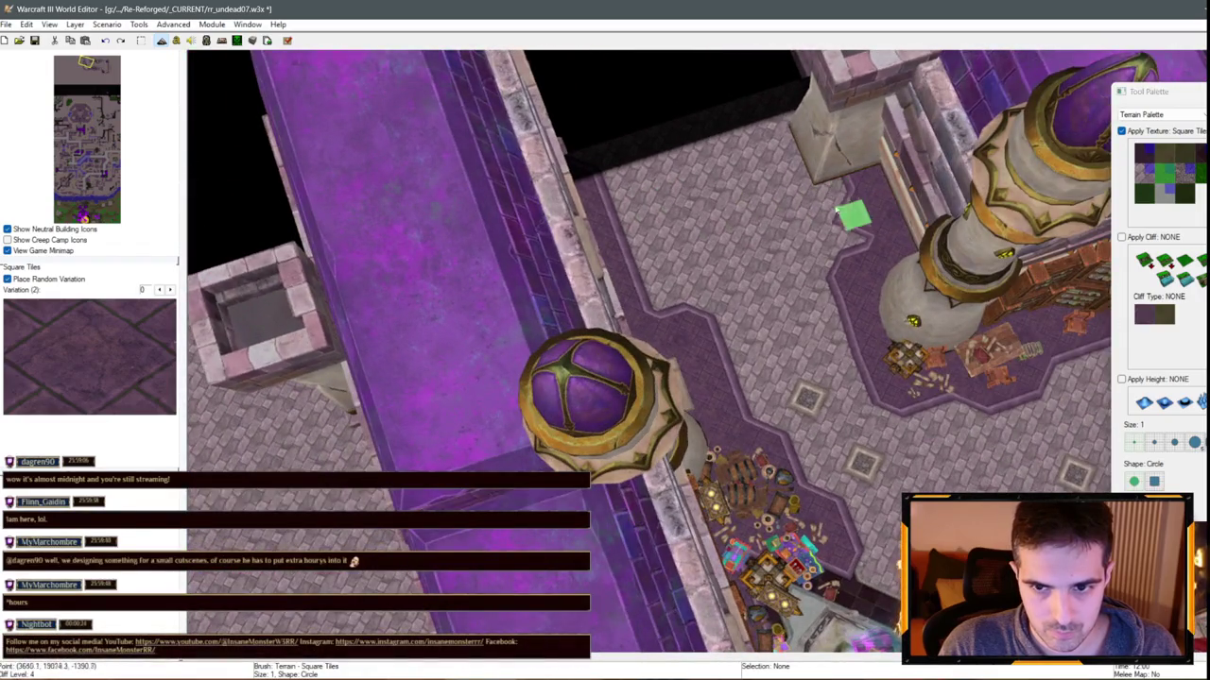
{"action": "left_click_drag", "start_coordinate": [837, 210], "coordinate": [812, 120]}
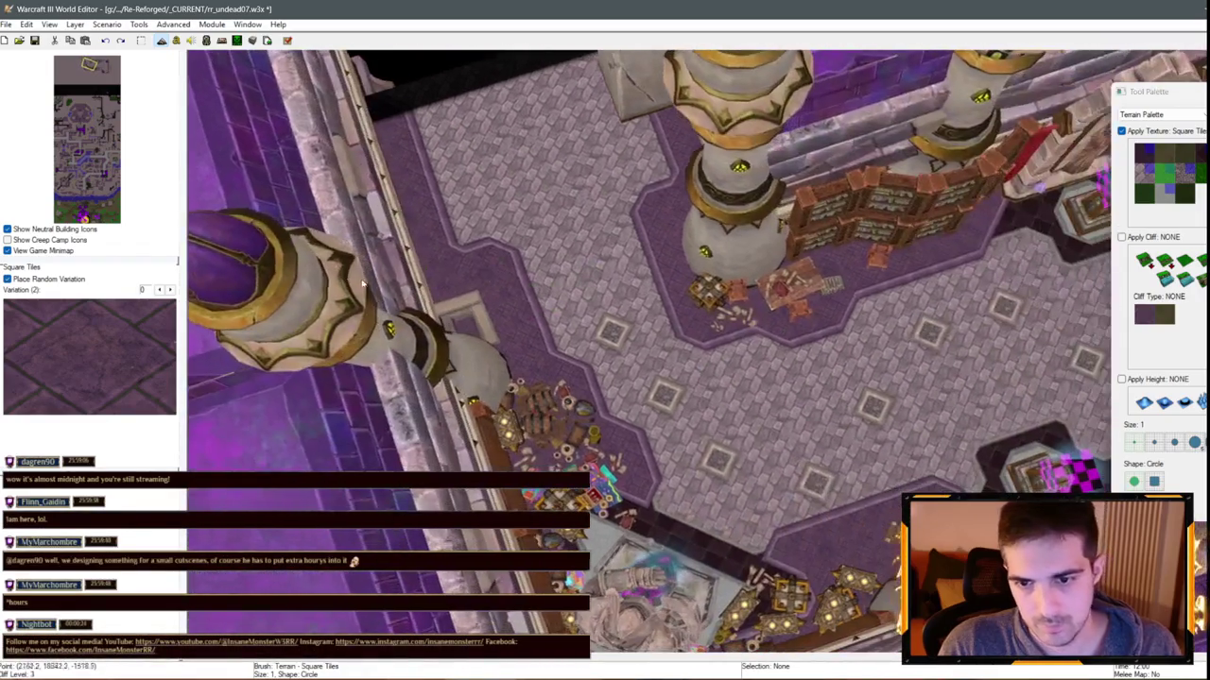
Pick Brick, put that brush away, and select Round Tiles in the Terrain Palette
{"action": "scroll", "coordinate": [819, 153], "scroll_direction": "up", "scroll_amount": 2}
{"action": "left_click", "coordinate": [1144, 173]}
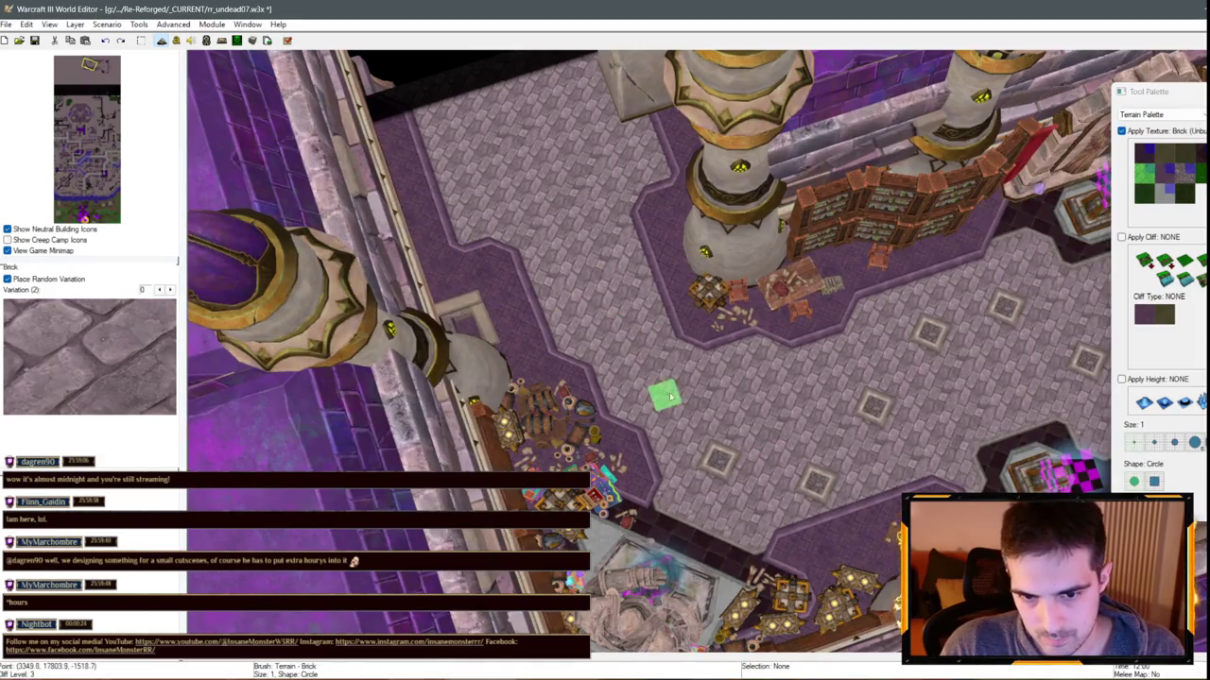
{"action": "scroll", "coordinate": [986, 343], "scroll_direction": "up", "scroll_amount": 2}
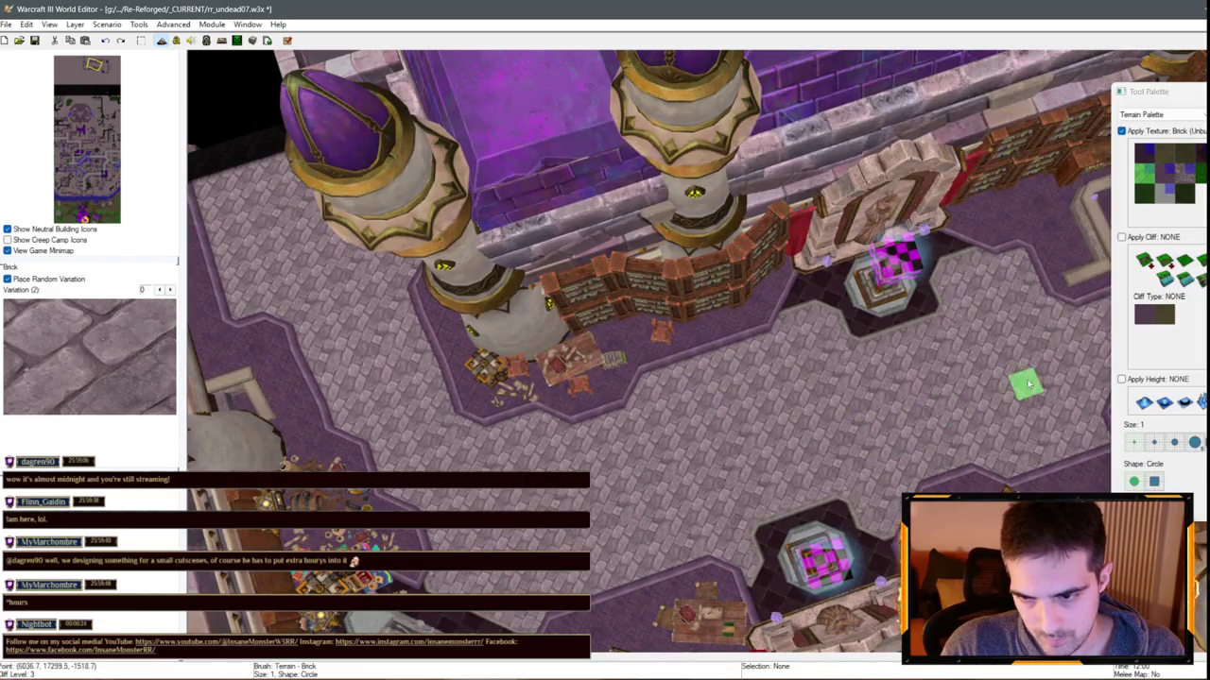
{"action": "right_click", "coordinate": [1029, 382]}
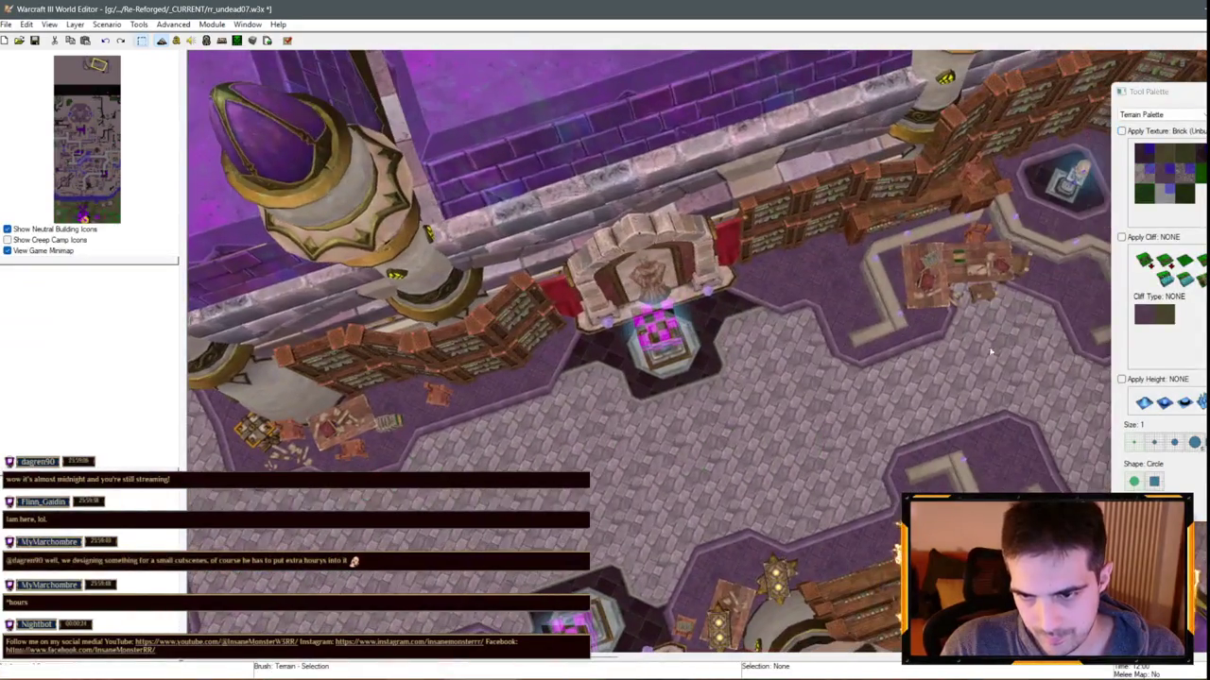
{"action": "left_click", "coordinate": [1184, 174]}
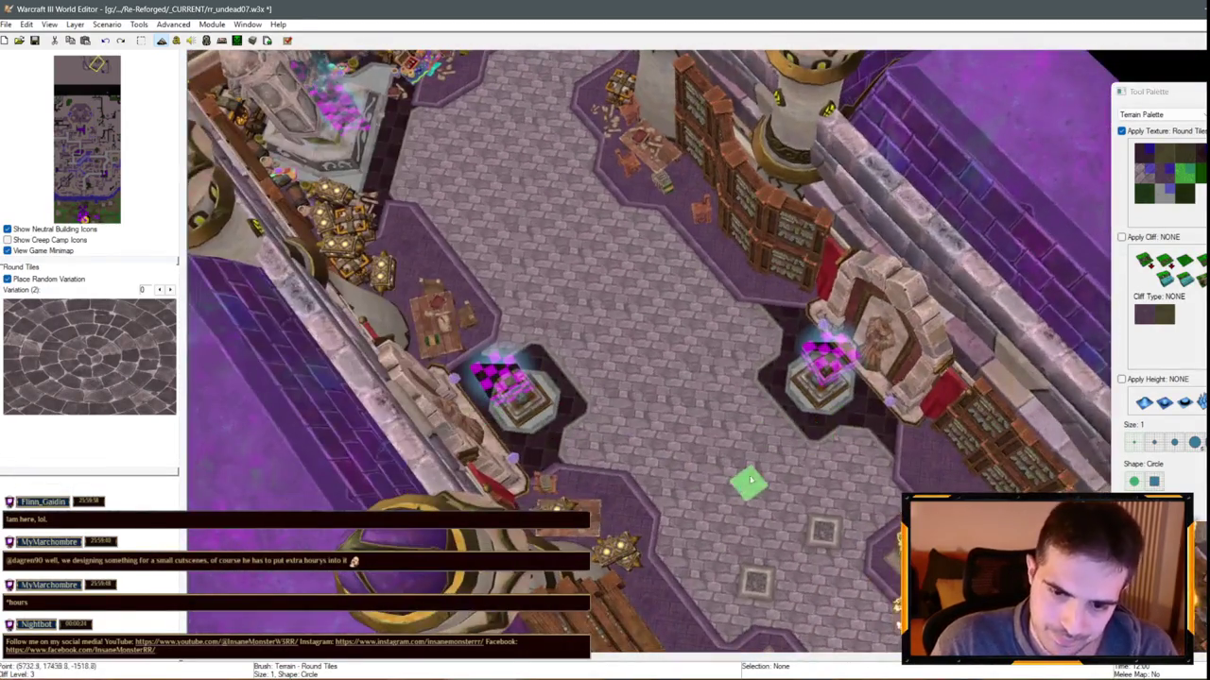
Try two round-tile patches on the corridor floor, then undo them
{"action": "left_click", "coordinate": [739, 450]}
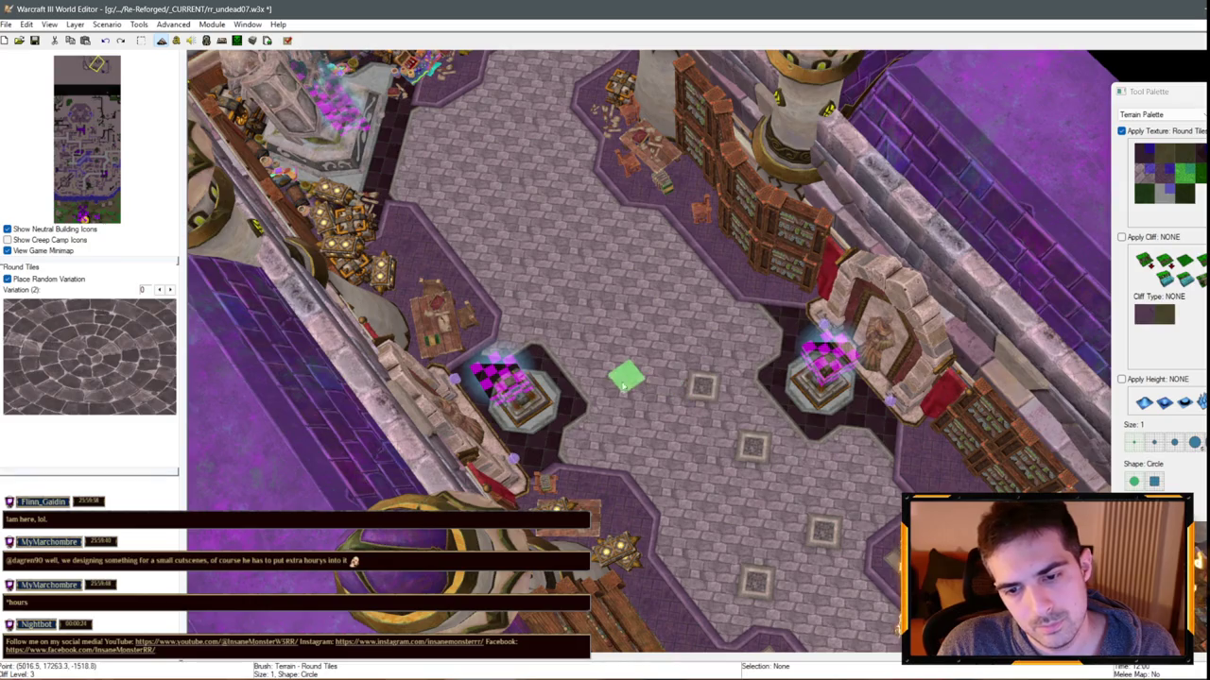
{"action": "left_click", "coordinate": [656, 418]}
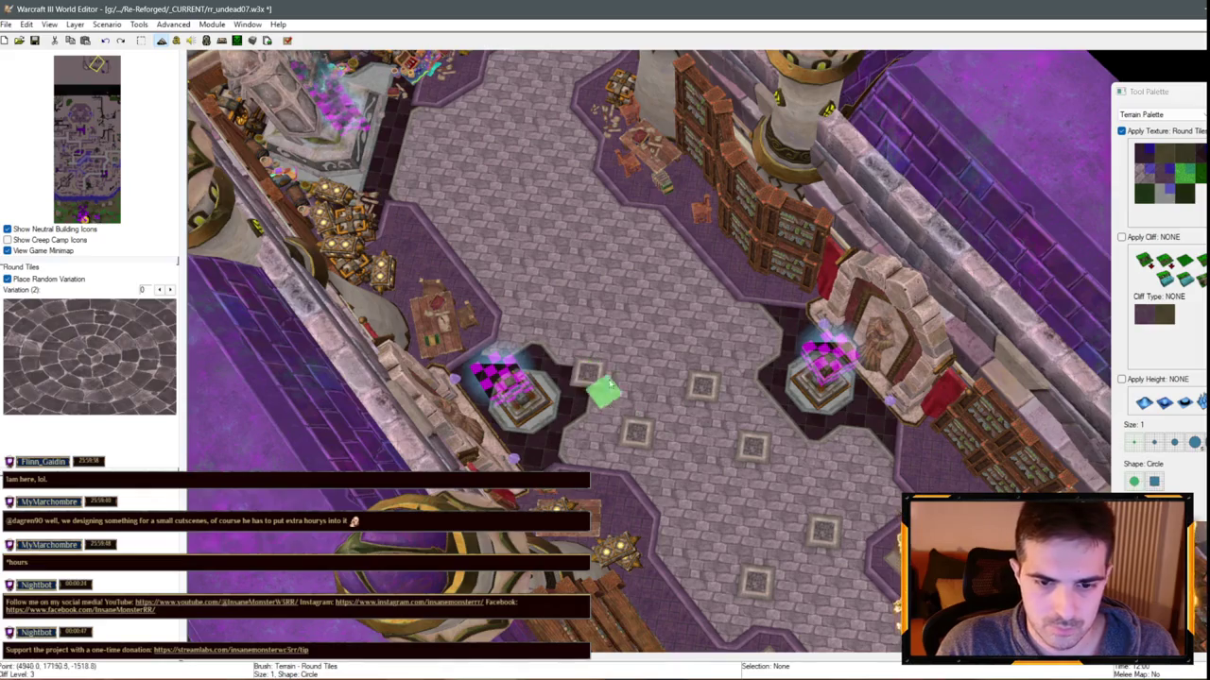
{"action": "key", "text": "ctrl+z"}
{"action": "key", "text": "ctrl+z"}
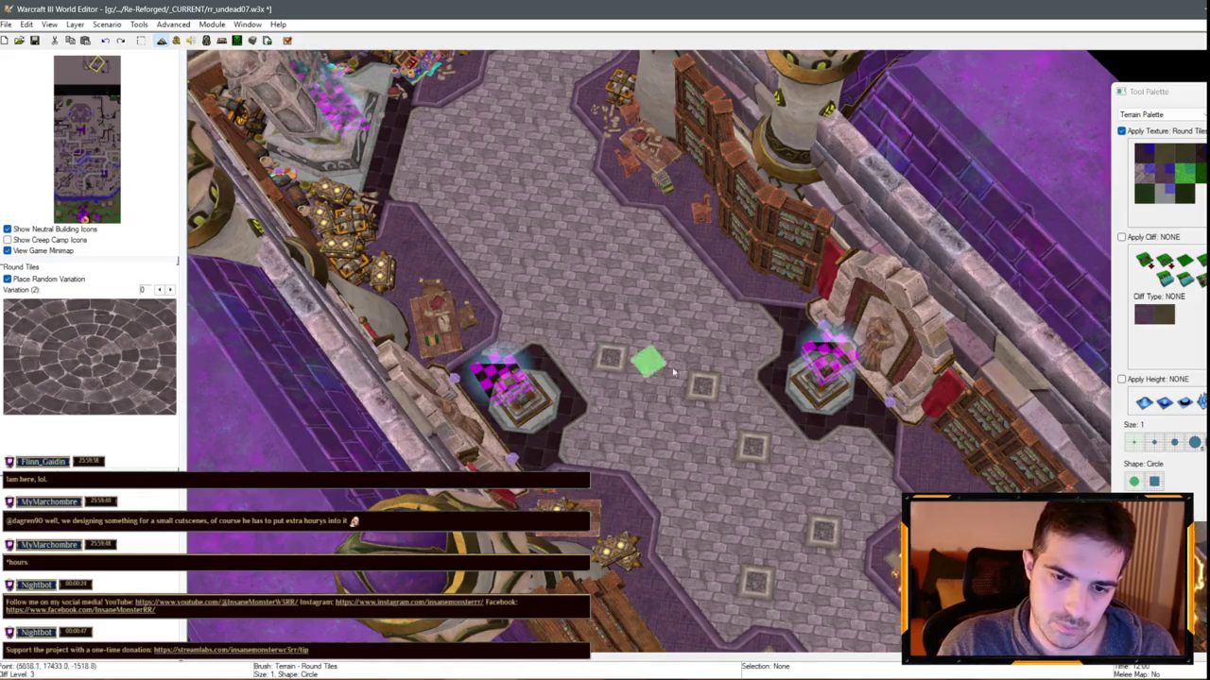
{"action": "scroll", "coordinate": [584, 259], "scroll_direction": "up", "scroll_amount": 2}
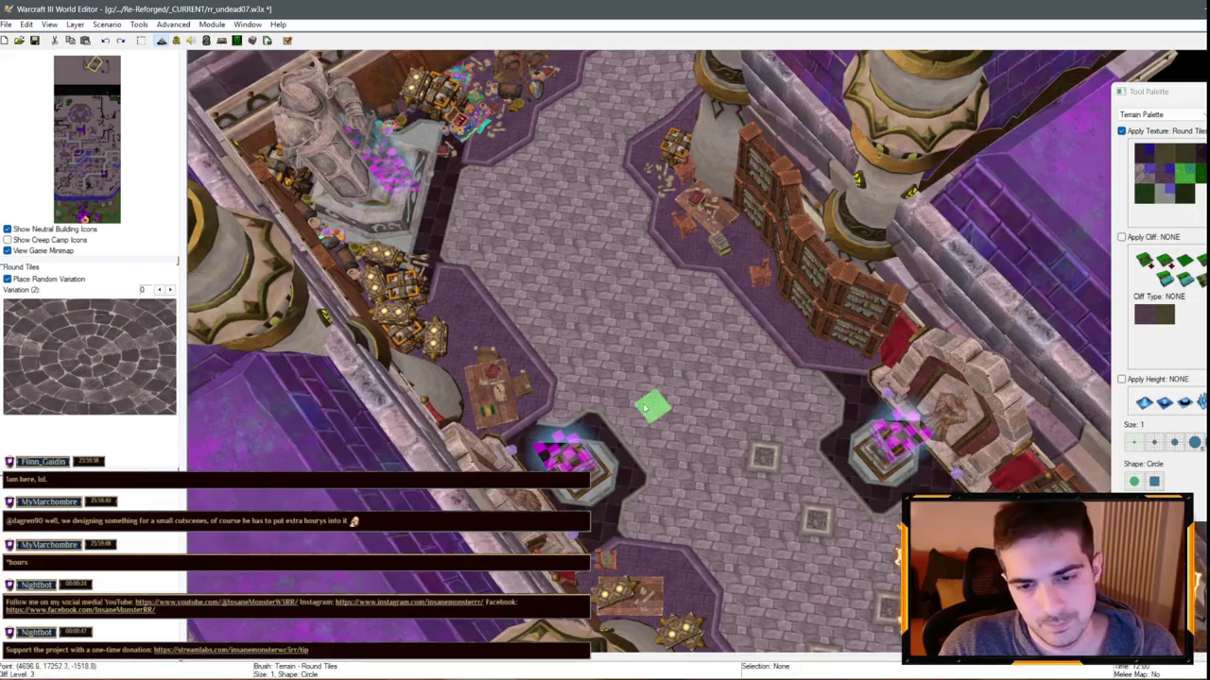
{"action": "key", "text": "Down"}
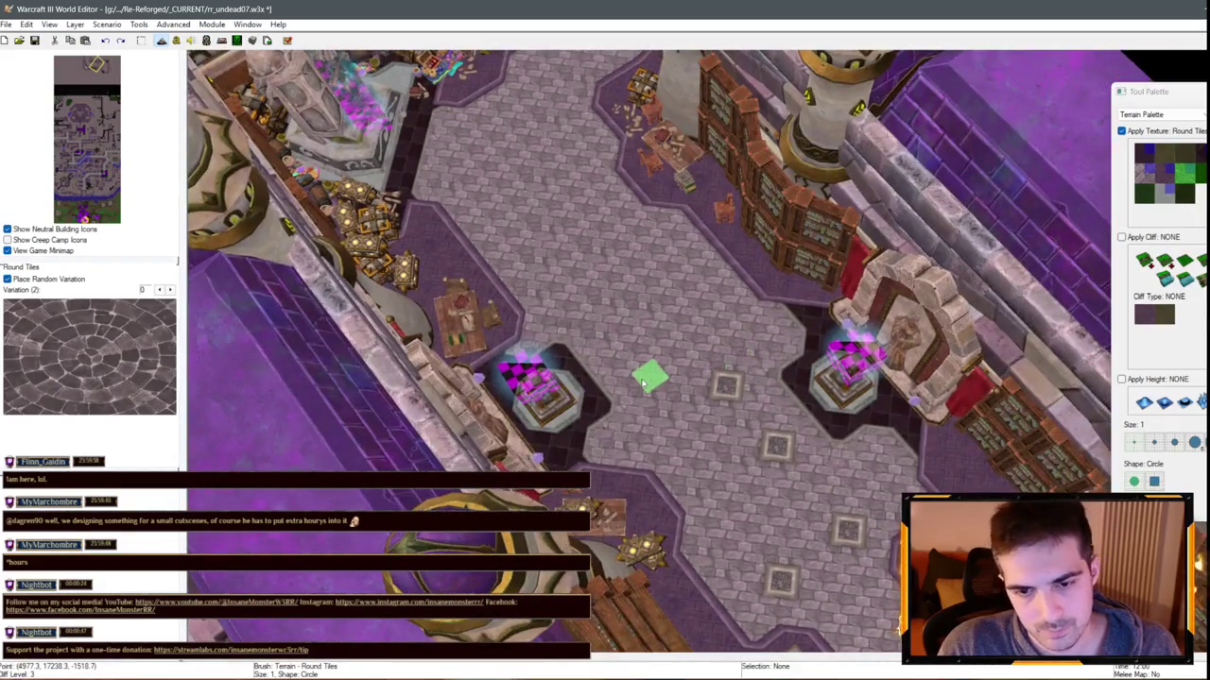
{"action": "key", "text": "Up"}
{"action": "key", "text": "Up"}
{"action": "key", "text": "Up"}
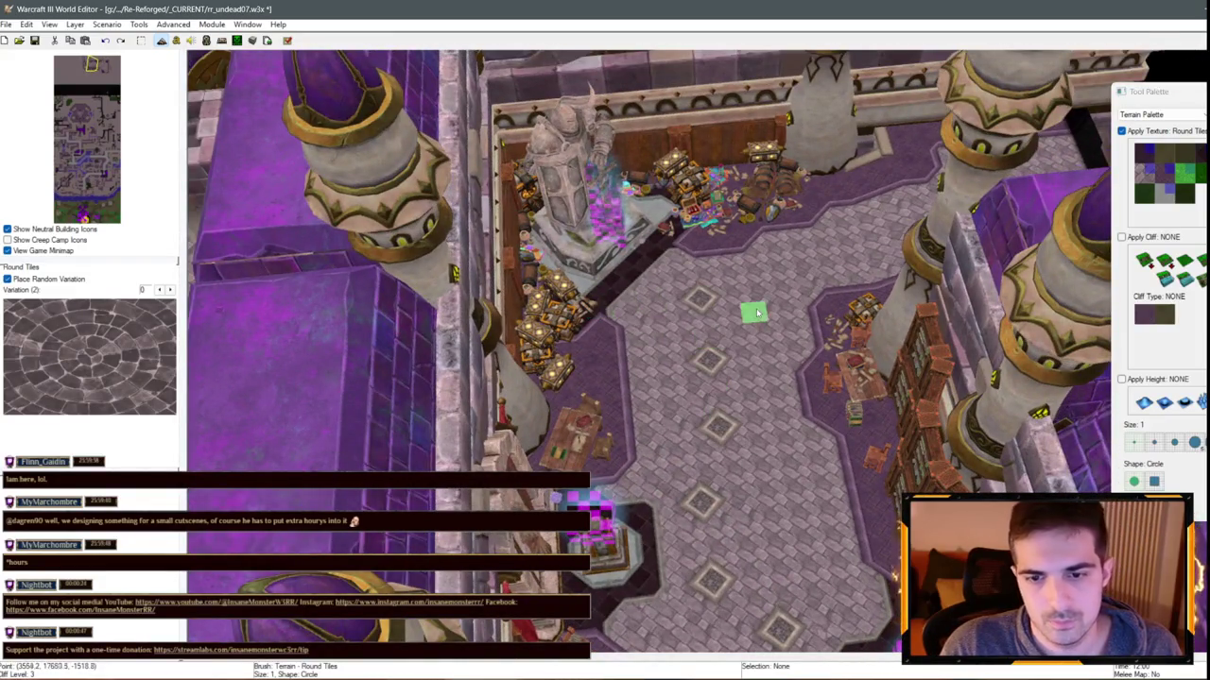
Turn the view along the corridor and swap the paint texture from Brick to Round Tiles
{"action": "key", "text": "ctrl+Left"}
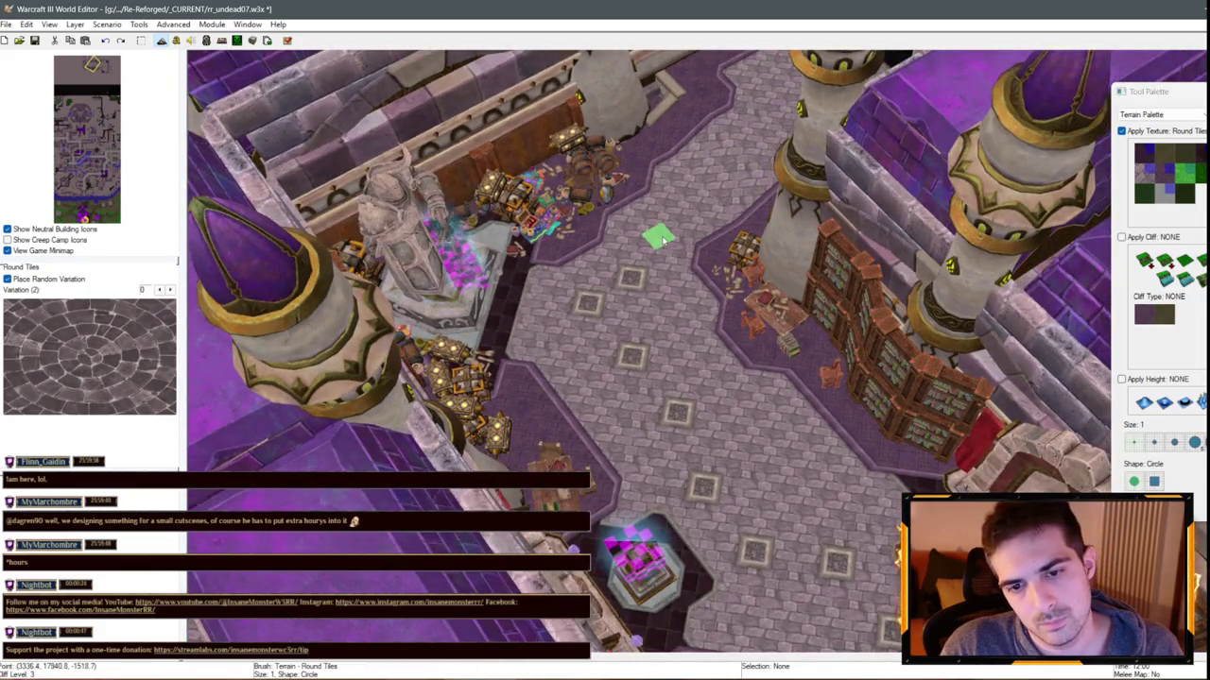
{"action": "key", "text": "ctrl+Left"}
{"action": "key", "text": "ctrl+Left"}
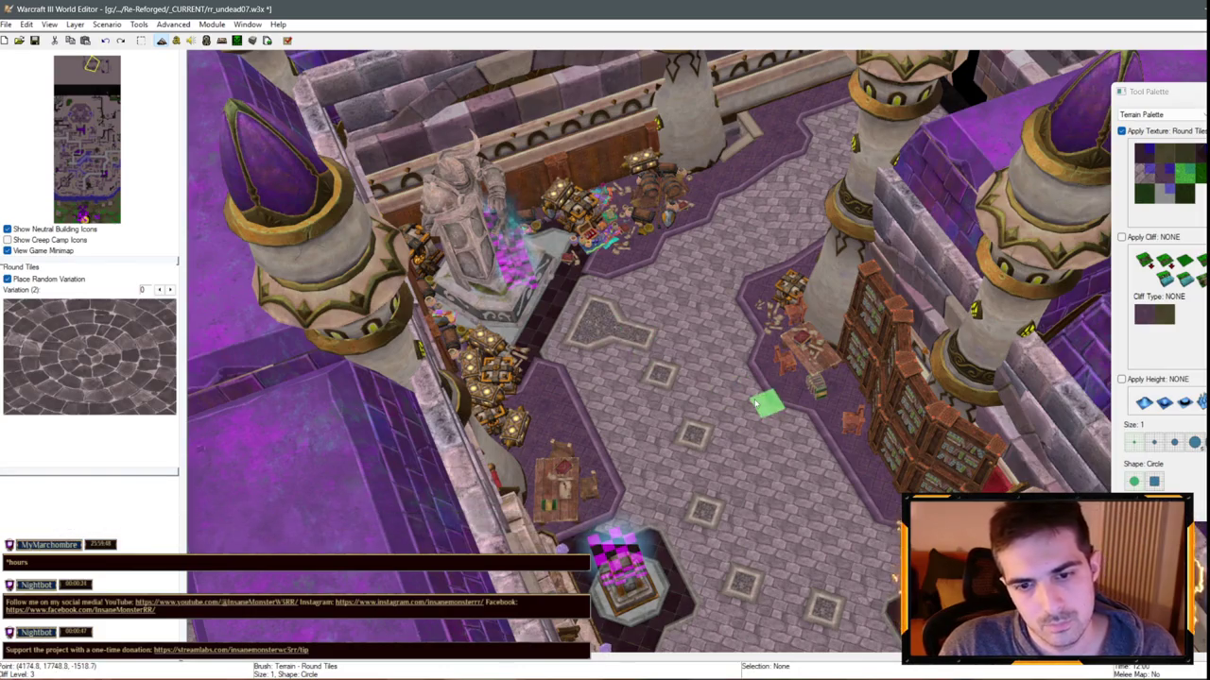
{"action": "key", "text": "ctrl+Left"}
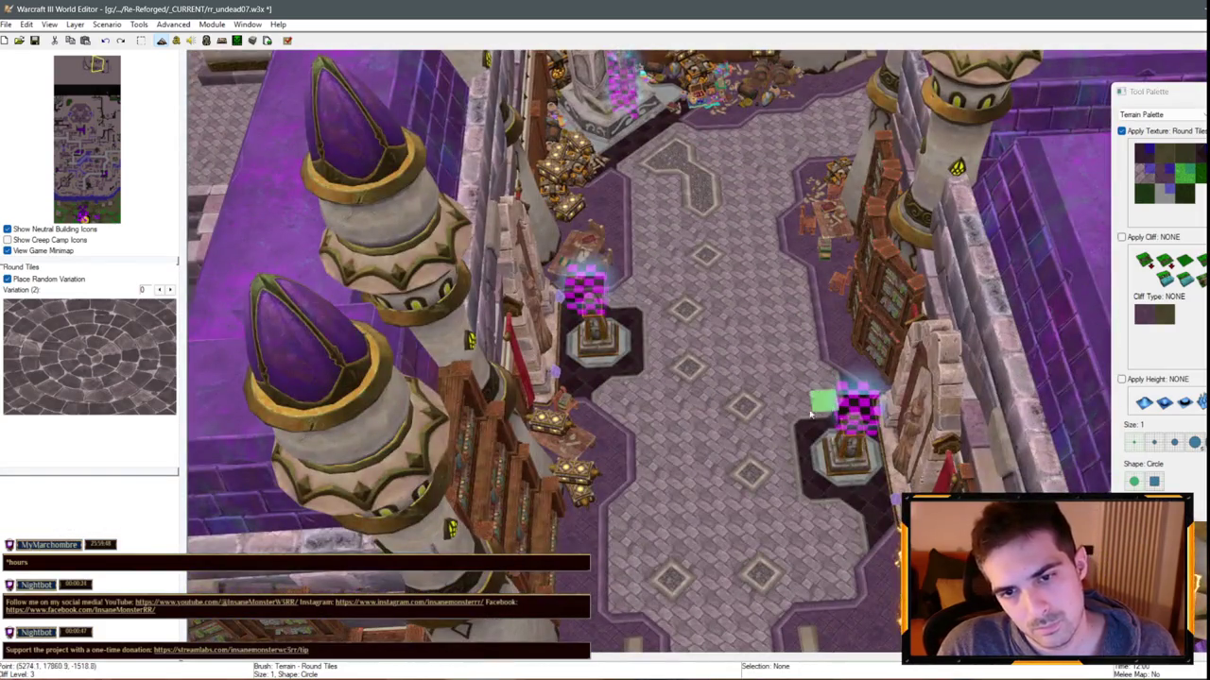
{"action": "key", "text": "Down"}
{"action": "key", "text": "Down"}
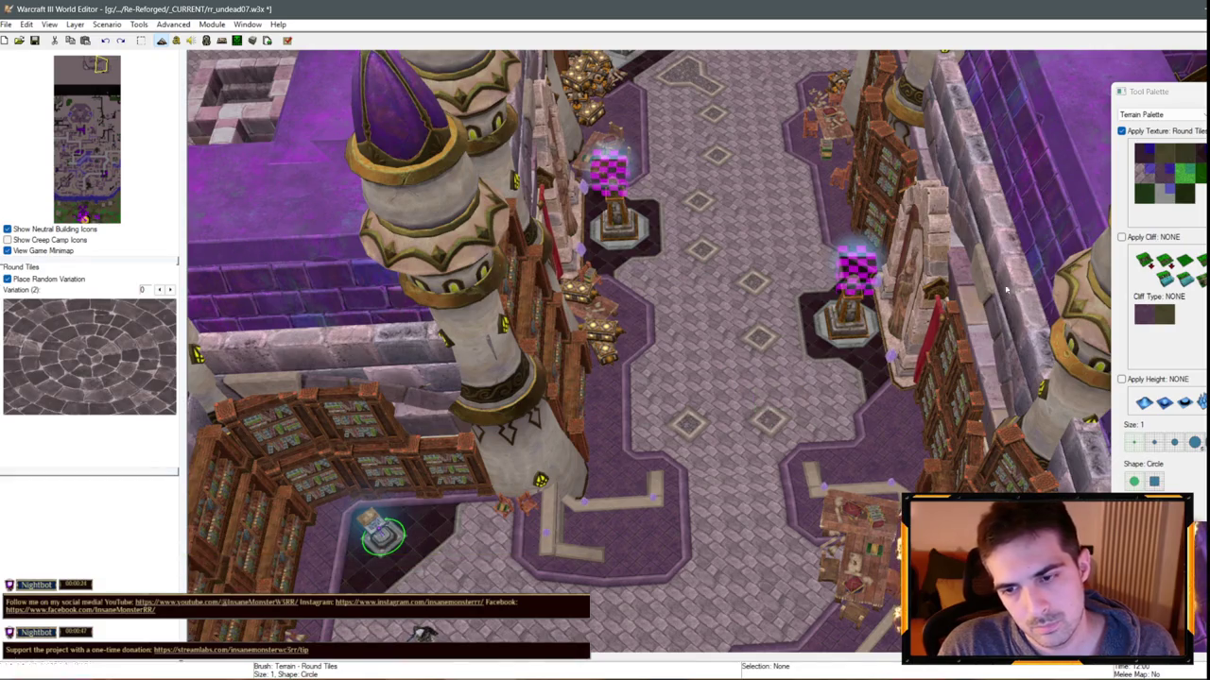
{"action": "left_click", "coordinate": [1143, 169]}
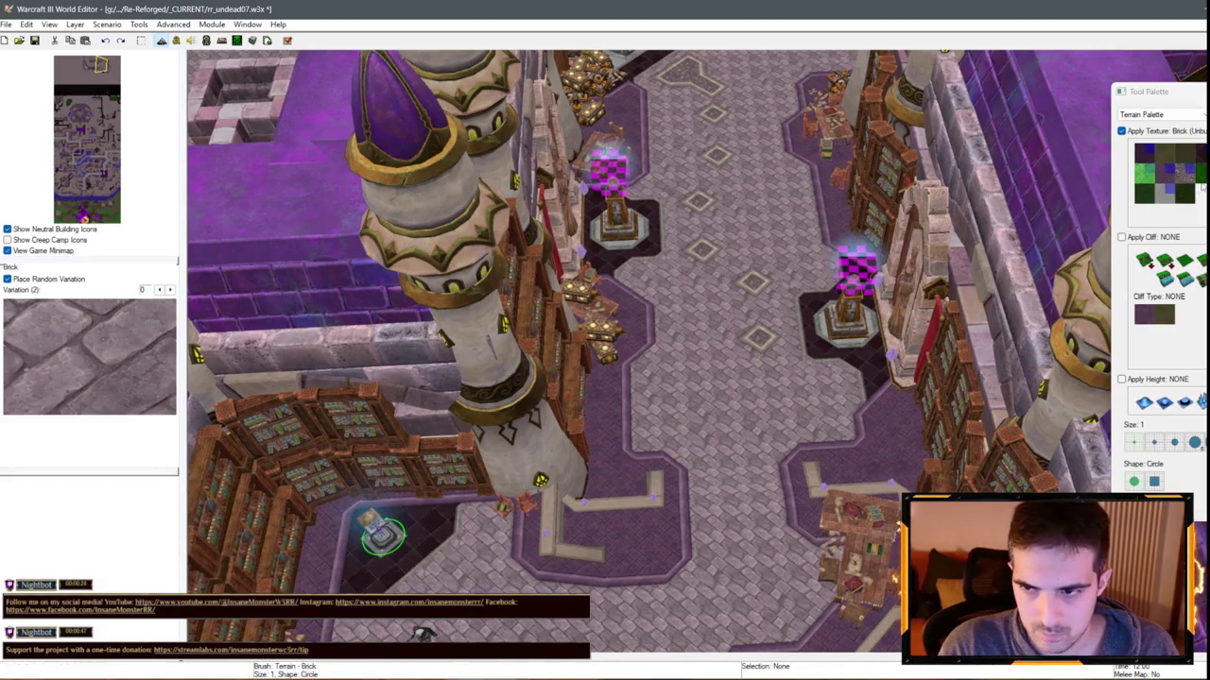
{"action": "left_click", "coordinate": [1184, 173]}
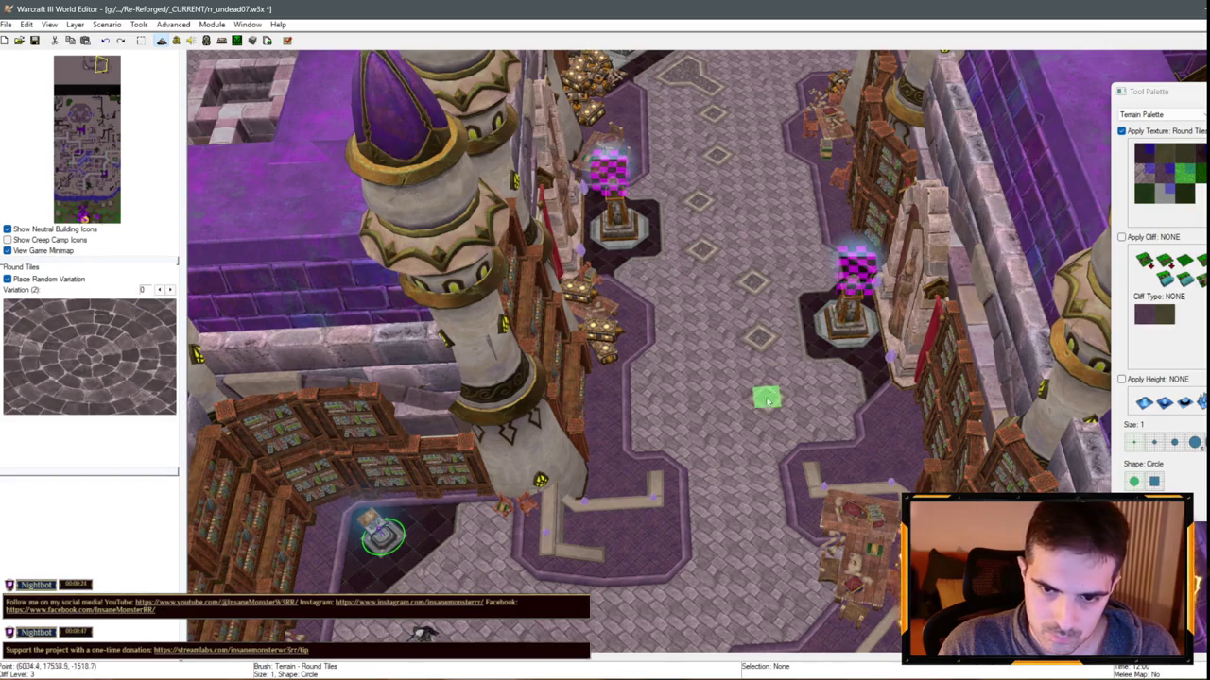
{"action": "scroll", "coordinate": [767, 401], "scroll_direction": "up", "scroll_amount": 2}
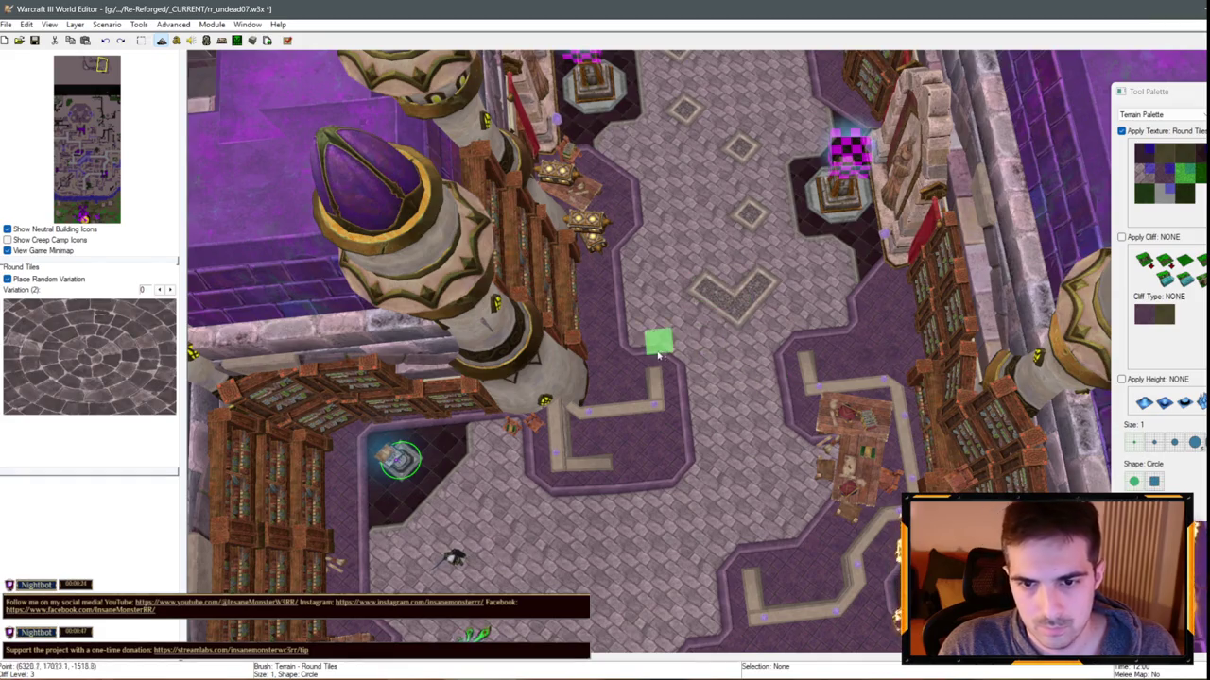
{"action": "mouse_move", "coordinate": [658, 355]}
{"action": "left_mouse_down"}
{"action": "mouse_move", "coordinate": [810, 391]}
{"action": "mouse_move", "coordinate": [499, 249]}
{"action": "mouse_move", "coordinate": [631, 432]}
{"action": "mouse_move", "coordinate": [659, 406]}
{"action": "mouse_move", "coordinate": [848, 419]}
{"action": "left_mouse_up"}
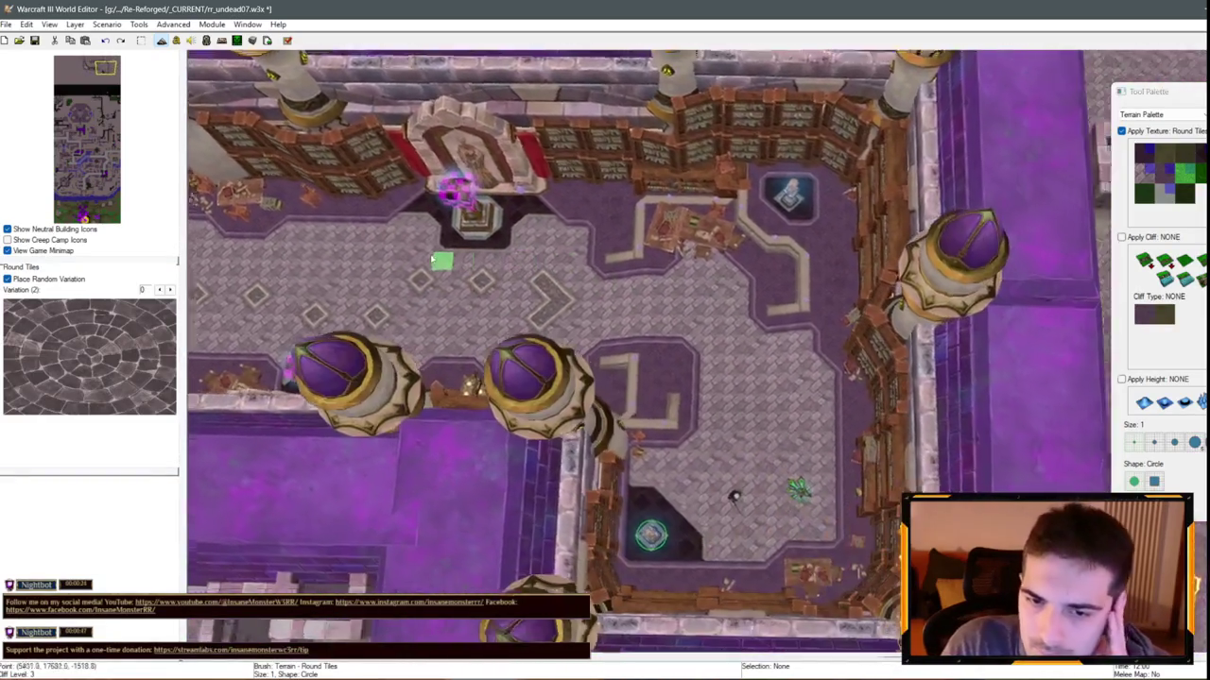
Pick Square Tiles as the active terrain paint texture
{"action": "scroll", "coordinate": [724, 570], "scroll_direction": "down", "scroll_amount": 3}
{"action": "scroll", "coordinate": [474, 253], "scroll_direction": "up", "scroll_amount": 5}
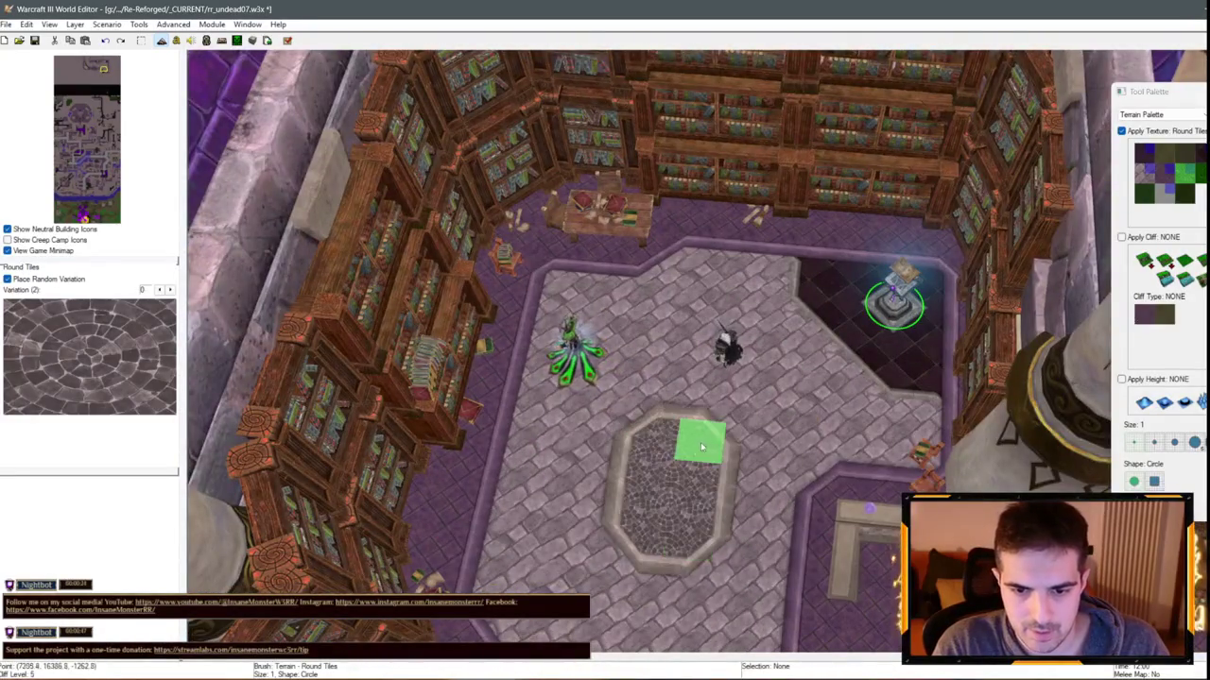
{"action": "scroll", "coordinate": [643, 511], "scroll_direction": "down", "scroll_amount": 4}
{"action": "scroll", "coordinate": [662, 350], "scroll_direction": "up", "scroll_amount": 4}
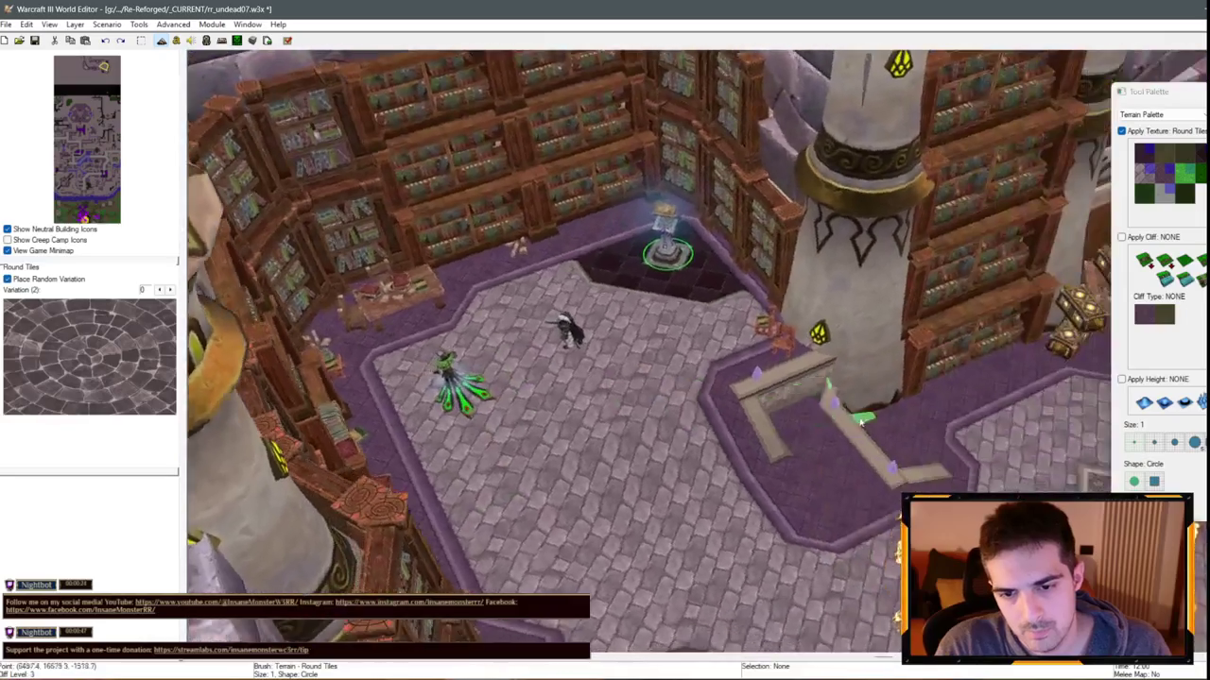
{"action": "scroll", "coordinate": [793, 330], "scroll_direction": "down", "scroll_amount": 4}
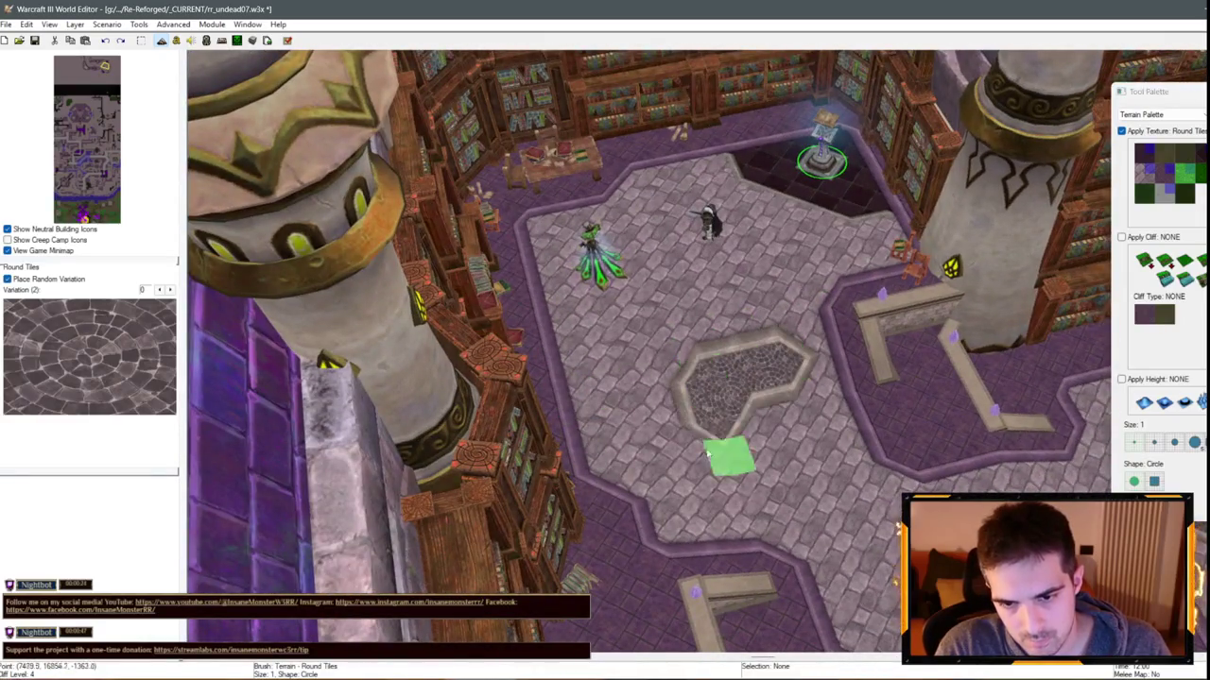
{"action": "scroll", "coordinate": [746, 473], "scroll_direction": "up", "scroll_amount": 4}
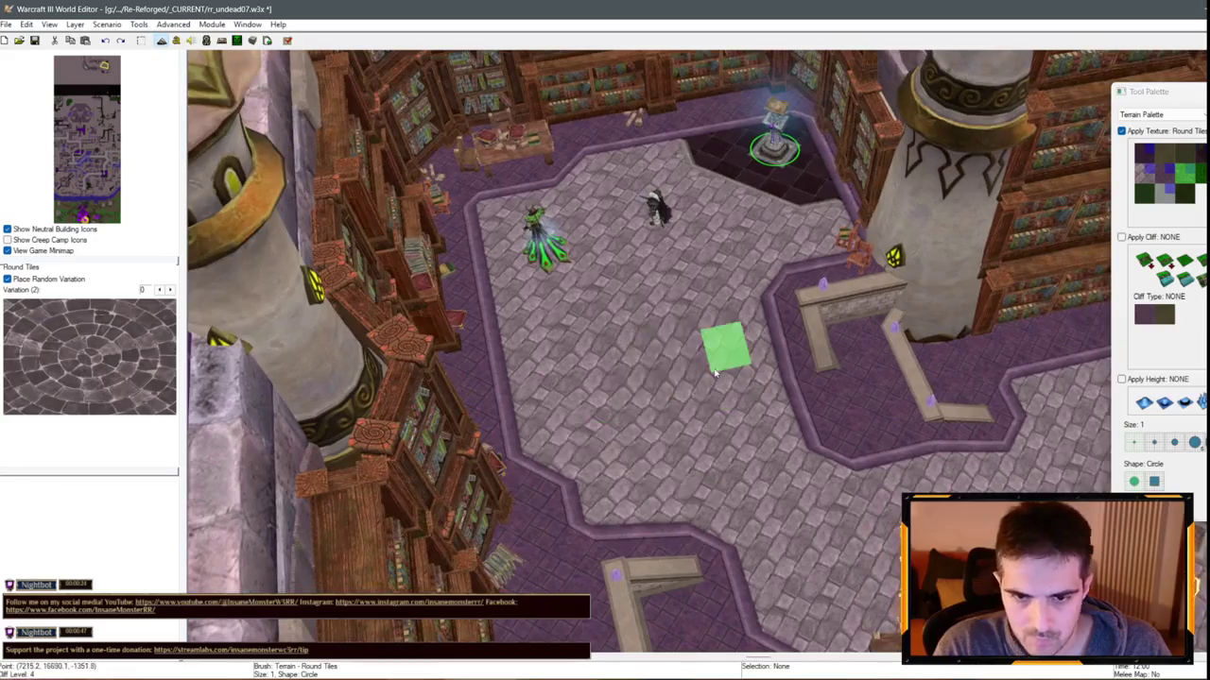
{"action": "scroll", "coordinate": [708, 424], "scroll_direction": "down", "scroll_amount": 4}
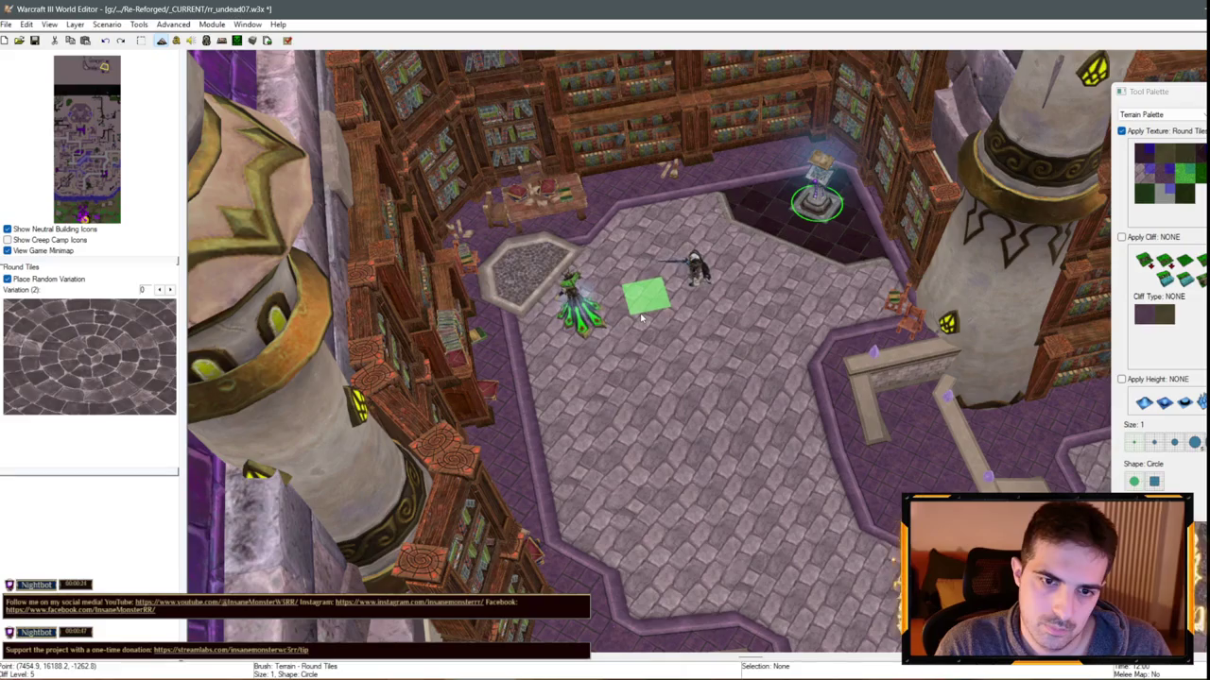
{"action": "left_click", "coordinate": [1141, 159]}
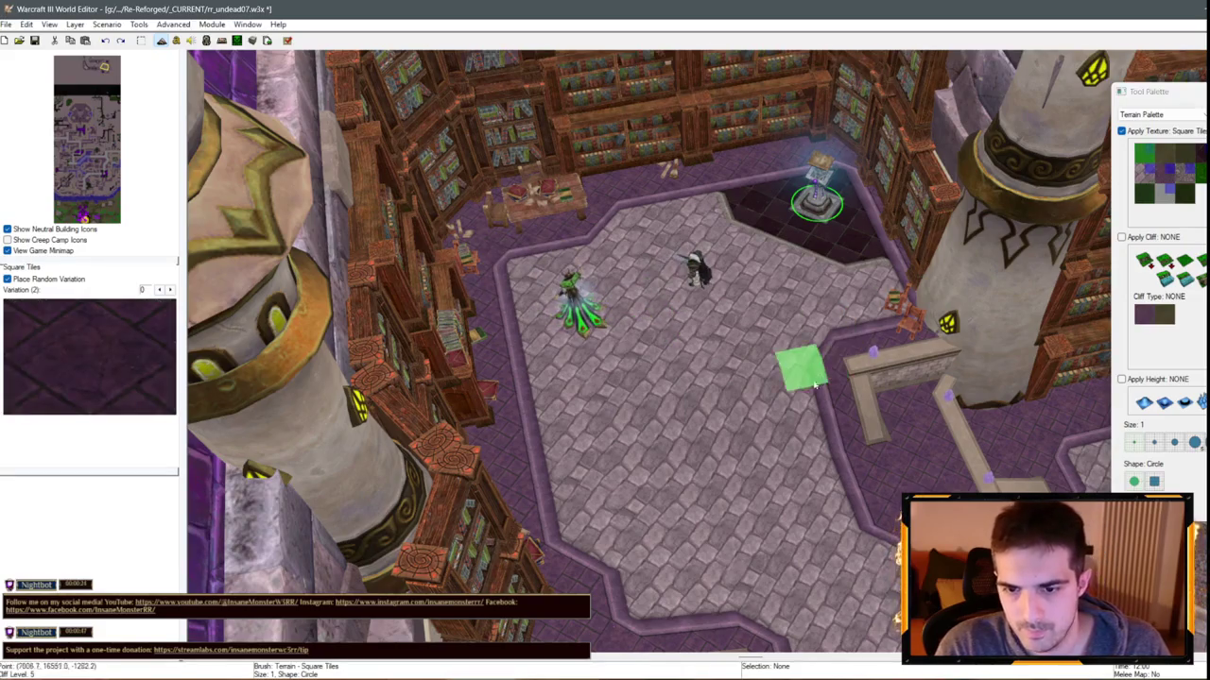
{"action": "scroll", "coordinate": [797, 367], "scroll_direction": "down", "scroll_amount": 1}
{"action": "scroll", "coordinate": [808, 373], "scroll_direction": "down", "scroll_amount": 1}
{"action": "scroll", "coordinate": [808, 374], "scroll_direction": "down", "scroll_amount": 2}
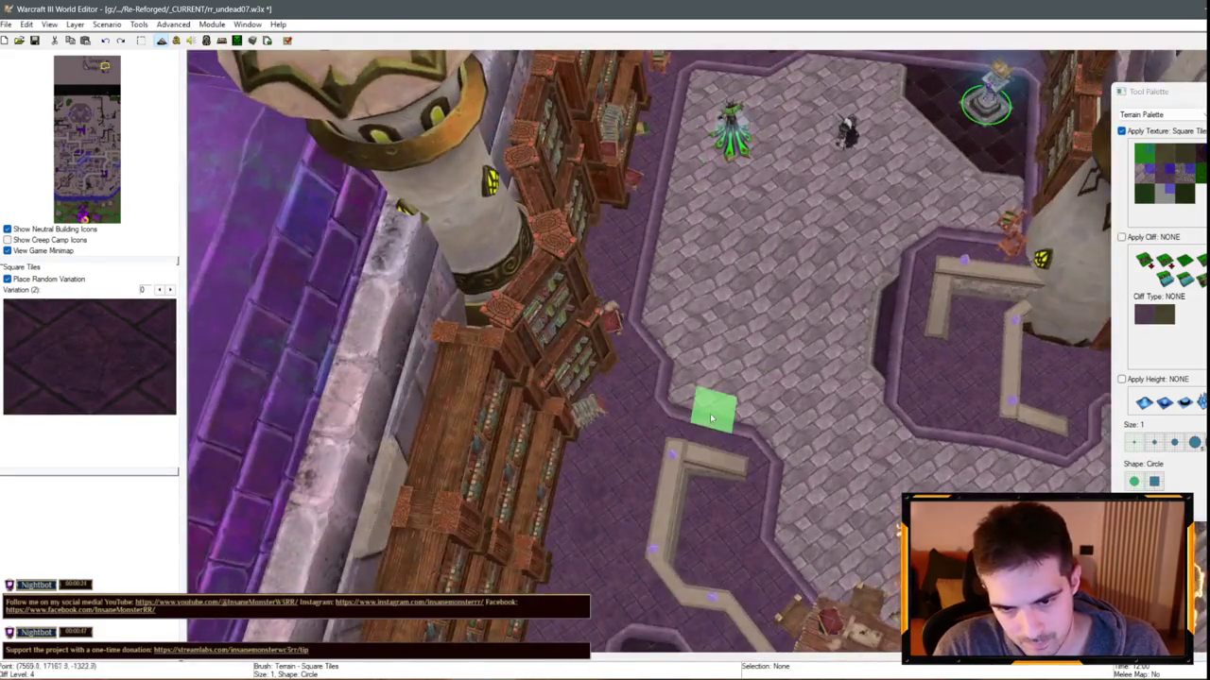
{"action": "scroll", "coordinate": [864, 508], "scroll_direction": "up", "scroll_amount": 2}
Stamp five small dark square tiles across the library's stone floor
{"action": "key", "text": "Up"}
{"action": "key", "text": "Right"}
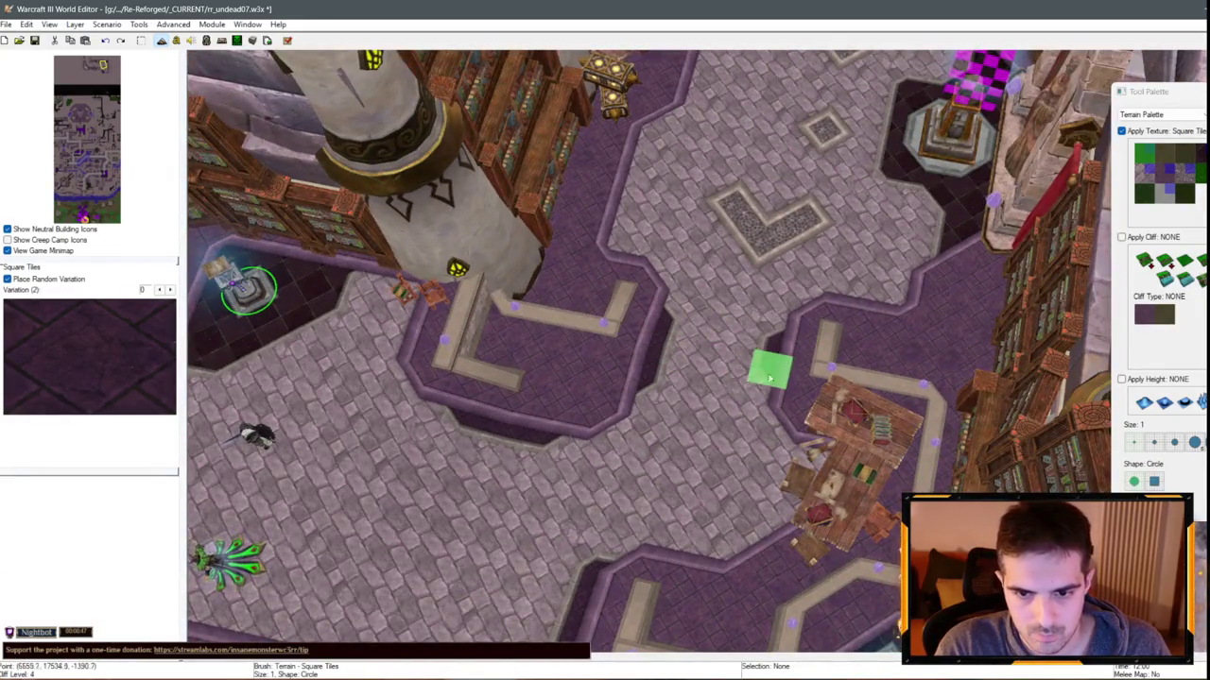
{"action": "scroll", "coordinate": [734, 396], "scroll_direction": "down", "scroll_amount": 2}
{"action": "scroll", "coordinate": [840, 297], "scroll_direction": "up", "scroll_amount": 2}
{"action": "scroll", "coordinate": [910, 255], "scroll_direction": "down", "scroll_amount": 2}
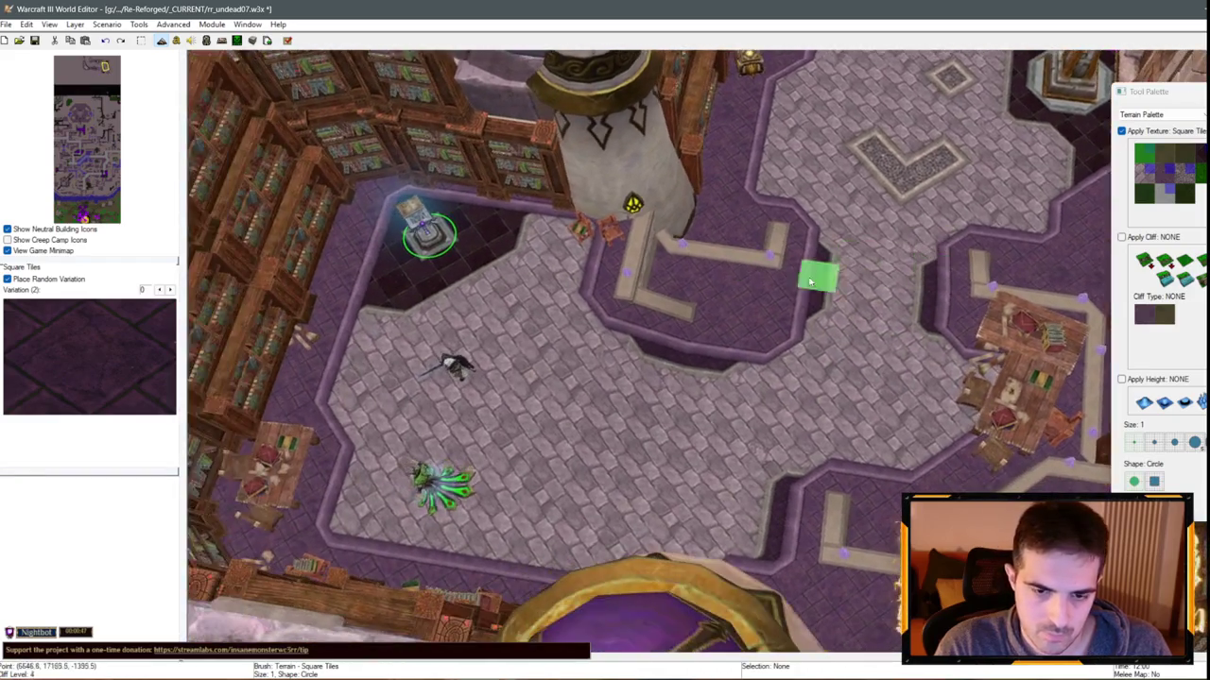
{"action": "scroll", "coordinate": [815, 275], "scroll_direction": "up", "scroll_amount": 2}
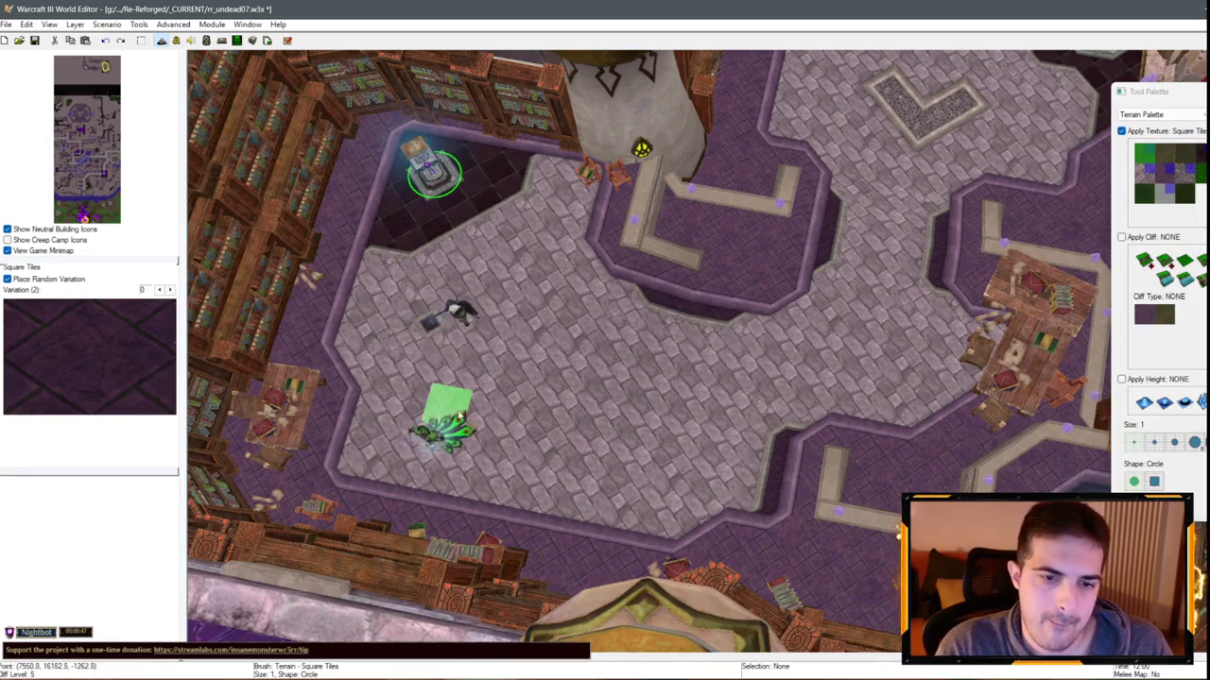
{"action": "left_click", "coordinate": [560, 432]}
{"action": "left_click", "coordinate": [543, 350]}
{"action": "left_click", "coordinate": [521, 269]}
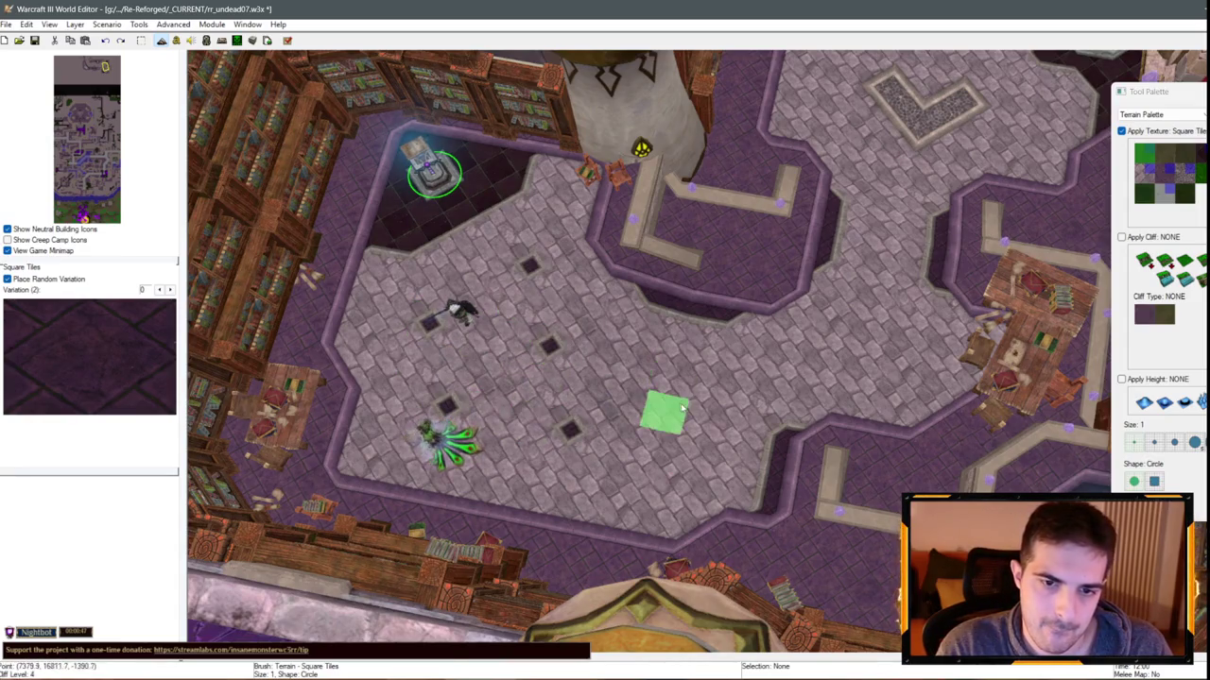
{"action": "left_click", "coordinate": [664, 380]}
{"action": "left_click", "coordinate": [695, 458]}
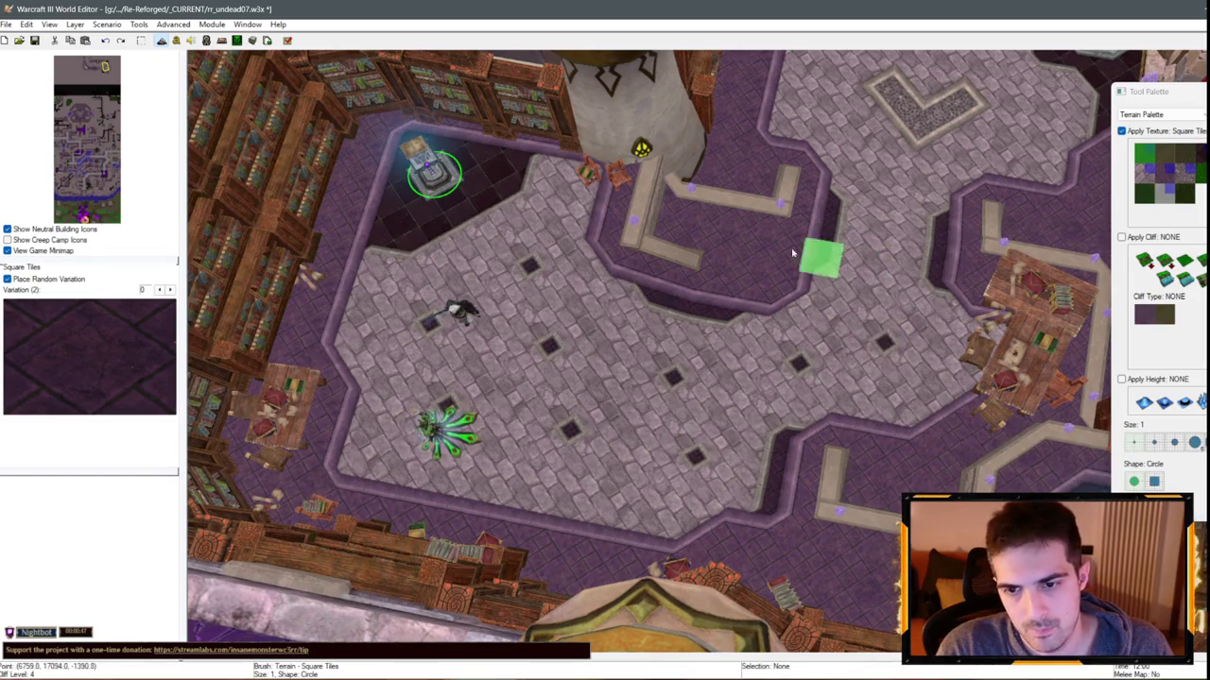
Add two more square tiles further along the floor, then move toward the next corridor
{"action": "key", "text": "Left"}
{"action": "key", "text": "Down"}
{"action": "left_click", "coordinate": [523, 386]}
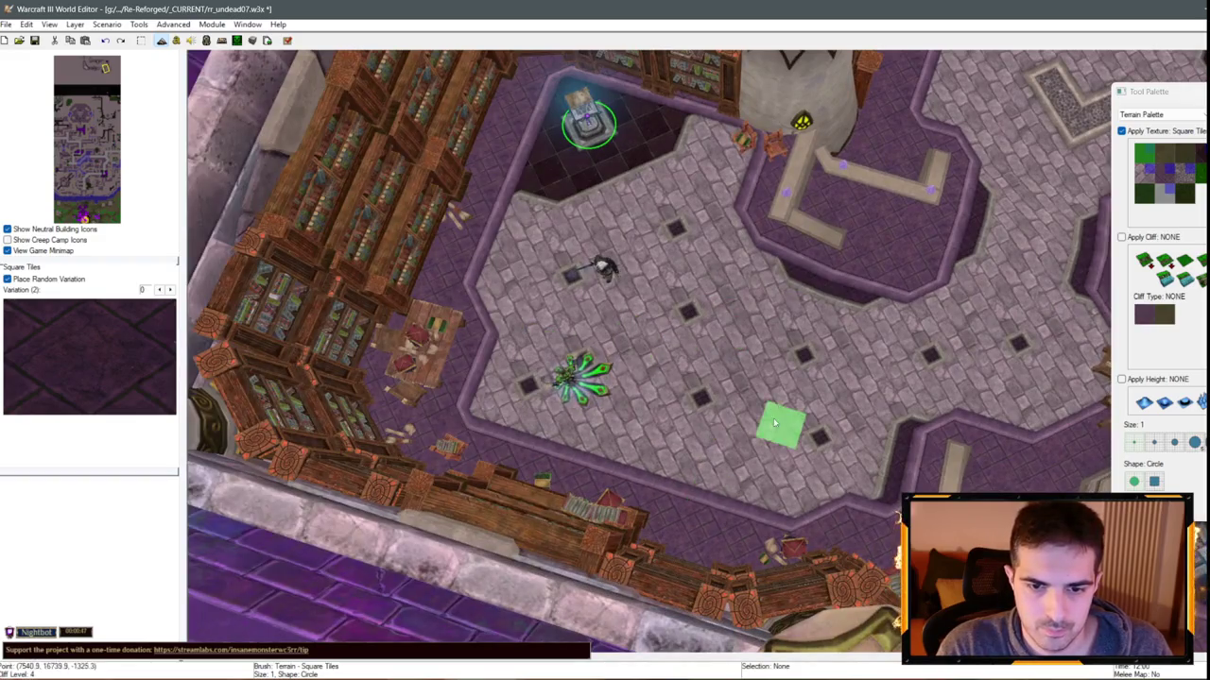
{"action": "left_click", "coordinate": [641, 343]}
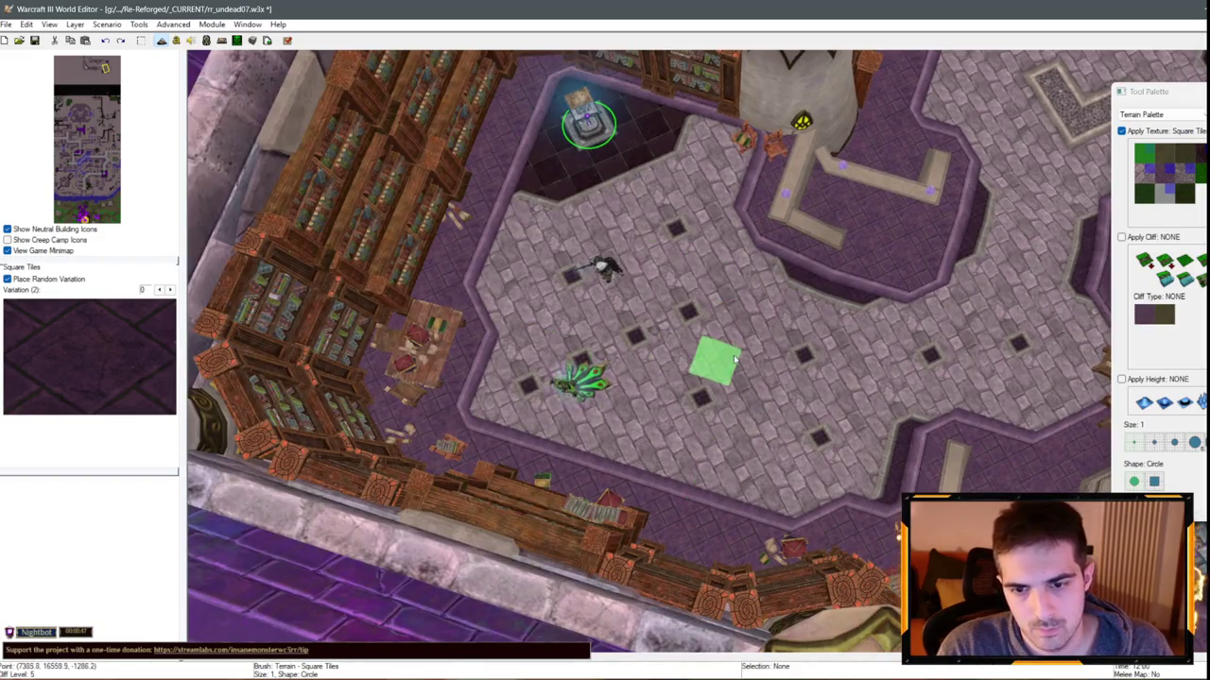
{"action": "key", "text": "Up"}
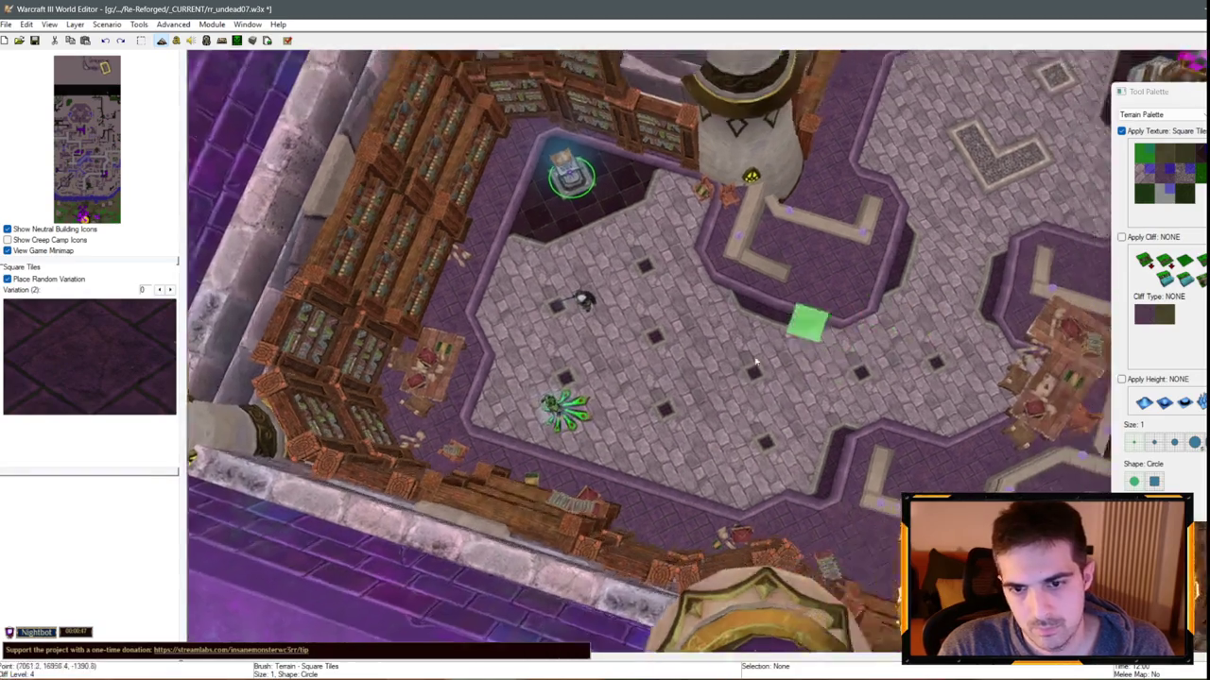
{"action": "key", "text": "Right"}
{"action": "key", "text": "Up"}
{"action": "key", "text": "Right"}
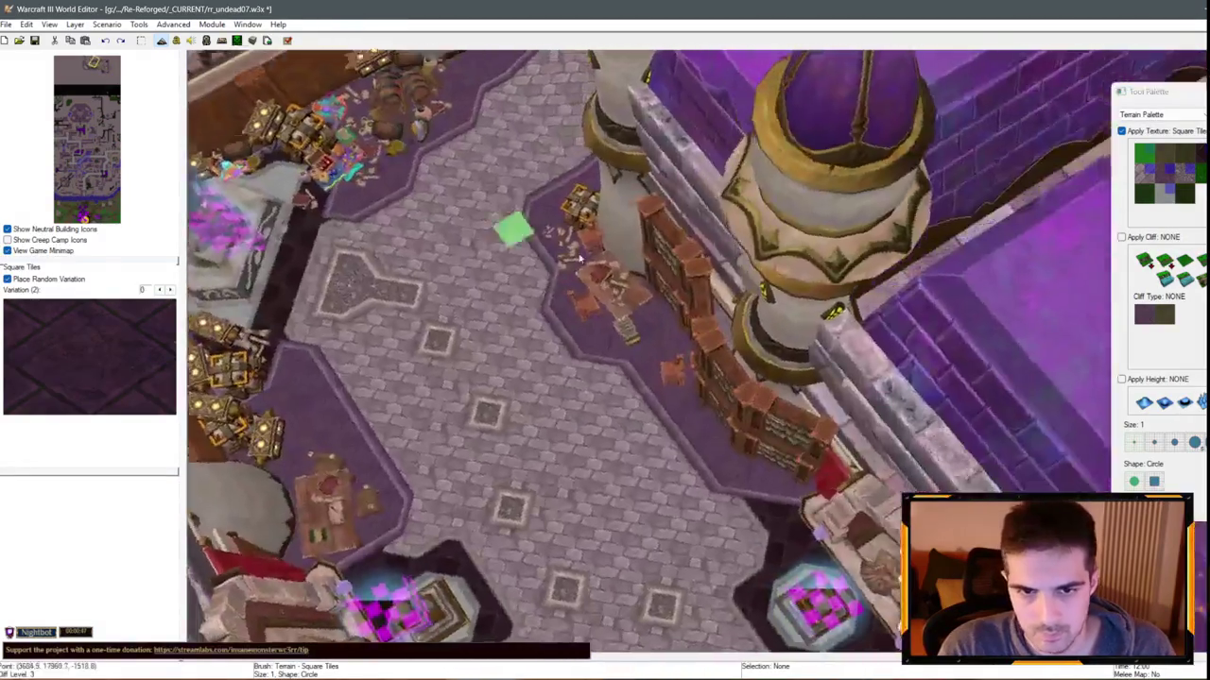
Angle the camera down the central corridor toward the L-shaped walkway
{"action": "scroll", "coordinate": [549, 364], "scroll_direction": "up", "scroll_amount": 2}
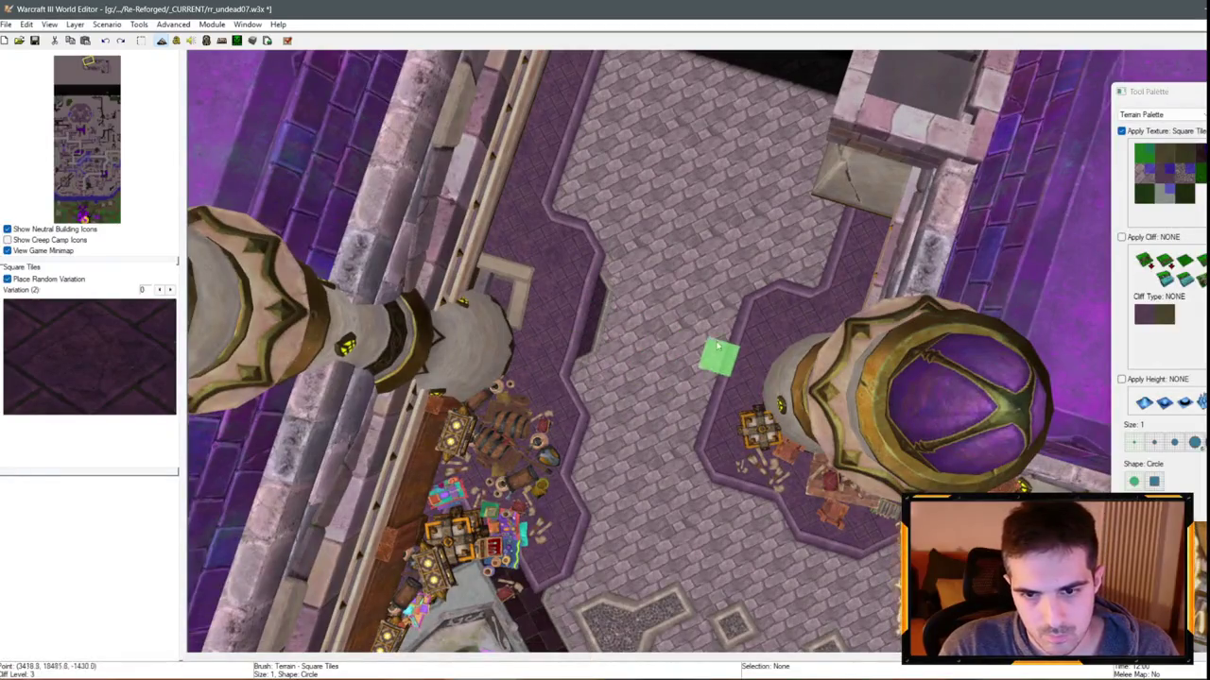
{"action": "mouse_move", "coordinate": [705, 376]}
{"action": "left_mouse_down"}
{"action": "mouse_move", "coordinate": [964, 413]}
{"action": "mouse_move", "coordinate": [616, 224]}
{"action": "mouse_move", "coordinate": [570, 184]}
{"action": "left_mouse_up"}
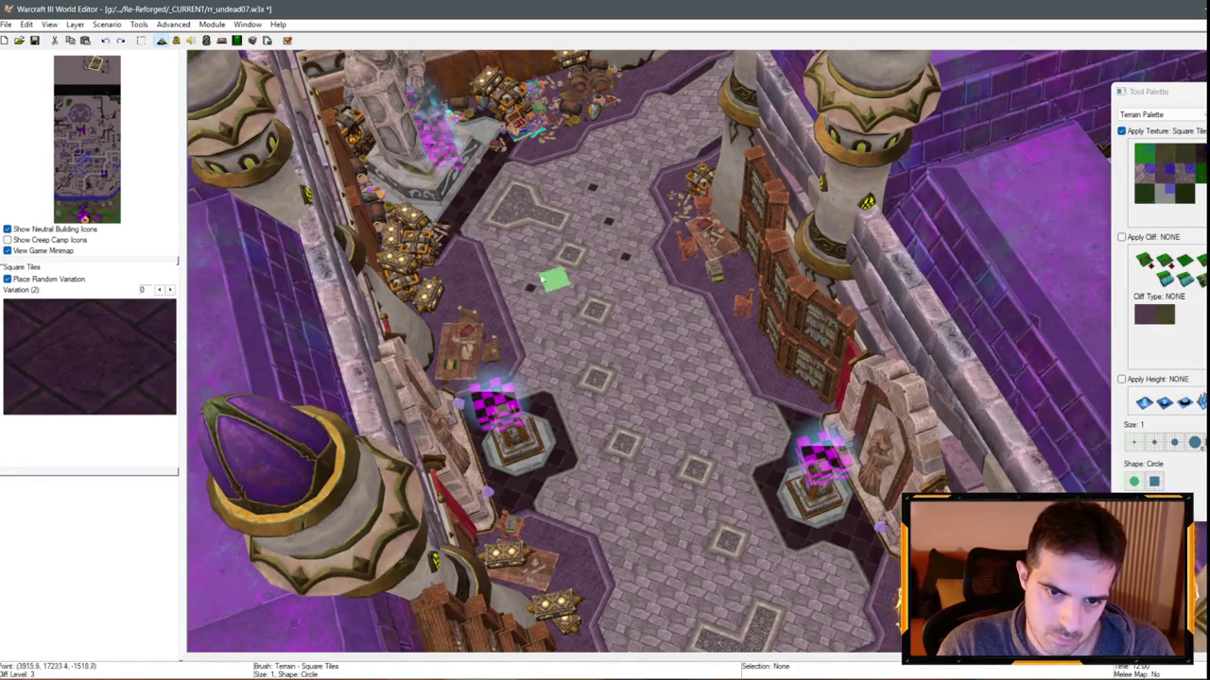
{"action": "key", "text": "Up"}
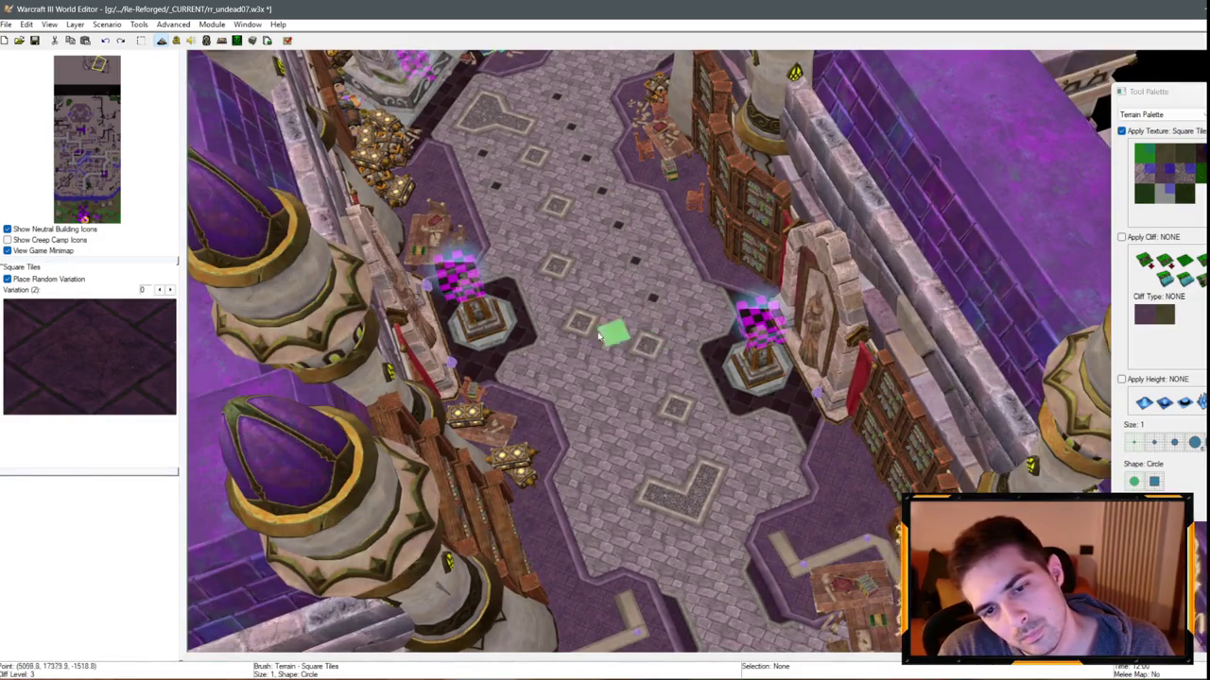
{"action": "key", "text": "Up"}
{"action": "key", "text": "Up"}
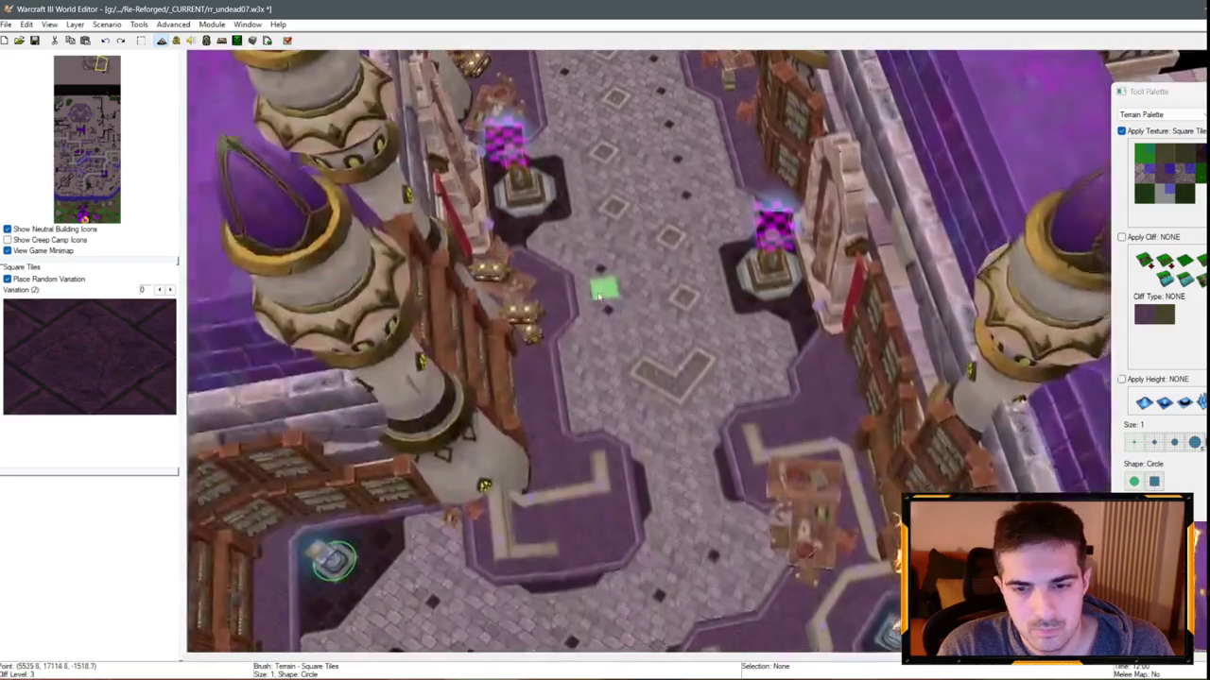
{"action": "scroll", "coordinate": [633, 257], "scroll_direction": "down", "scroll_amount": 5}
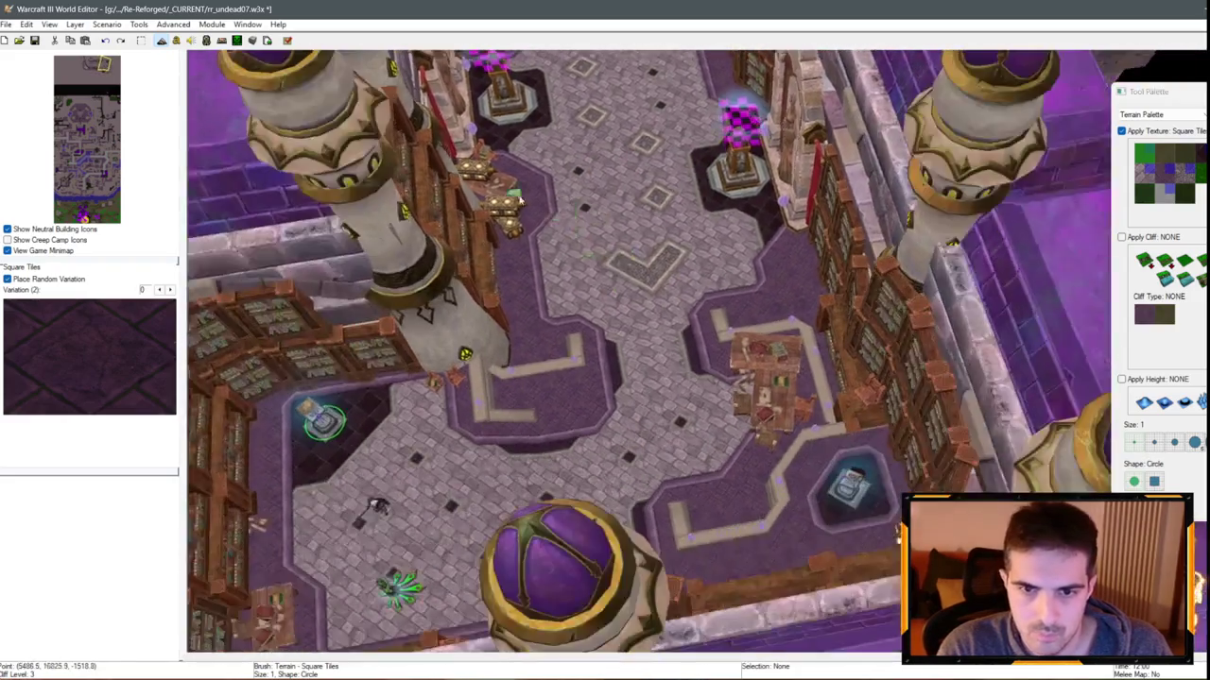
{"action": "scroll", "coordinate": [491, 286], "scroll_direction": "up", "scroll_amount": 8}
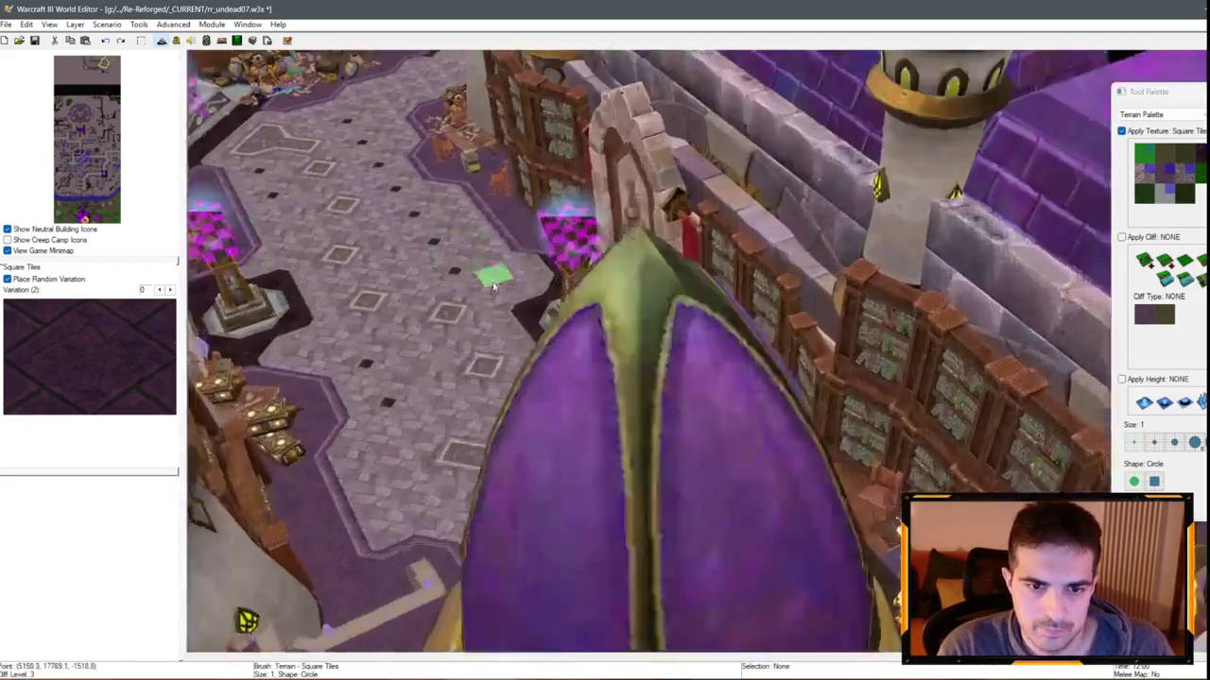
{"action": "scroll", "coordinate": [492, 285], "scroll_direction": "down", "scroll_amount": 2}
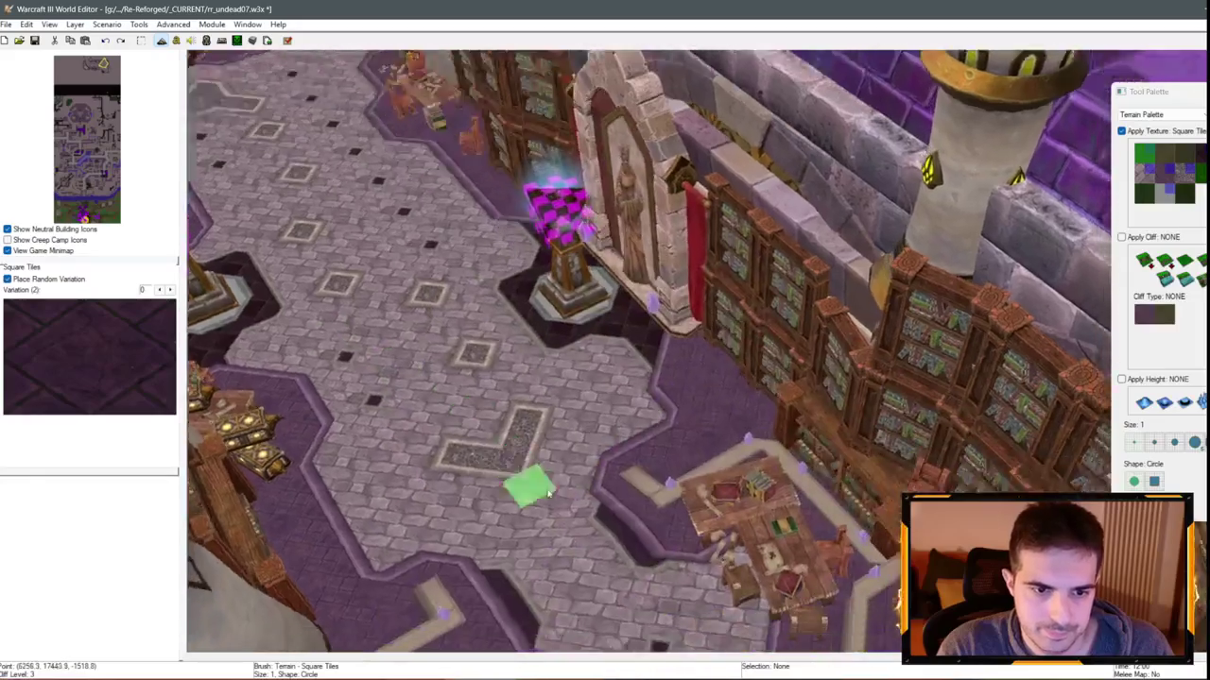
{"action": "key", "text": "Down"}
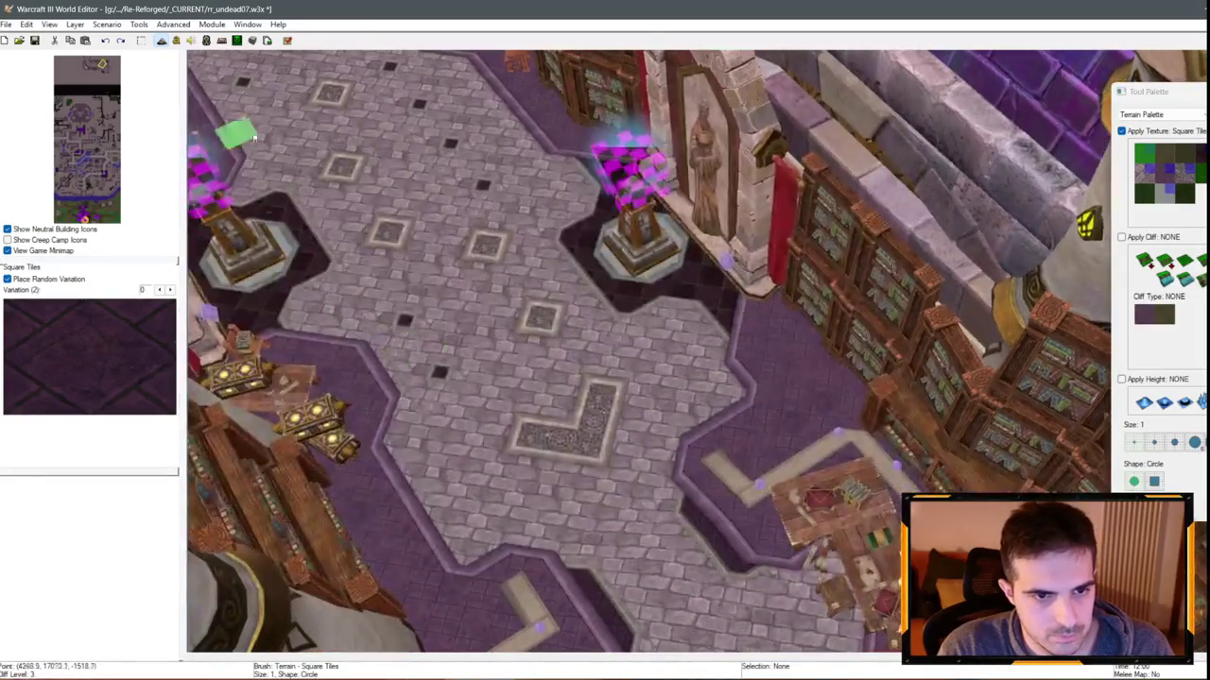
{"action": "mouse_move", "coordinate": [290, 138]}
{"action": "left_mouse_down"}
{"action": "mouse_move", "coordinate": [387, 208]}
{"action": "mouse_move", "coordinate": [551, 270]}
{"action": "mouse_move", "coordinate": [421, 192]}
{"action": "left_mouse_up"}
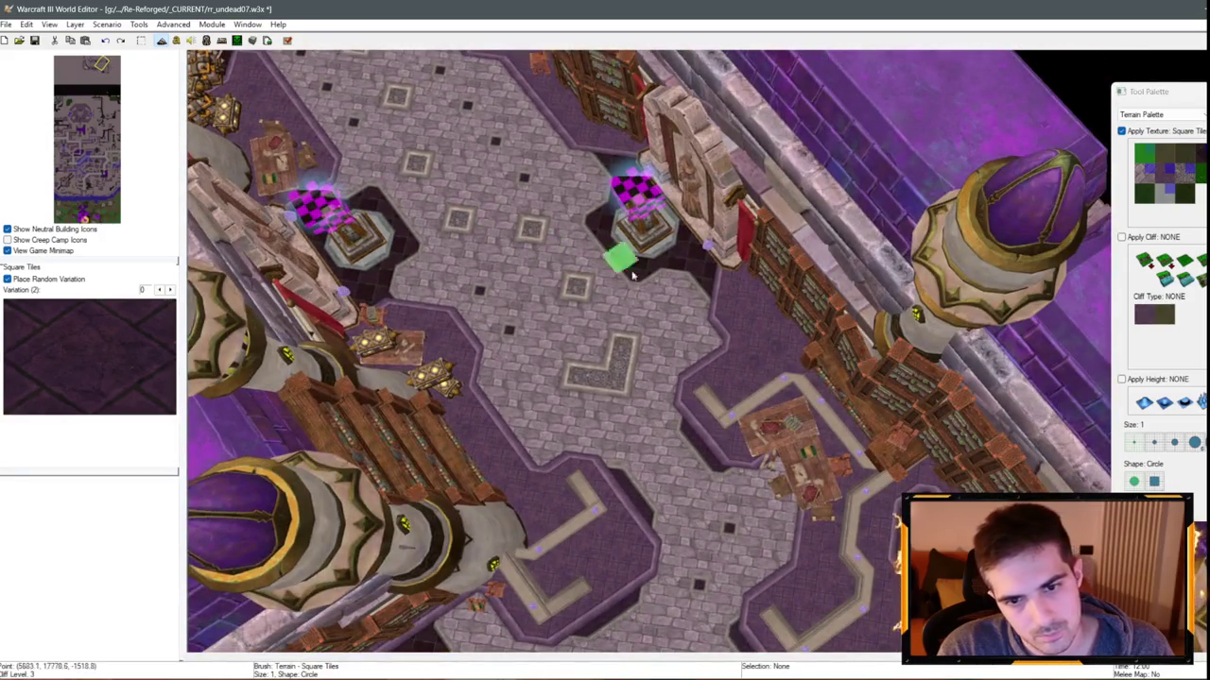
{"action": "mouse_move", "coordinate": [548, 430]}
{"action": "left_mouse_down"}
{"action": "mouse_move", "coordinate": [649, 378]}
{"action": "mouse_move", "coordinate": [621, 376]}
{"action": "left_mouse_up"}
{"action": "mouse_move", "coordinate": [652, 260]}
{"action": "left_mouse_down"}
{"action": "mouse_move", "coordinate": [702, 359]}
{"action": "mouse_move", "coordinate": [621, 499]}
{"action": "mouse_move", "coordinate": [702, 453]}
{"action": "mouse_move", "coordinate": [650, 430]}
{"action": "left_mouse_up"}
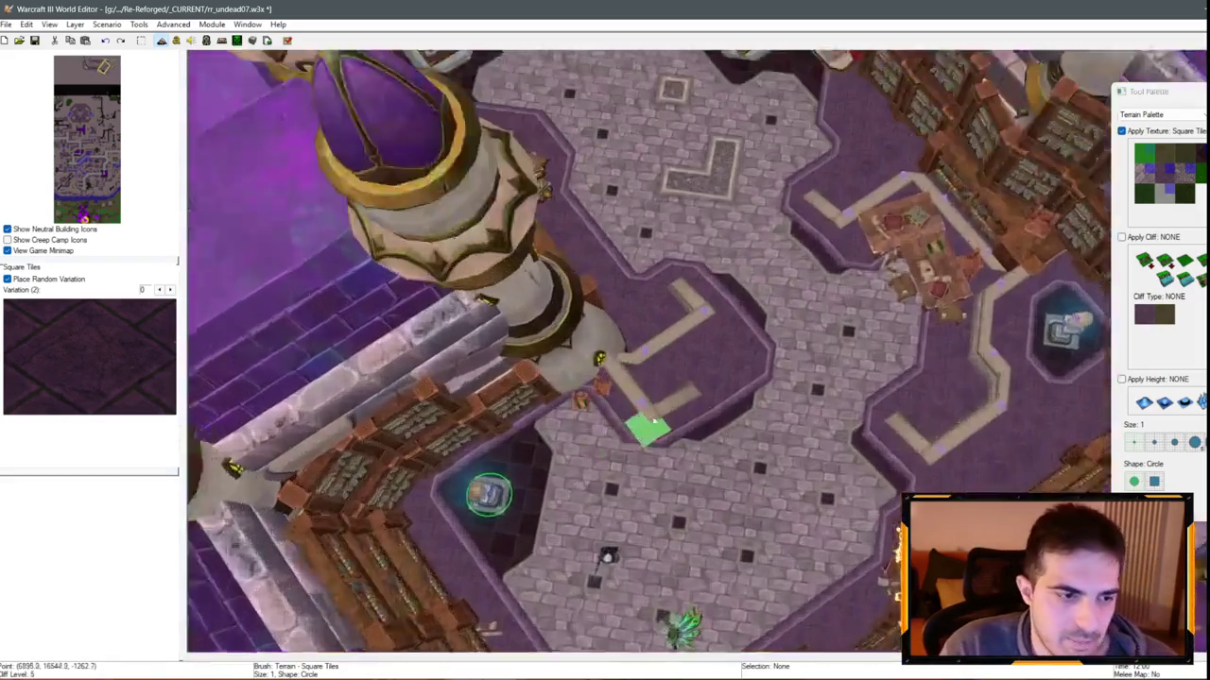
Stop terrain painting and return to selection mode
{"action": "scroll", "coordinate": [652, 422], "scroll_direction": "up", "scroll_amount": 3}
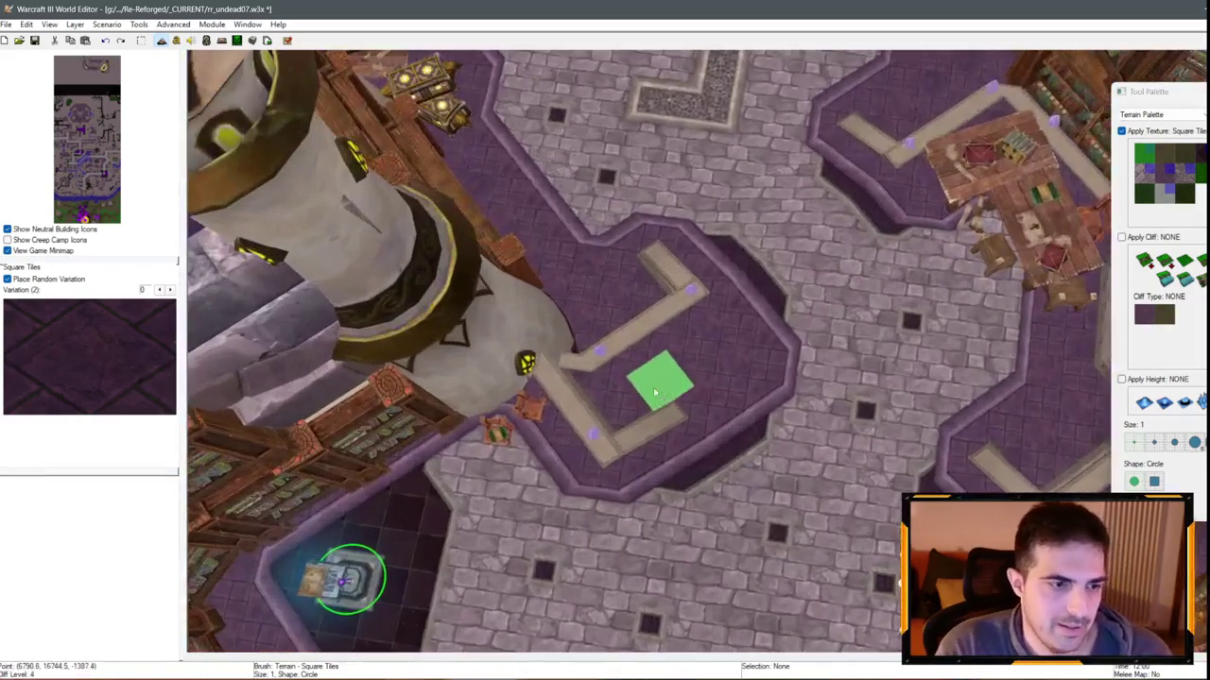
{"action": "key", "text": "space"}
{"action": "scroll", "coordinate": [651, 353], "scroll_direction": "up", "scroll_amount": 5}
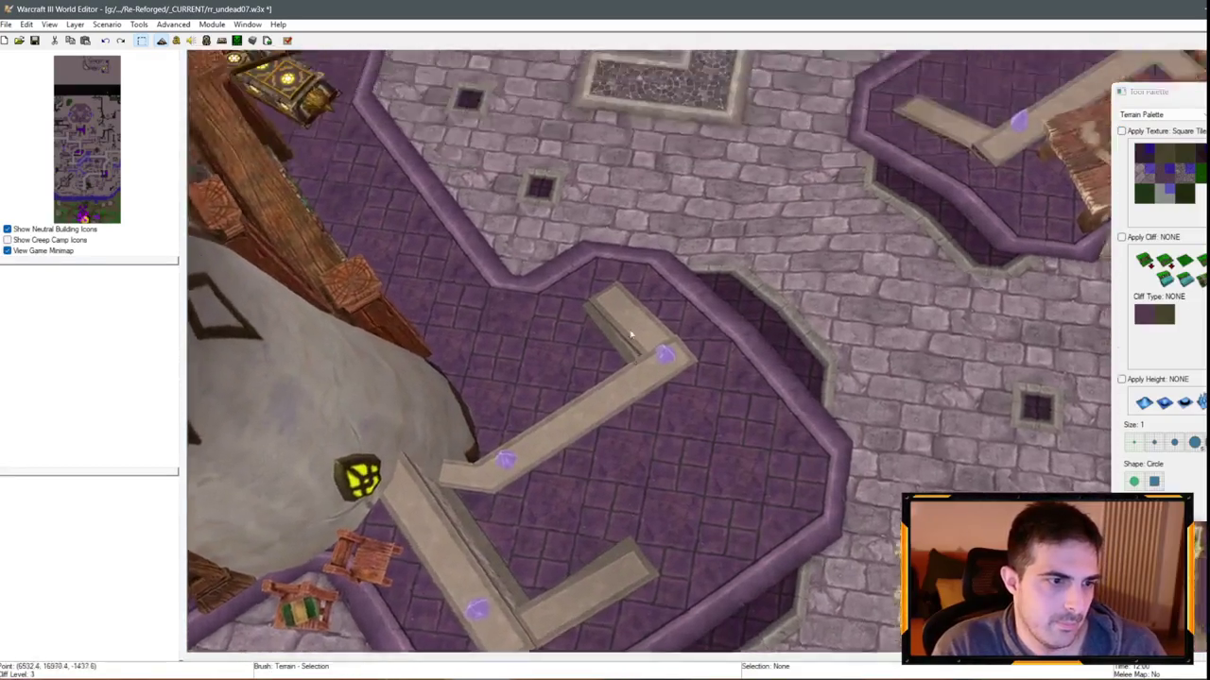
{"action": "scroll", "coordinate": [631, 335], "scroll_direction": "down", "scroll_amount": 5}
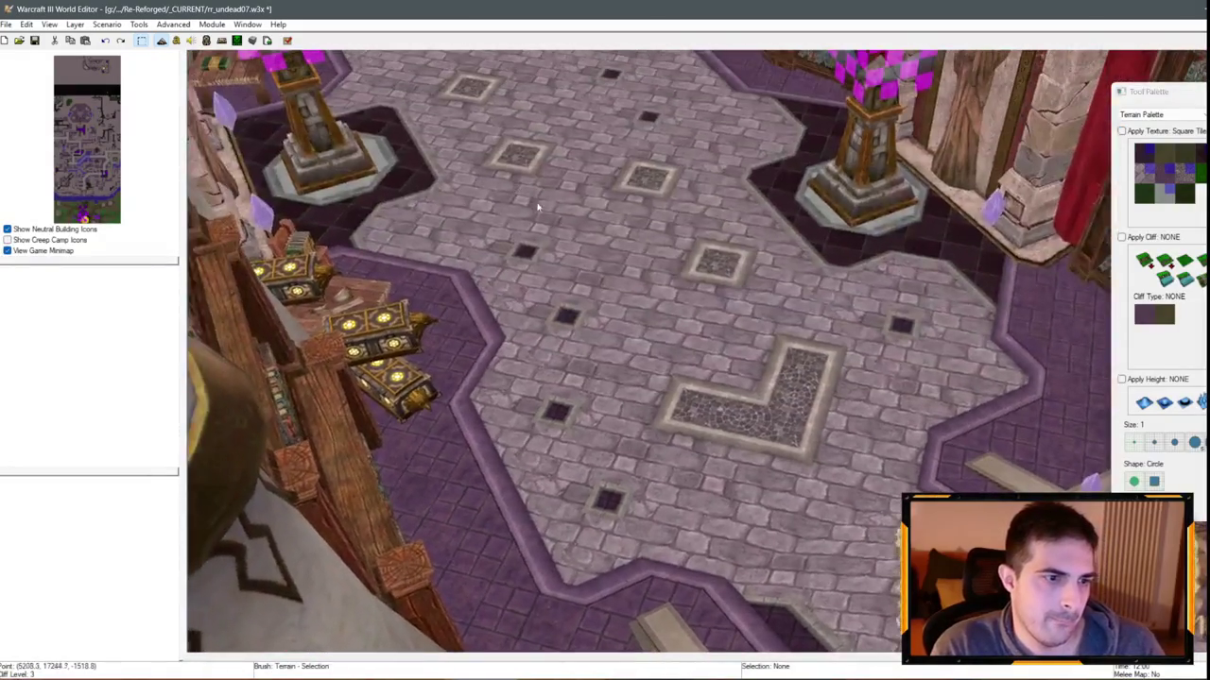
{"action": "mouse_move", "coordinate": [632, 335]}
{"action": "left_mouse_down"}
{"action": "mouse_move", "coordinate": [611, 280]}
{"action": "mouse_move", "coordinate": [544, 257]}
{"action": "mouse_move", "coordinate": [585, 186]}
{"action": "left_mouse_up"}
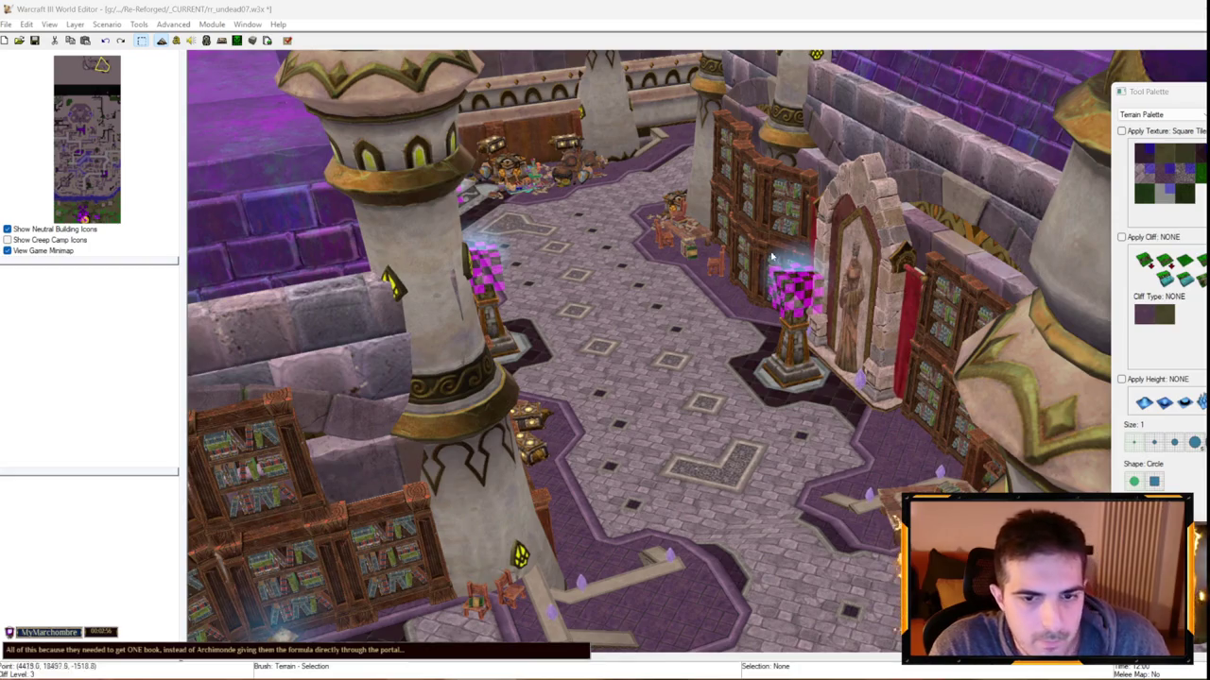
{"action": "mouse_move", "coordinate": [592, 218]}
{"action": "left_mouse_down"}
{"action": "mouse_move", "coordinate": [652, 319]}
{"action": "mouse_move", "coordinate": [586, 324]}
{"action": "left_mouse_up"}
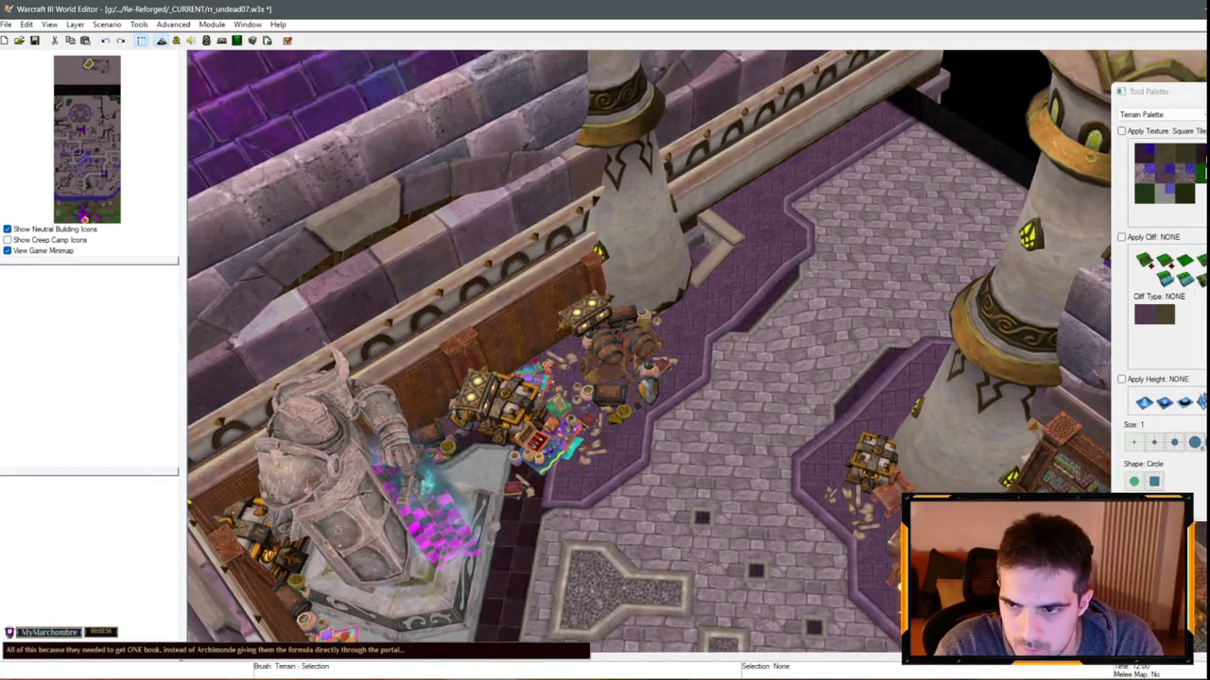
Paint a Black Marble patch beside the walkway, then go back to selecting
{"action": "left_click", "coordinate": [1164, 153]}
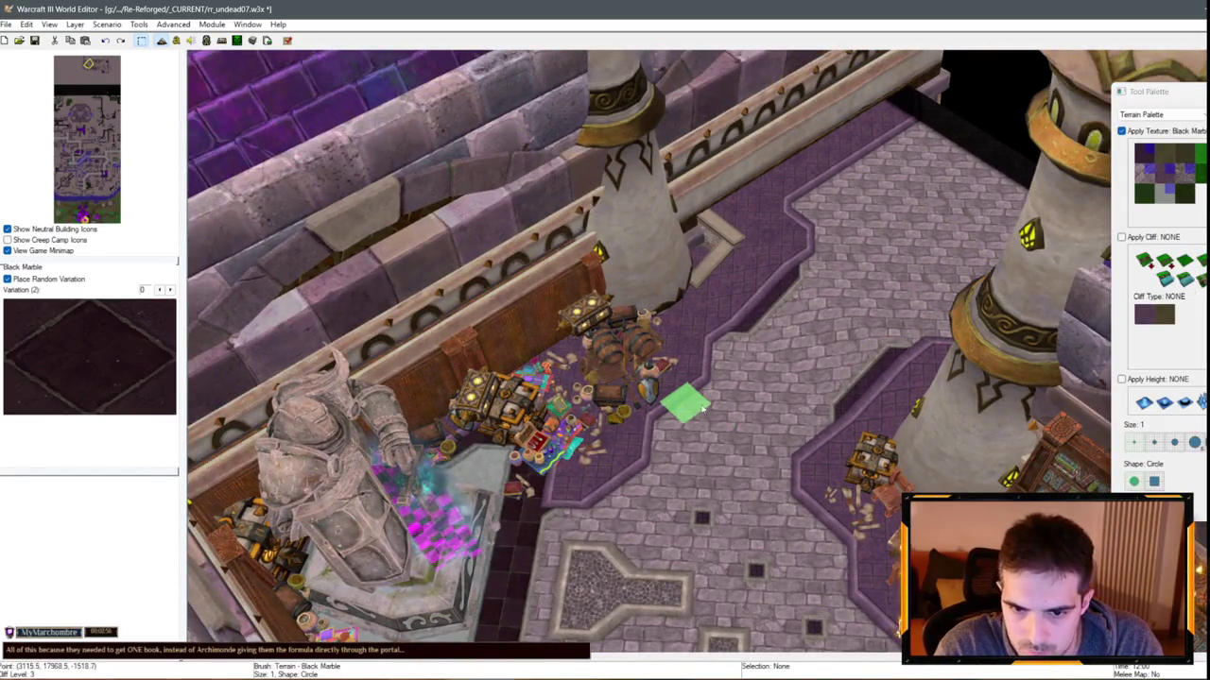
{"action": "left_click", "coordinate": [790, 480]}
{"action": "mouse_move", "coordinate": [790, 489]}
{"action": "left_mouse_down"}
{"action": "mouse_move", "coordinate": [781, 400]}
{"action": "mouse_move", "coordinate": [682, 231]}
{"action": "left_mouse_up"}
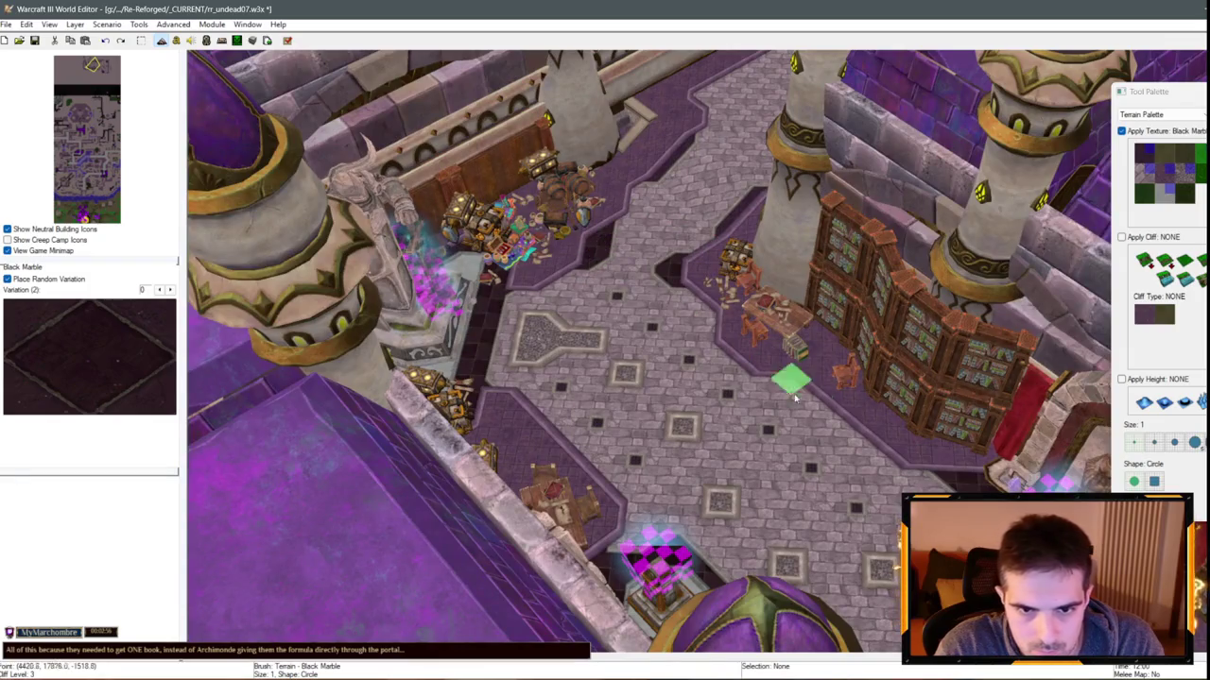
{"action": "left_click_drag", "start_coordinate": [795, 398], "coordinate": [902, 480]}
{"action": "mouse_move", "coordinate": [830, 424]}
{"action": "left_mouse_down"}
{"action": "mouse_move", "coordinate": [667, 275]}
{"action": "mouse_move", "coordinate": [783, 284]}
{"action": "mouse_move", "coordinate": [913, 345]}
{"action": "mouse_move", "coordinate": [853, 289]}
{"action": "mouse_move", "coordinate": [664, 386]}
{"action": "mouse_move", "coordinate": [753, 431]}
{"action": "mouse_move", "coordinate": [771, 171]}
{"action": "mouse_move", "coordinate": [728, 269]}
{"action": "mouse_move", "coordinate": [923, 438]}
{"action": "mouse_move", "coordinate": [745, 290]}
{"action": "left_mouse_up"}
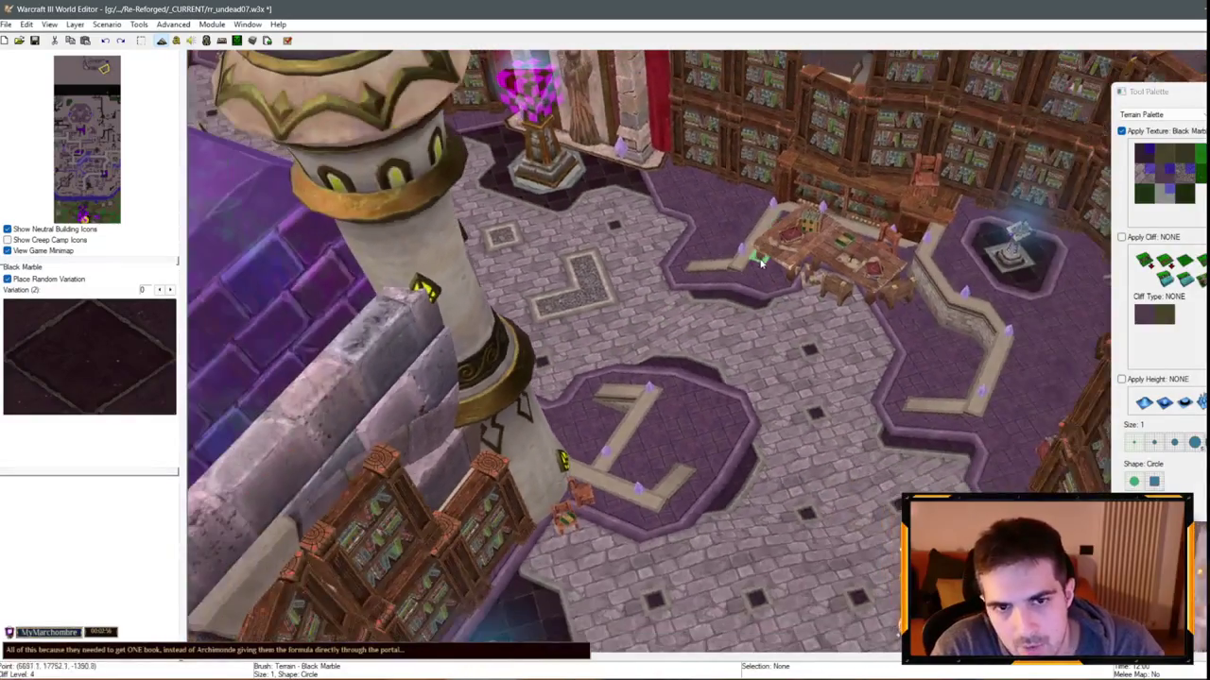
{"action": "key", "text": "Escape"}
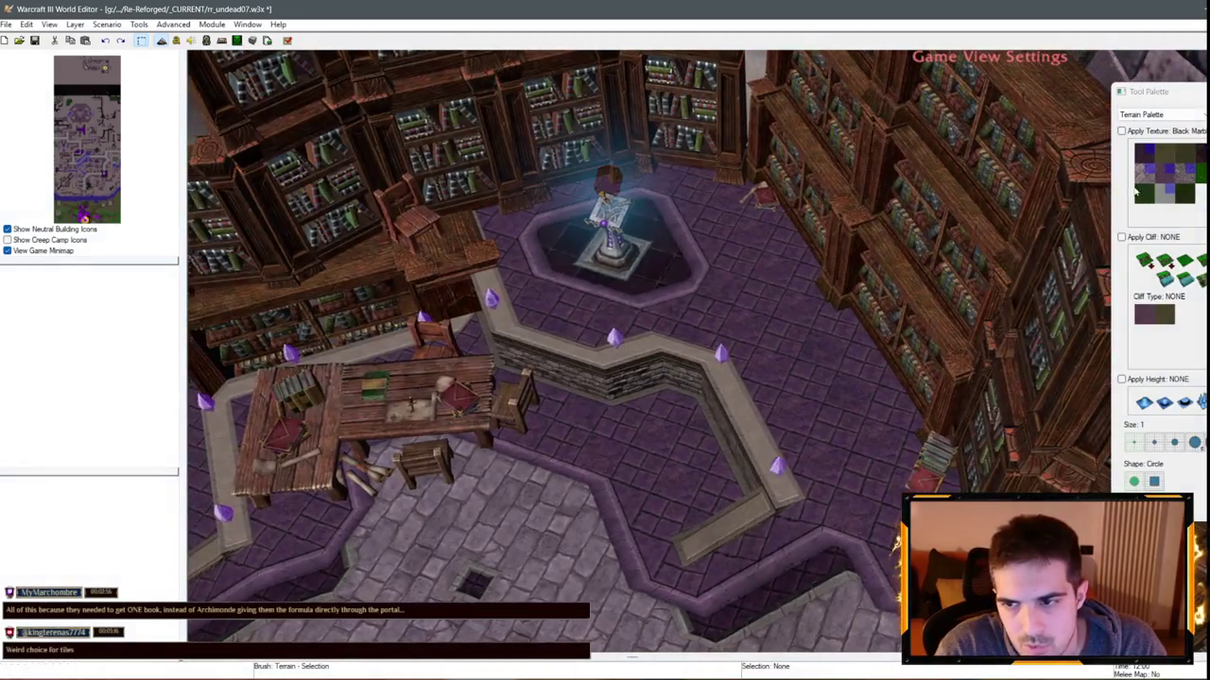
Pick White Marble, then drop the texture brush back to selection
{"action": "left_click", "coordinate": [1148, 171]}
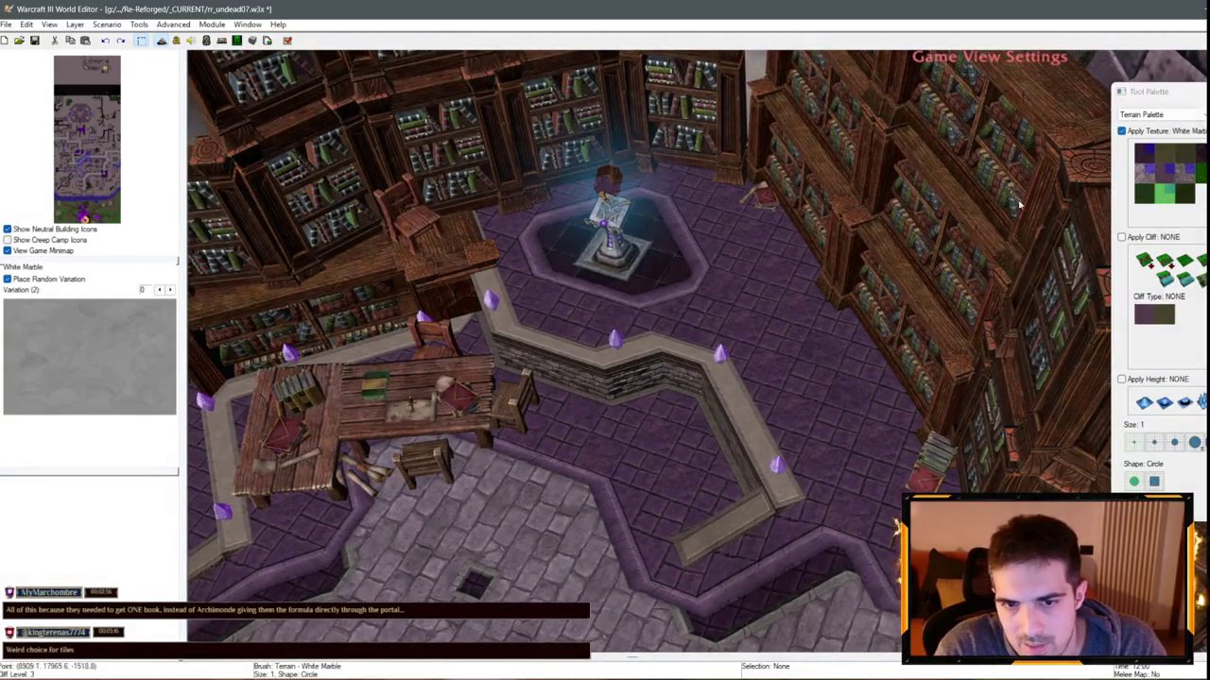
{"action": "mouse_move", "coordinate": [1019, 203]}
{"action": "left_mouse_down"}
{"action": "mouse_move", "coordinate": [715, 216]}
{"action": "mouse_move", "coordinate": [762, 211]}
{"action": "left_mouse_up"}
{"action": "key", "text": "Escape"}
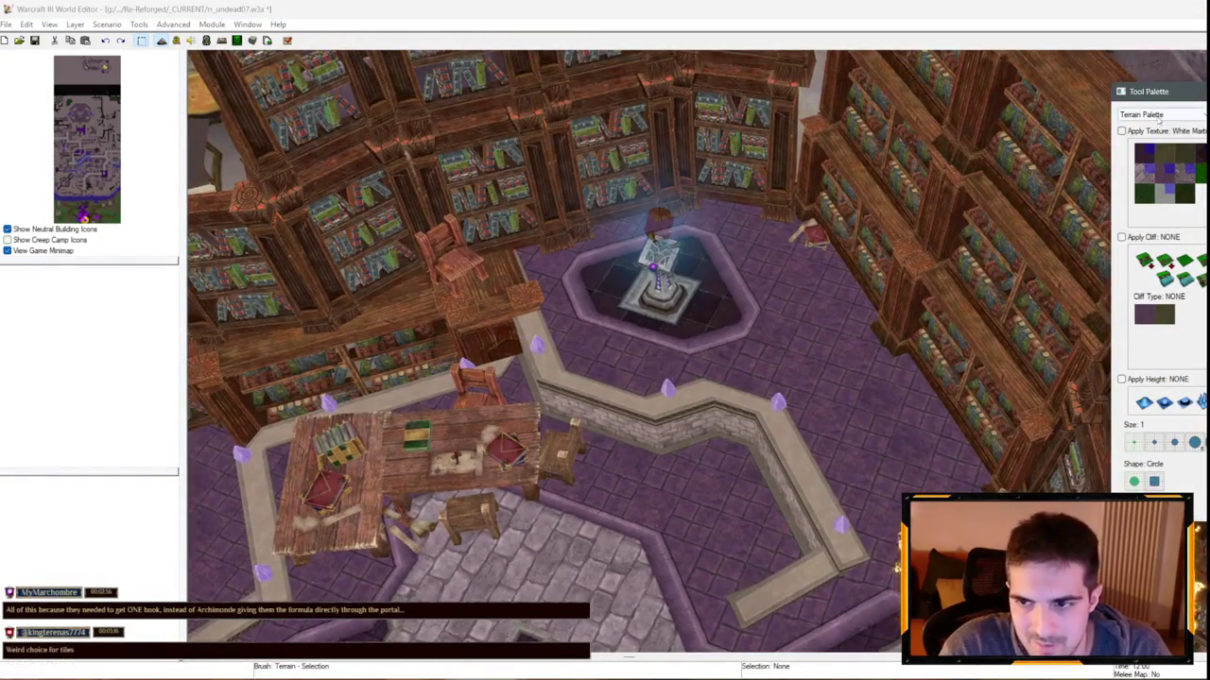
Select the Skull of Gul'dan Pedestal and open the Tool Palette dropdown
{"action": "left_click", "coordinate": [1148, 143]}
{"action": "left_click", "coordinate": [662, 295]}
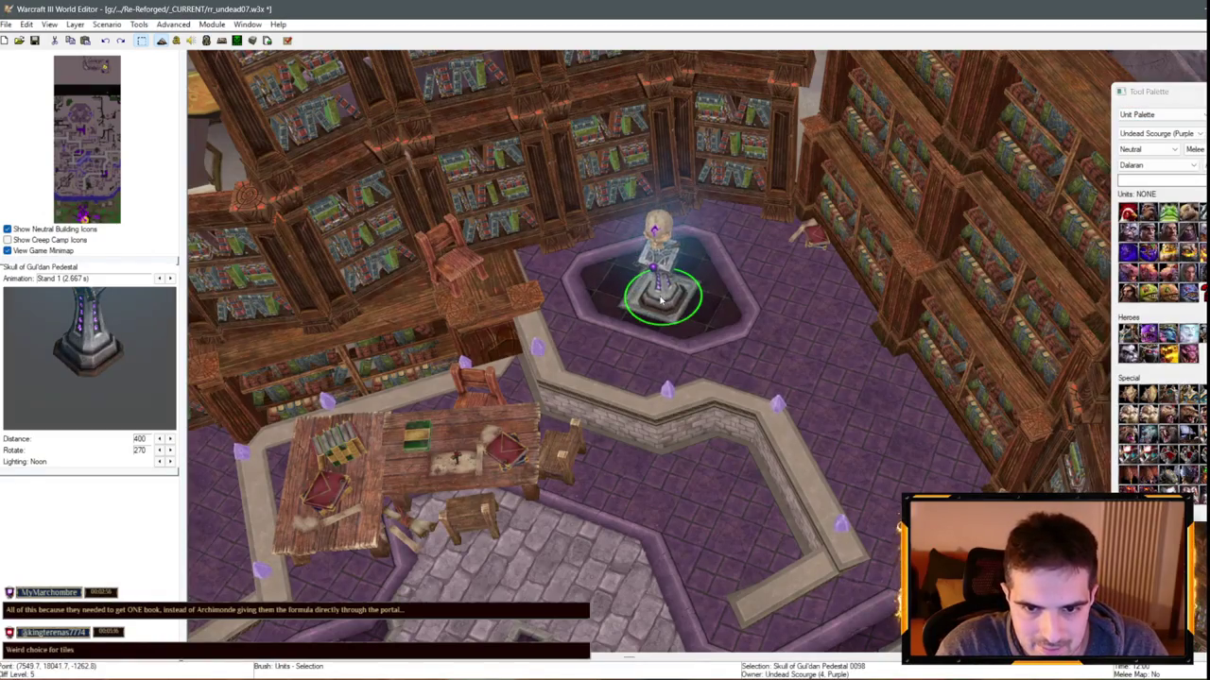
{"action": "mouse_move", "coordinate": [661, 296]}
{"action": "left_mouse_down"}
{"action": "mouse_move", "coordinate": [868, 406]}
{"action": "mouse_move", "coordinate": [768, 221]}
{"action": "mouse_move", "coordinate": [597, 361]}
{"action": "left_mouse_up"}
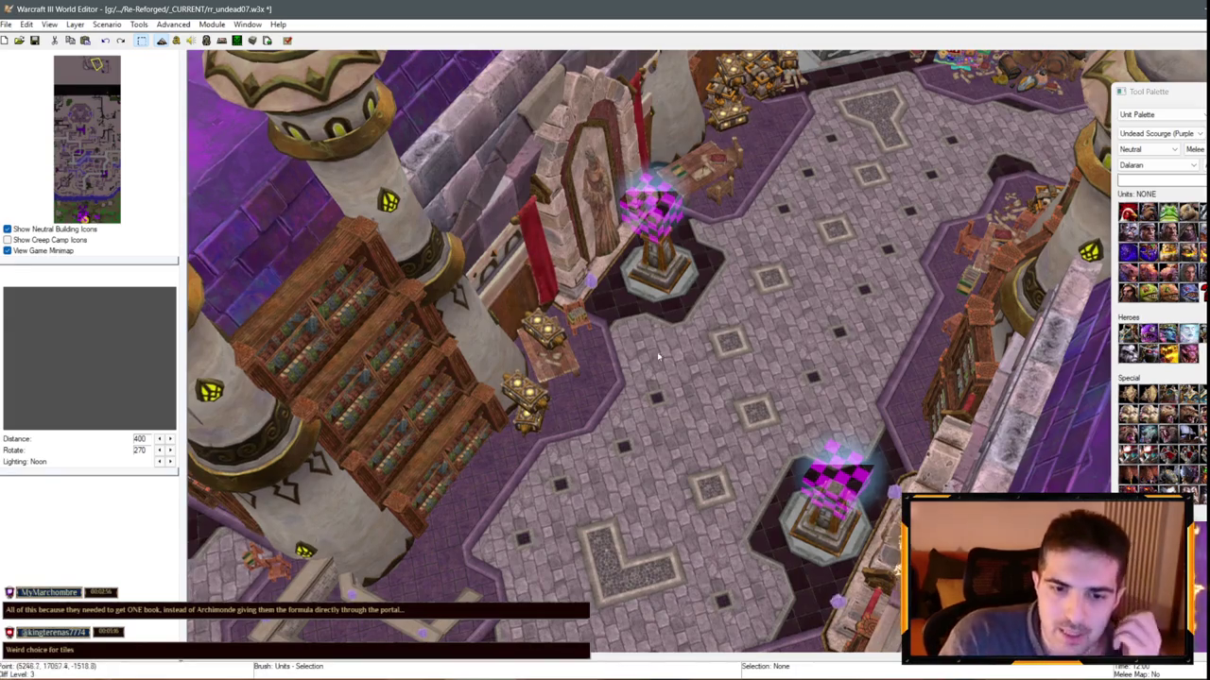
{"action": "left_click_drag", "start_coordinate": [652, 246], "coordinate": [806, 288]}
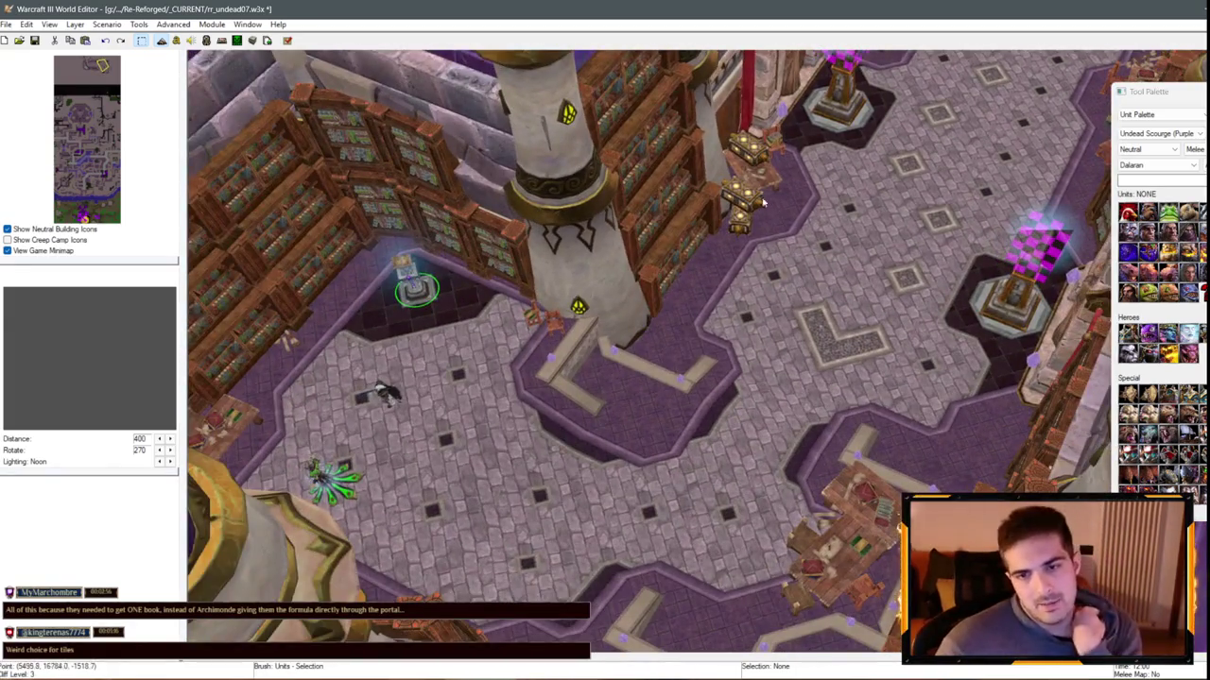
{"action": "scroll", "coordinate": [764, 201], "scroll_direction": "up", "scroll_amount": 2}
{"action": "left_click", "coordinate": [1149, 114]}
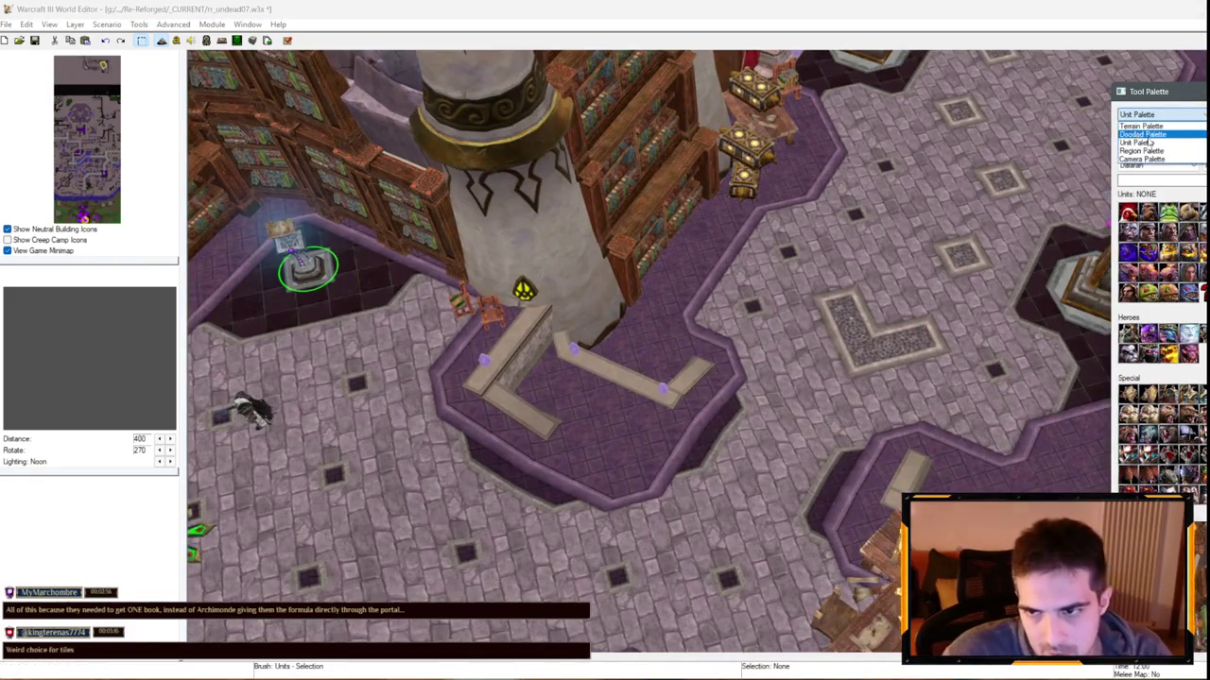
Switch to doodads and select the Magic Wagon and Magic Vault beside the bookshelves
{"action": "left_click", "coordinate": [1143, 134]}
{"action": "left_click", "coordinate": [559, 376]}
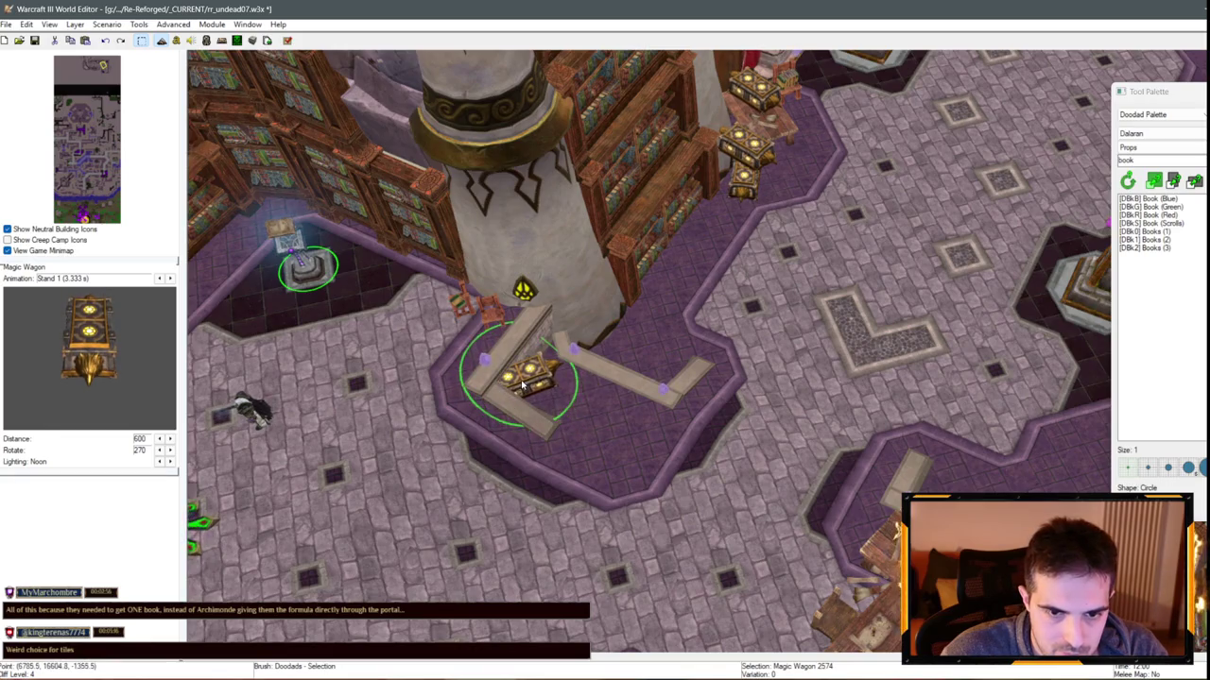
{"action": "mouse_move", "coordinate": [523, 382]}
{"action": "left_mouse_down"}
{"action": "mouse_move", "coordinate": [806, 232]}
{"action": "mouse_move", "coordinate": [870, 85]}
{"action": "mouse_move", "coordinate": [745, 284]}
{"action": "mouse_move", "coordinate": [748, 350]}
{"action": "left_mouse_up"}
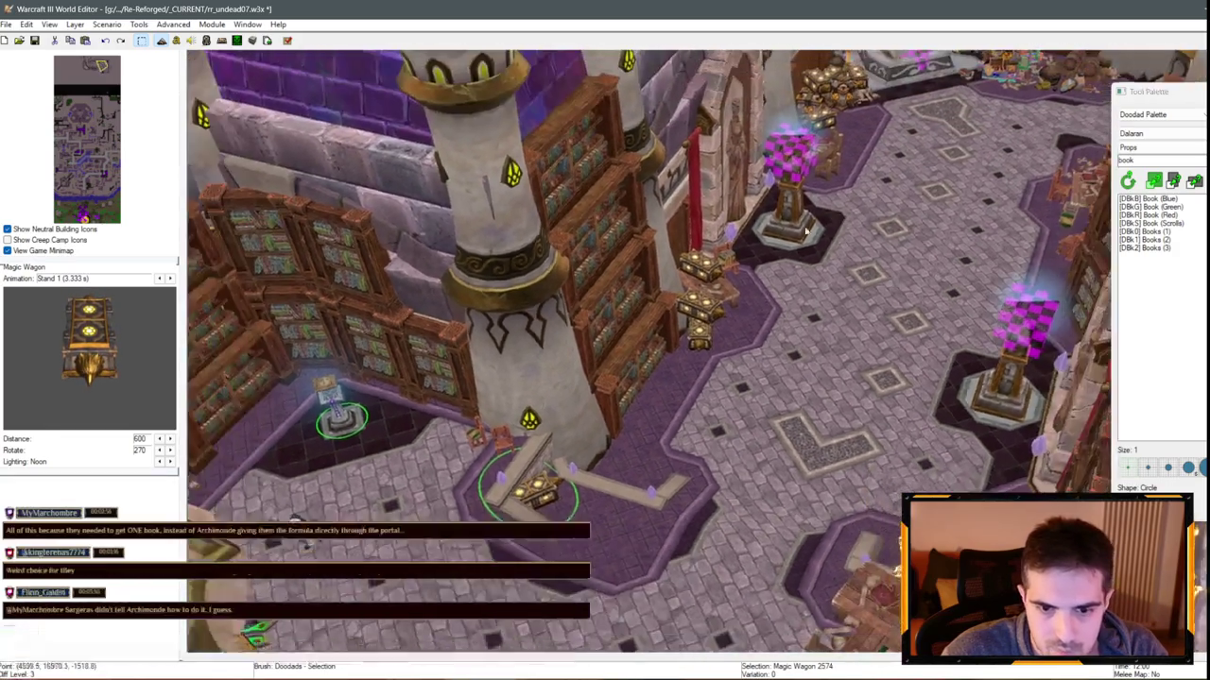
{"action": "left_click", "coordinate": [869, 85]}
{"action": "left_click", "coordinate": [749, 349]}
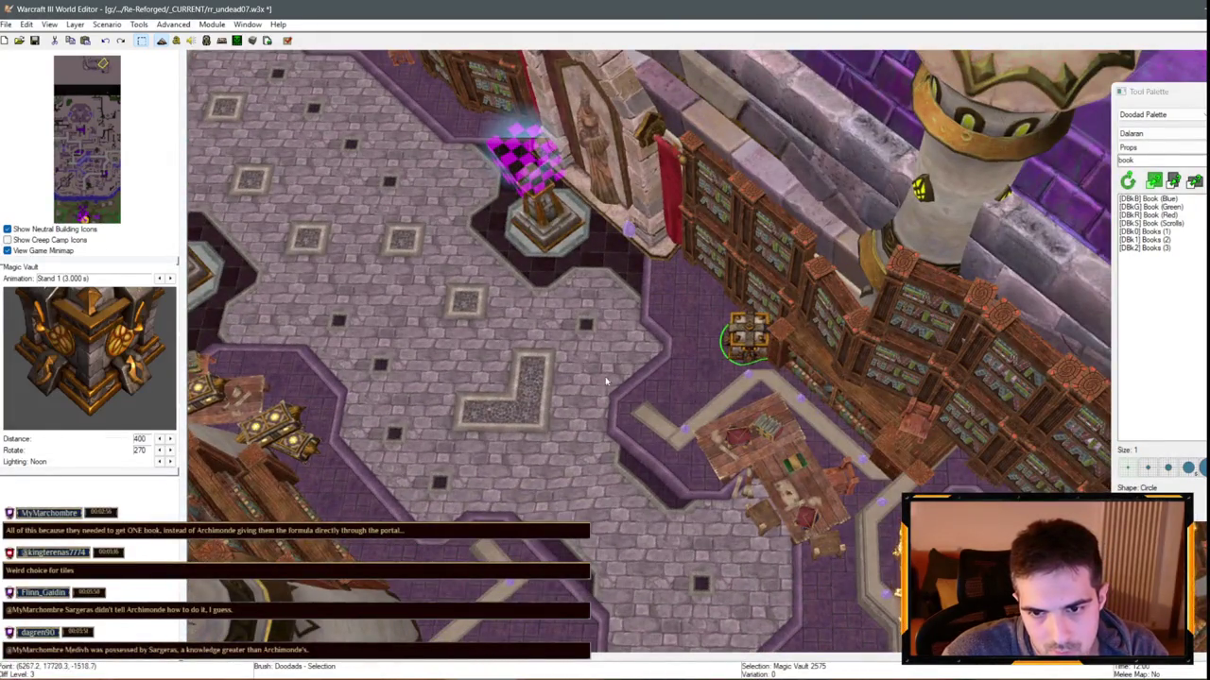
{"action": "mouse_move", "coordinate": [606, 381]}
{"action": "left_mouse_down"}
{"action": "mouse_move", "coordinate": [822, 260]}
{"action": "mouse_move", "coordinate": [822, 189]}
{"action": "left_mouse_up"}
Place Books (3) and Books (2) stacks by the bookshelves and nudge one against the shelf
{"action": "left_click", "coordinate": [822, 260]}
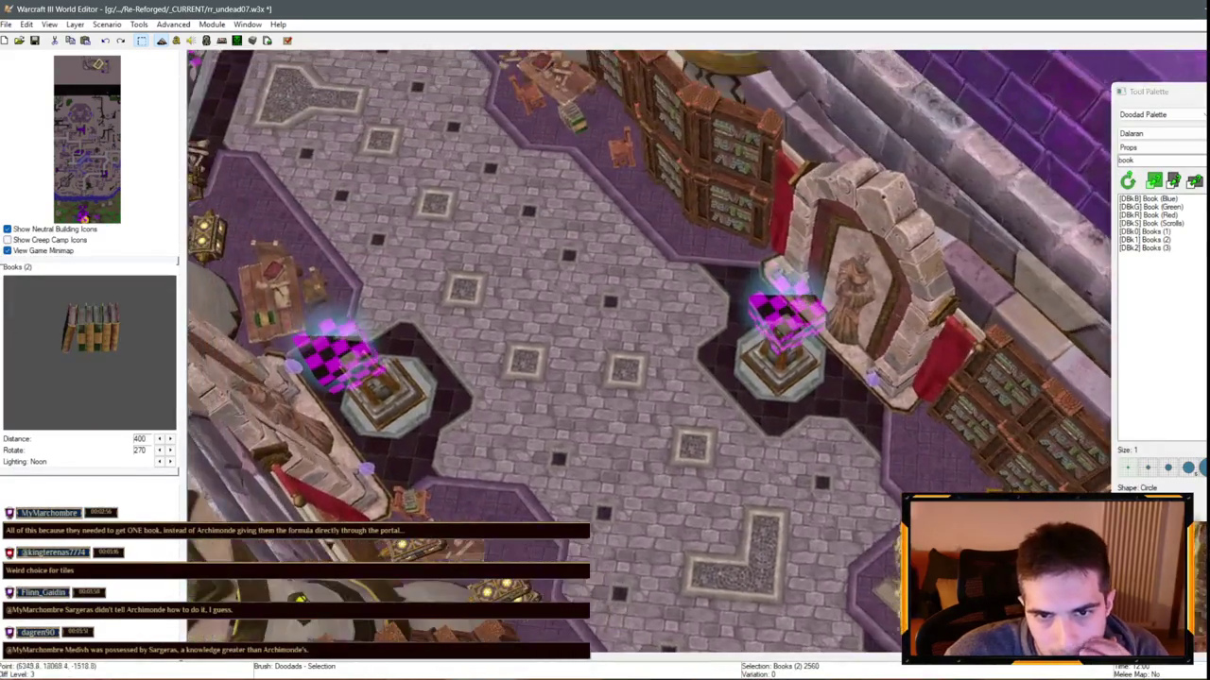
{"action": "left_click", "coordinate": [212, 147]}
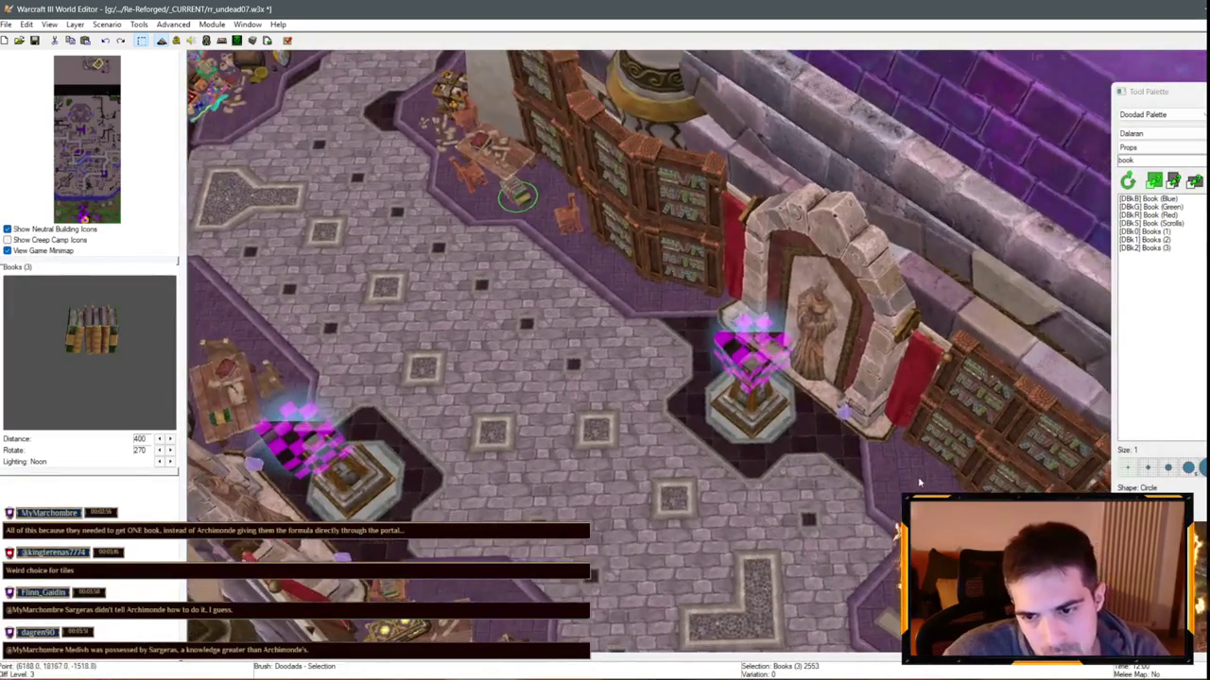
{"action": "left_click", "coordinate": [915, 457]}
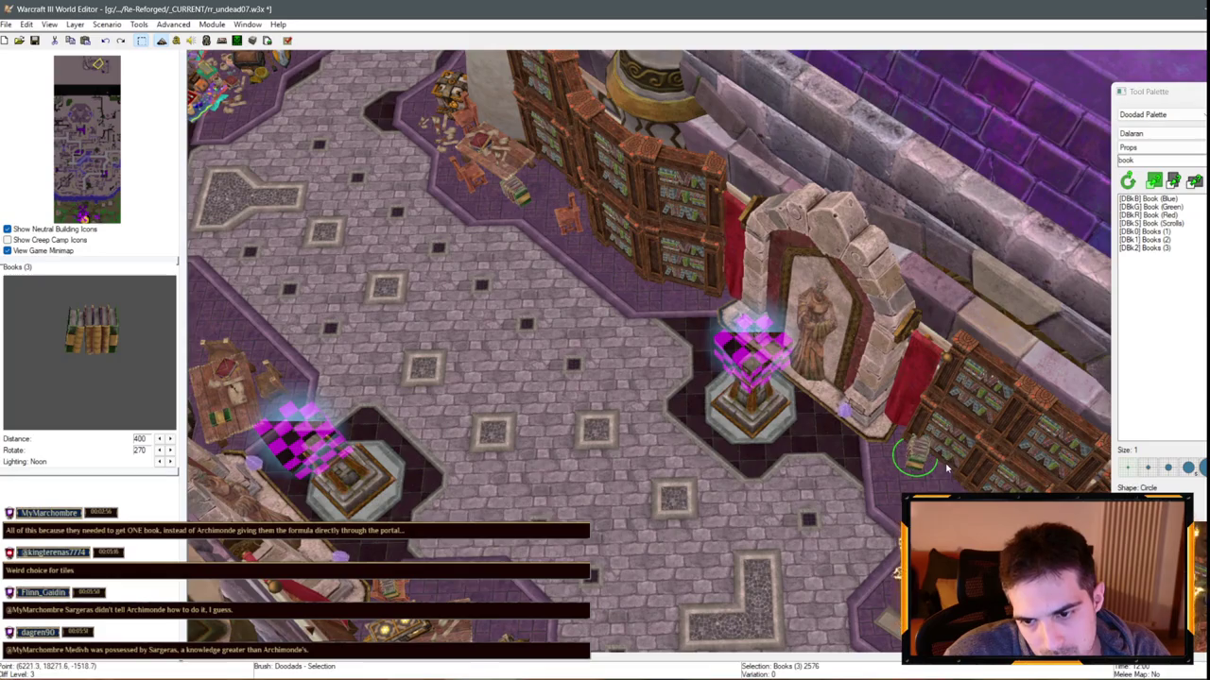
{"action": "left_click", "coordinate": [1146, 248]}
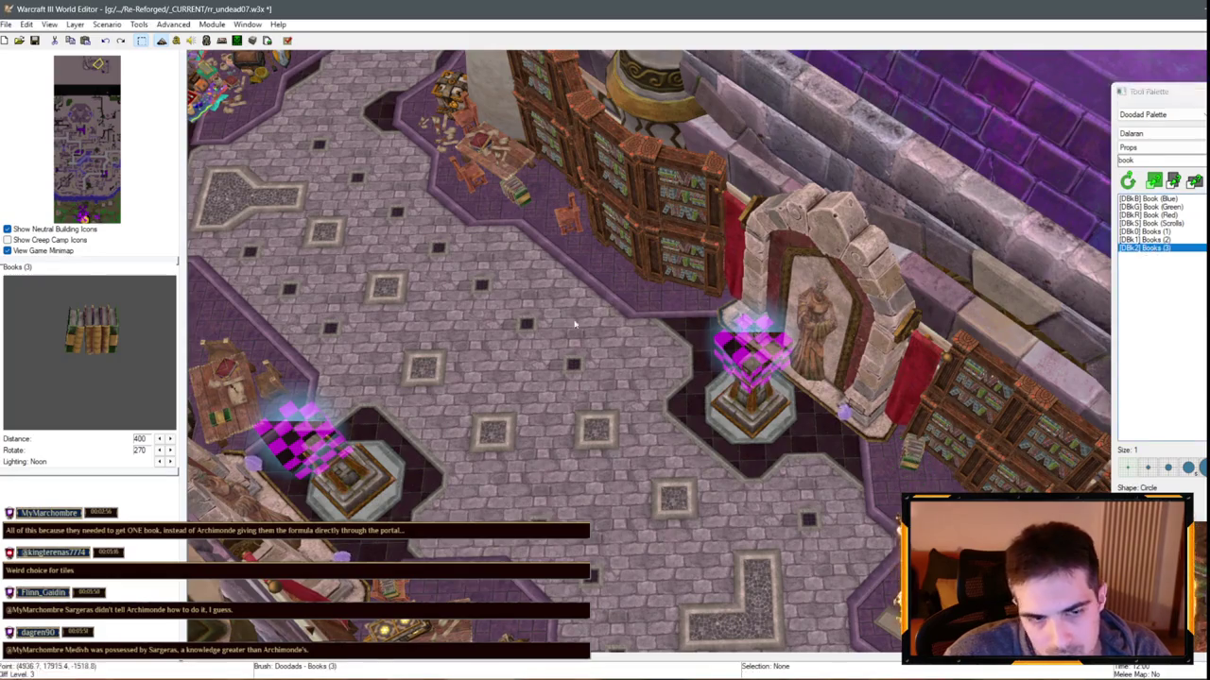
{"action": "scroll", "coordinate": [1014, 375], "scroll_direction": "up", "scroll_amount": 2}
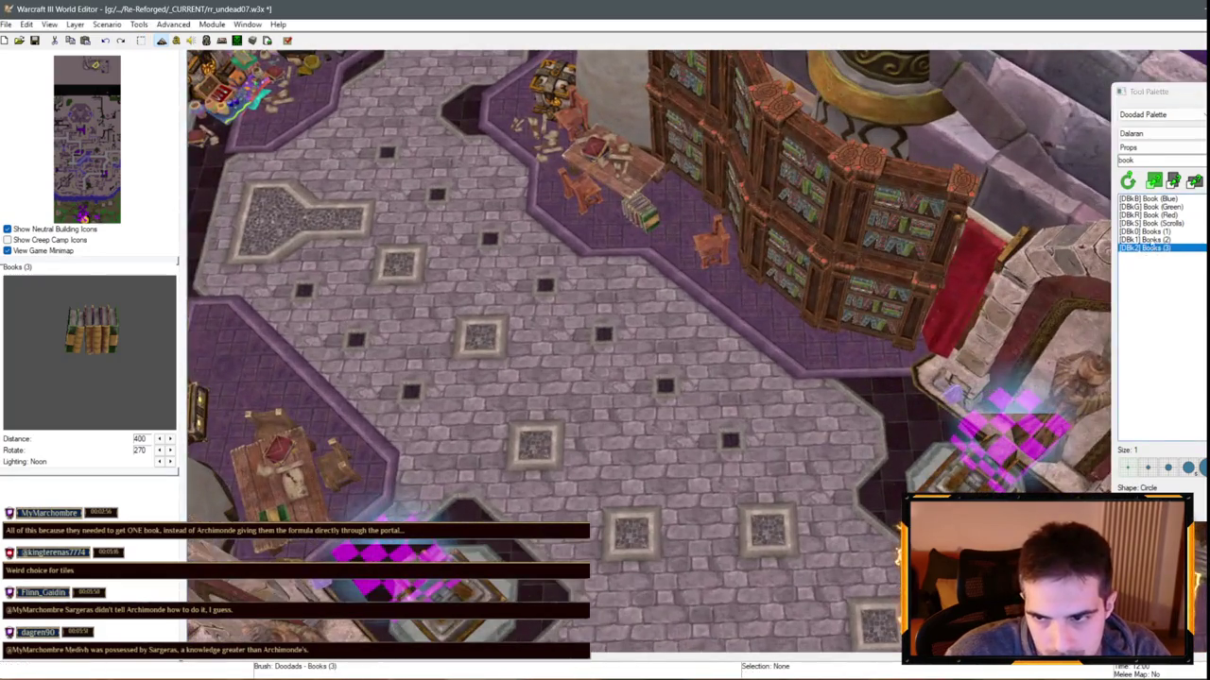
{"action": "key", "text": "Up"}
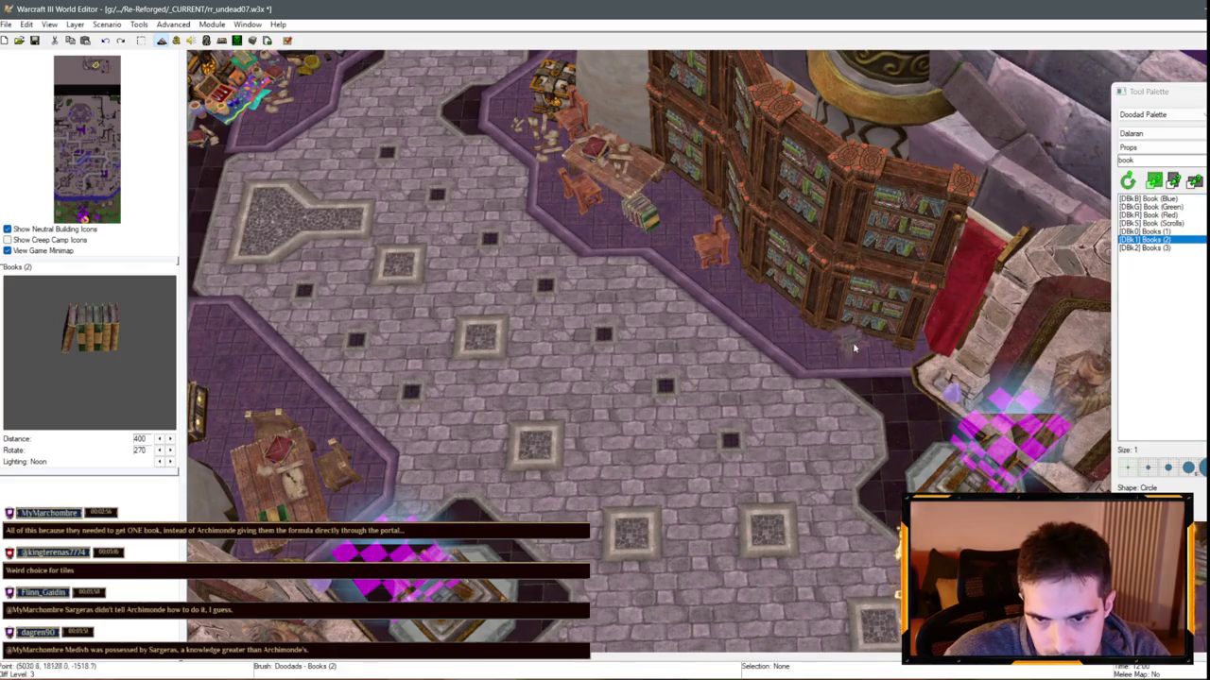
{"action": "left_click", "coordinate": [799, 337]}
{"action": "key", "text": "Escape"}
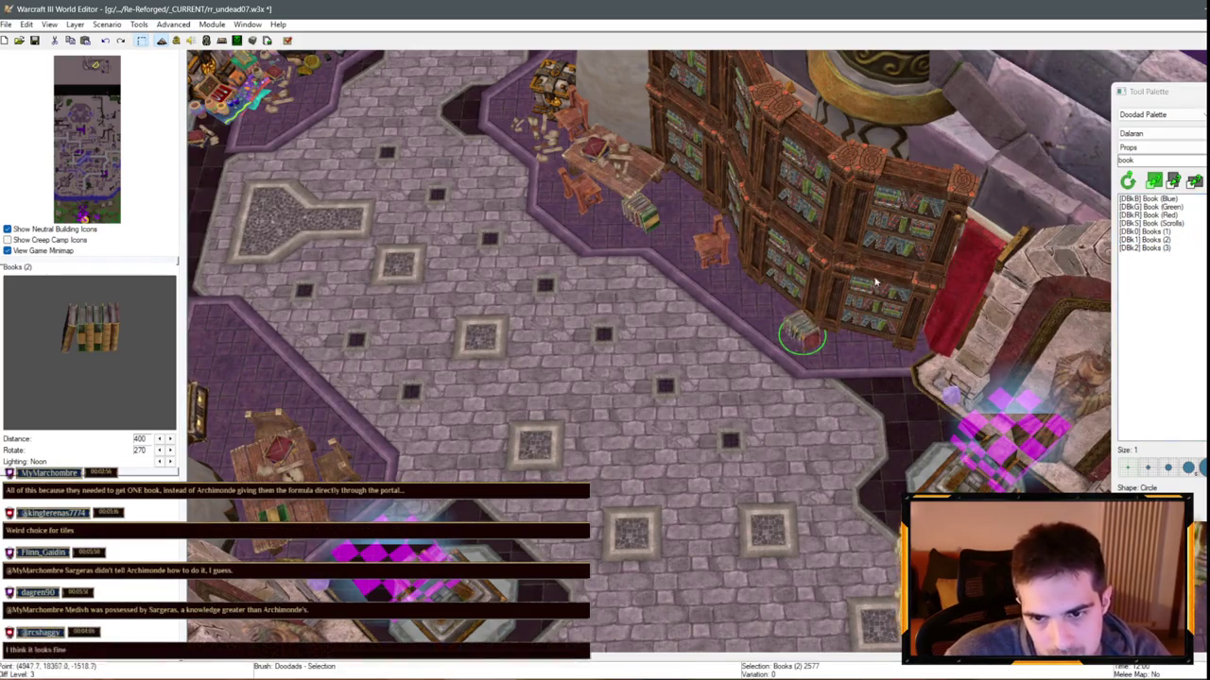
{"action": "left_click_drag", "start_coordinate": [802, 340], "coordinate": [794, 336]}
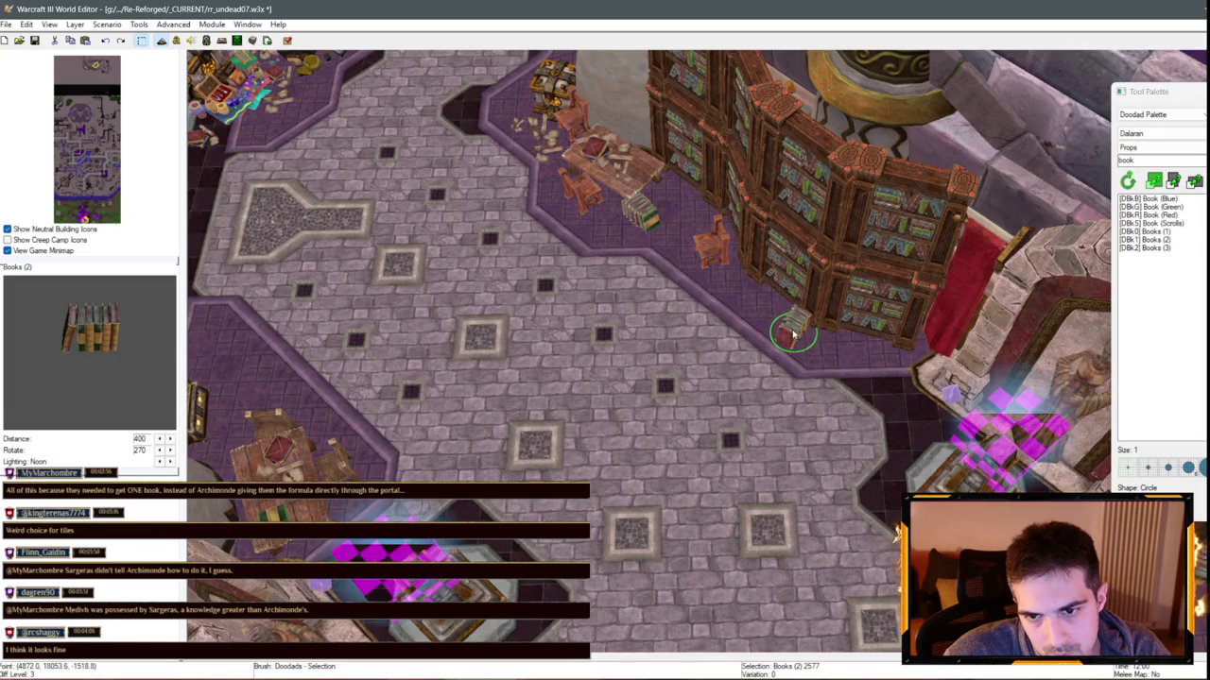
Delete the tower building overlapping the Books (2) stack
{"action": "left_click", "coordinate": [785, 321]}
{"action": "left_click", "coordinate": [784, 323]}
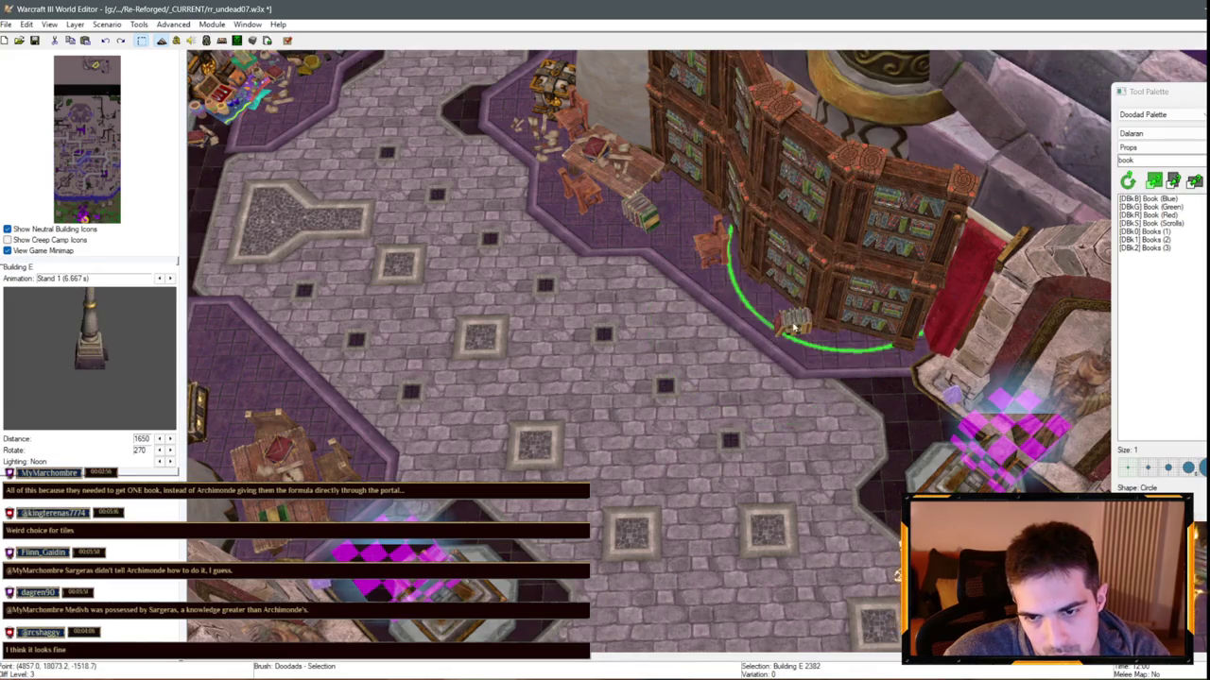
{"action": "left_click", "coordinate": [783, 324]}
{"action": "key", "text": "Delete"}
{"action": "left_click", "coordinate": [788, 328]}
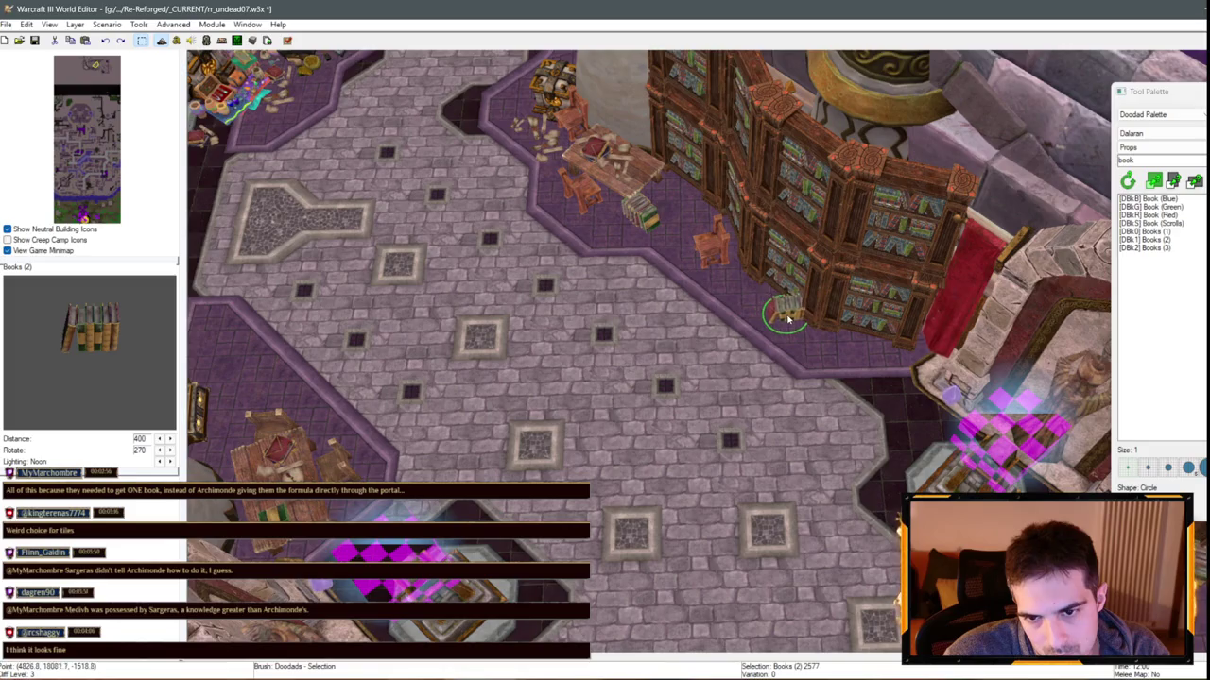
Browse the Book (Scrolls), Red, Blue and Green book doodads
{"action": "left_click", "coordinate": [1150, 223]}
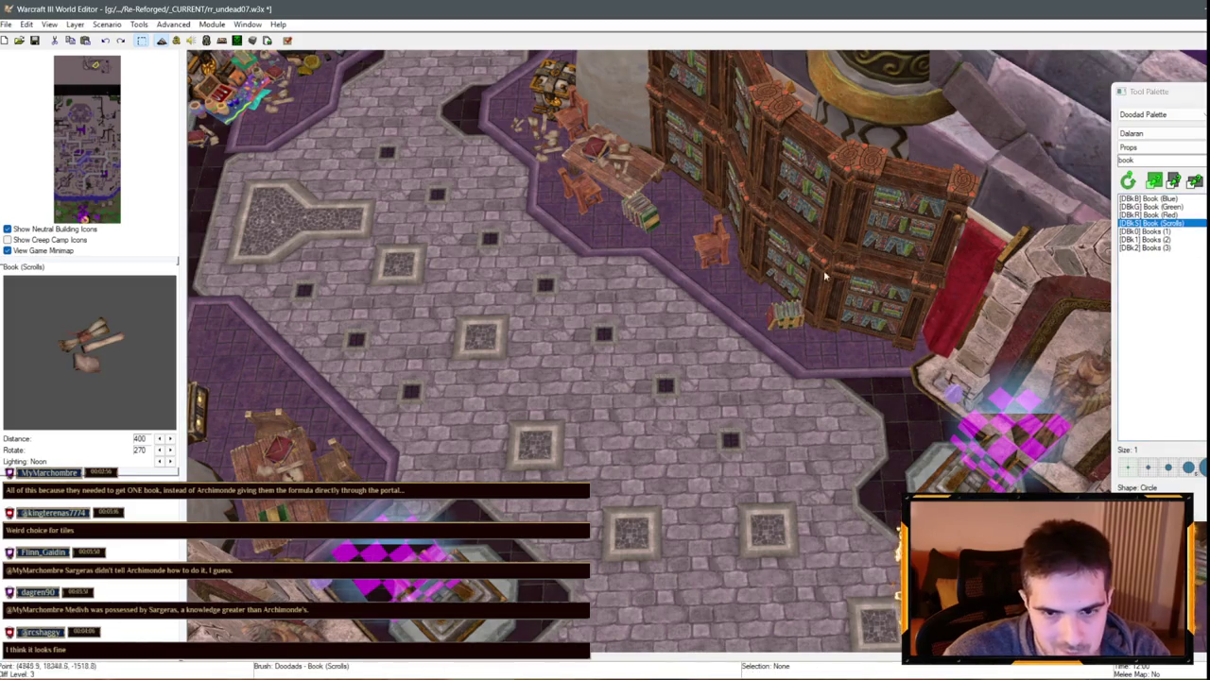
{"action": "key", "text": "Down"}
{"action": "key", "text": "Right"}
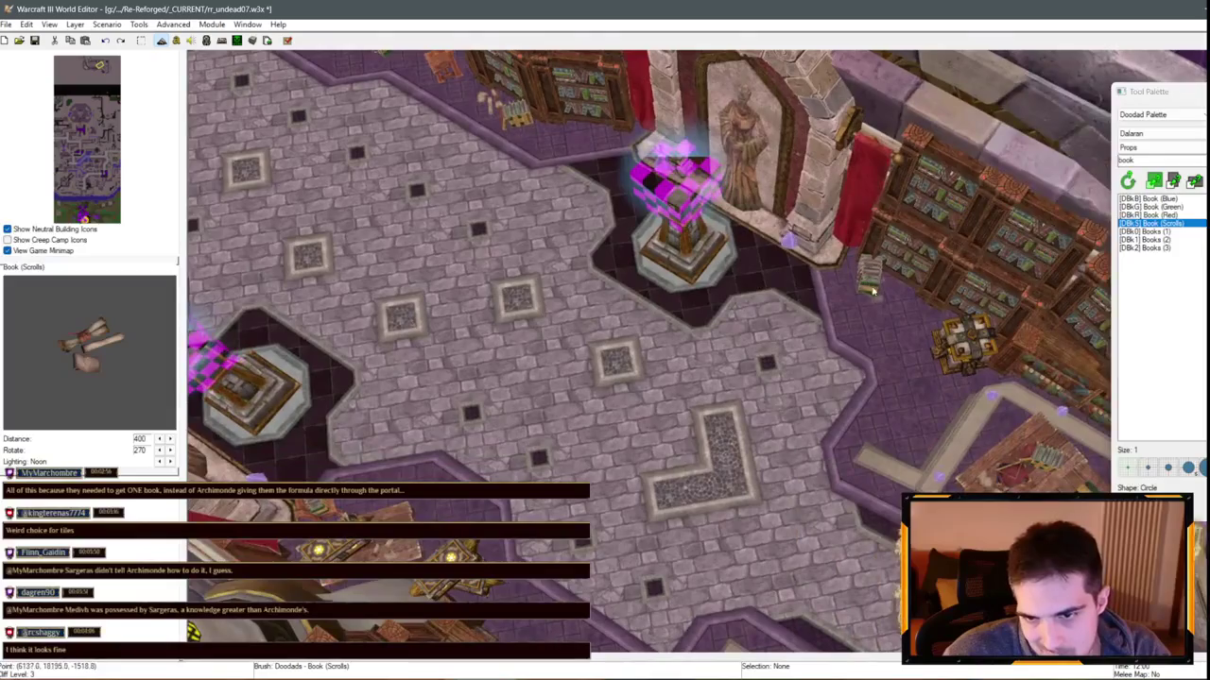
{"action": "left_click", "coordinate": [1148, 199]}
{"action": "left_click", "coordinate": [1150, 223]}
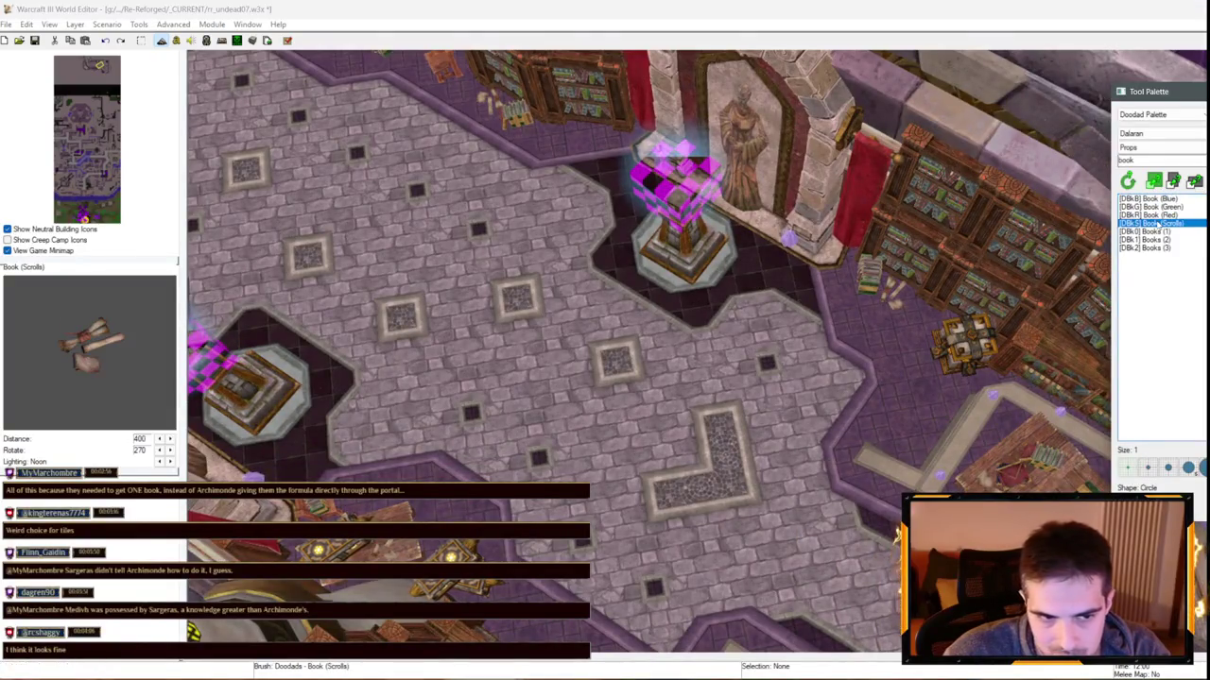
{"action": "left_click", "coordinate": [1157, 215]}
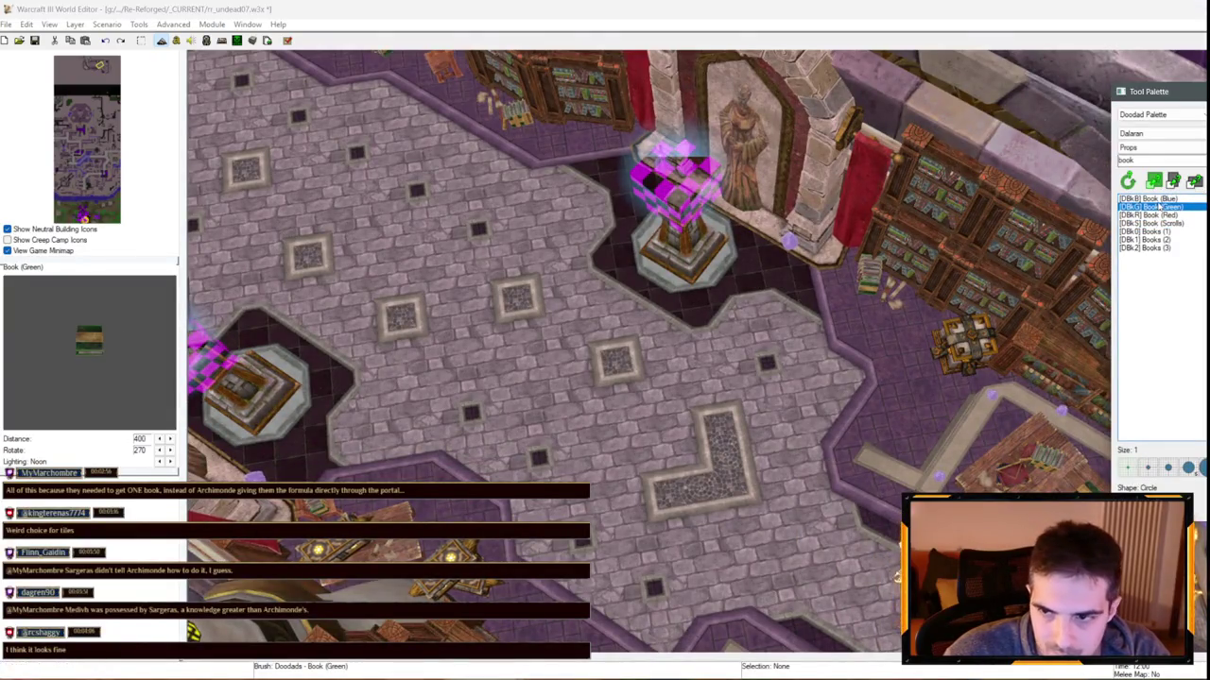
{"action": "left_click", "coordinate": [1153, 198]}
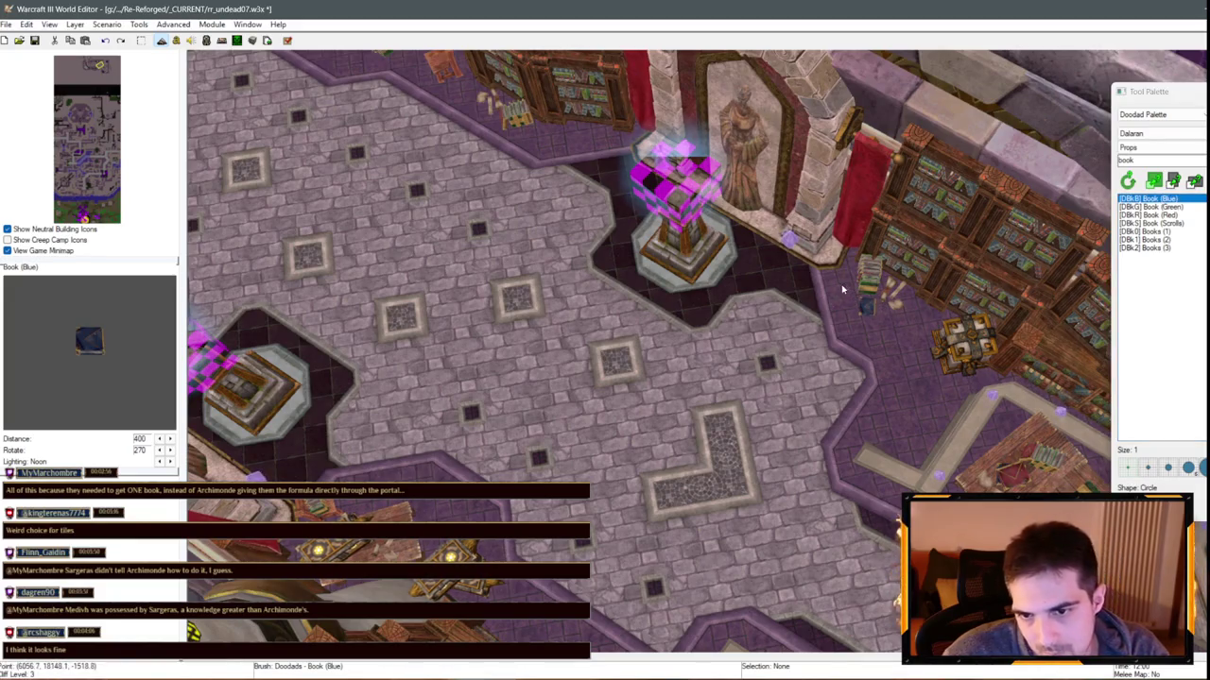
{"action": "left_click", "coordinate": [1153, 206]}
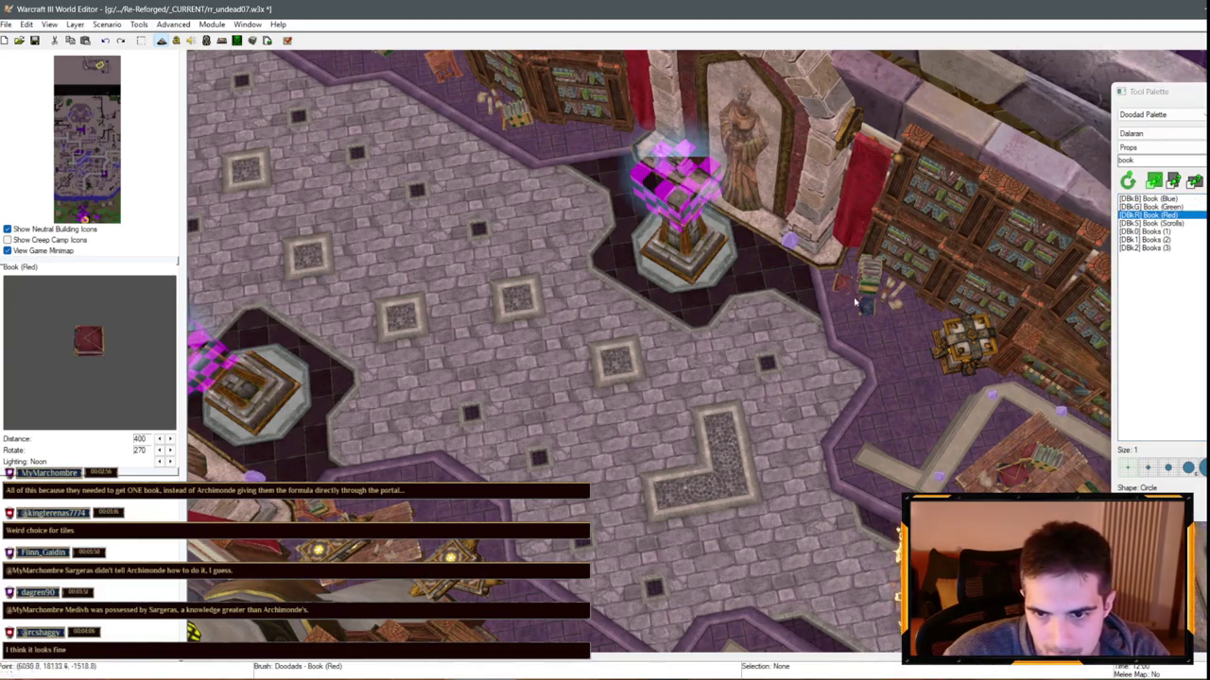
Move the Magic Wagon up beside the bookshelves
{"action": "key", "text": "space"}
{"action": "left_click", "coordinate": [784, 239]}
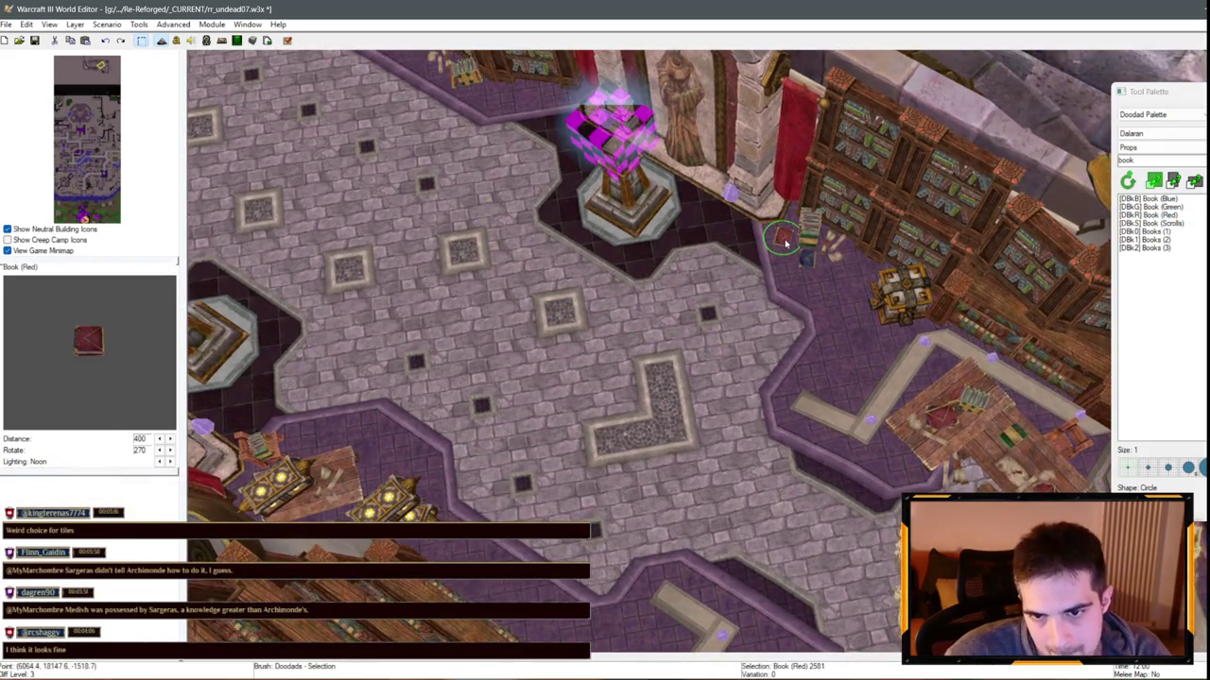
{"action": "left_click", "coordinate": [814, 234]}
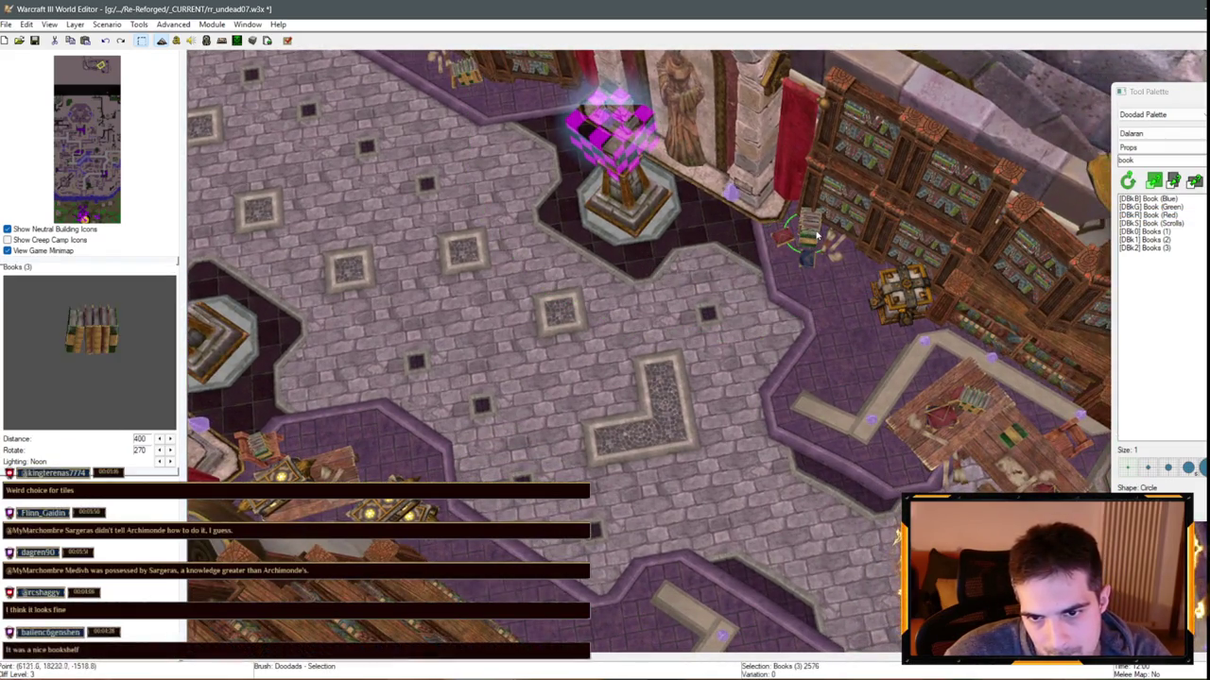
{"action": "left_click", "coordinate": [892, 315]}
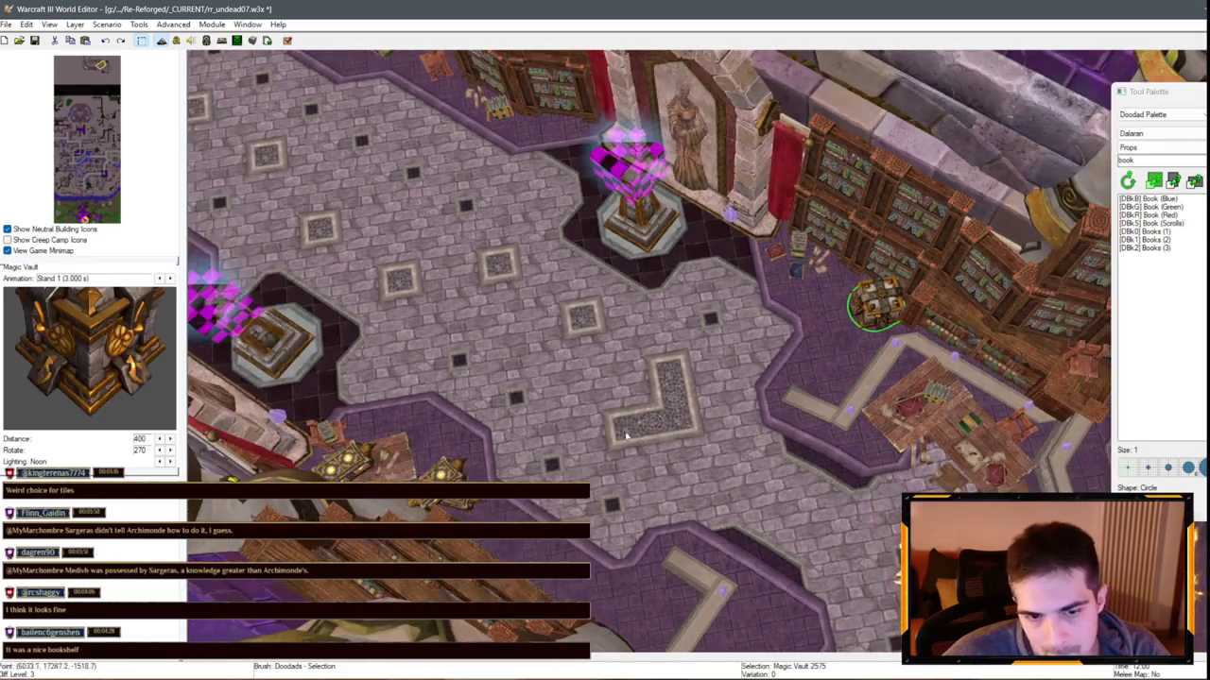
{"action": "left_click", "coordinate": [844, 323]}
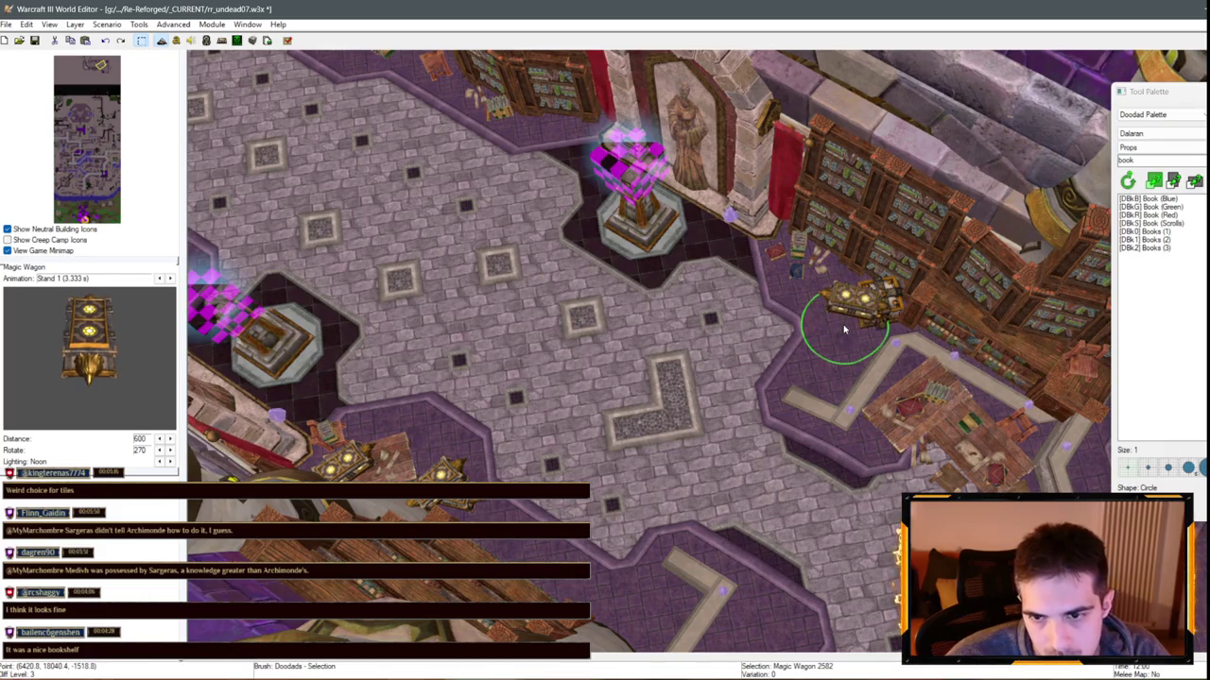
{"action": "left_click_drag", "start_coordinate": [856, 321], "coordinate": [905, 324]}
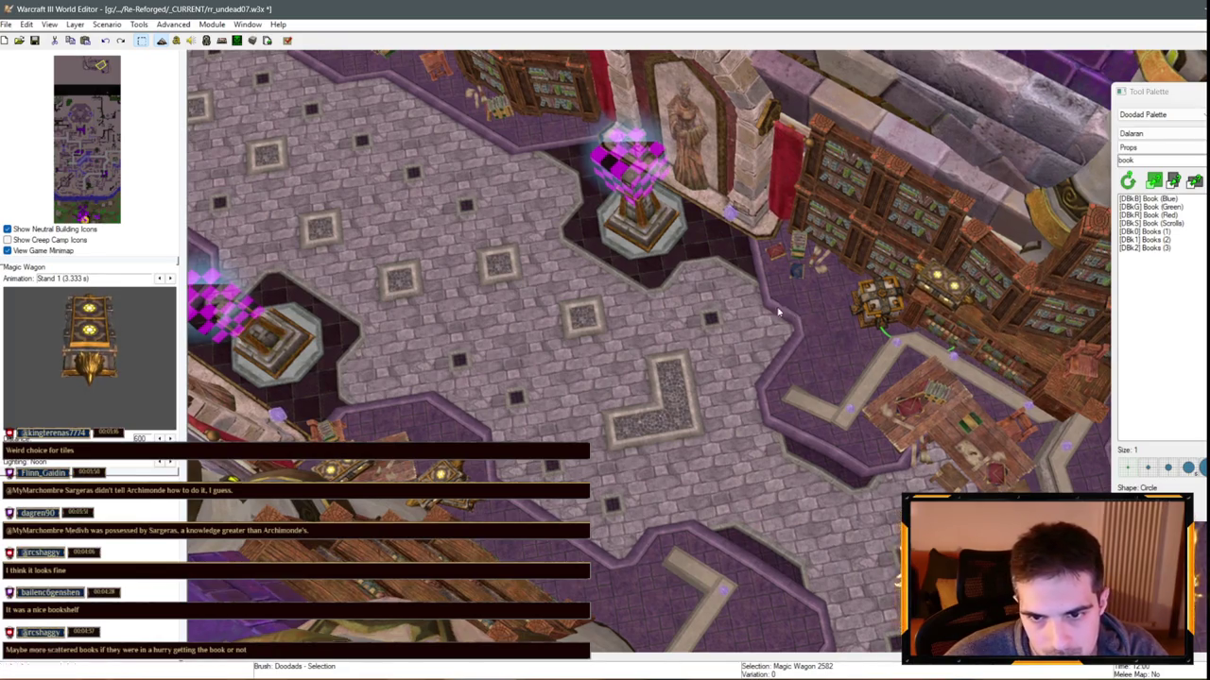
Look over the Book (Red) and Books (1) doodads, then return to selecting
{"action": "mouse_move", "coordinate": [800, 333]}
{"action": "left_mouse_down"}
{"action": "mouse_move", "coordinate": [511, 333]}
{"action": "mouse_move", "coordinate": [740, 403]}
{"action": "left_mouse_up"}
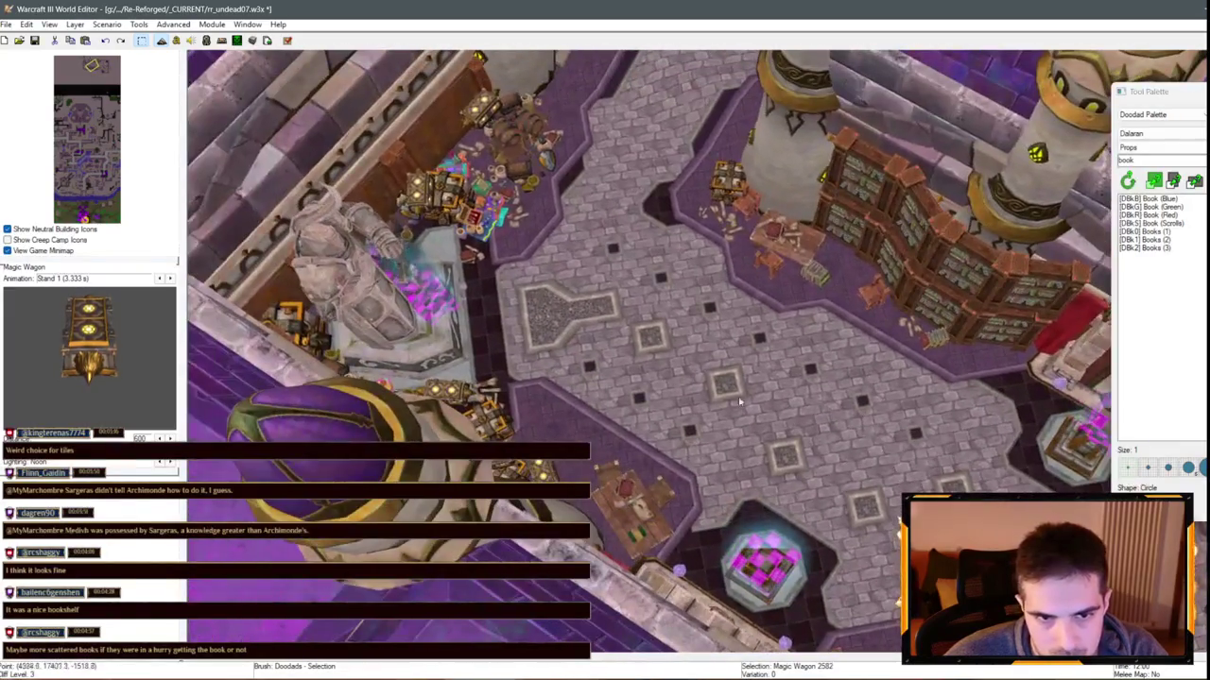
{"action": "left_click", "coordinate": [495, 215]}
{"action": "left_click_drag", "start_coordinate": [495, 215], "coordinate": [856, 344]}
{"action": "left_click", "coordinate": [1153, 215]}
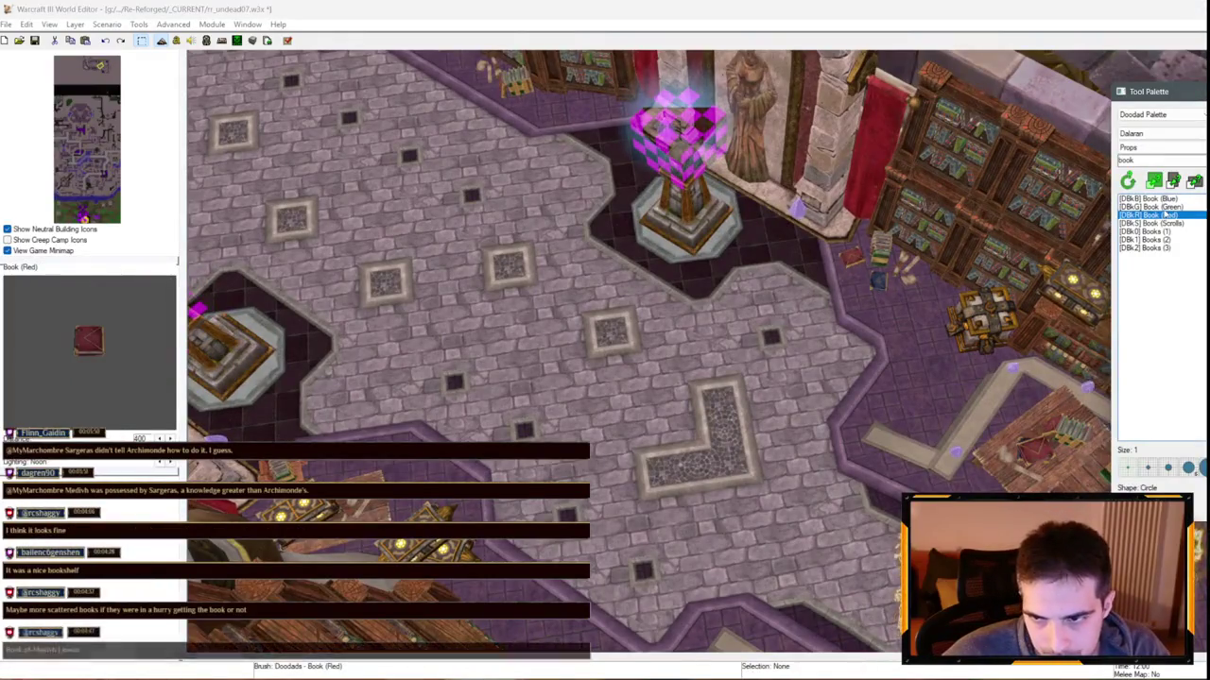
{"action": "left_click", "coordinate": [1148, 232]}
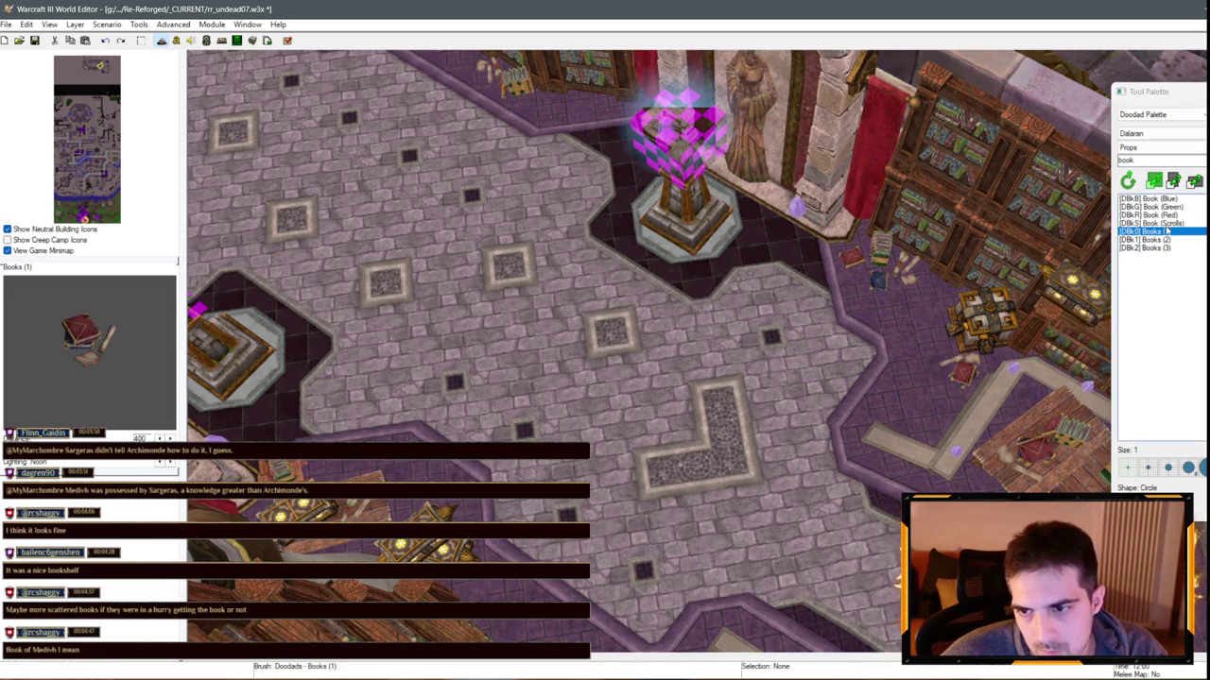
{"action": "left_click_drag", "start_coordinate": [1035, 295], "coordinate": [651, 336]}
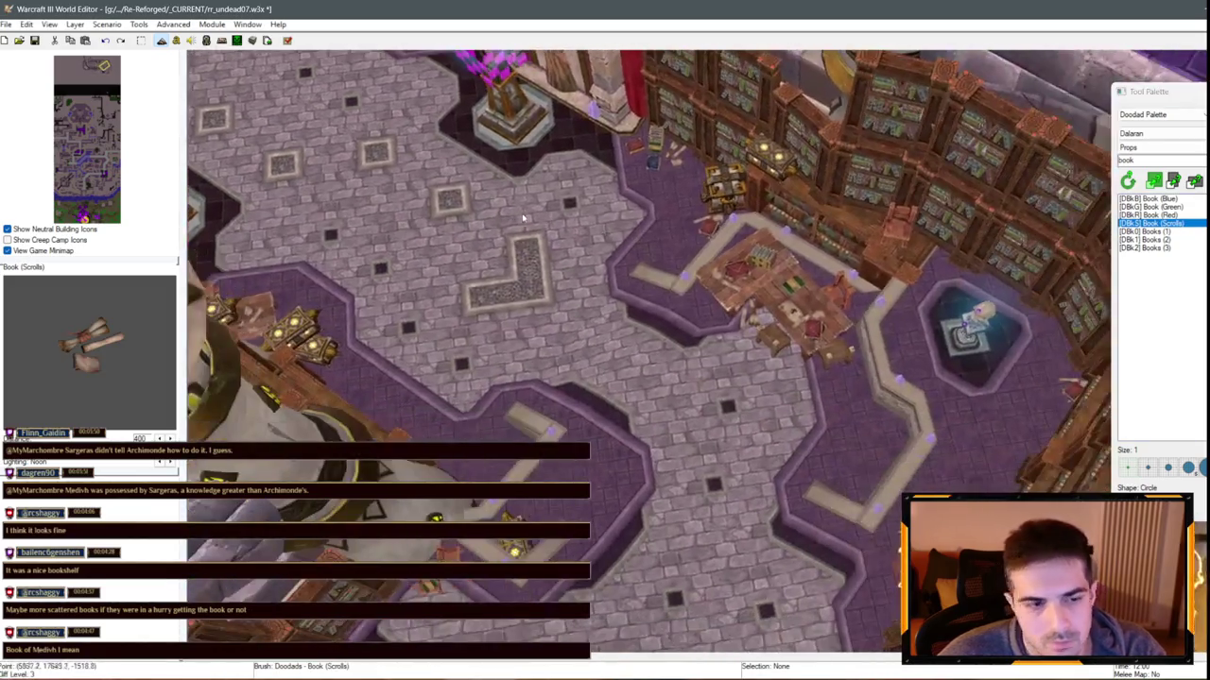
{"action": "key", "text": "space"}
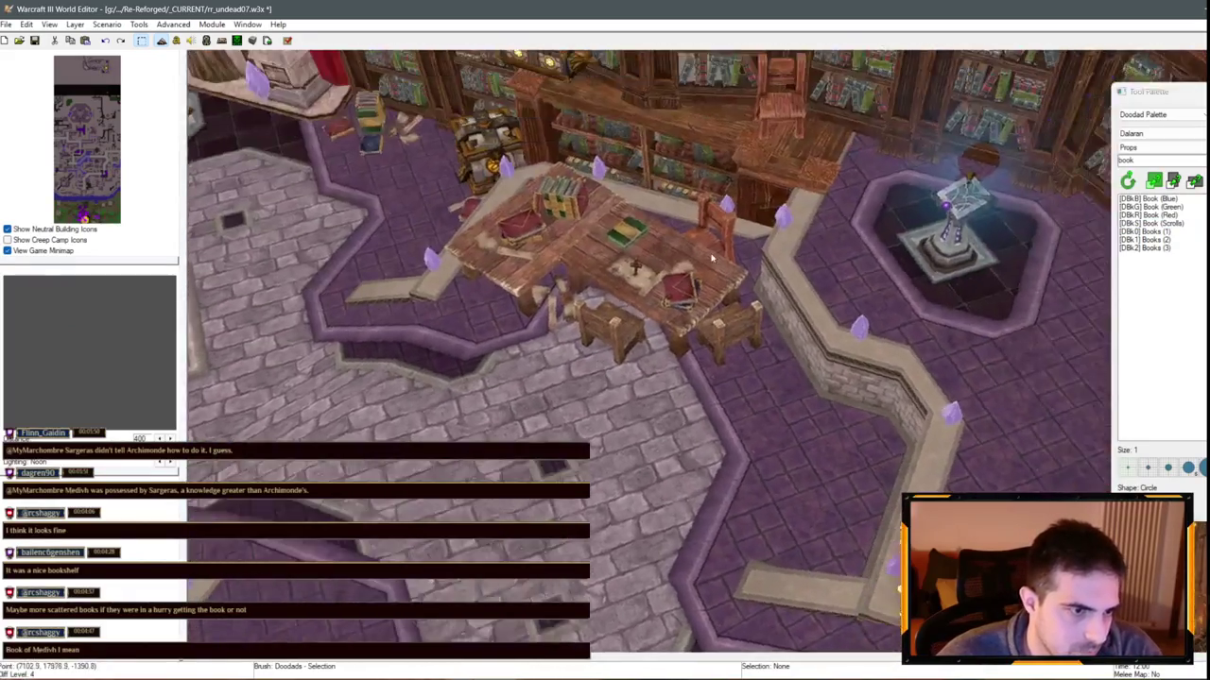
{"action": "mouse_move", "coordinate": [712, 257]}
{"action": "left_mouse_down"}
{"action": "mouse_move", "coordinate": [887, 397]}
{"action": "mouse_move", "coordinate": [747, 333]}
{"action": "mouse_move", "coordinate": [555, 343]}
{"action": "mouse_move", "coordinate": [646, 333]}
{"action": "mouse_move", "coordinate": [819, 345]}
{"action": "left_mouse_up"}
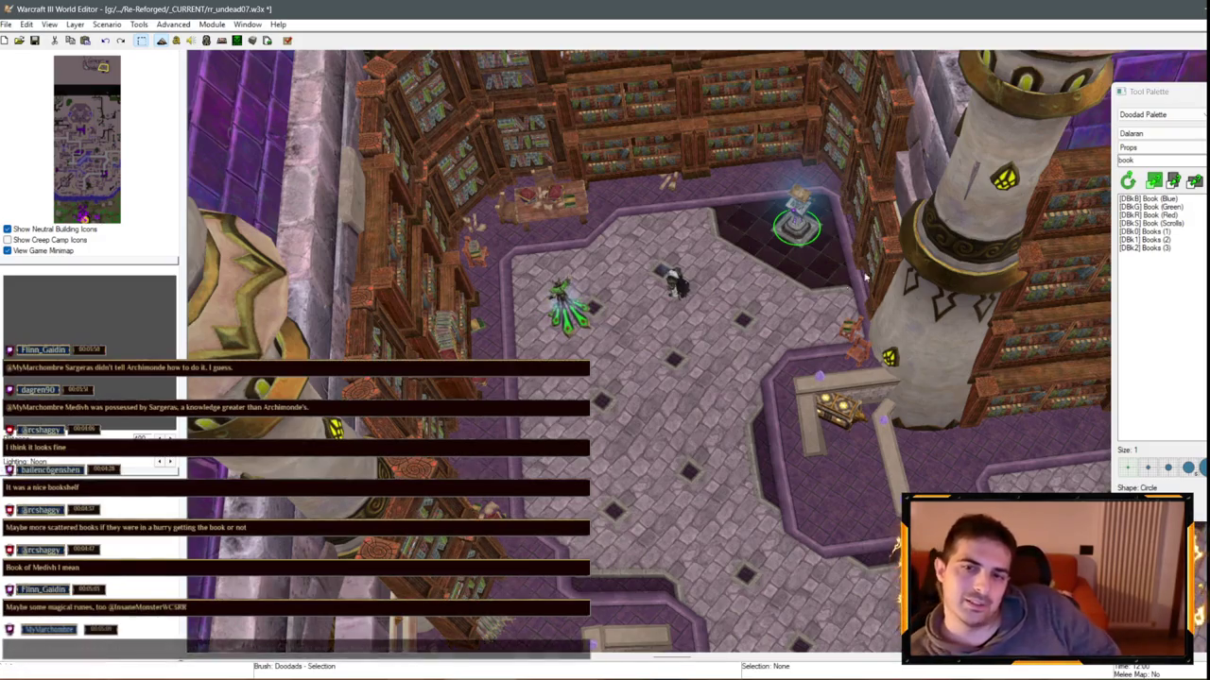
Browse Books (2), Books (1), Book (Green) and Book (Scrolls), ending on Books (2)
{"action": "left_click_drag", "start_coordinate": [819, 345], "coordinate": [978, 329]}
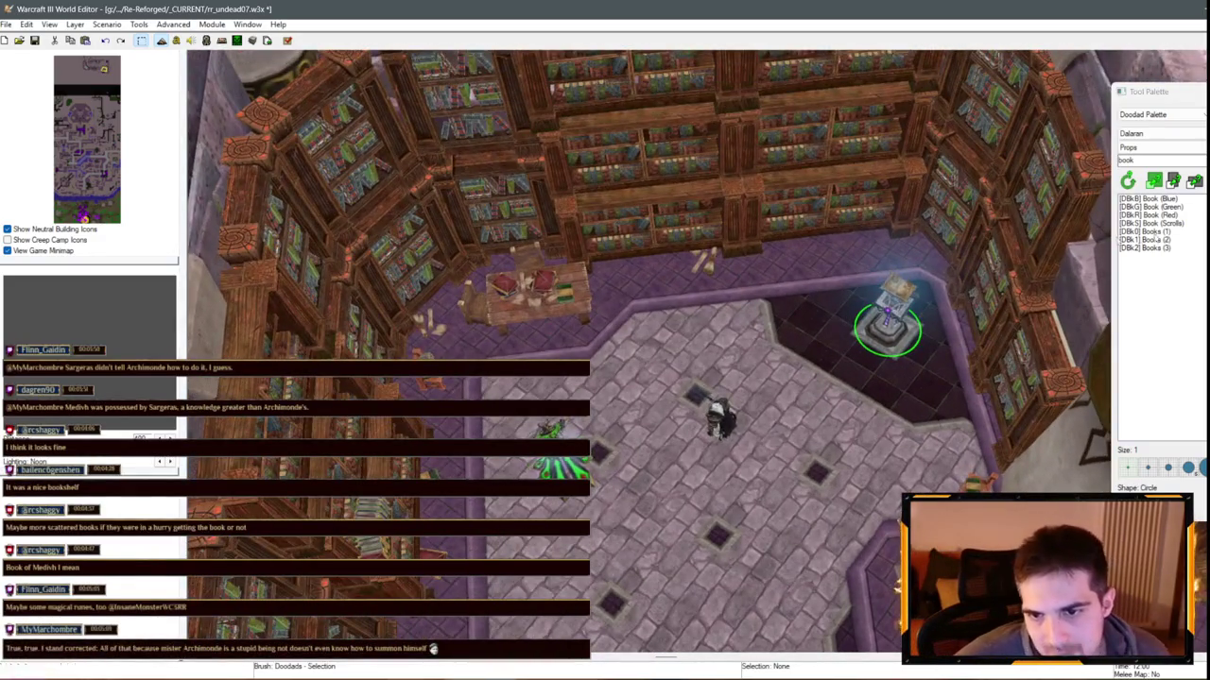
{"action": "left_click", "coordinate": [1172, 240]}
{"action": "left_click", "coordinate": [1149, 231]}
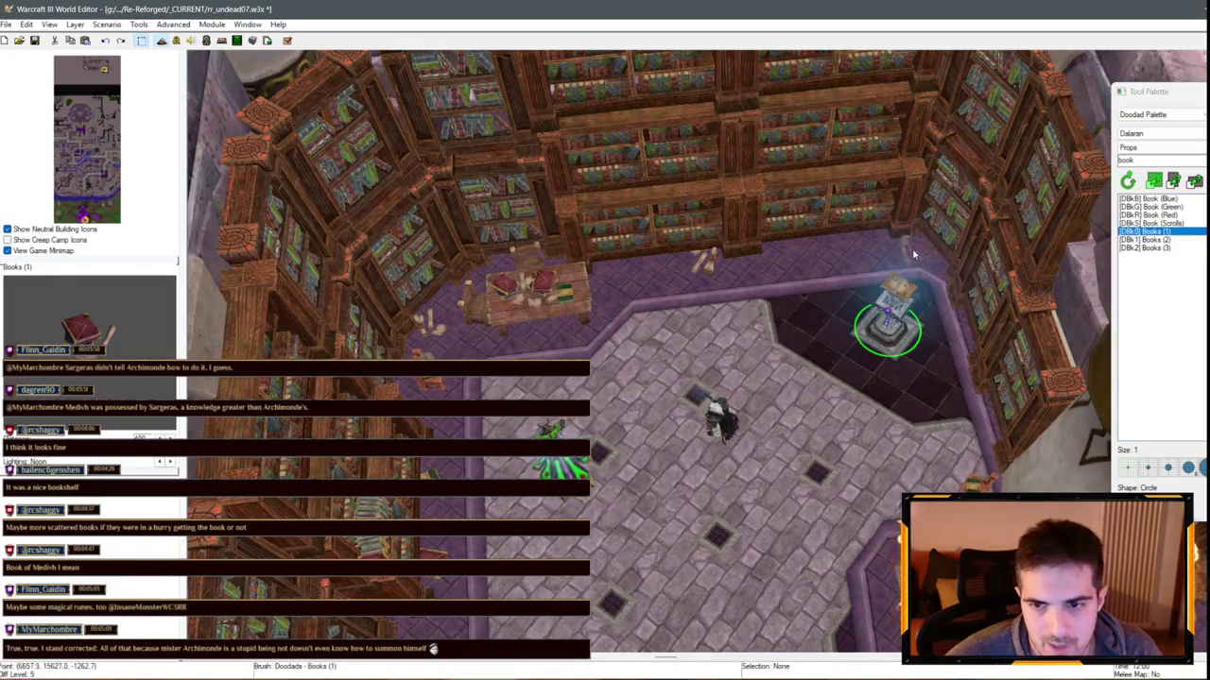
{"action": "key", "text": "Up"}
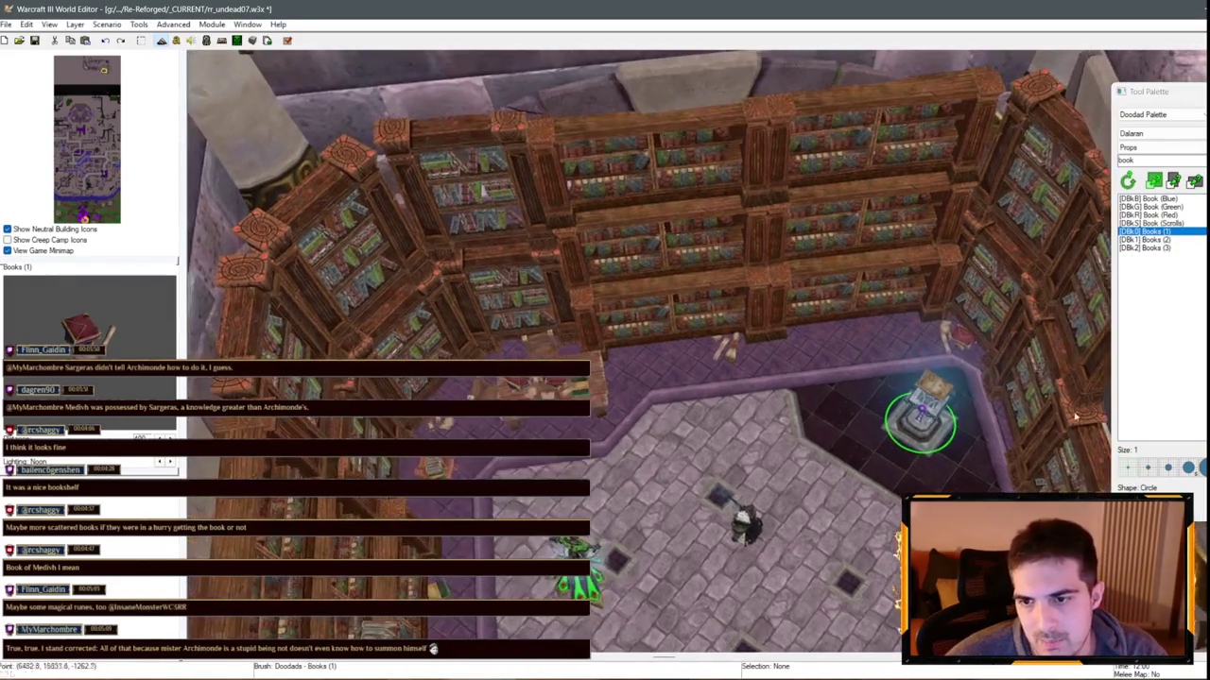
{"action": "left_click", "coordinate": [1148, 206]}
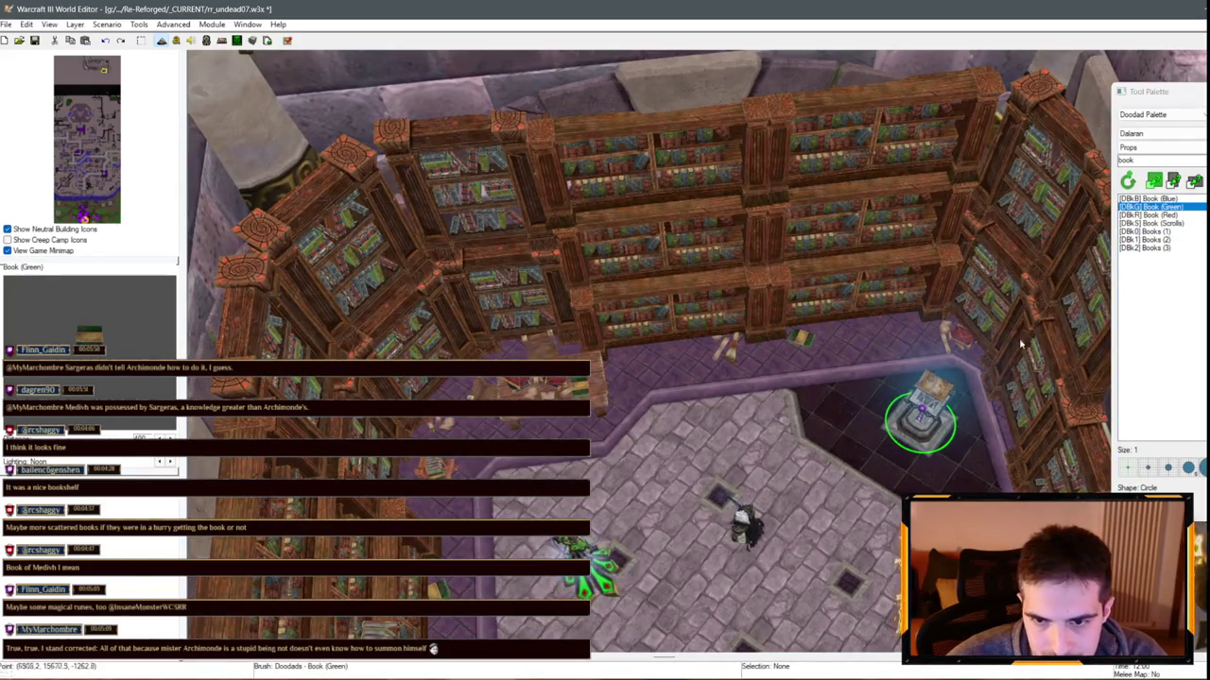
{"action": "left_click", "coordinate": [1165, 225]}
{"action": "left_click", "coordinate": [1155, 239]}
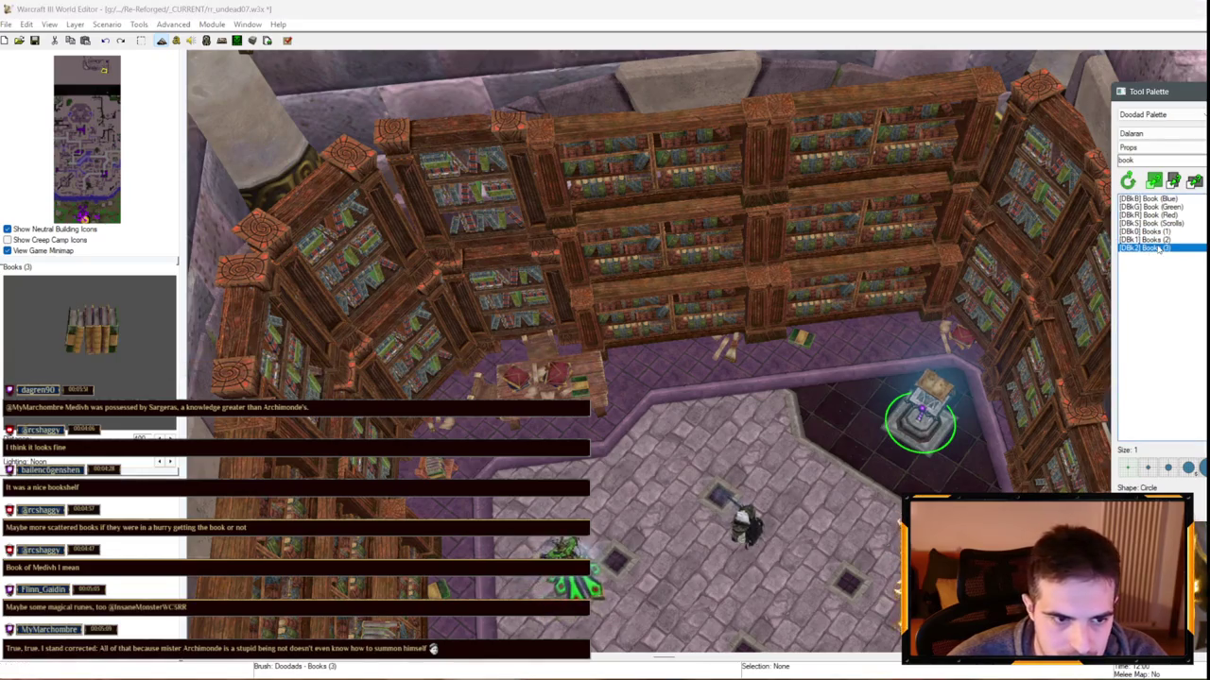
Raise the floor Books (2) stack and position it on the back bookshelf
{"action": "right_click", "coordinate": [888, 333]}
{"action": "left_click", "coordinate": [888, 334]}
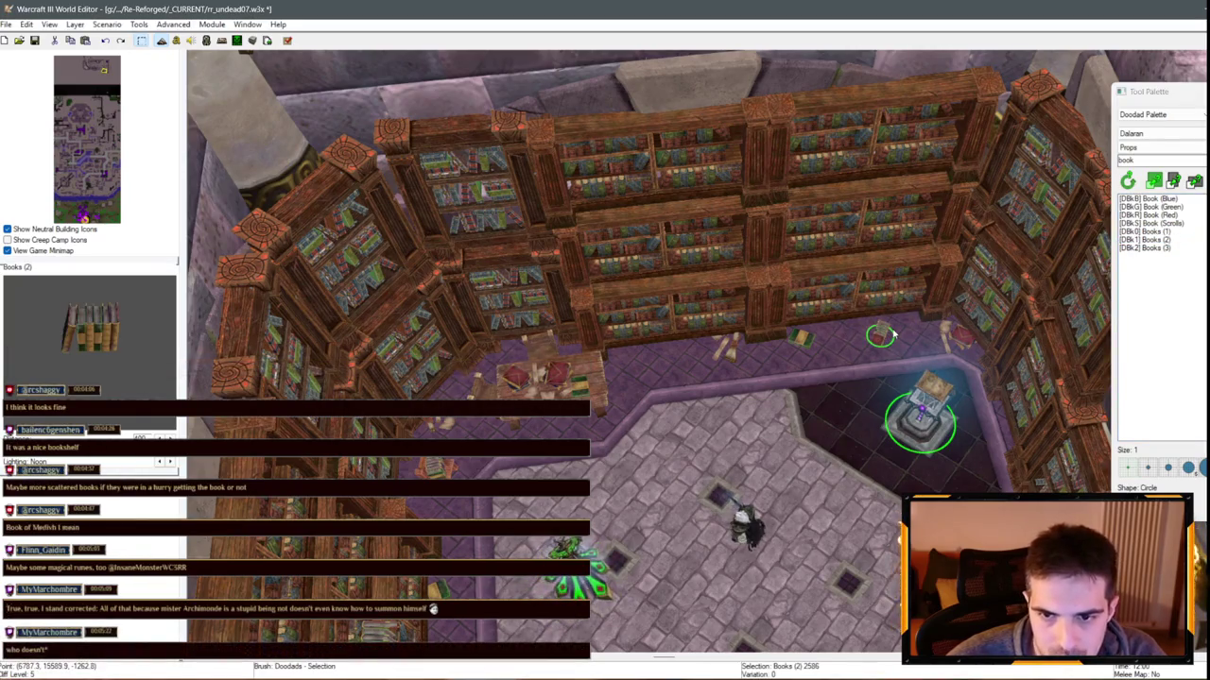
{"action": "key", "text": "ctrl+Page_Up"}
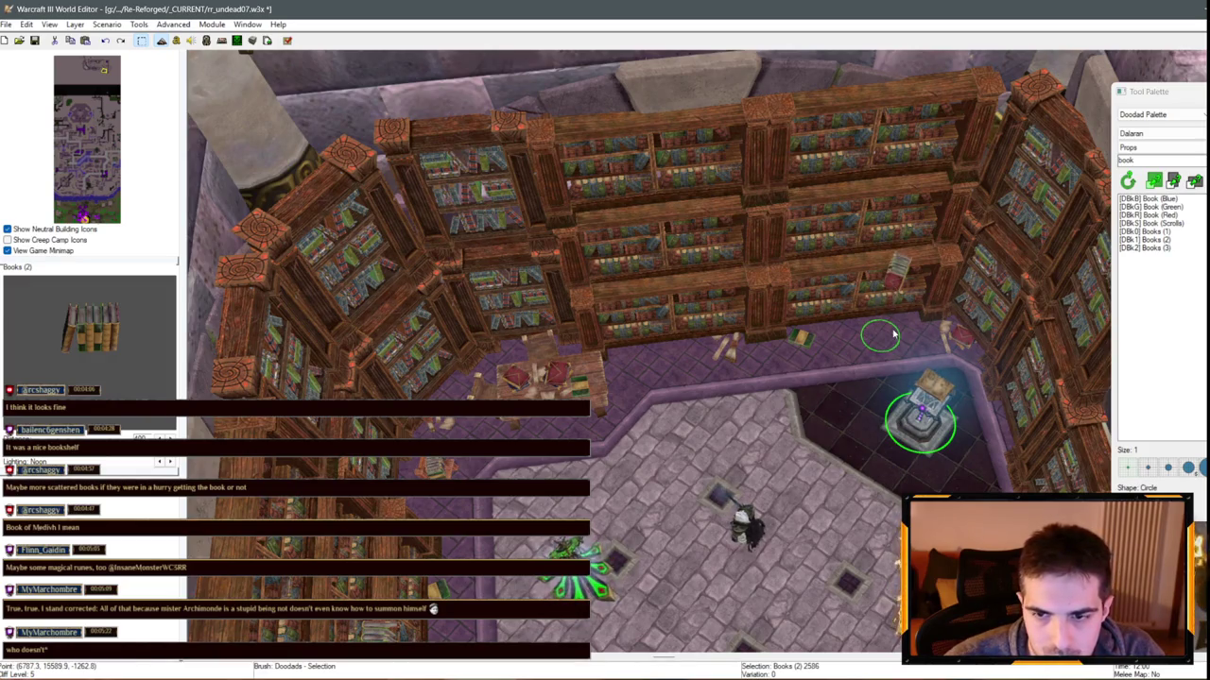
{"action": "mouse_move", "coordinate": [891, 334]}
{"action": "left_mouse_down"}
{"action": "mouse_move", "coordinate": [890, 258]}
{"action": "mouse_move", "coordinate": [874, 286]}
{"action": "left_mouse_up"}
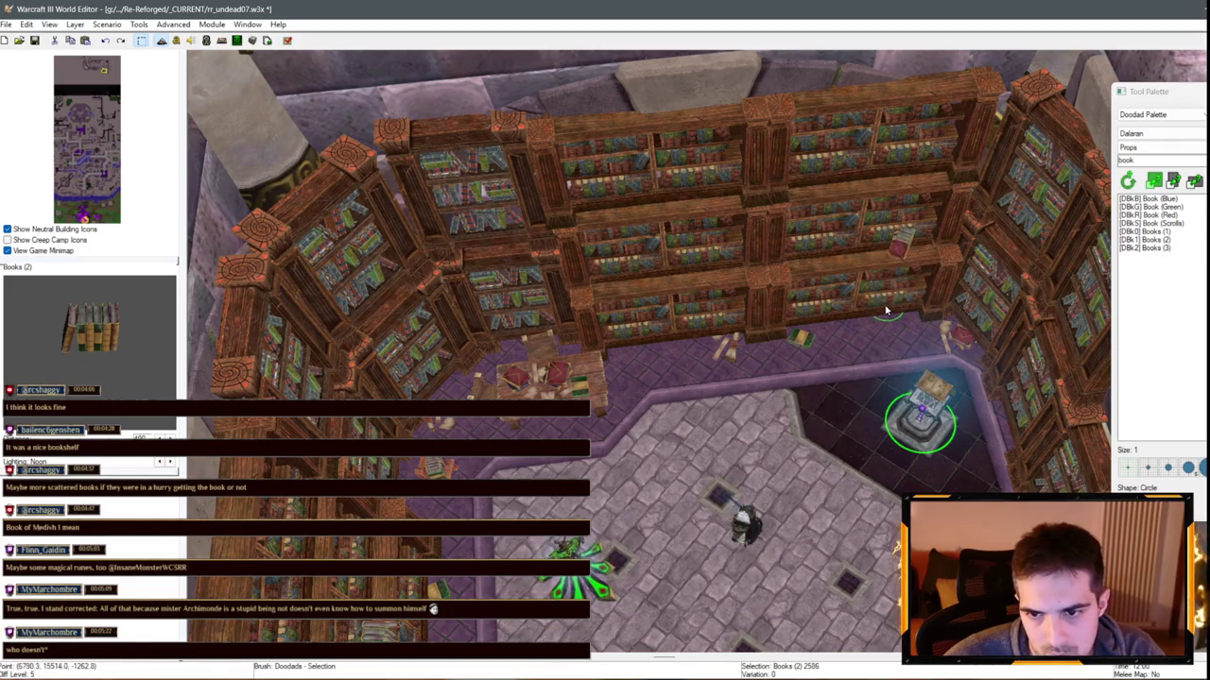
{"action": "key", "text": "ctrl+Page_Down"}
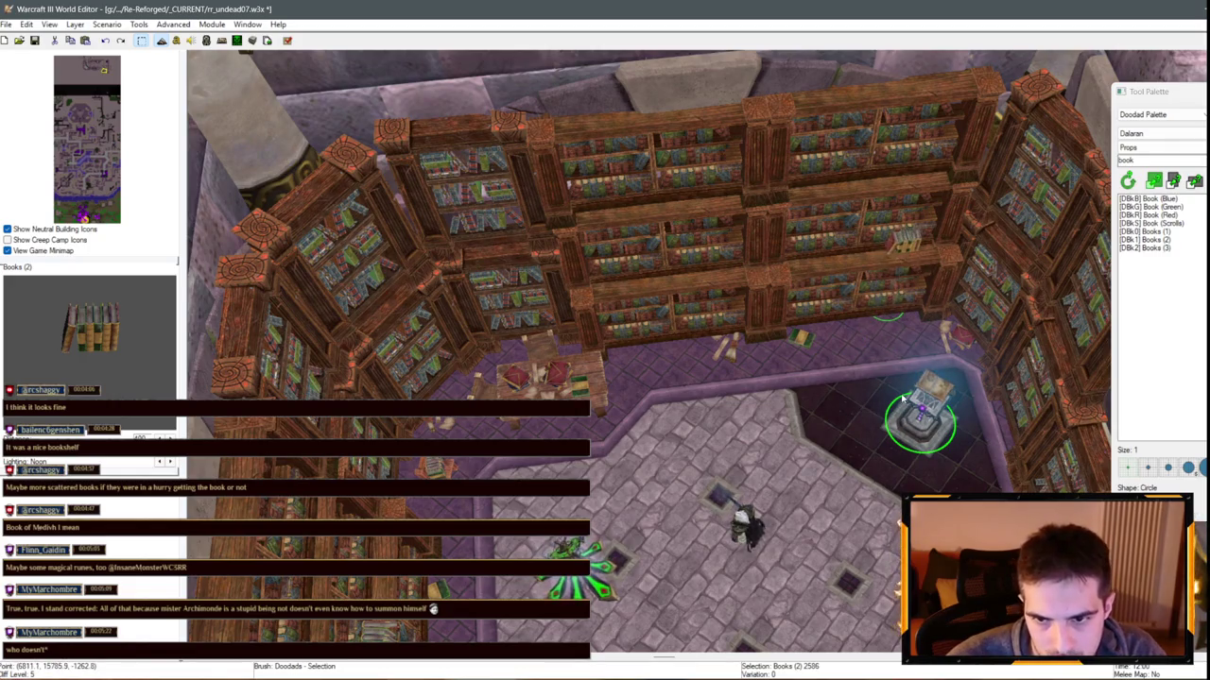
{"action": "left_click_drag", "start_coordinate": [909, 271], "coordinate": [924, 315]}
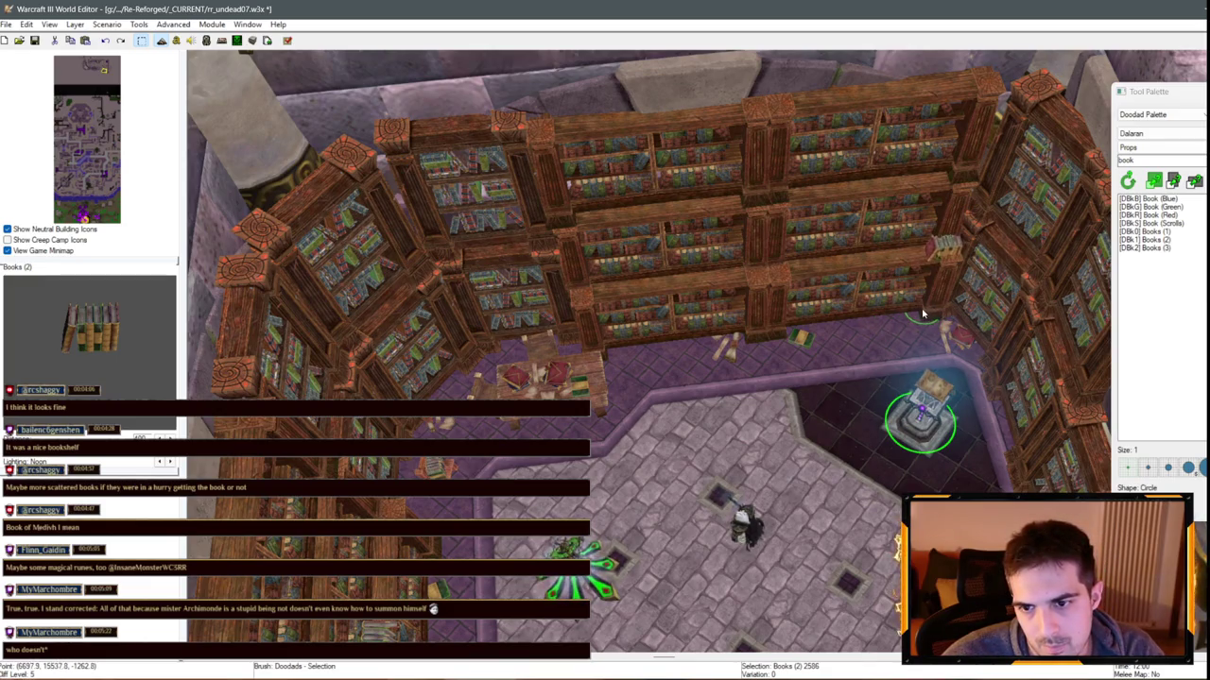
{"action": "key", "text": "Right"}
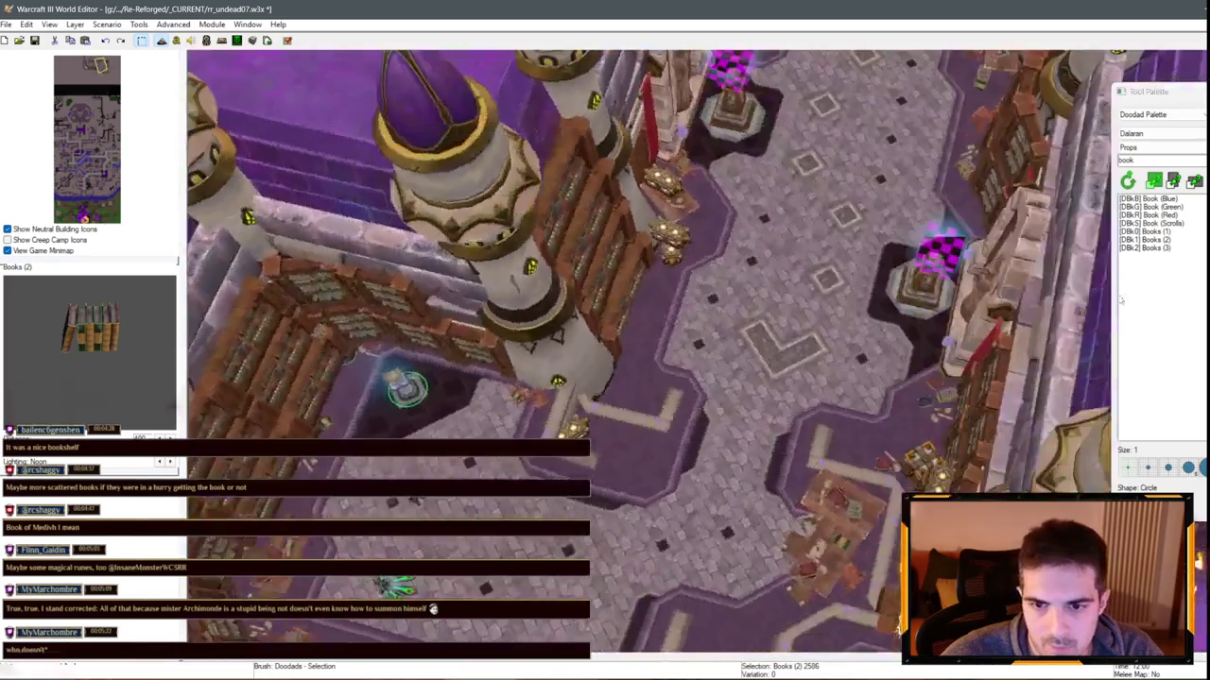
{"action": "key", "text": "Escape"}
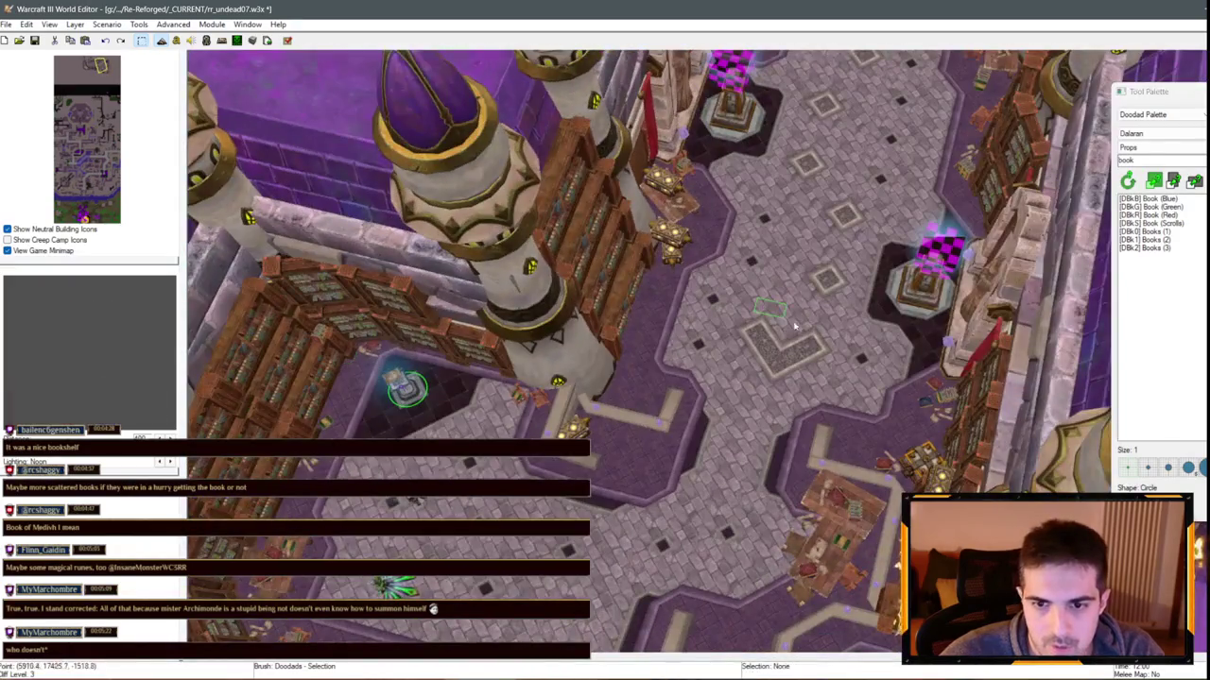
Search the Doodad Palette for 'lant' and choose Magical Lantern
{"action": "key", "text": "Up"}
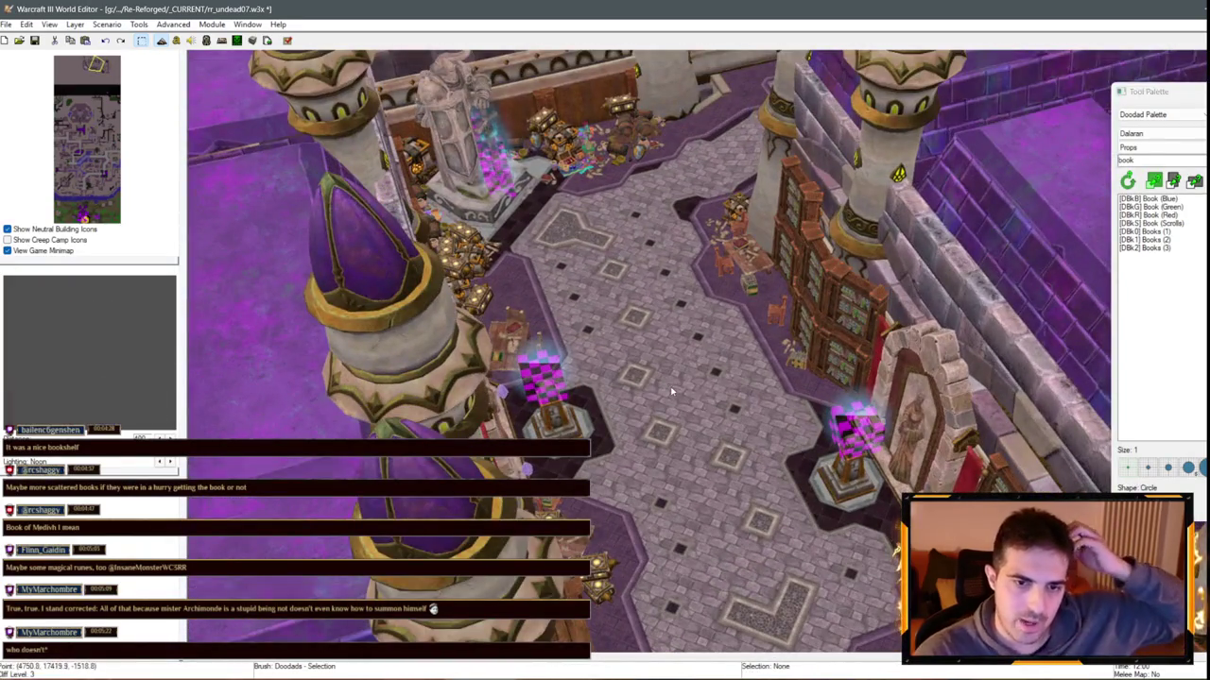
{"action": "key", "text": "Down"}
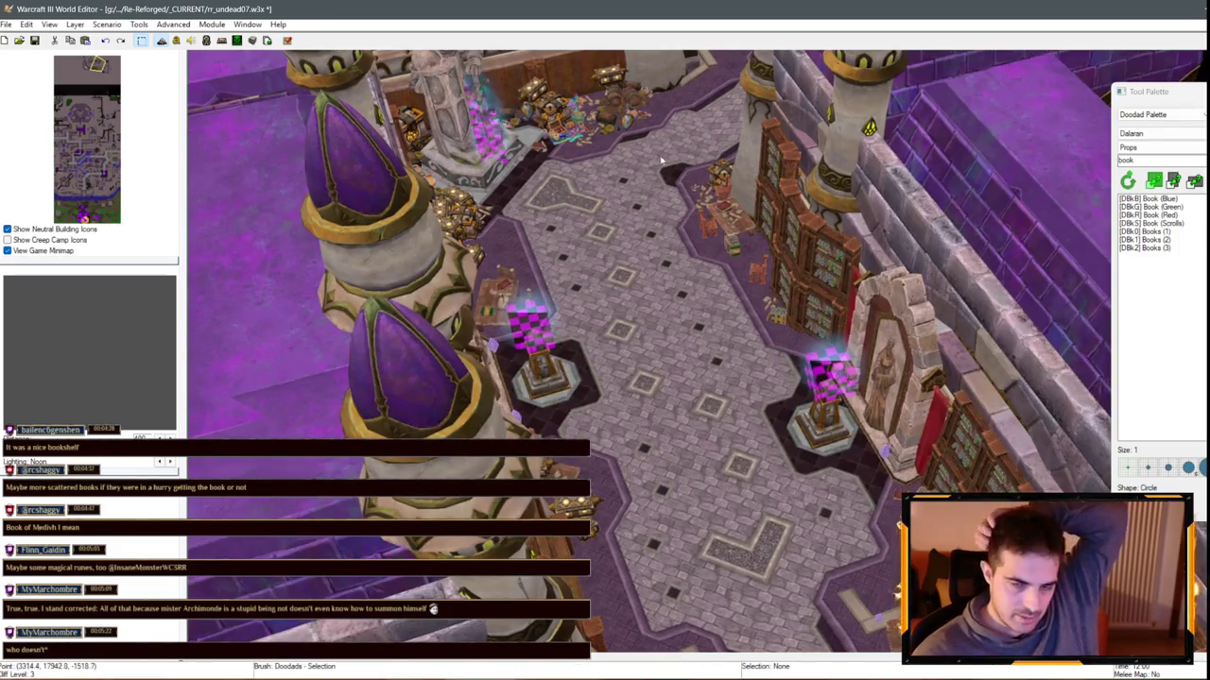
{"action": "key", "text": "Down"}
{"action": "left_click_drag", "start_coordinate": [648, 357], "coordinate": [654, 227]}
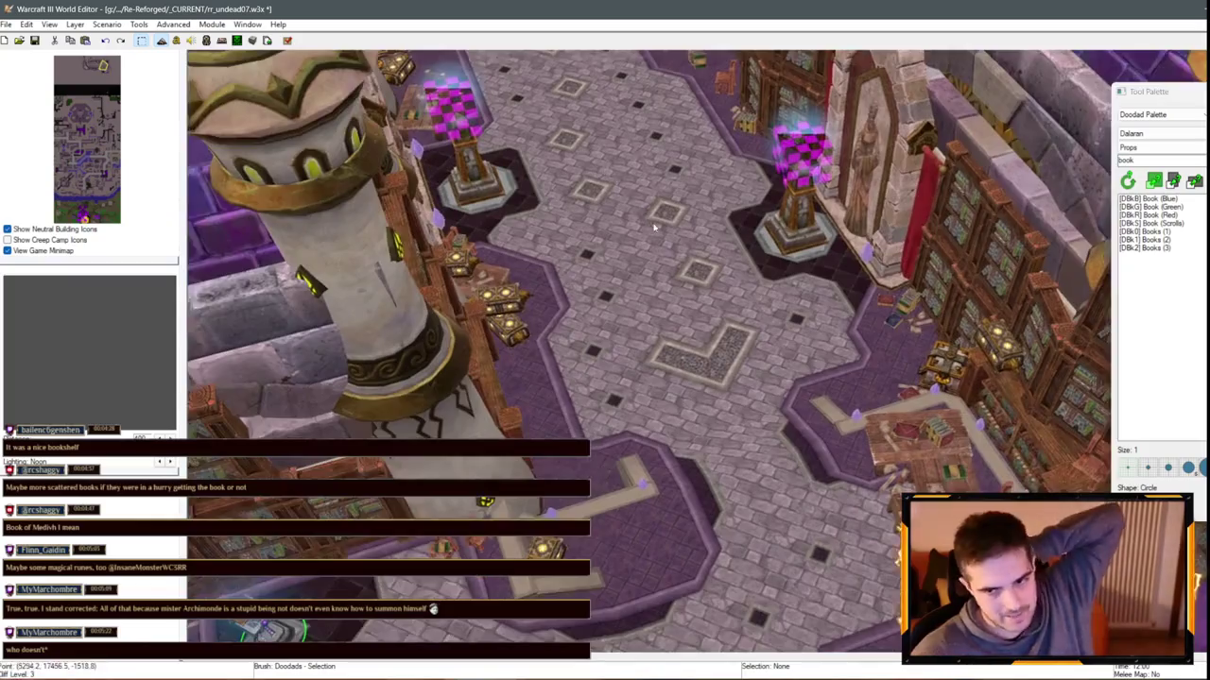
{"action": "scroll", "coordinate": [654, 227], "scroll_direction": "up", "scroll_amount": 2}
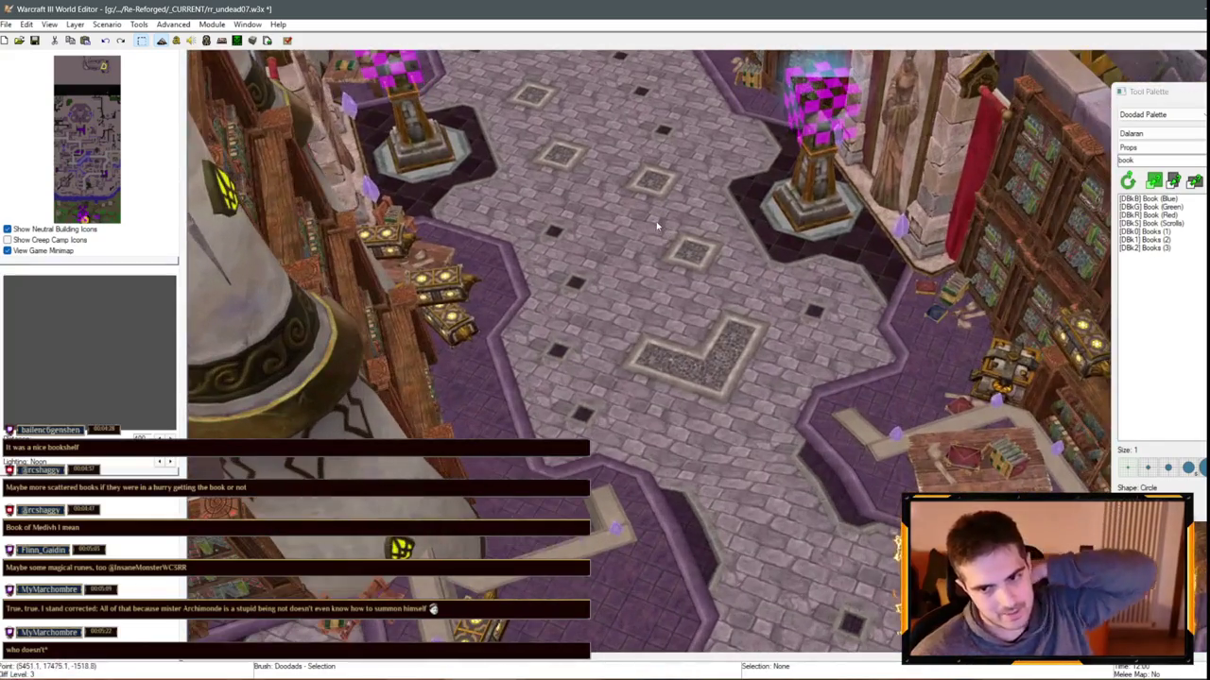
{"action": "scroll", "coordinate": [685, 247], "scroll_direction": "down", "scroll_amount": 2}
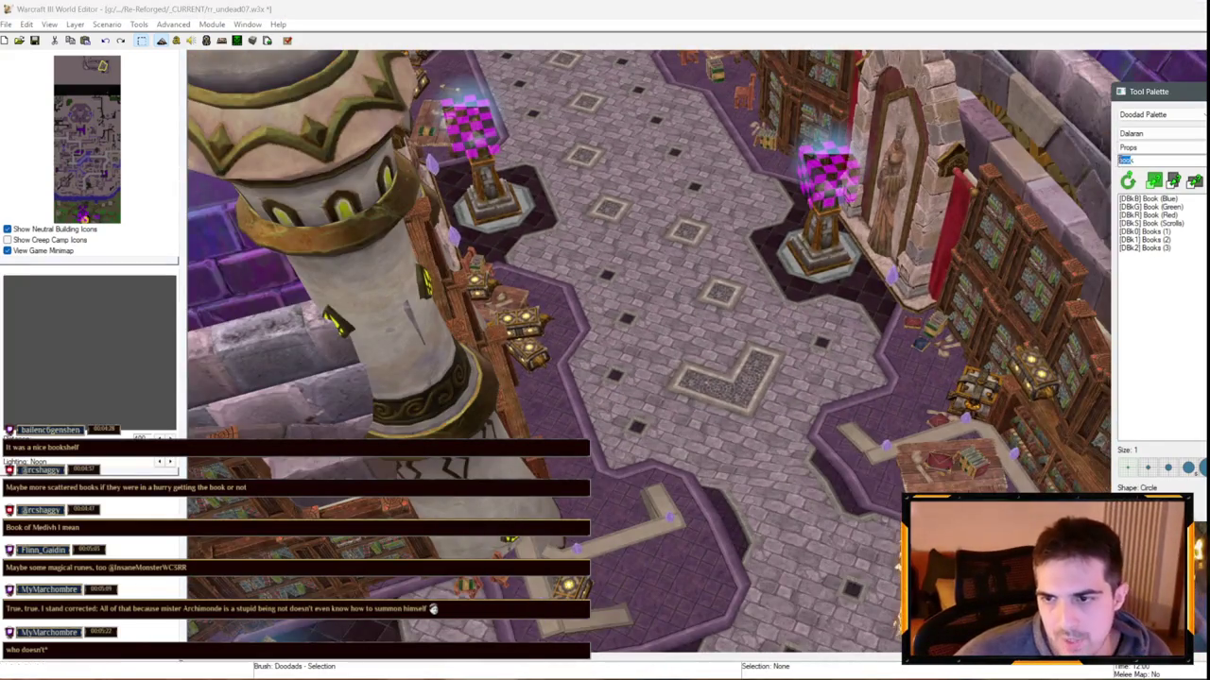
{"action": "left_click", "coordinate": [1126, 159]}
{"action": "key", "text": "Return"}
{"action": "type", "text": "lant"}
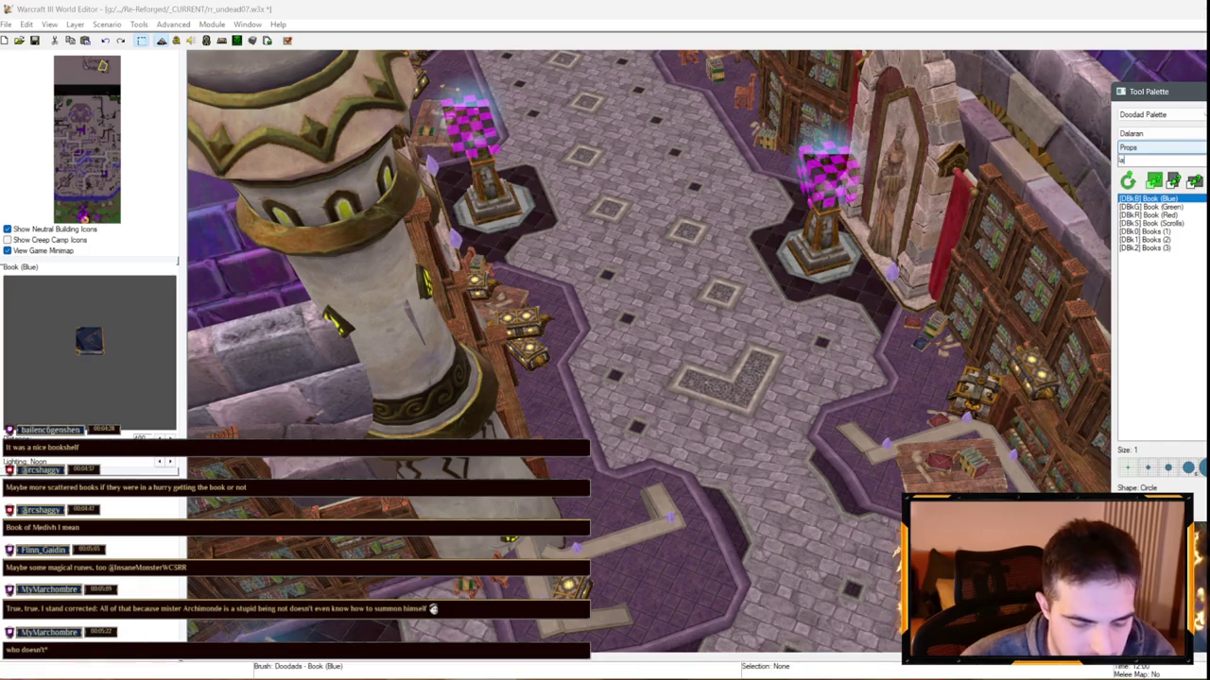
{"action": "key", "text": "Return"}
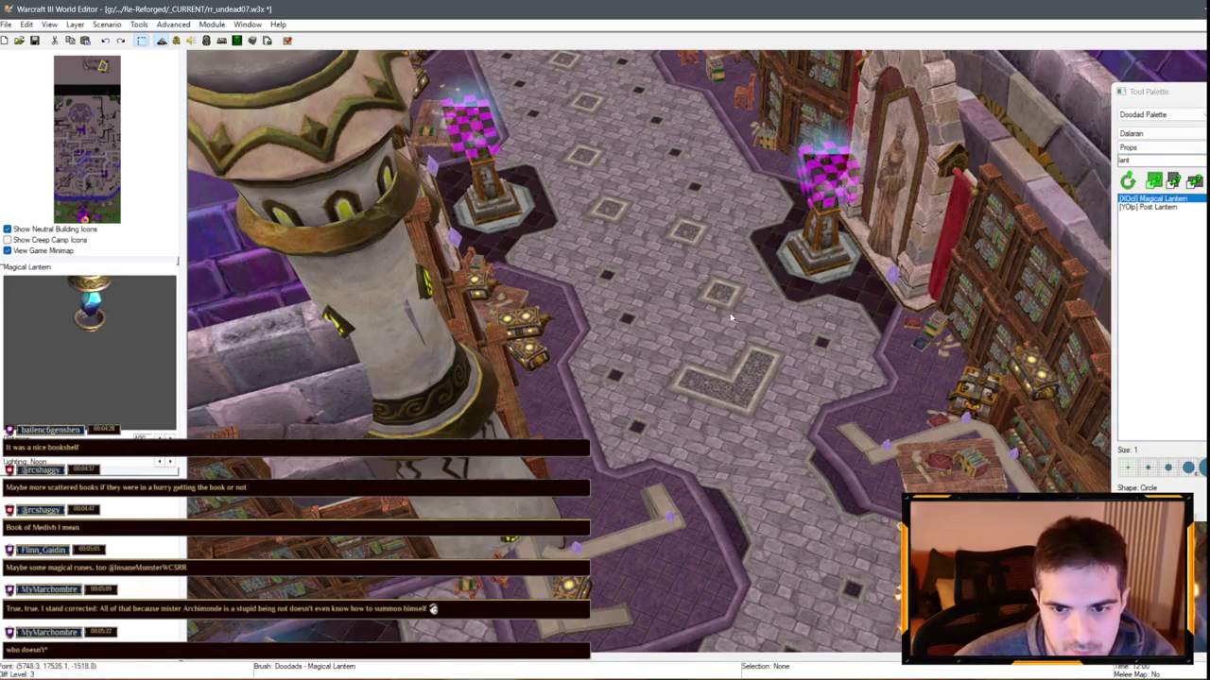
Place a Magical Lantern on the floor tile near the L-shaped inlay and bring up the Doodads Object Editor
{"action": "left_click", "coordinate": [723, 295]}
{"action": "scroll", "coordinate": [724, 295], "scroll_direction": "up", "scroll_amount": 3}
{"action": "right_click", "coordinate": [724, 293]}
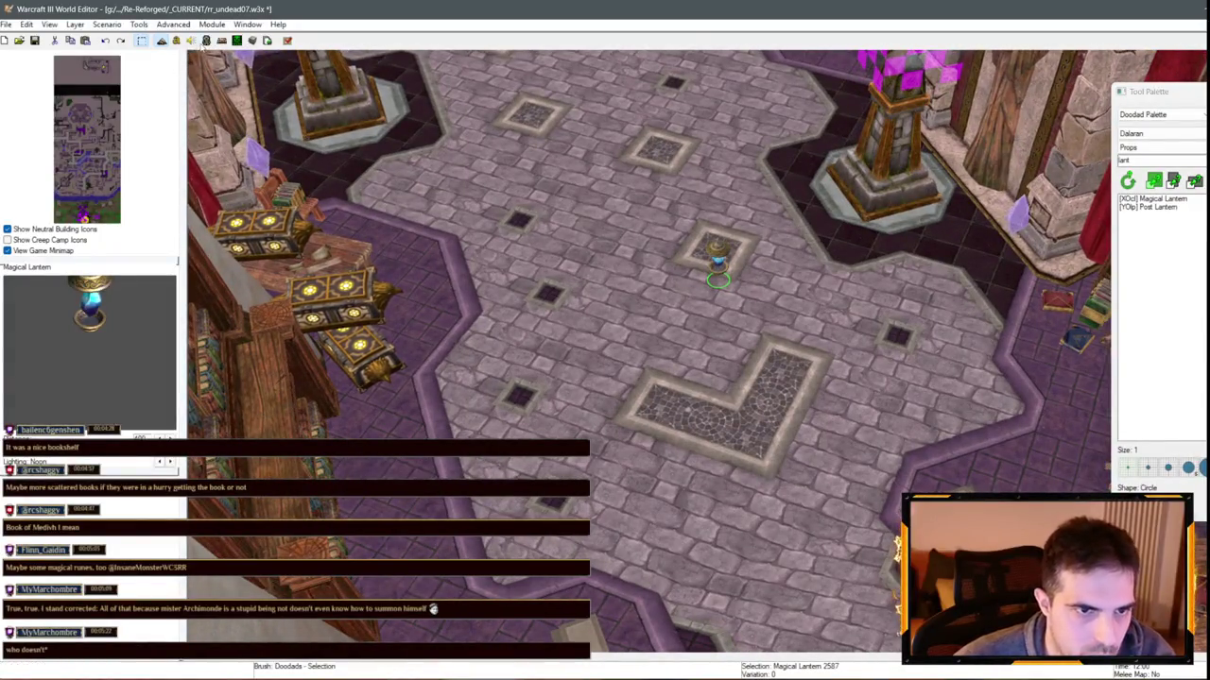
{"action": "key", "text": "F6"}
{"action": "scroll", "coordinate": [250, 252], "scroll_direction": "down", "scroll_amount": 6}
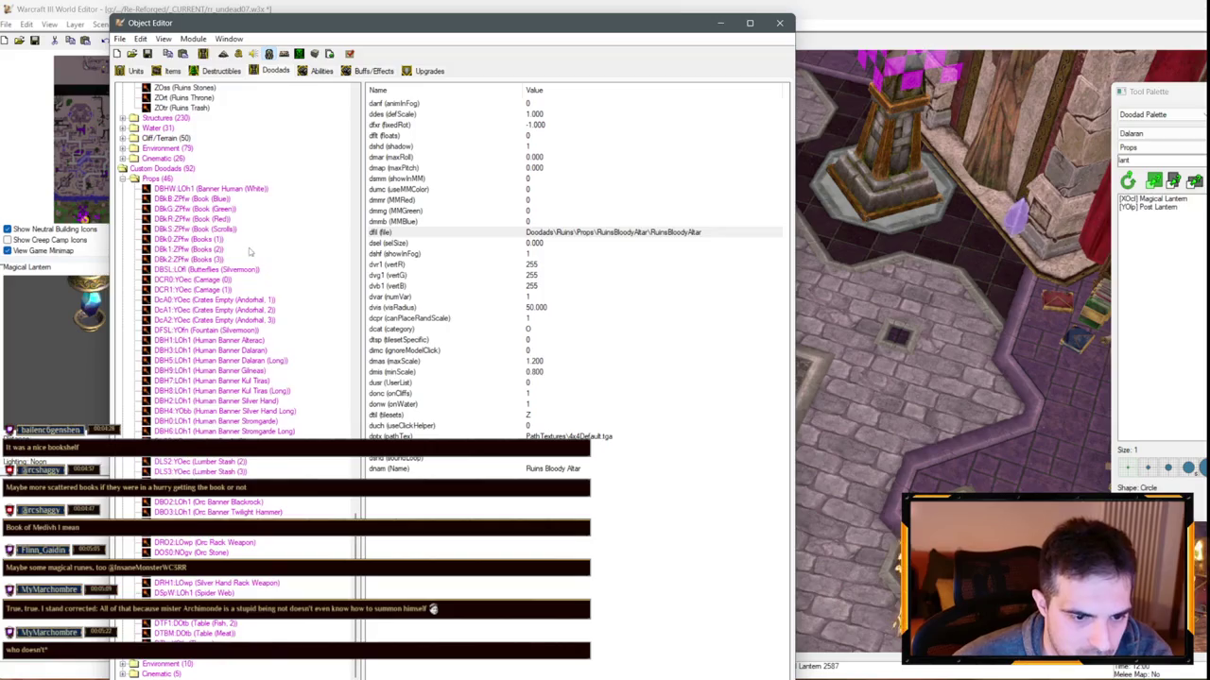
Find Magical Lantern with a 'Lantern' search, view its model file (CrystalLamp), and return to the map
{"action": "left_click", "coordinate": [260, 465]}
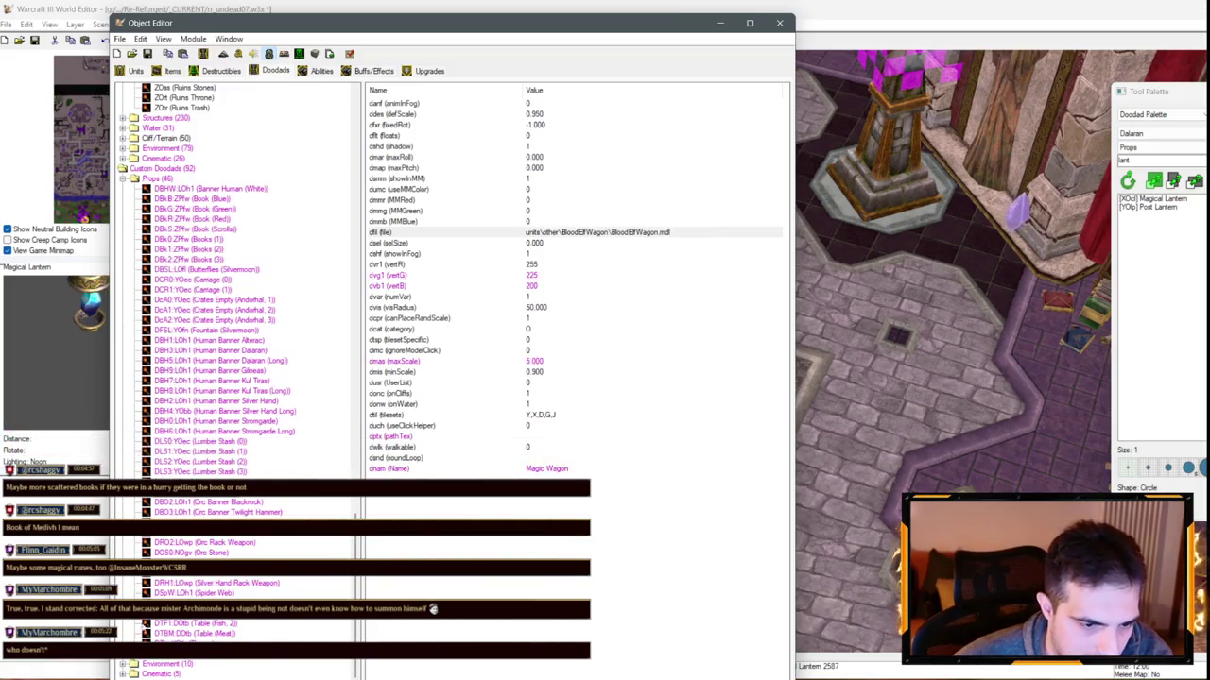
{"action": "scroll", "coordinate": [129, 663], "scroll_direction": "down", "scroll_amount": 3}
{"action": "left_click", "coordinate": [198, 341]}
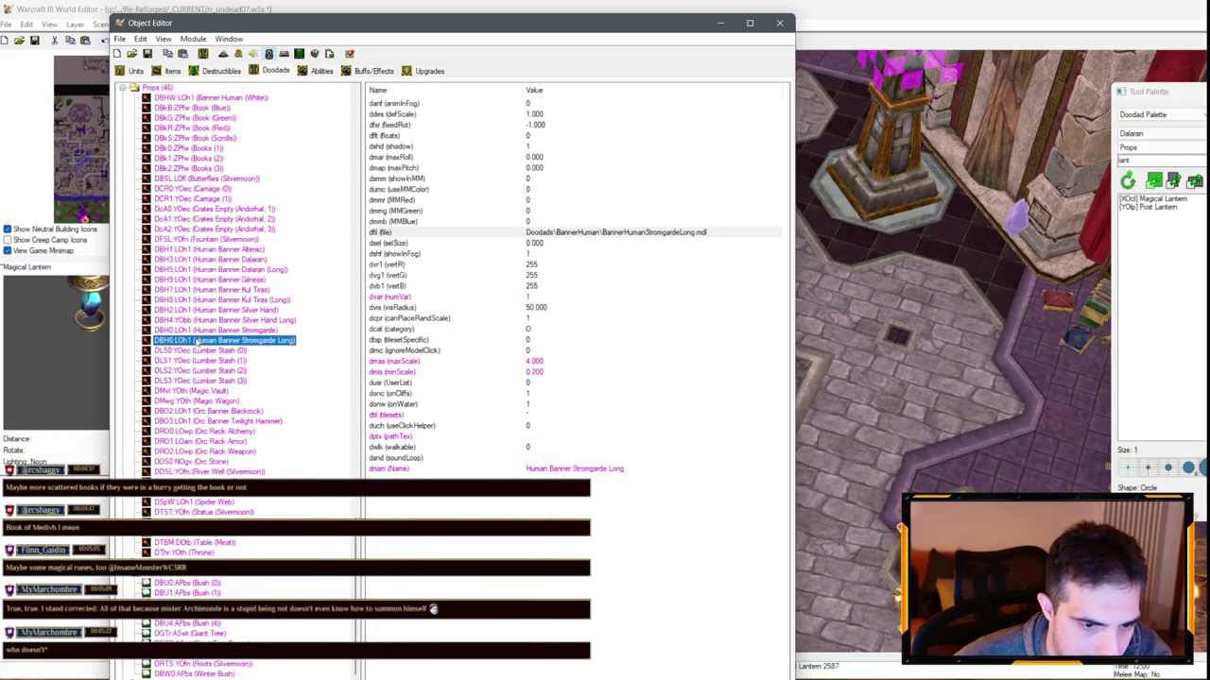
{"action": "key", "text": "ctrl+f"}
{"action": "type", "text": "Lantern"}
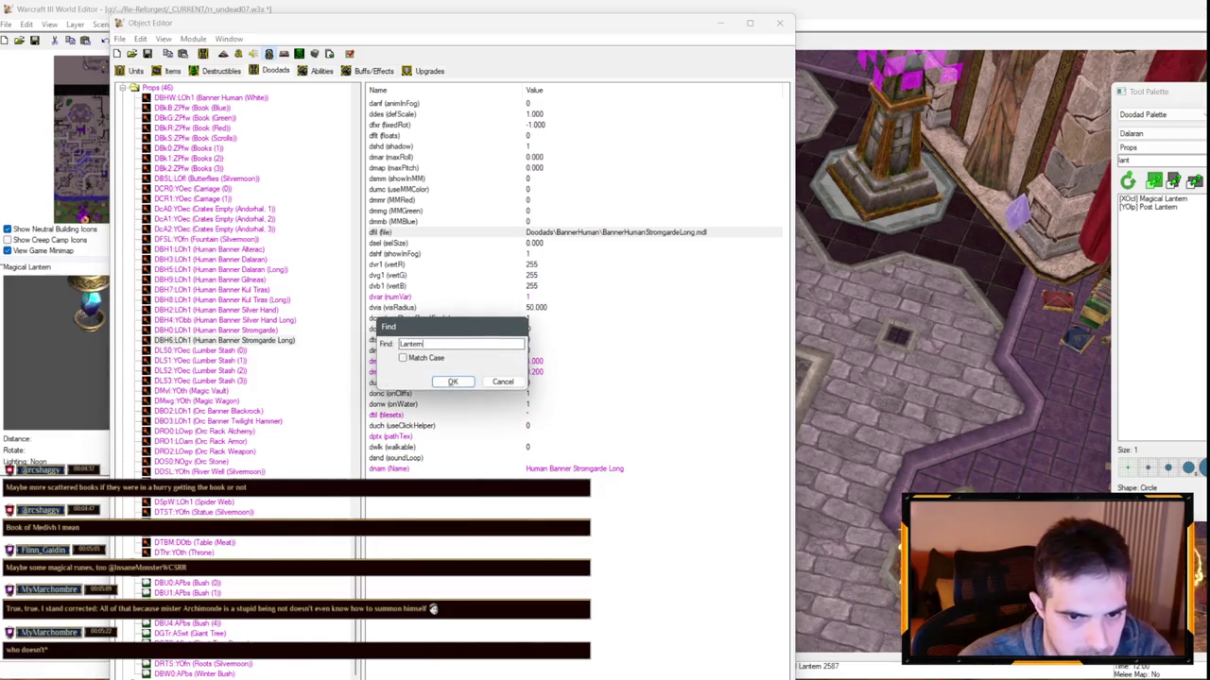
{"action": "key", "text": "Return"}
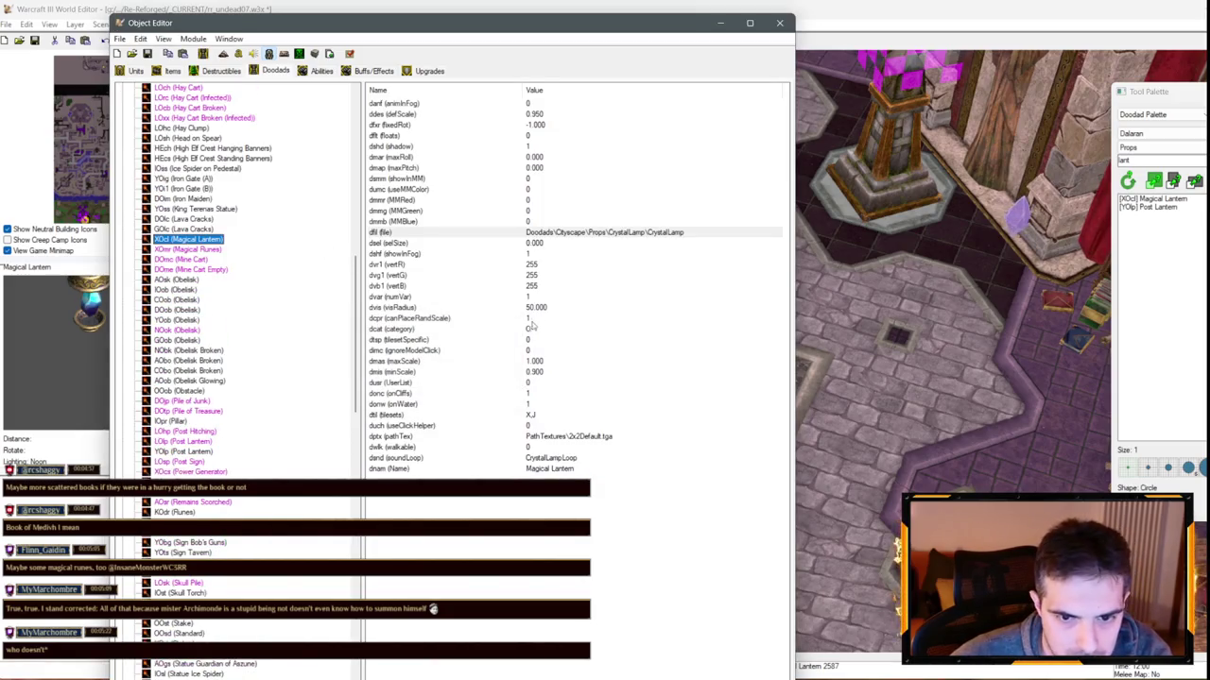
{"action": "key", "text": "Tab"}
{"action": "key", "text": "Return"}
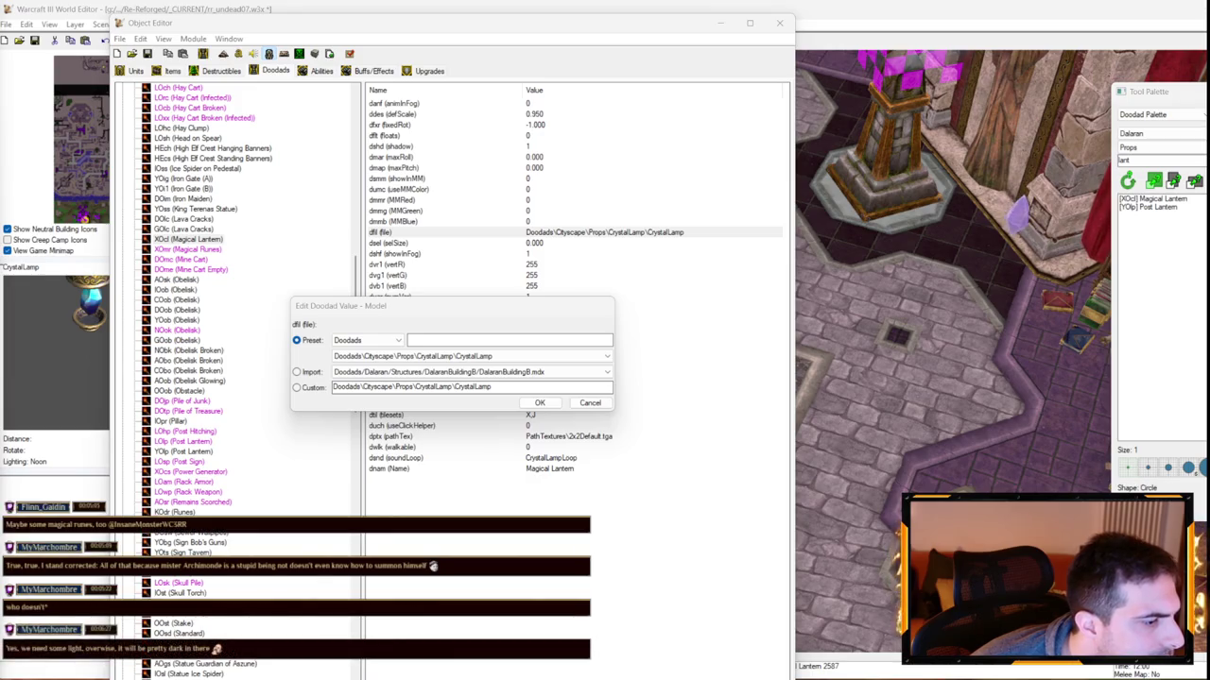
{"action": "left_click", "coordinate": [1091, 227]}
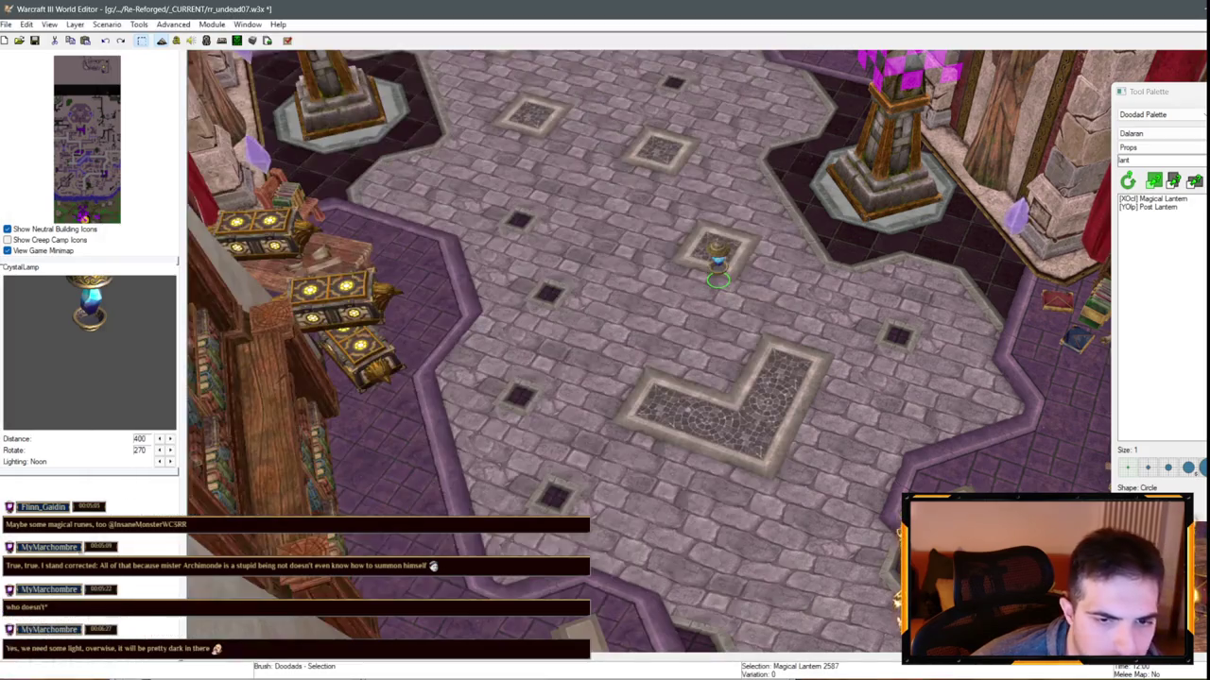
{"action": "left_click", "coordinate": [267, 40]}
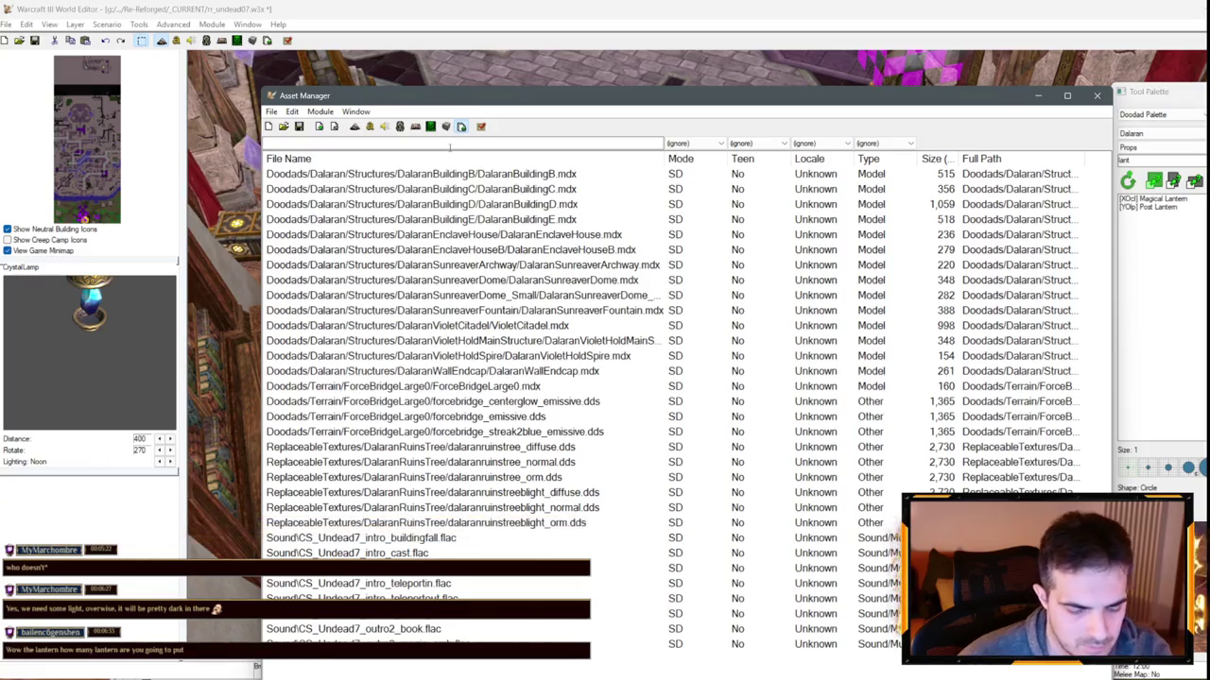
{"action": "type", "text": "Lamp"}
{"action": "key", "text": "Return"}
{"action": "type", "text": "Magi"}
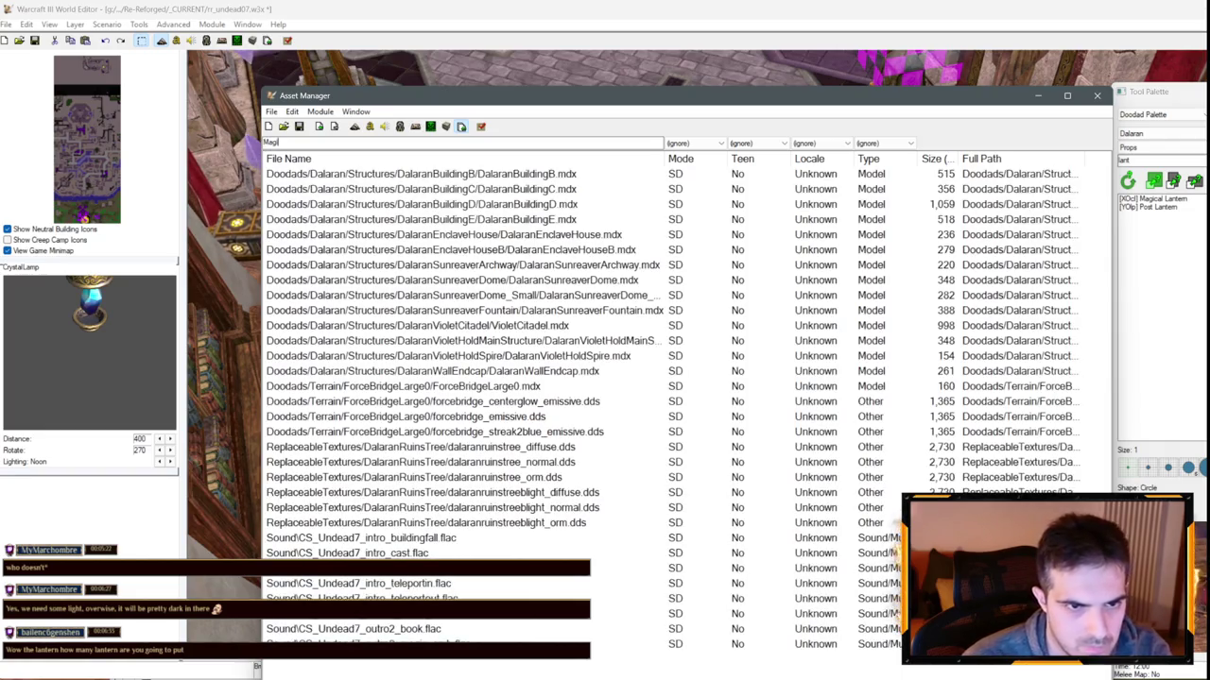
{"action": "key", "text": "Return"}
{"action": "key", "text": "alt+F4"}
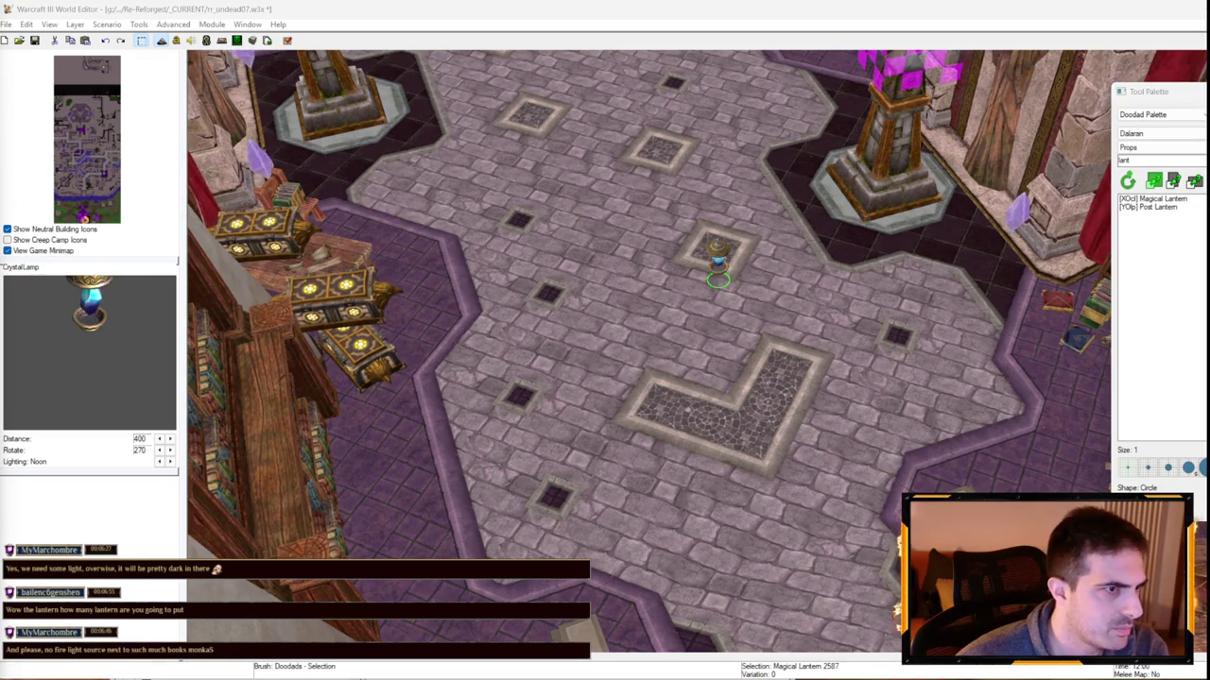
{"action": "key", "text": "Right"}
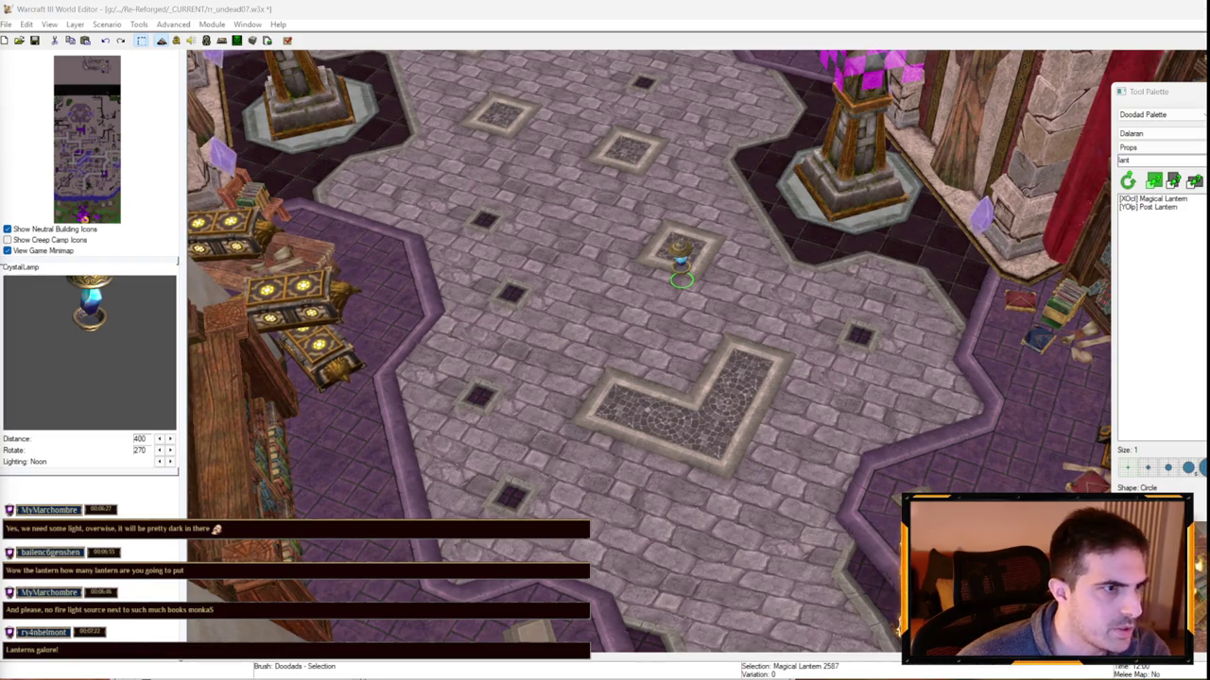
{"action": "key", "text": "F12"}
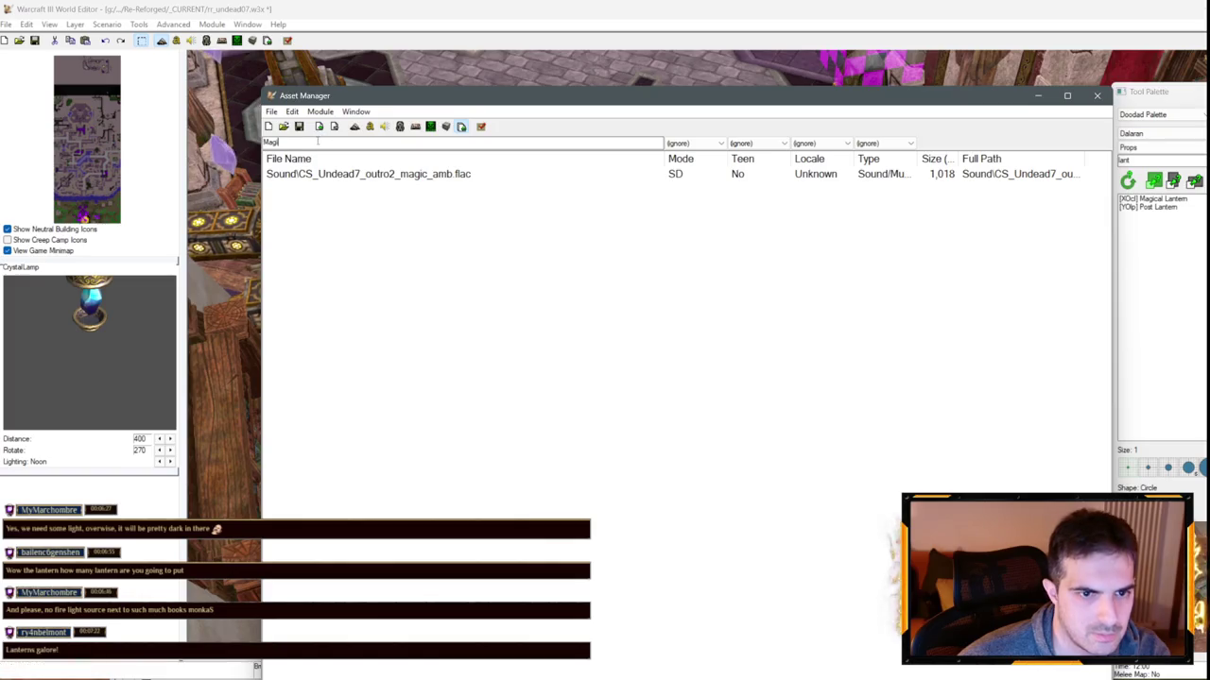
{"action": "double_click", "coordinate": [317, 141]}
{"action": "key", "text": "Return"}
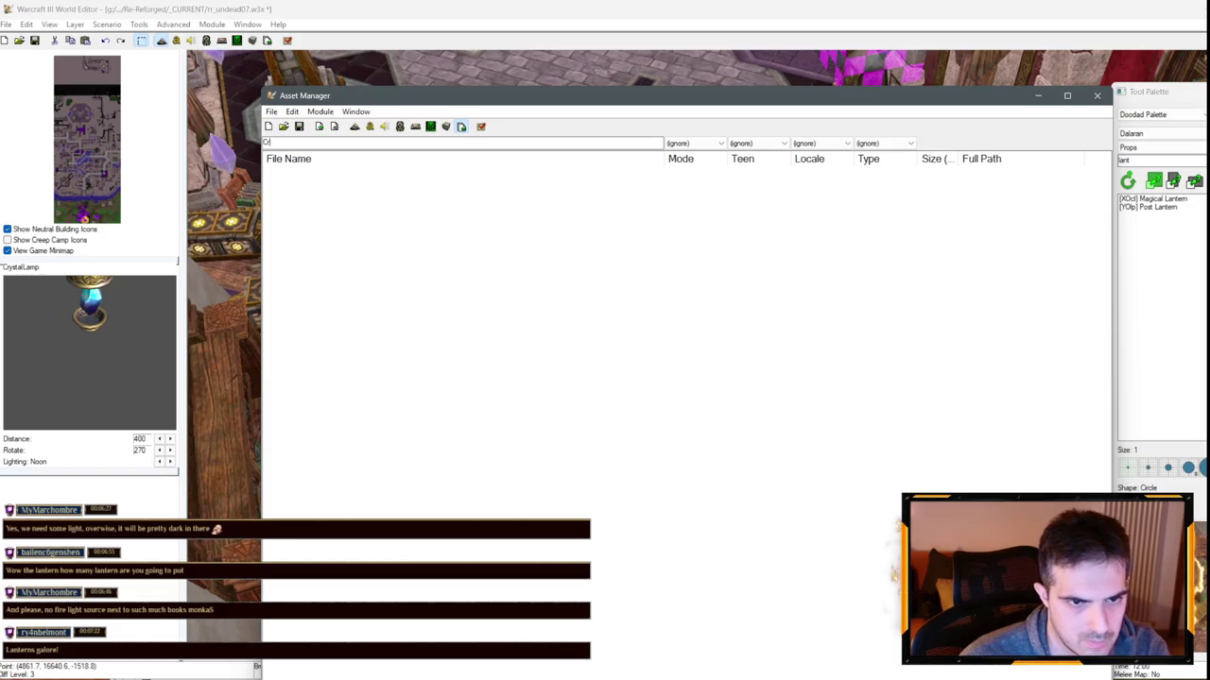
{"action": "key", "text": "Return"}
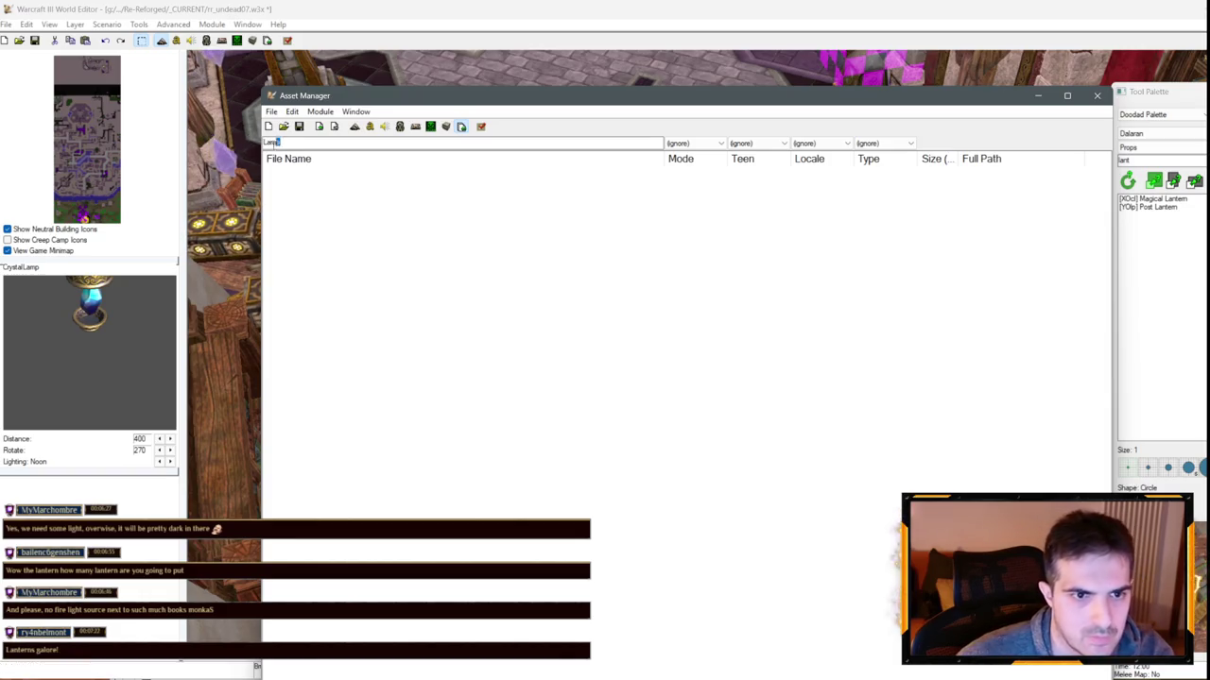
{"action": "key", "text": "Return"}
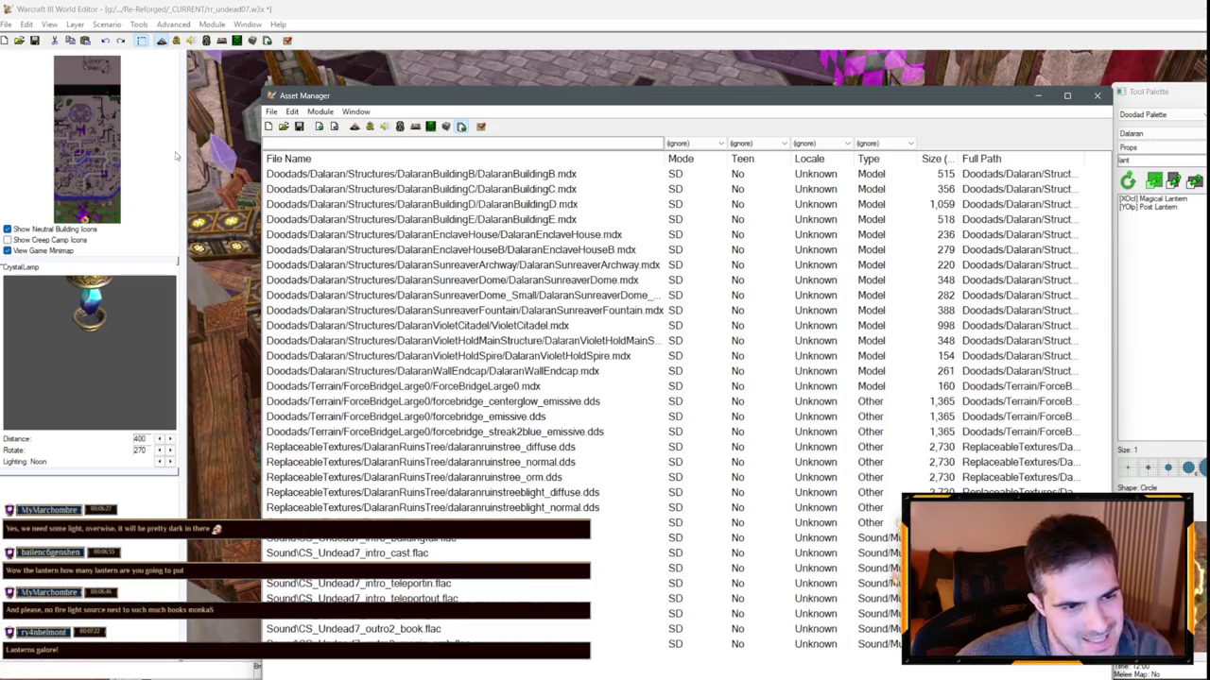
{"action": "left_click", "coordinate": [1097, 95]}
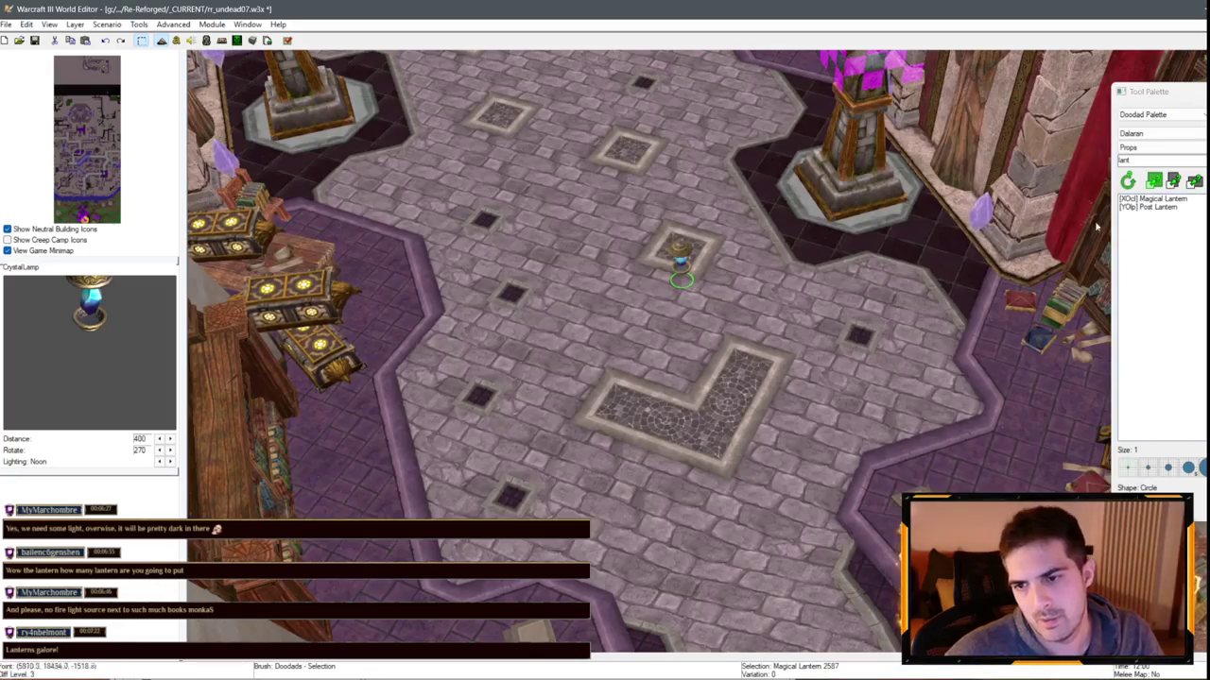
Select the Magical Lantern (XOcl) entry in the Object Editor's doodad list
{"action": "key", "text": "F6"}
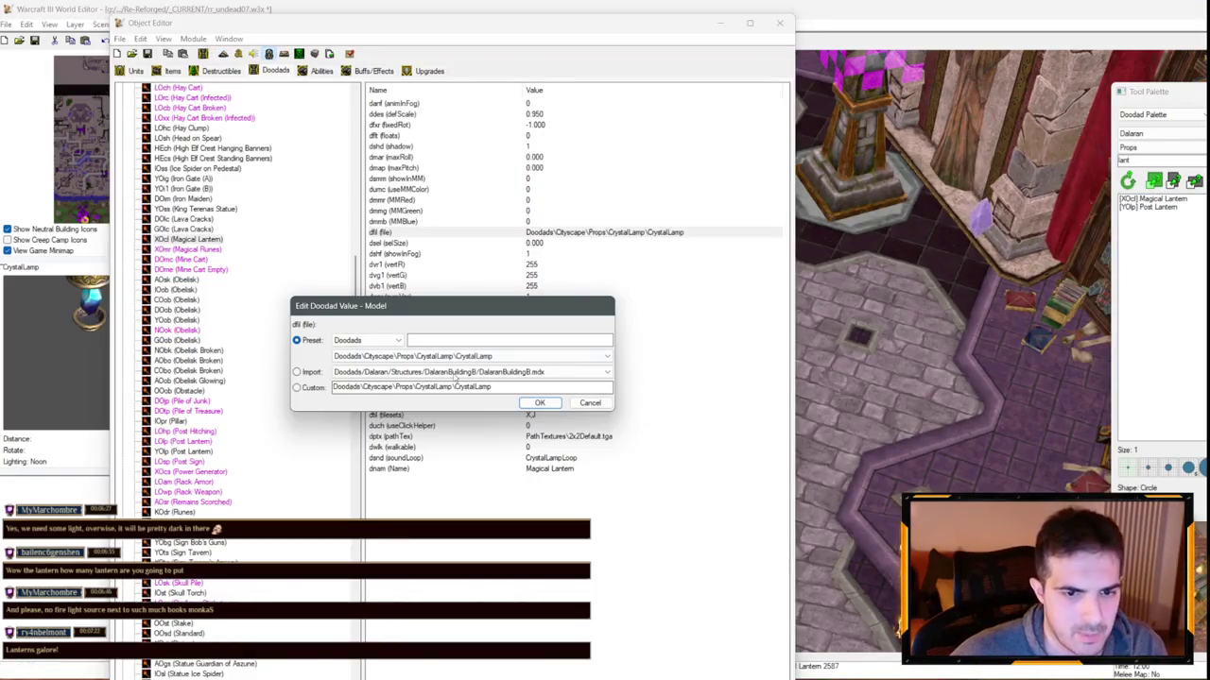
{"action": "key", "text": "Return"}
{"action": "left_click", "coordinate": [210, 120]}
{"action": "key", "text": "ctrl+f"}
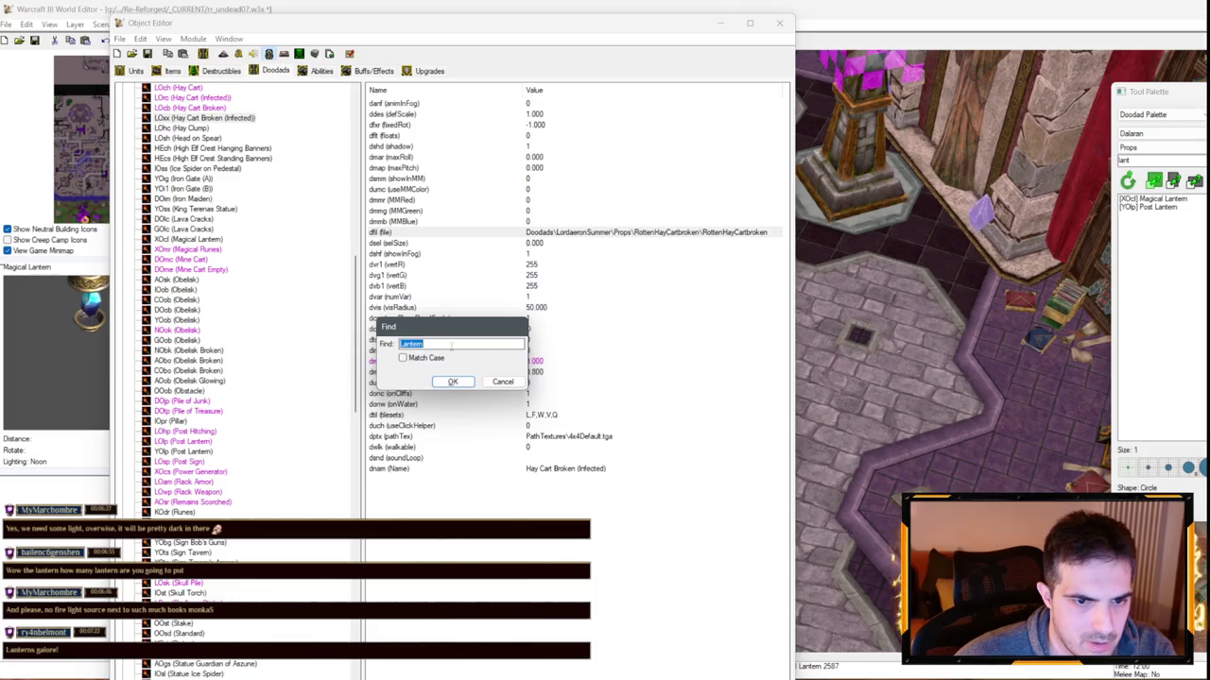
{"action": "left_click", "coordinate": [497, 379]}
{"action": "left_click", "coordinate": [206, 108]}
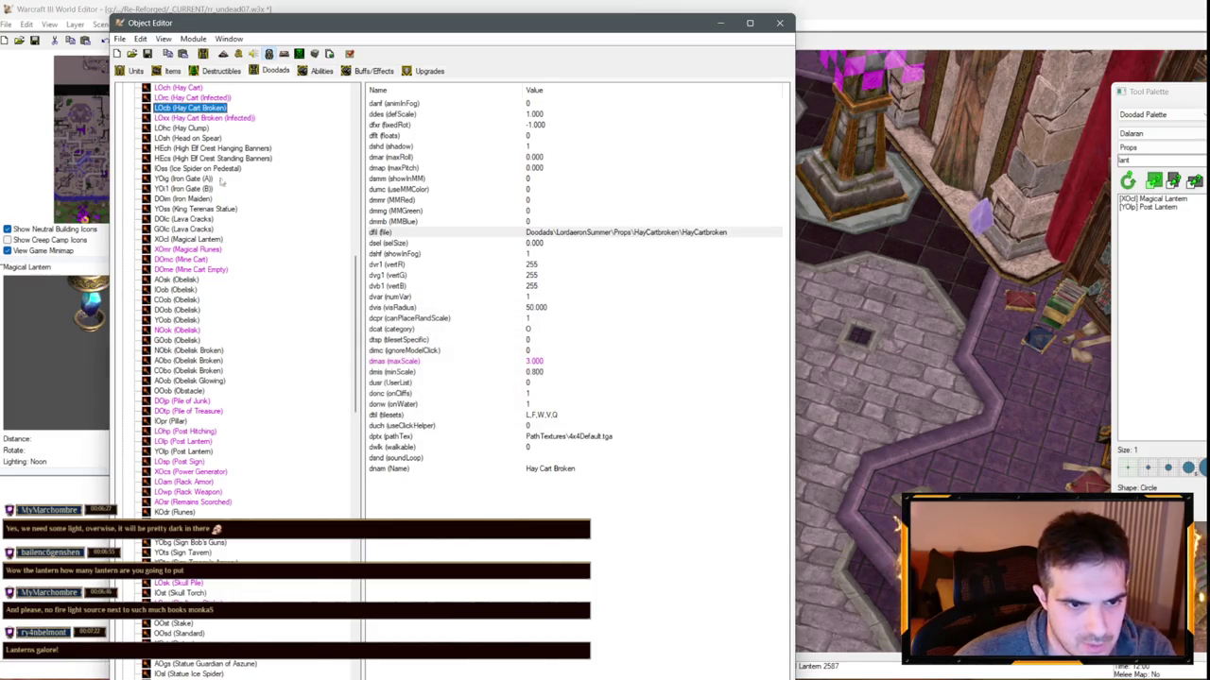
{"action": "left_click", "coordinate": [206, 249]}
{"action": "scroll", "coordinate": [207, 258], "scroll_direction": "up", "scroll_amount": 4}
{"action": "left_click", "coordinate": [192, 219]}
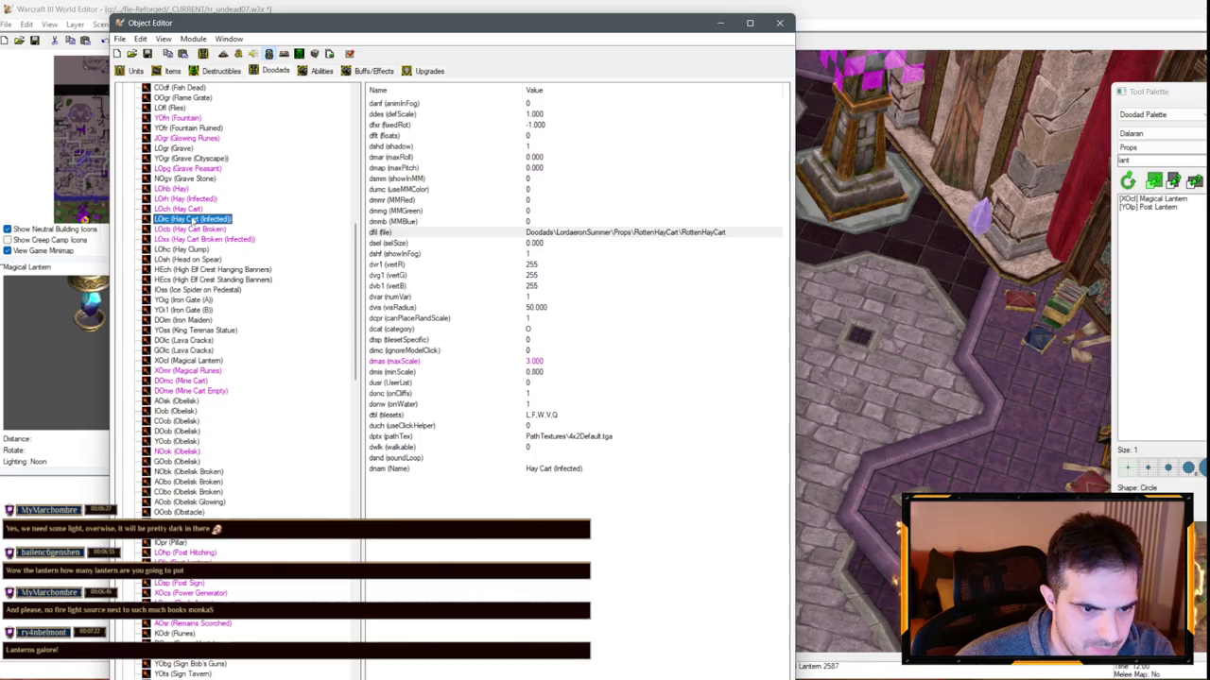
{"action": "left_click", "coordinate": [204, 289]}
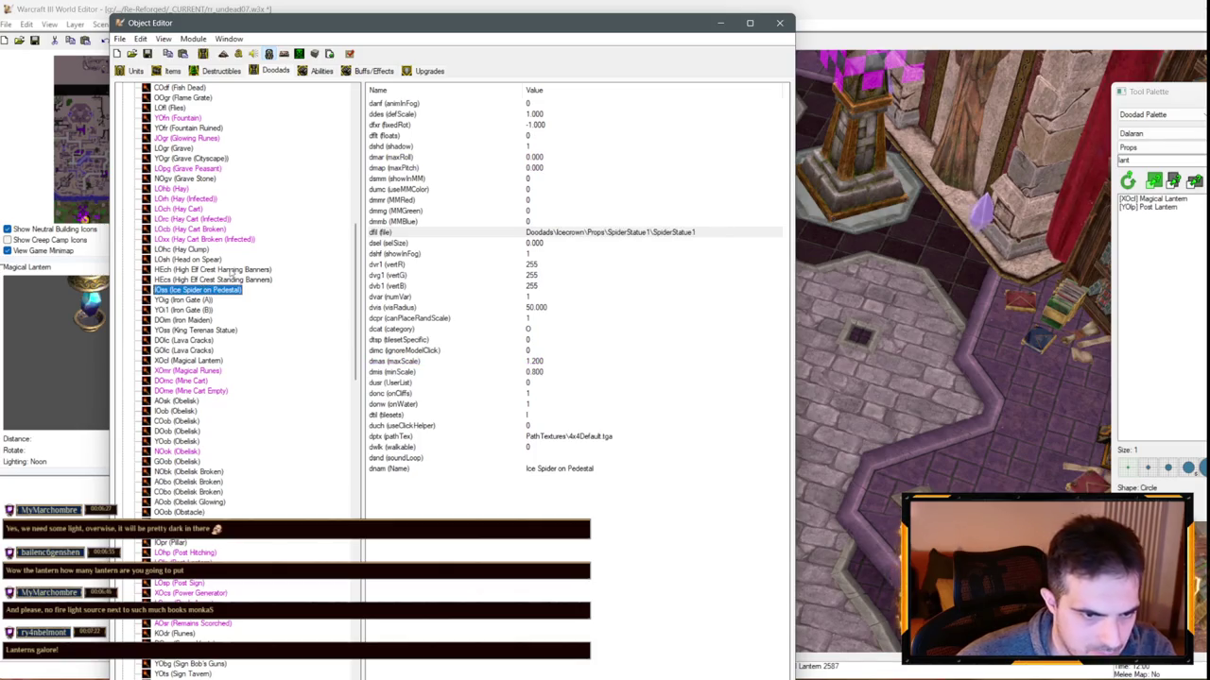
{"action": "left_click", "coordinate": [217, 363]}
Set the lantern's maximum scale to 2 and minimum scale to 0.5
{"action": "double_click", "coordinate": [522, 365]}
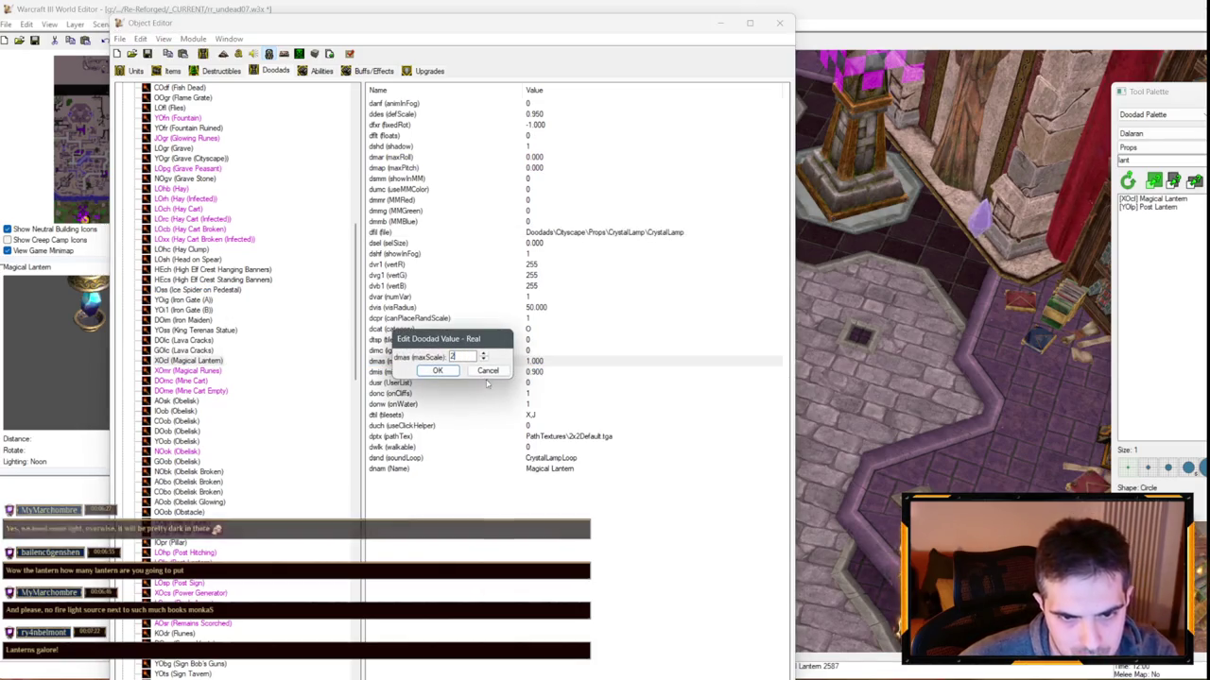
{"action": "type", "text": "2"}
{"action": "key", "text": "Return"}
{"action": "left_click", "coordinate": [535, 374]}
{"action": "double_click", "coordinate": [535, 374]}
{"action": "type", "text": "0.5"}
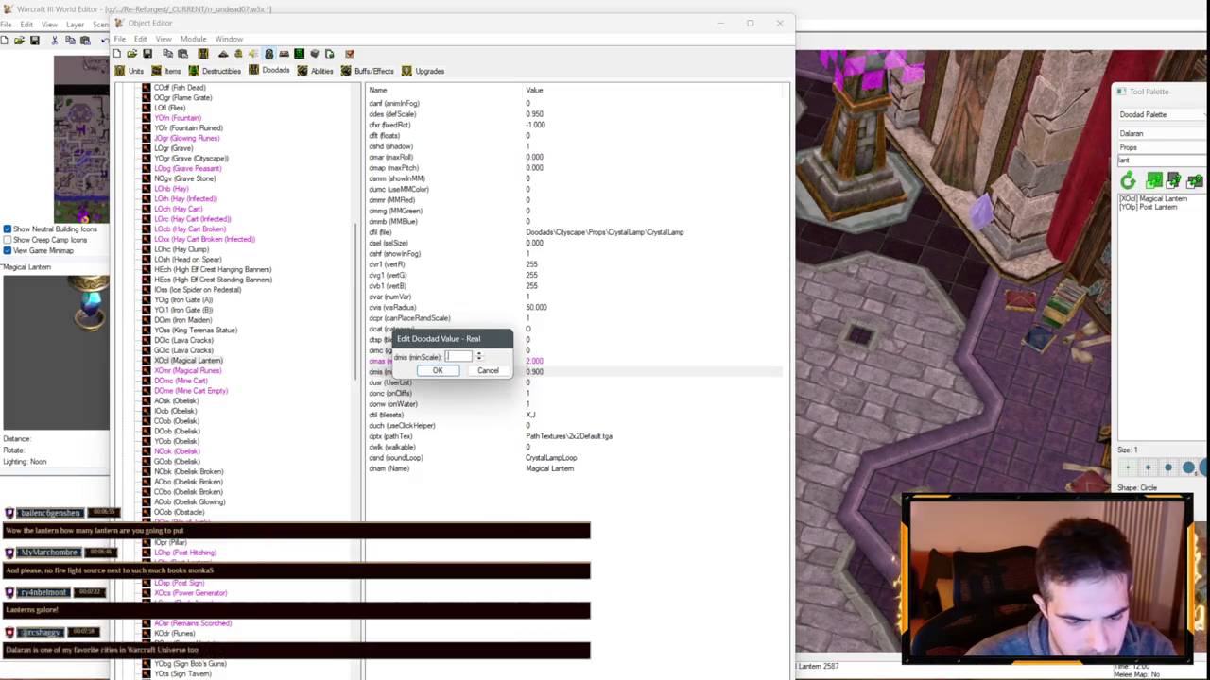
{"action": "key", "text": "Return"}
Give the lantern a preset pathing map and return to the map view
{"action": "double_click", "coordinate": [567, 437]}
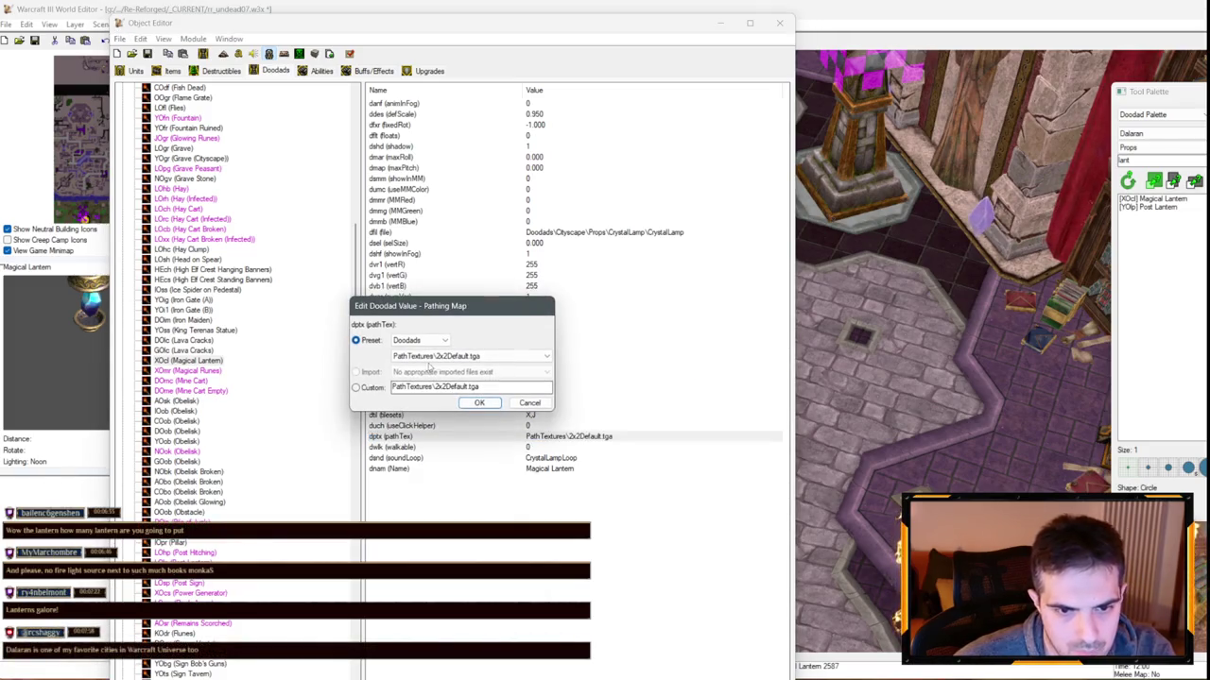
{"action": "left_click", "coordinate": [442, 359]}
{"action": "left_click", "coordinate": [413, 380]}
{"action": "key", "text": "Return"}
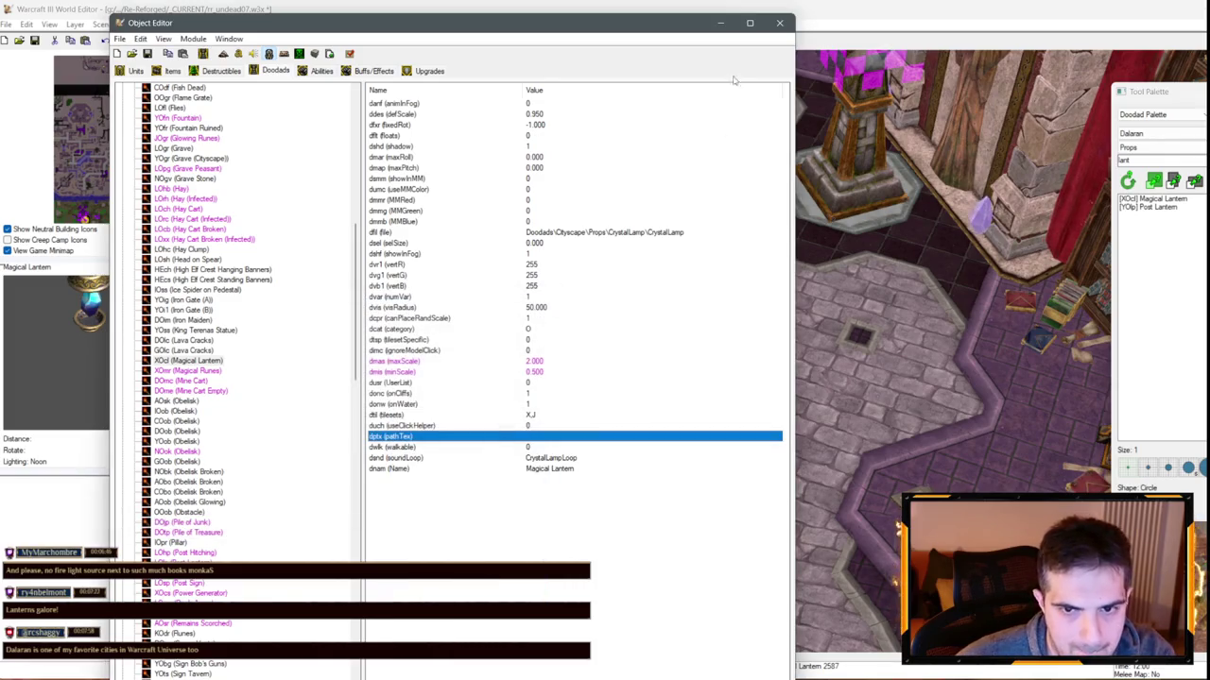
{"action": "left_click", "coordinate": [723, 23]}
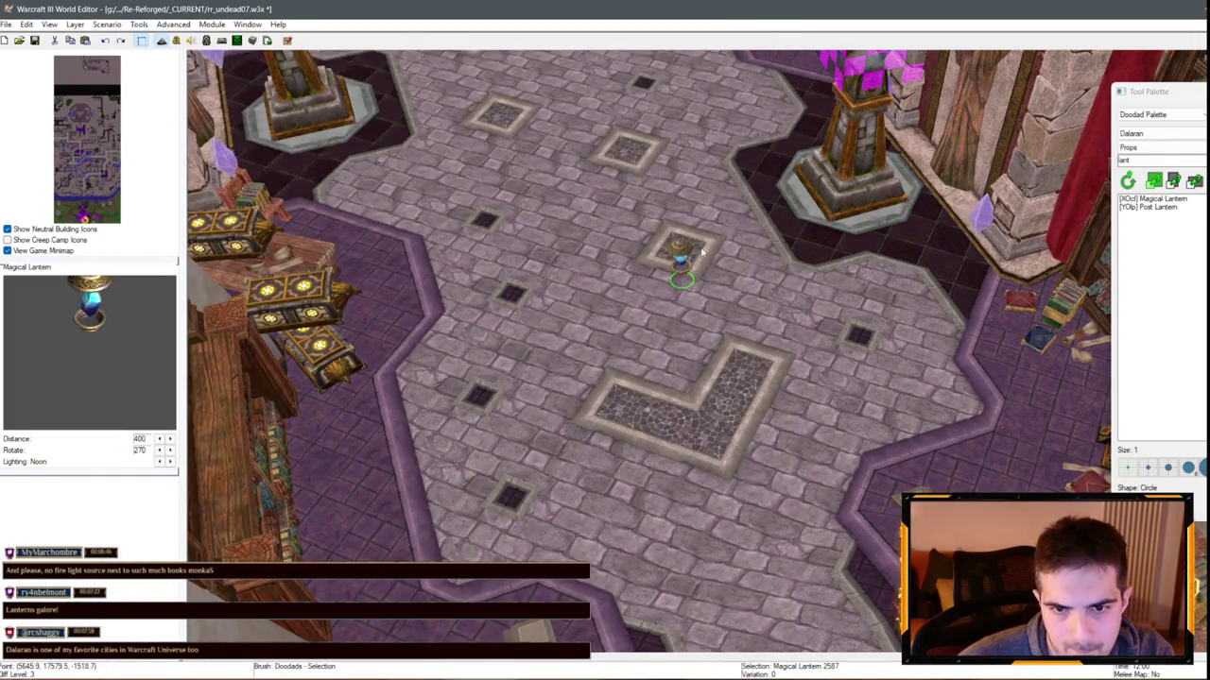
Move the lantern beside the bookshelves, raise it, and paste two copies into the library corner
{"action": "mouse_move", "coordinate": [664, 248]}
{"action": "left_mouse_down"}
{"action": "mouse_move", "coordinate": [681, 265]}
{"action": "mouse_move", "coordinate": [798, 296]}
{"action": "left_mouse_up"}
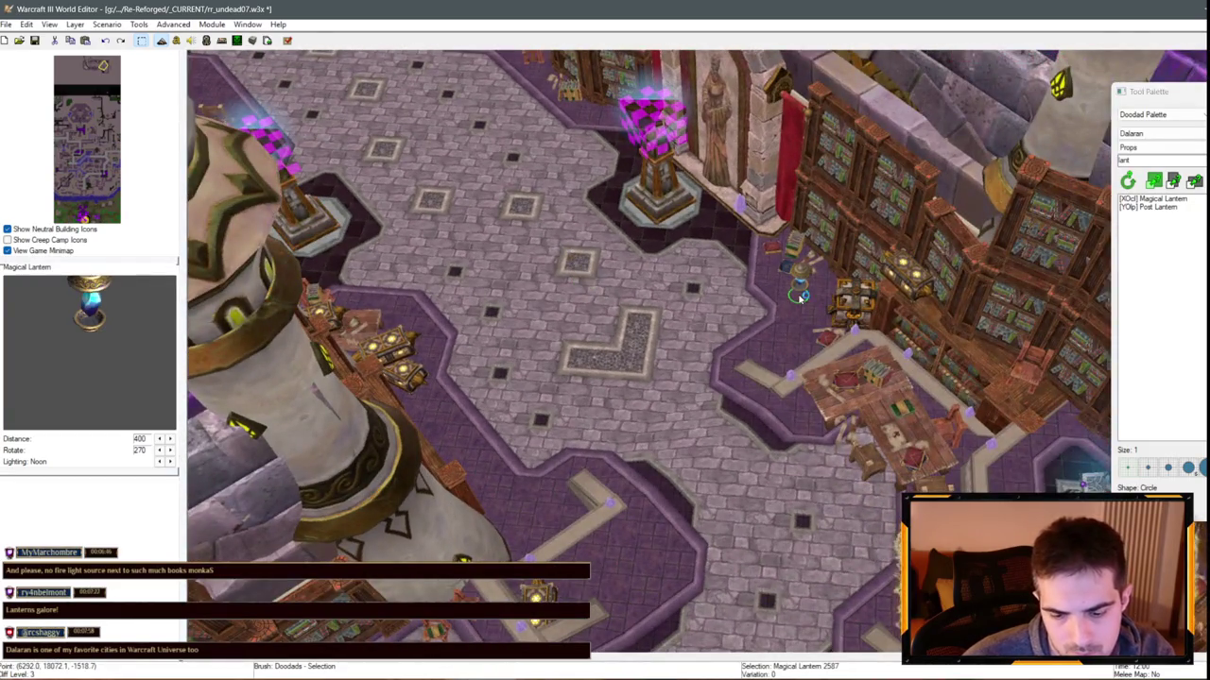
{"action": "key", "text": "Page_Up"}
{"action": "key", "text": "Page_Up"}
{"action": "key", "text": "Page_Up"}
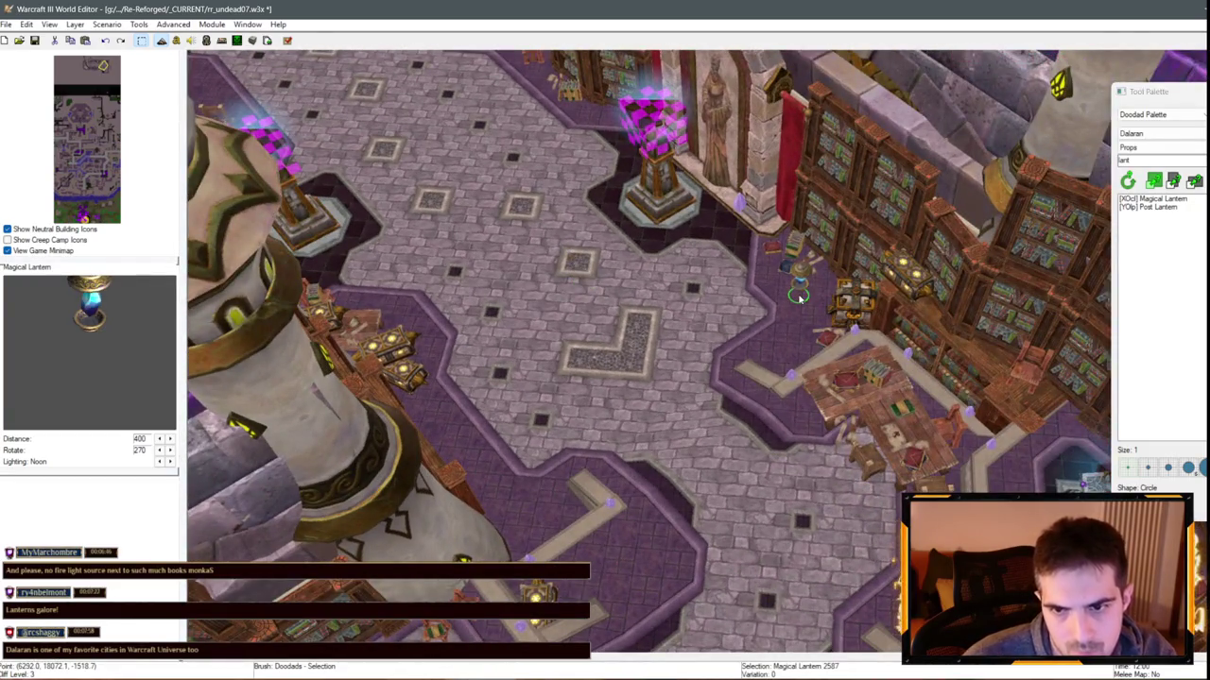
{"action": "key", "text": "Page_Up"}
{"action": "key", "text": "Page_Up"}
{"action": "key", "text": "Page_Up"}
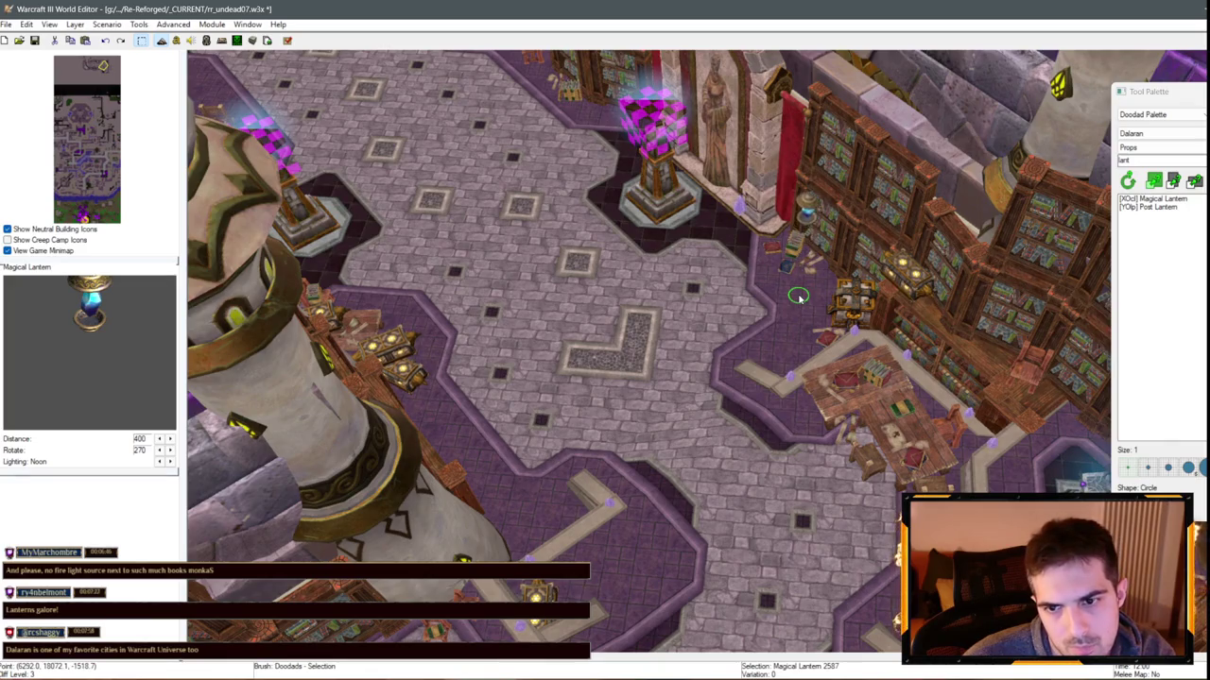
{"action": "left_click_drag", "start_coordinate": [557, 140], "coordinate": [633, 368]}
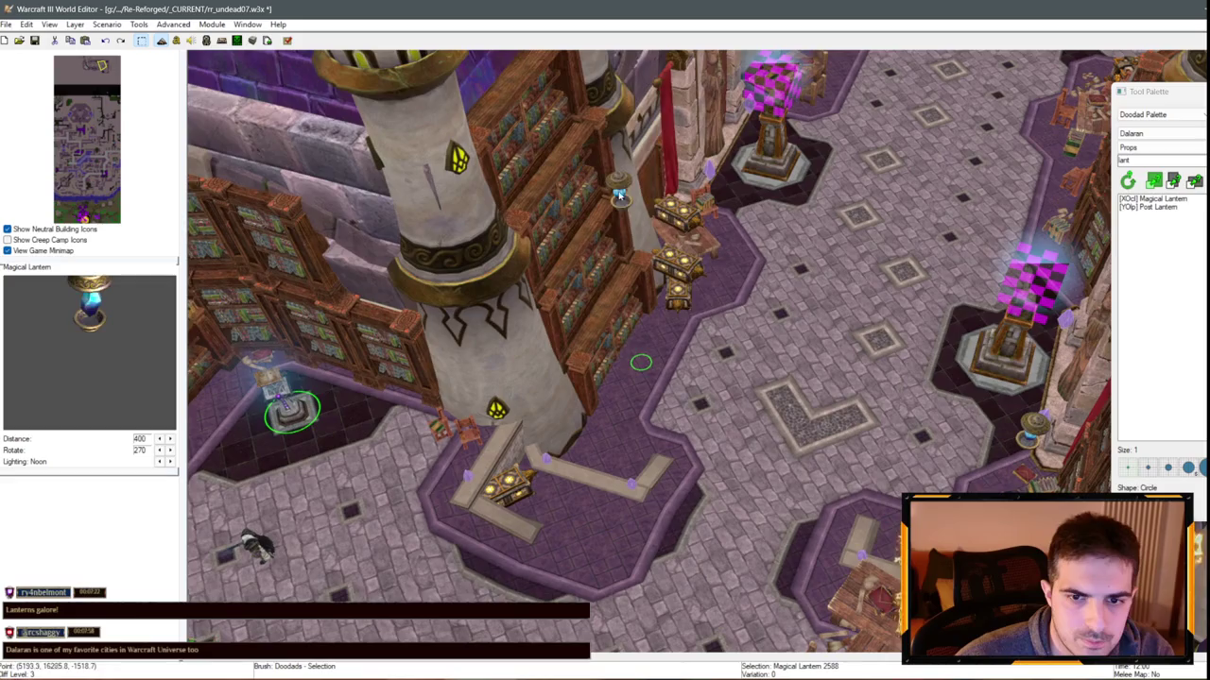
{"action": "left_click", "coordinate": [619, 195]}
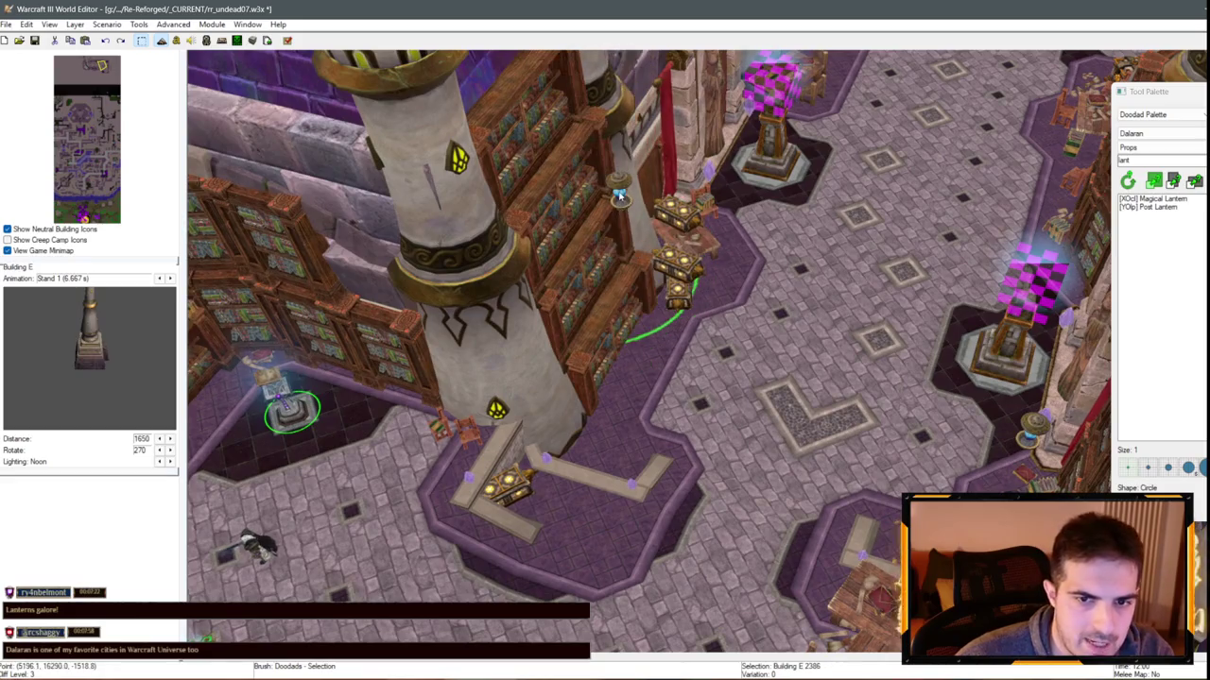
{"action": "left_click", "coordinate": [612, 246]}
{"action": "key", "text": "Left"}
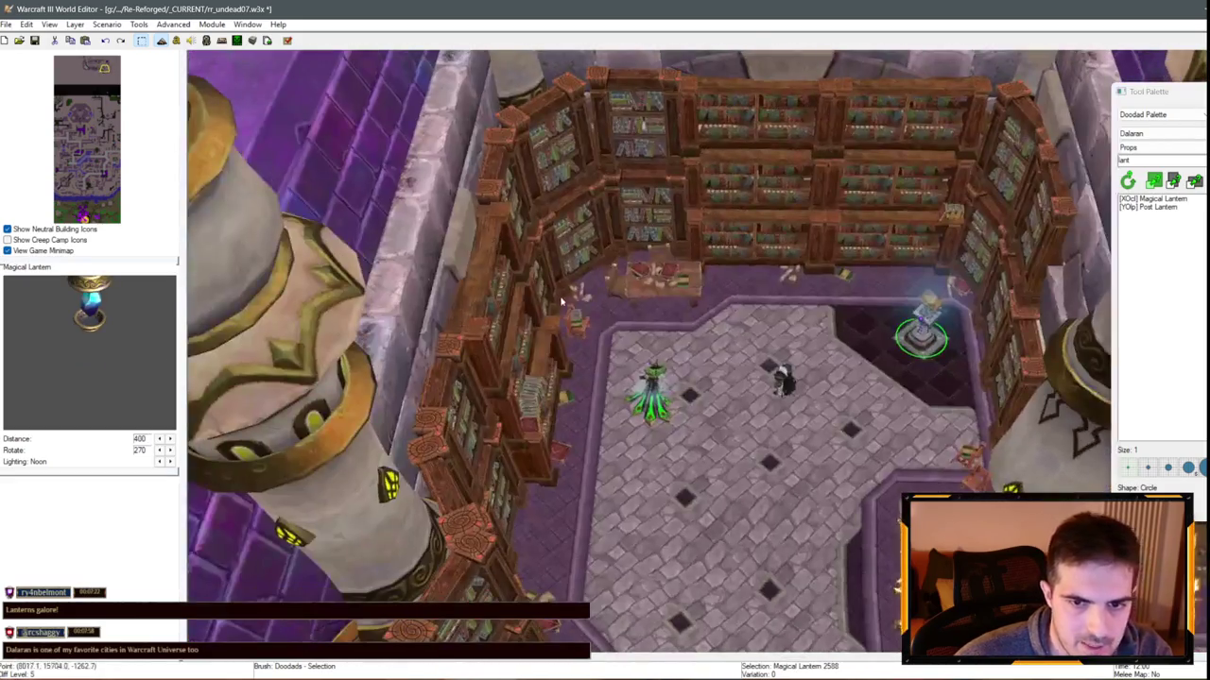
{"action": "key", "text": "ctrl+v"}
{"action": "left_click", "coordinate": [619, 304]}
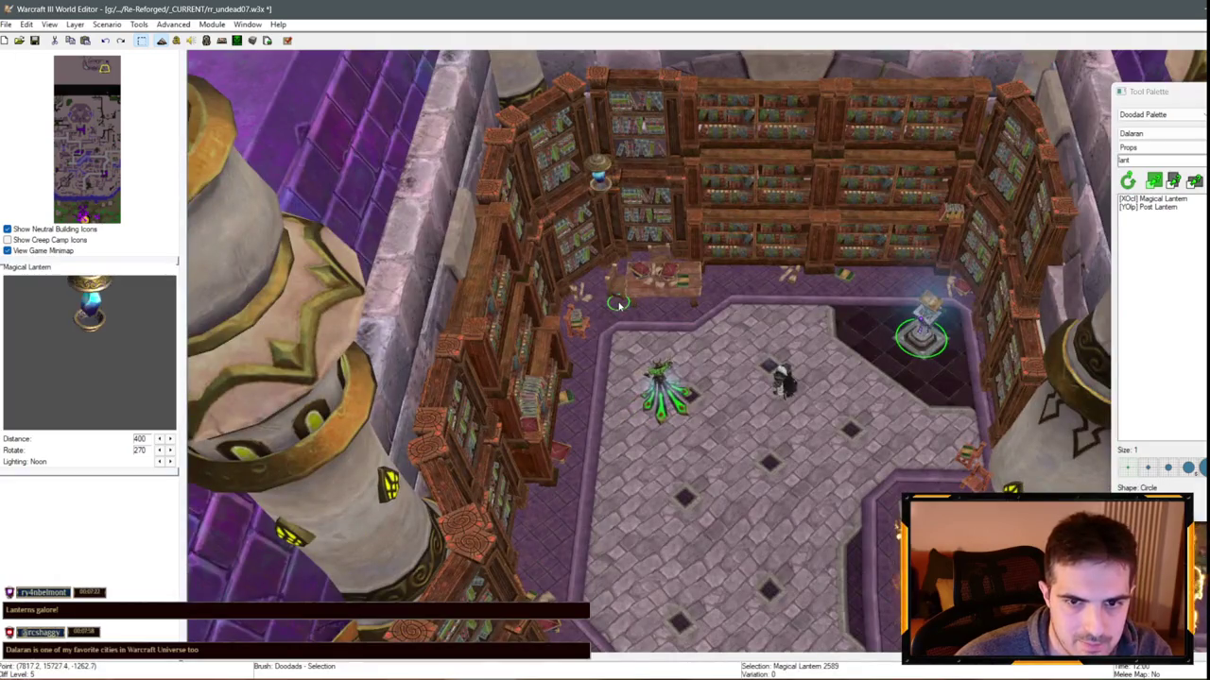
{"action": "scroll", "coordinate": [633, 292], "scroll_direction": "up", "scroll_amount": 2}
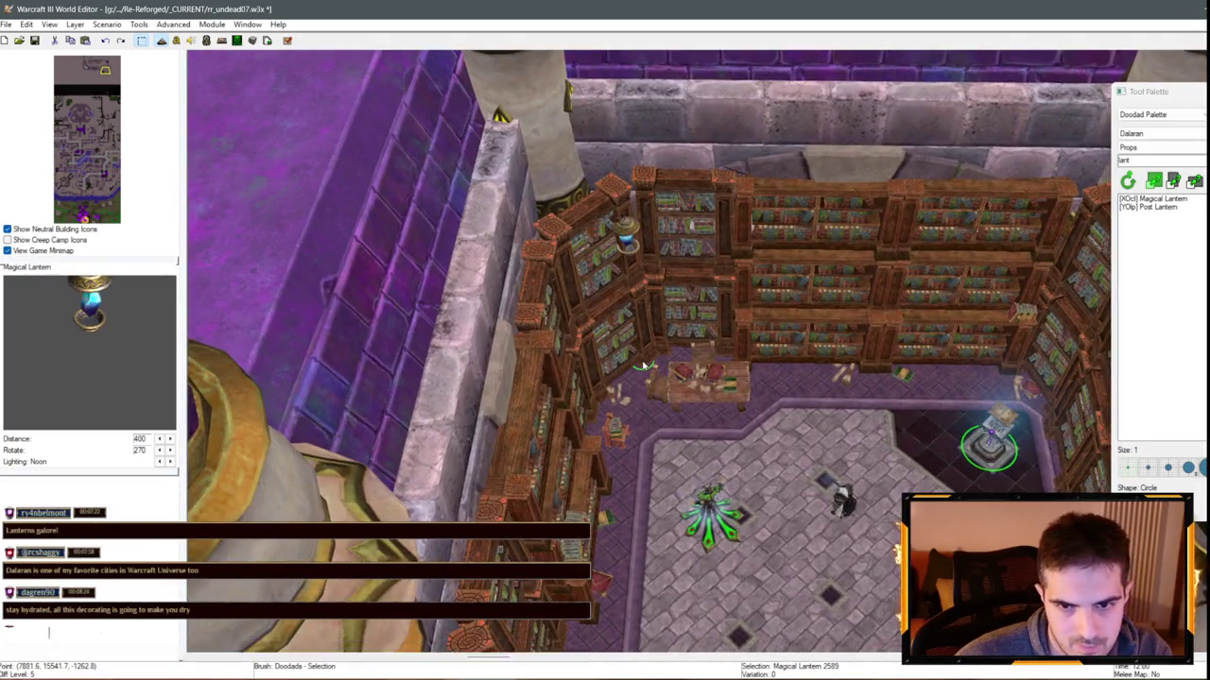
{"action": "left_click_drag", "start_coordinate": [643, 364], "coordinate": [650, 387]}
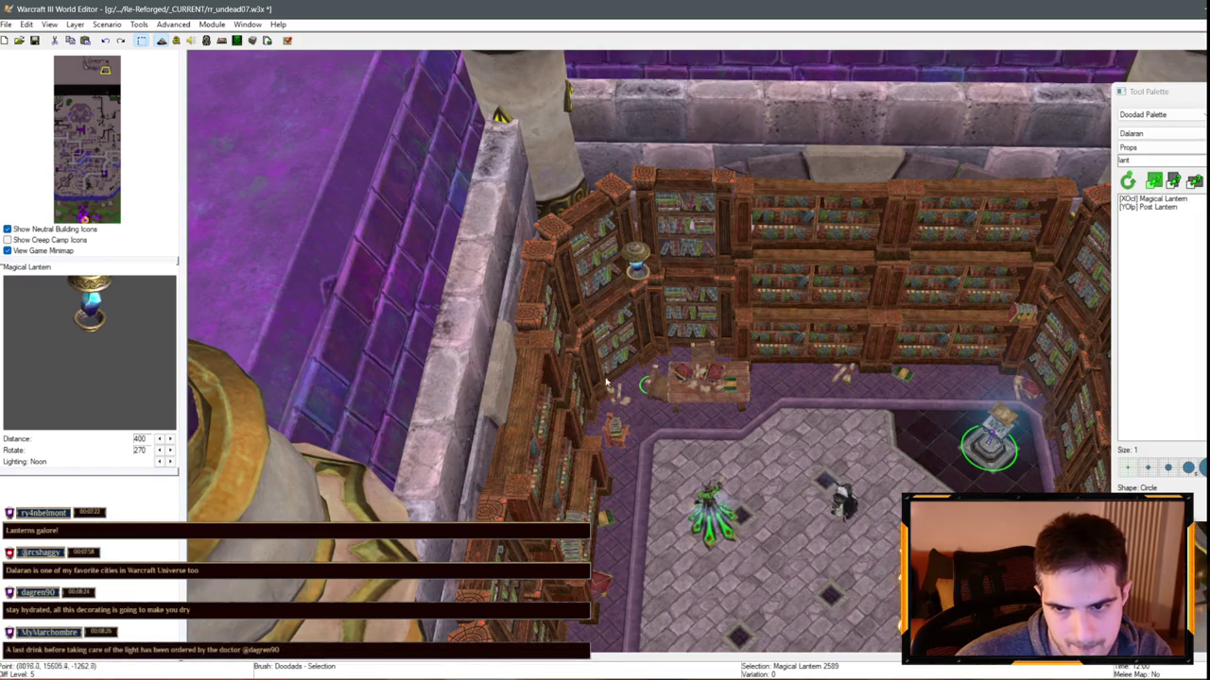
{"action": "left_click", "coordinate": [607, 381]}
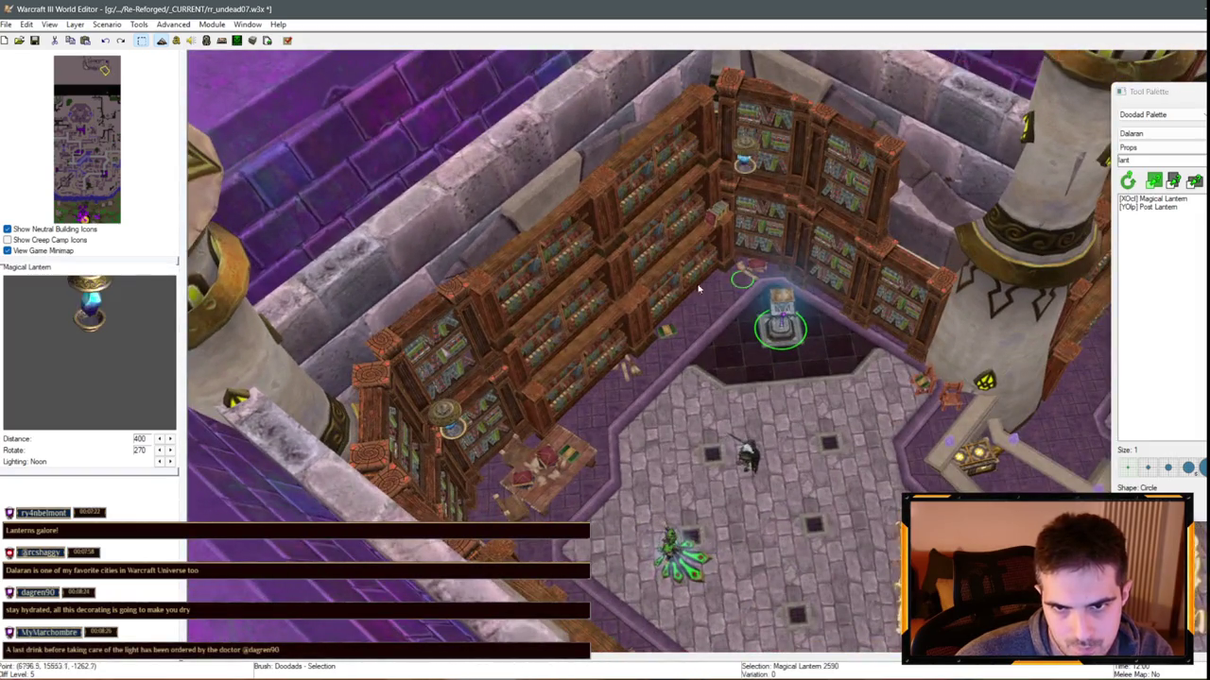
Delete the stray extra lantern elsewhere in the library
{"action": "key", "text": "Up"}
{"action": "key", "text": "Right"}
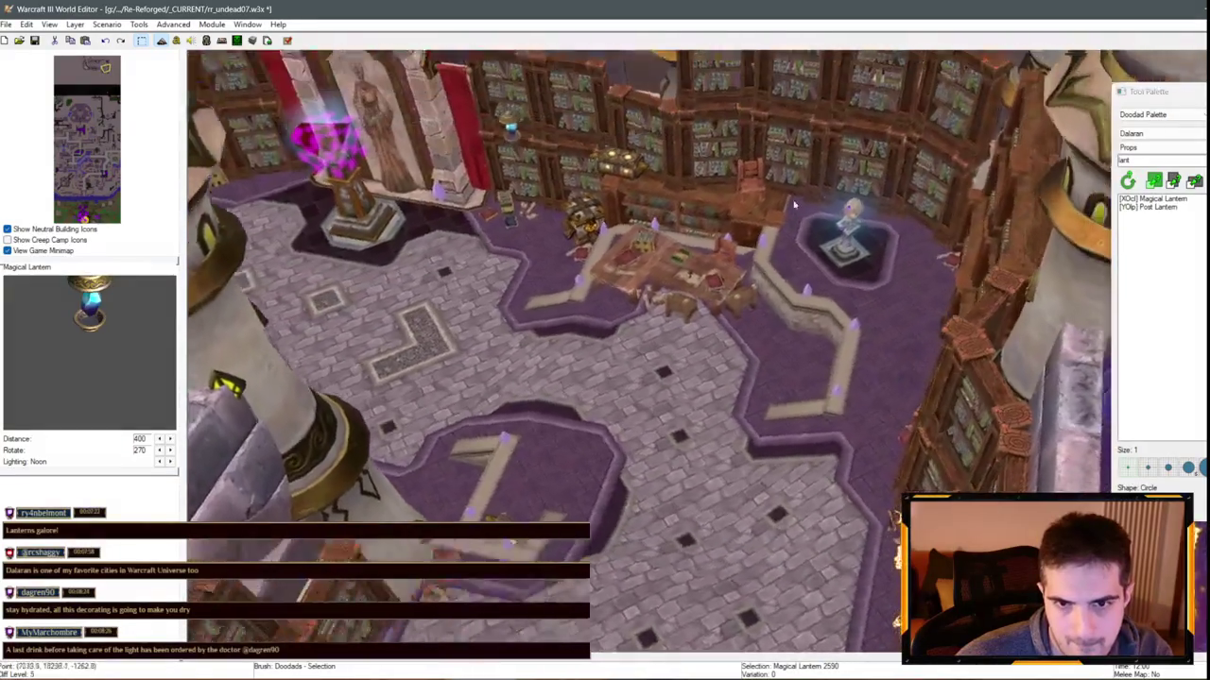
{"action": "key", "text": "ctrl+v"}
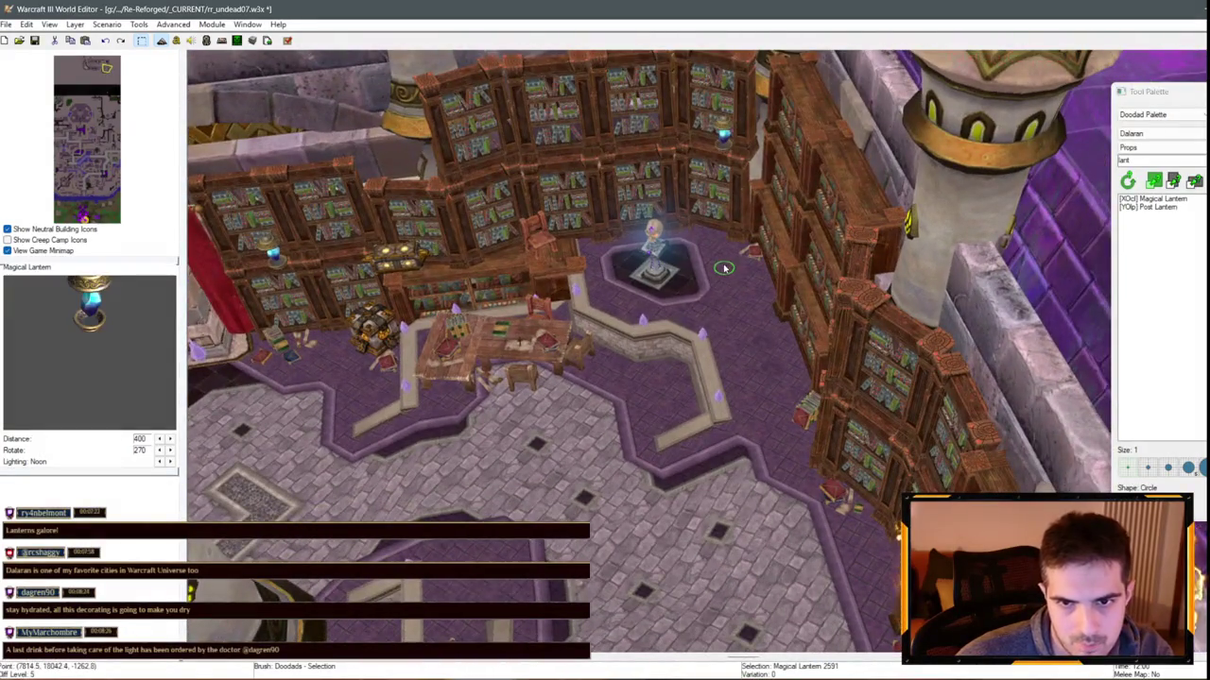
{"action": "key", "text": "Up"}
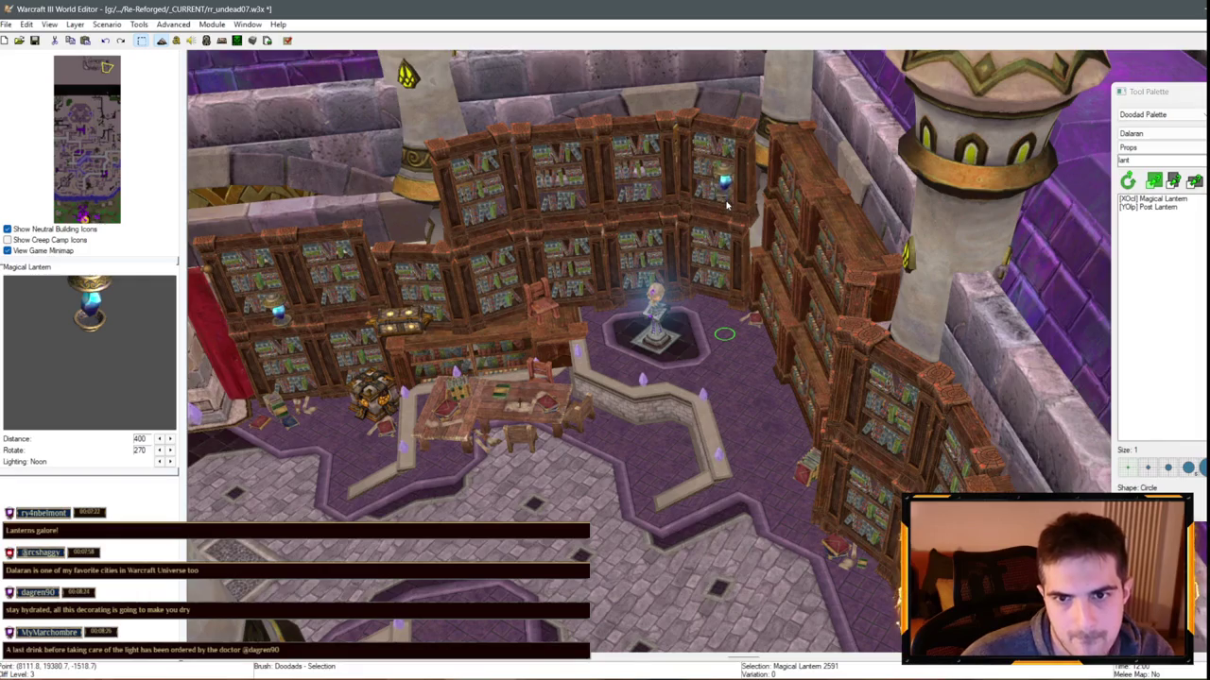
{"action": "key", "text": "Up"}
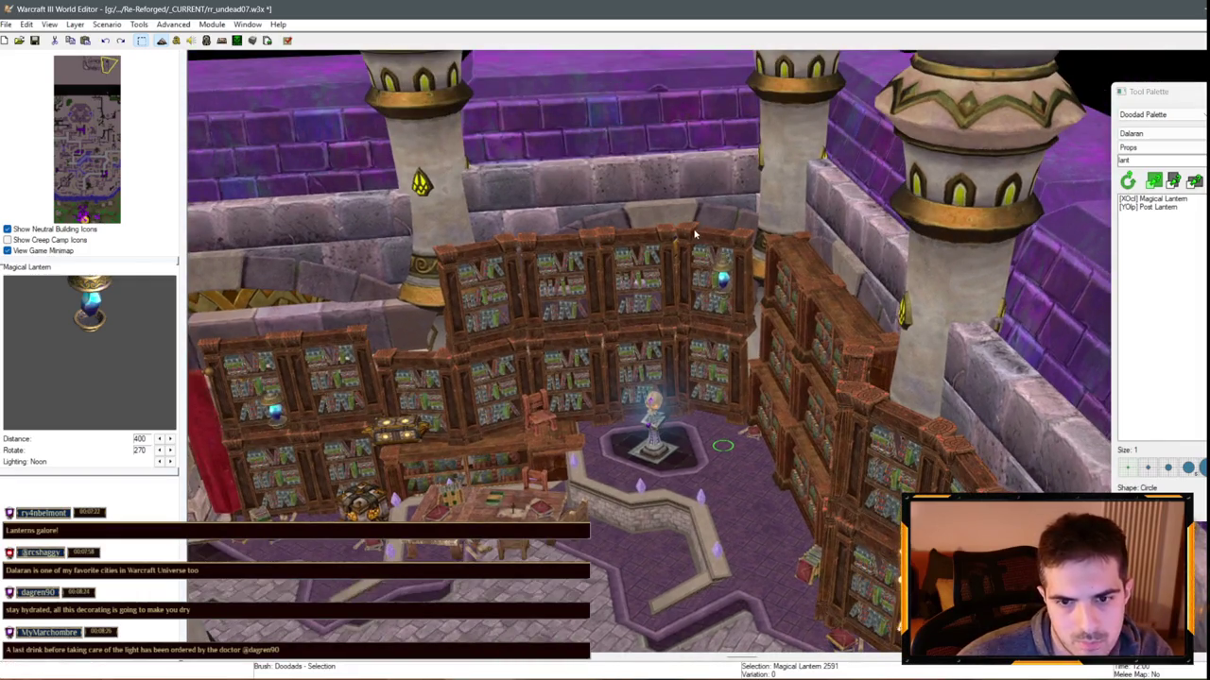
{"action": "key", "text": "Delete"}
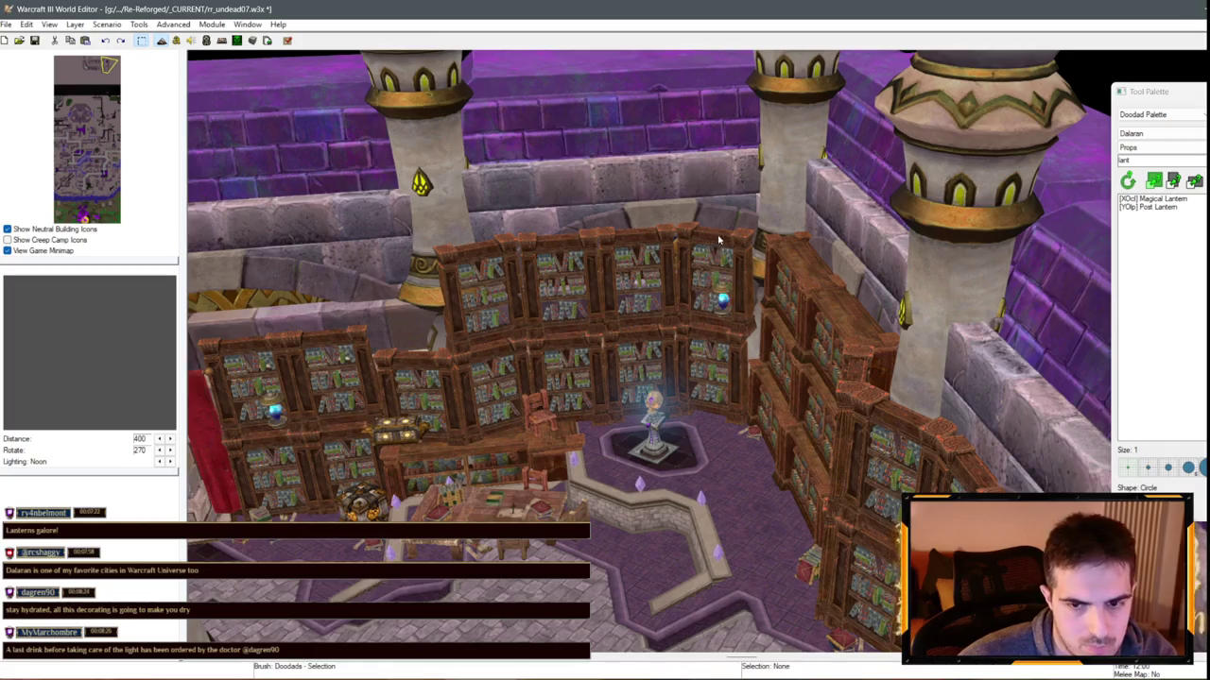
Paste more lantern copies beside the bookshelves and in the treasure-filled statue room
{"action": "key", "text": "Left"}
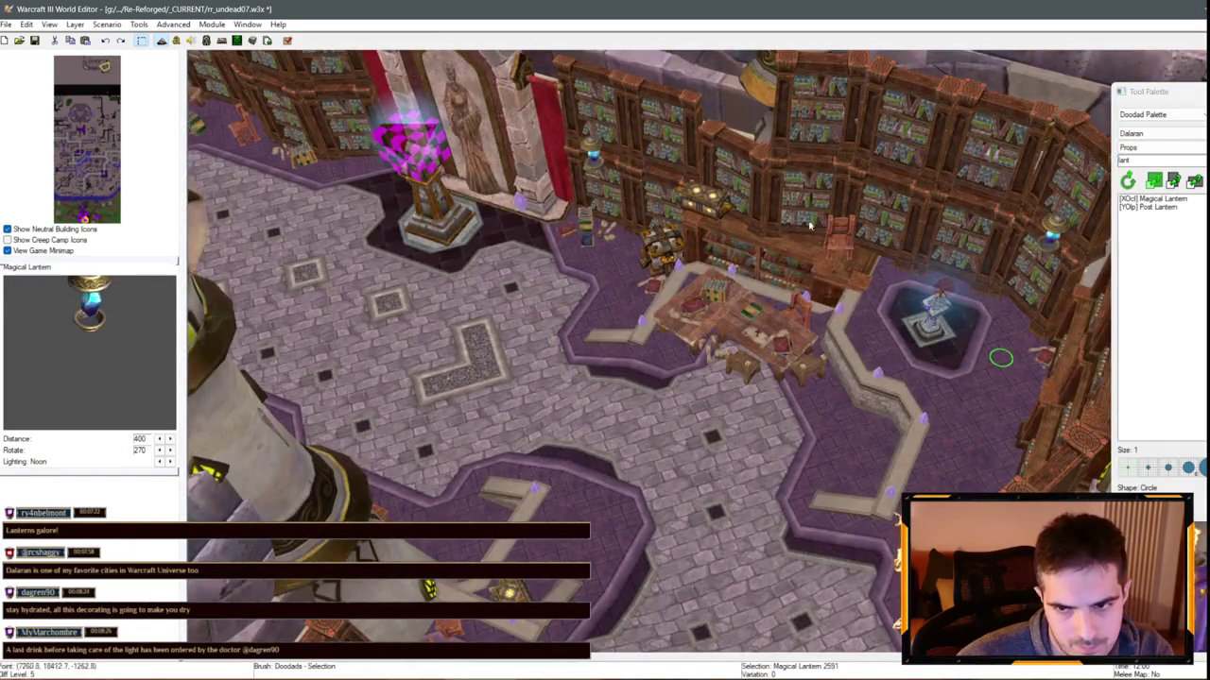
{"action": "key", "text": "Left"}
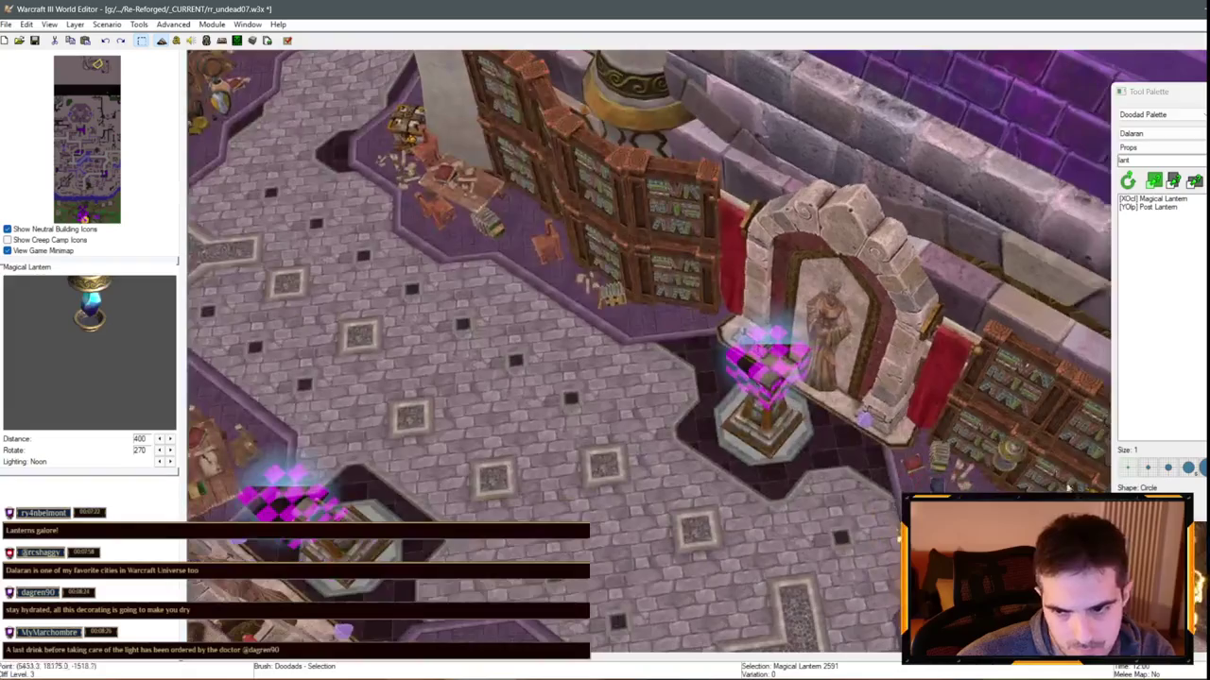
{"action": "key", "text": "ctrl+v"}
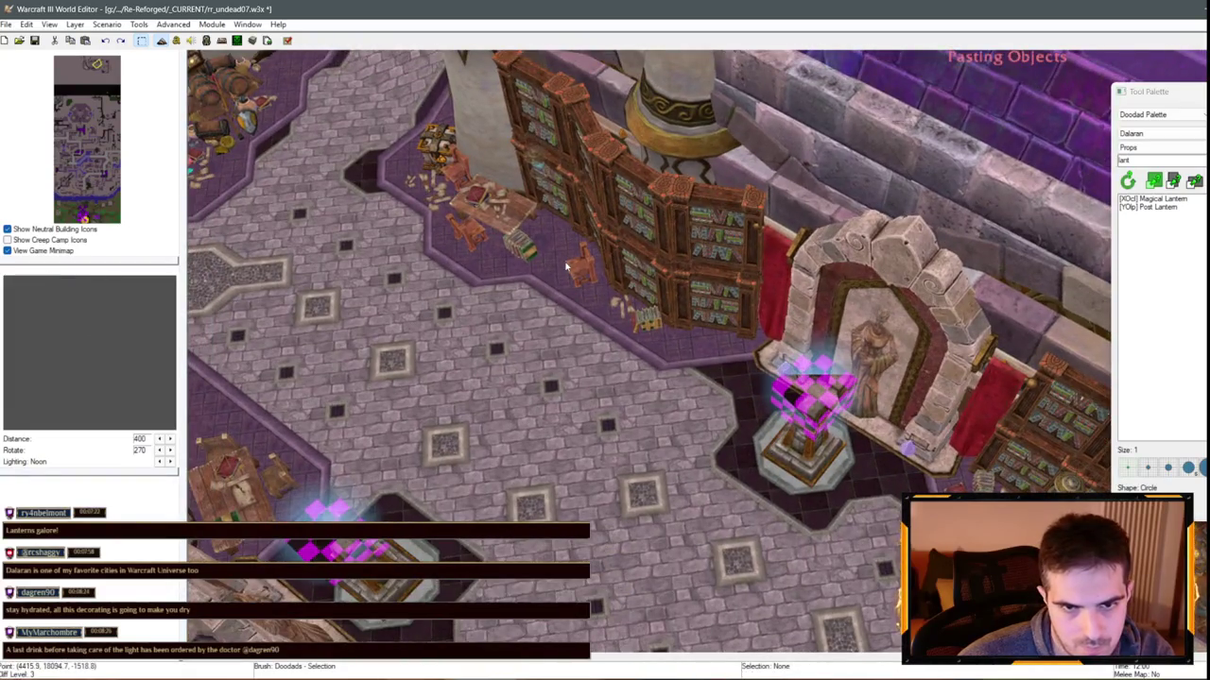
{"action": "left_click", "coordinate": [567, 268]}
{"action": "key", "text": "Left"}
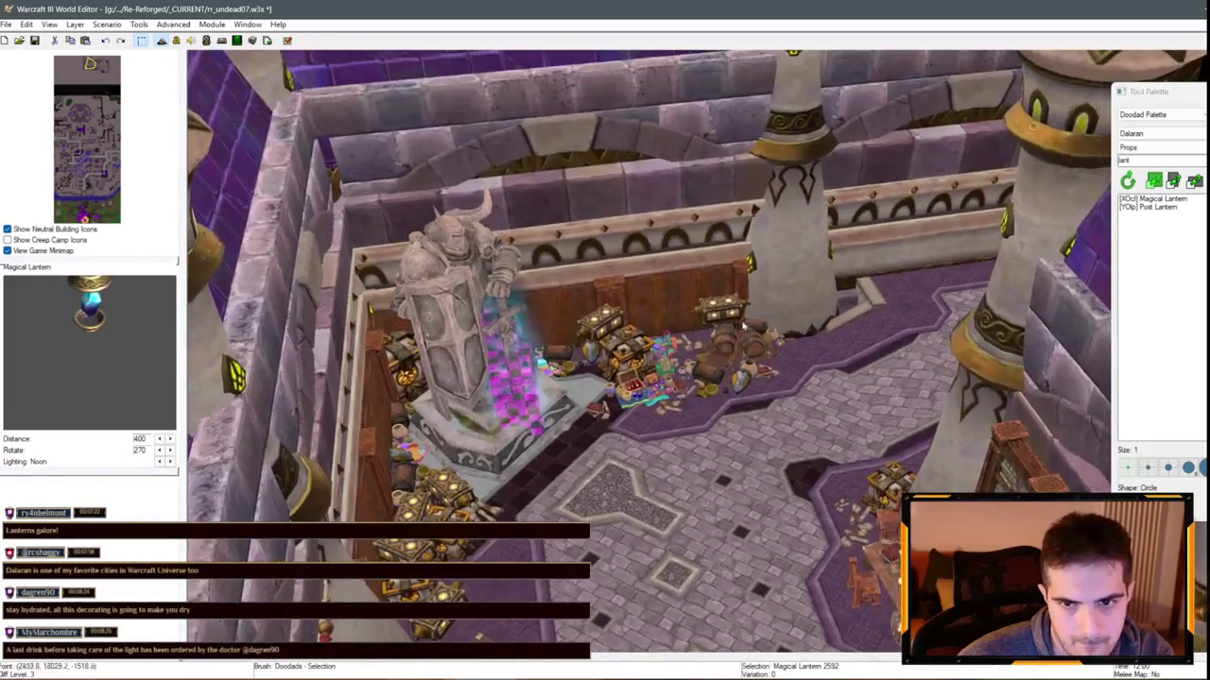
{"action": "key", "text": "ctrl+v"}
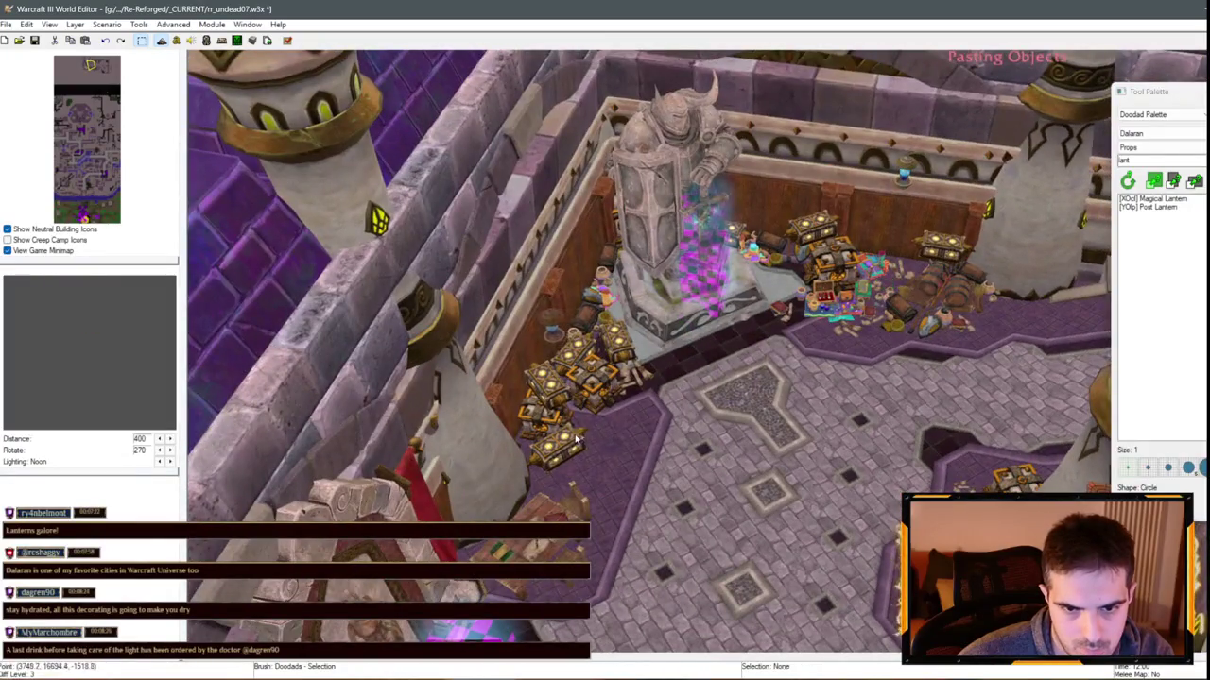
{"action": "left_click", "coordinate": [578, 437]}
{"action": "key", "text": "Left"}
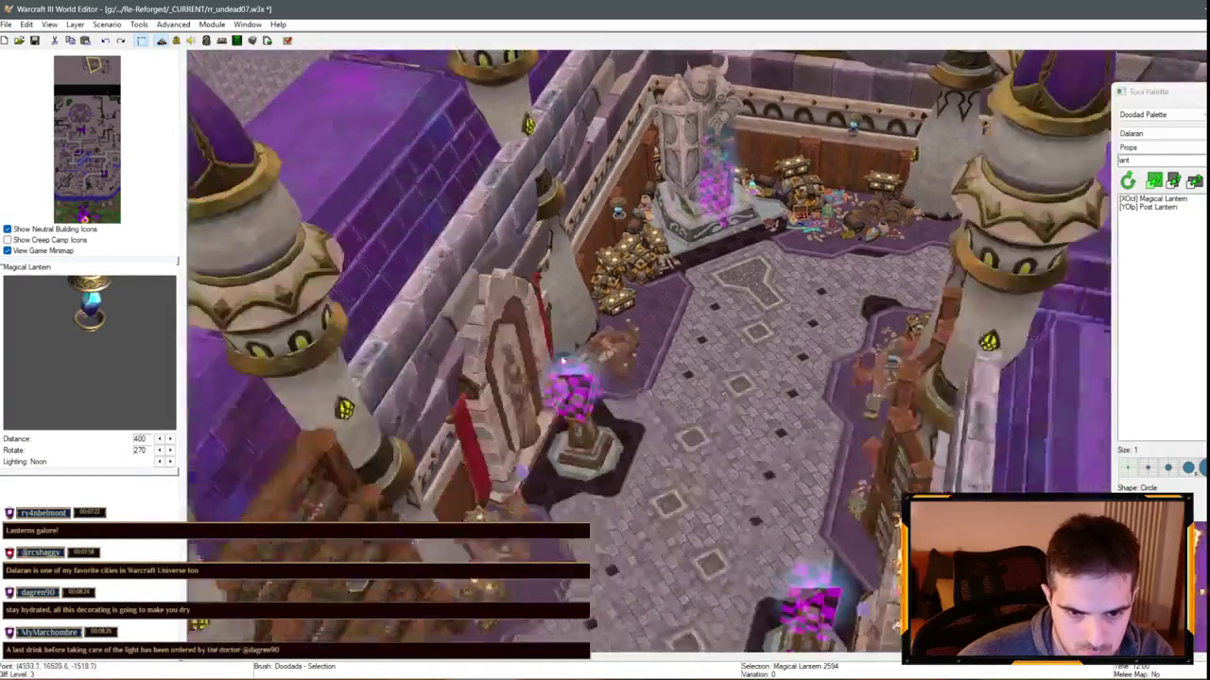
{"action": "key", "text": "Left"}
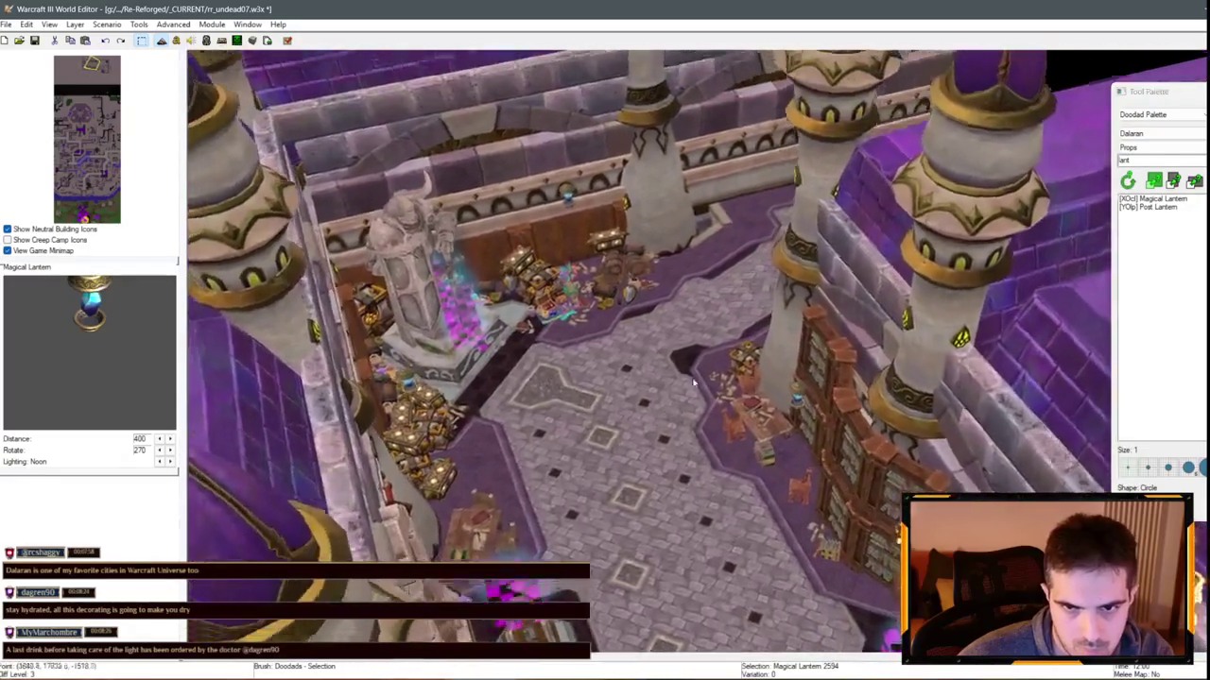
{"action": "key", "text": "Left"}
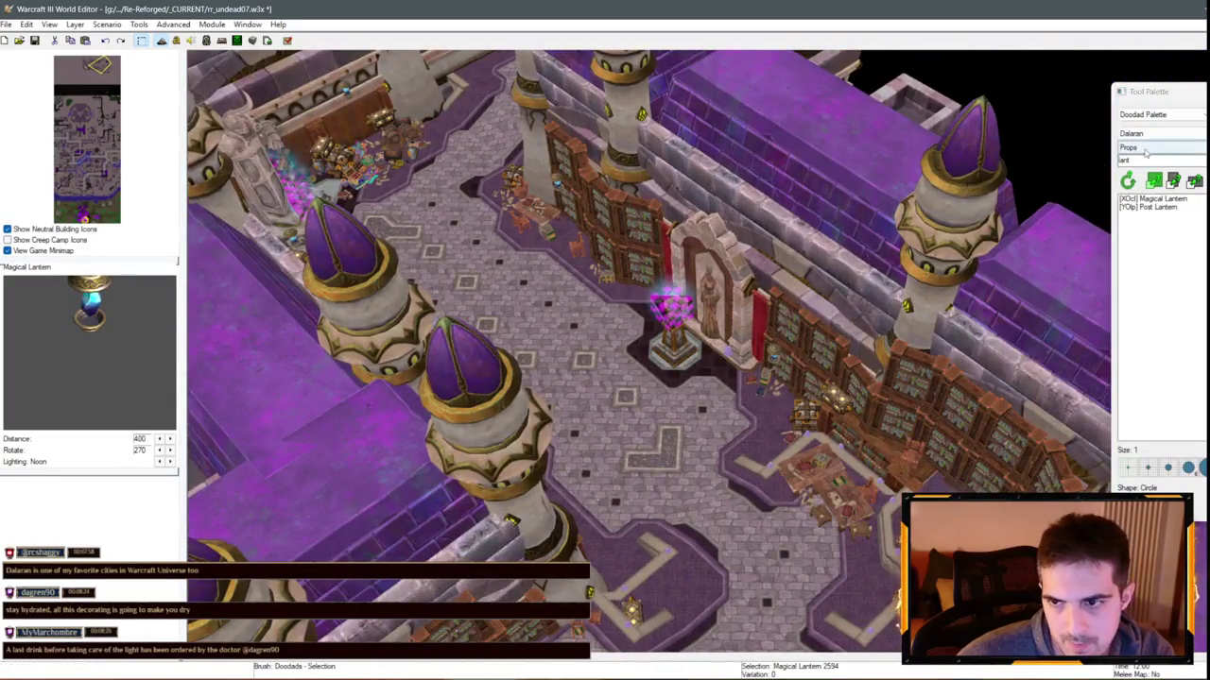
{"action": "left_click", "coordinate": [1146, 159]}
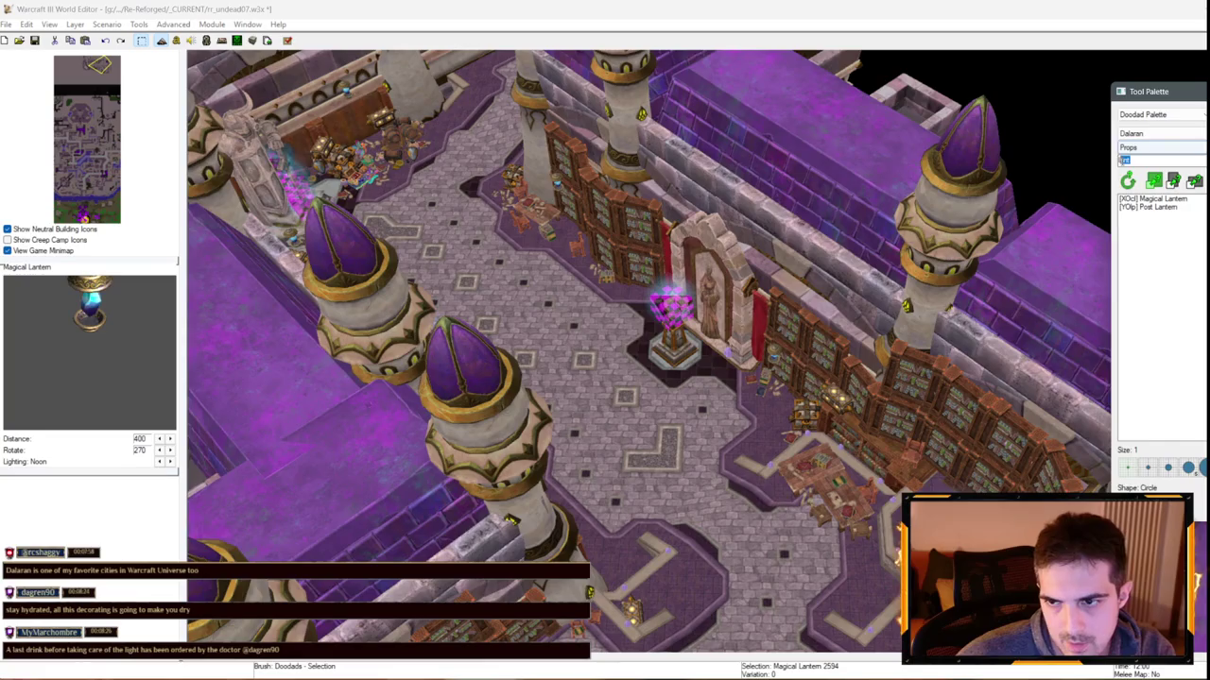
{"action": "scroll", "coordinate": [697, 348], "scroll_direction": "up", "scroll_amount": 3}
Copy the Glow (Blue) doodad and paste it beside the bookshelf lantern
{"action": "right_click", "coordinate": [656, 299]}
{"action": "left_click", "coordinate": [656, 298]}
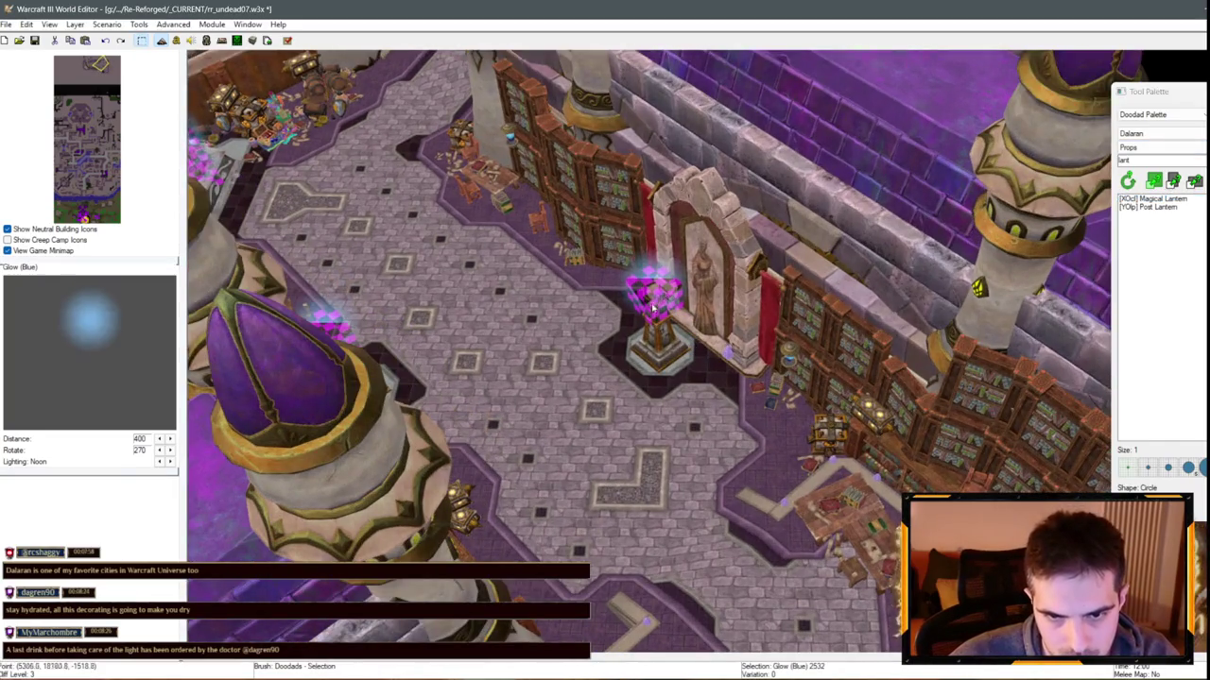
{"action": "key", "text": "ctrl+c"}
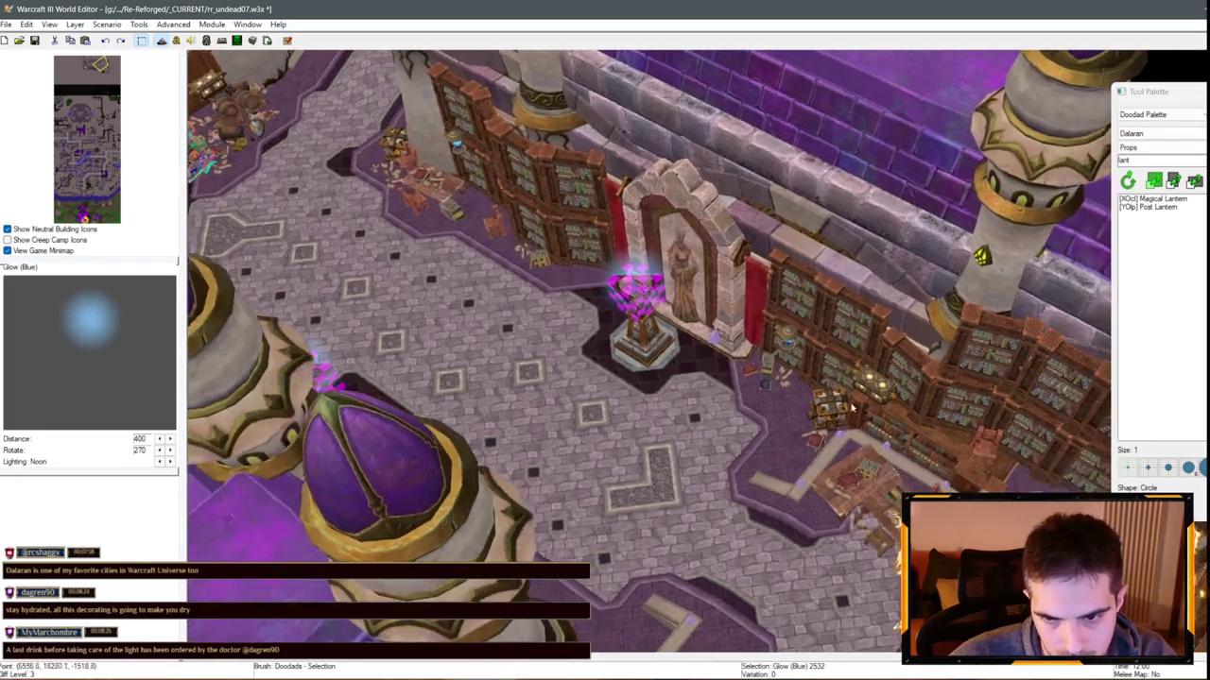
{"action": "key", "text": "ctrl+v"}
{"action": "left_click", "coordinate": [782, 402]}
{"action": "scroll", "coordinate": [782, 402], "scroll_direction": "up", "scroll_amount": 3}
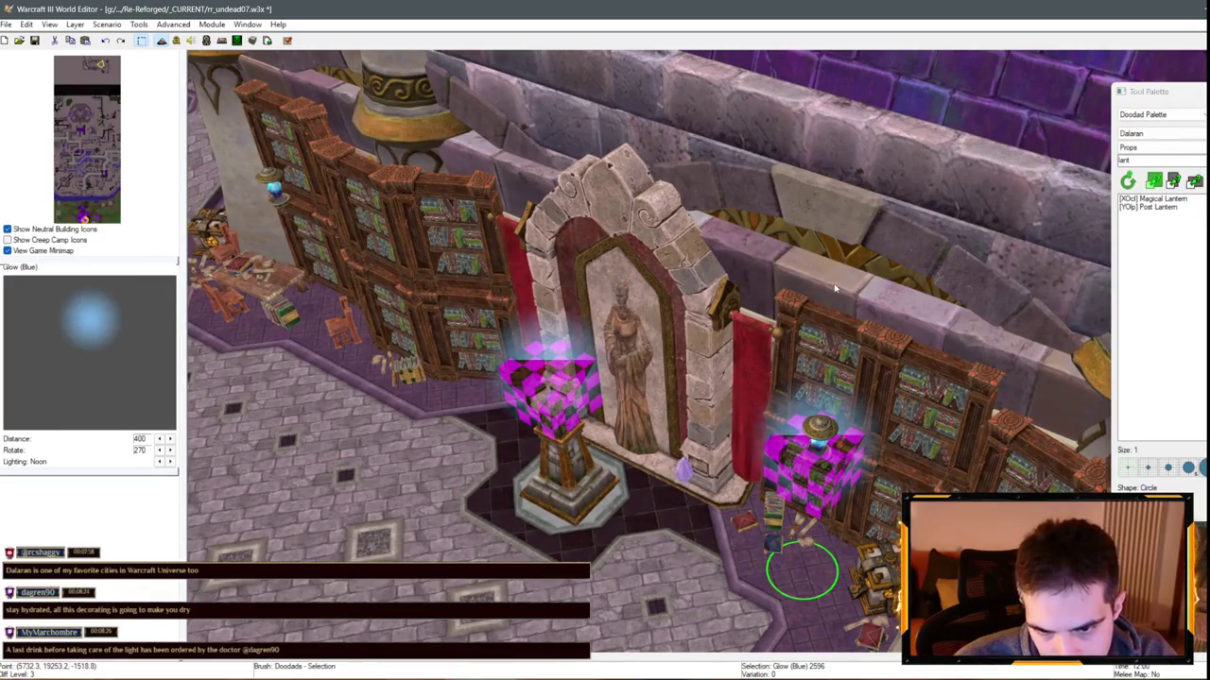
Switch to game-view lighting and paste another blue glow along the corridor
{"action": "key", "text": "ctrl+shift+g"}
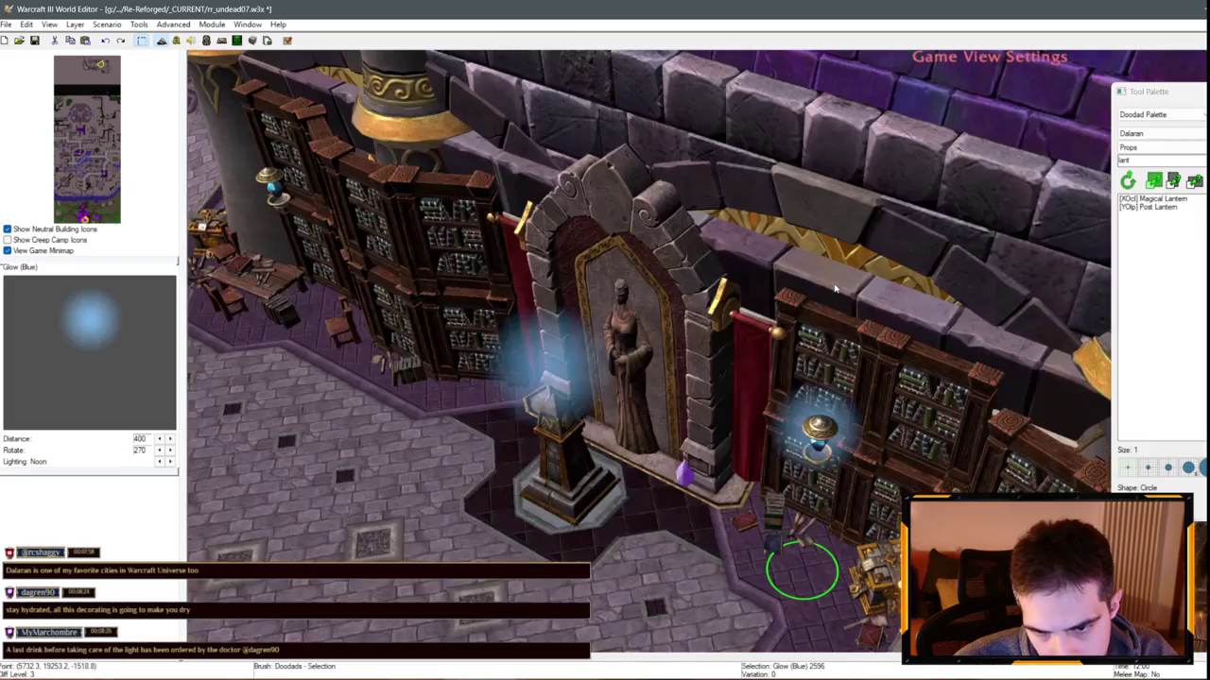
{"action": "mouse_move", "coordinate": [835, 288]}
{"action": "left_mouse_down"}
{"action": "mouse_move", "coordinate": [878, 402]}
{"action": "mouse_move", "coordinate": [696, 326]}
{"action": "mouse_move", "coordinate": [663, 382]}
{"action": "left_mouse_up"}
{"action": "key", "text": "ctrl+v"}
{"action": "left_click", "coordinate": [687, 322]}
{"action": "scroll", "coordinate": [664, 382], "scroll_direction": "up", "scroll_amount": 5}
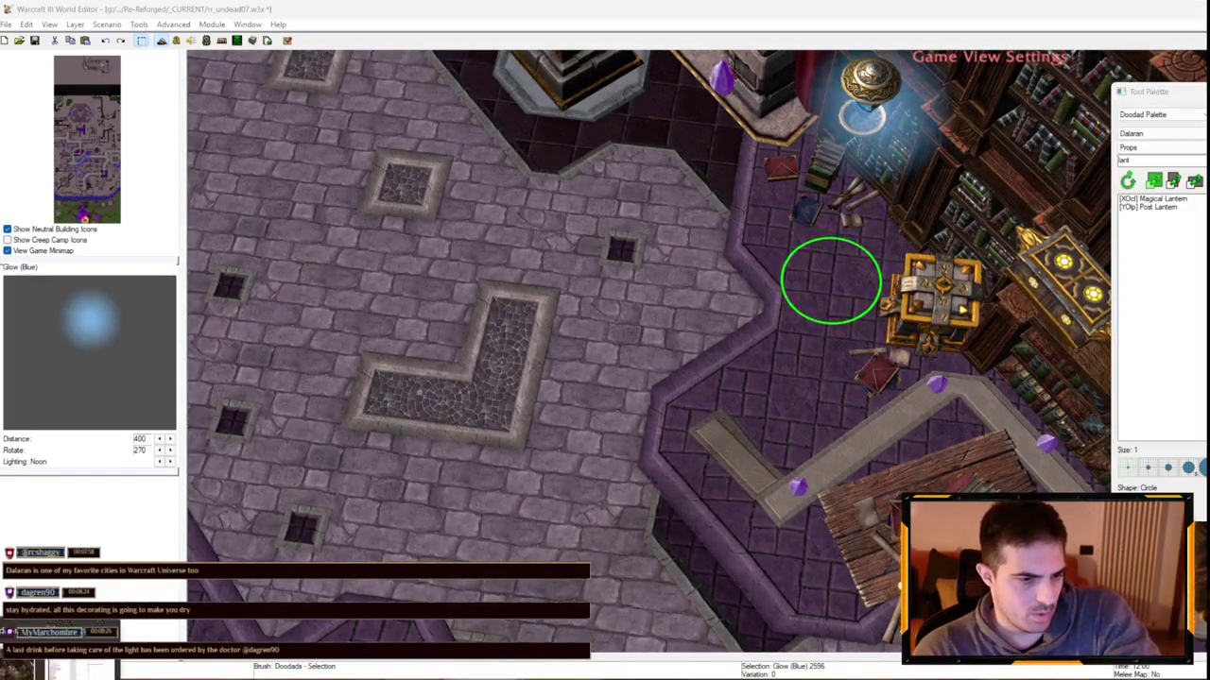
{"action": "scroll", "coordinate": [748, 272], "scroll_direction": "up", "scroll_amount": 2}
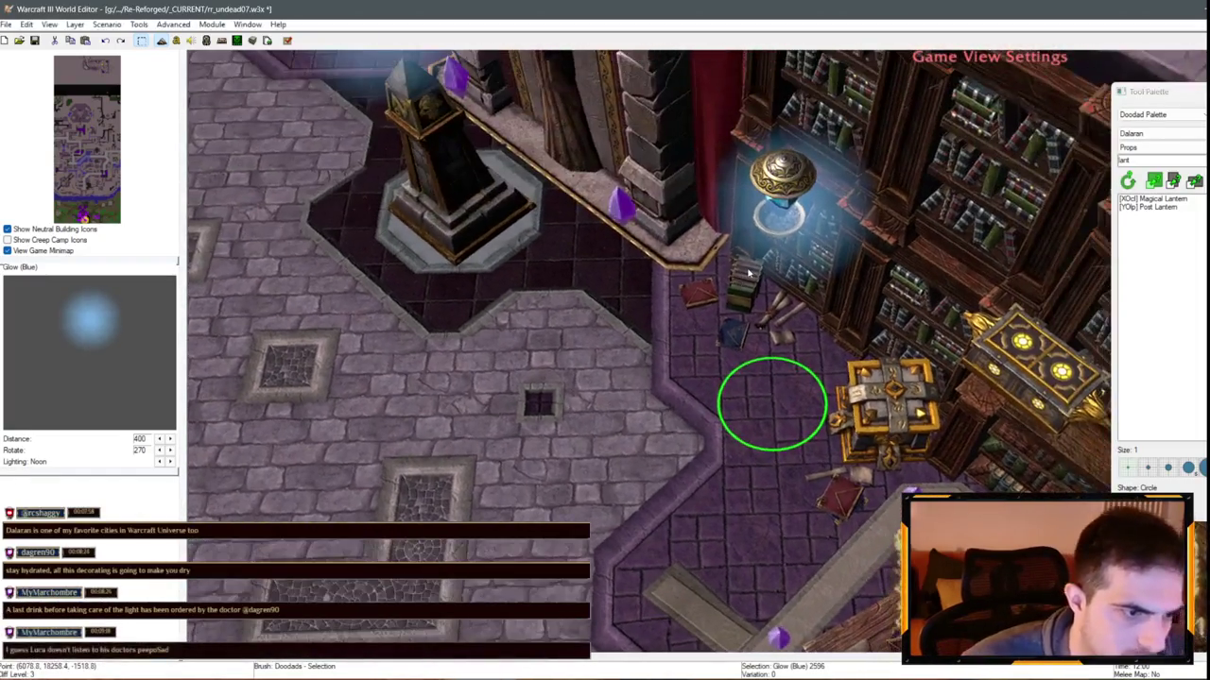
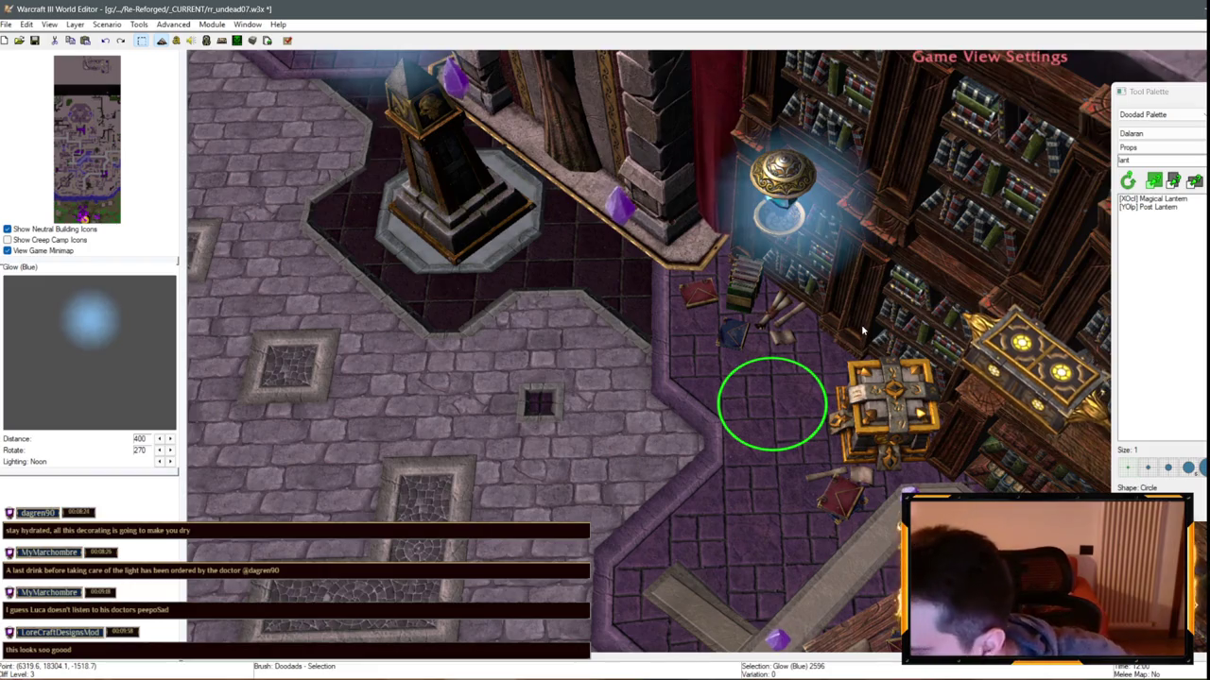
Copy the selected blue glow and paste a copy onto the shelf lantern
{"action": "scroll", "coordinate": [942, 333], "scroll_direction": "down", "scroll_amount": 3}
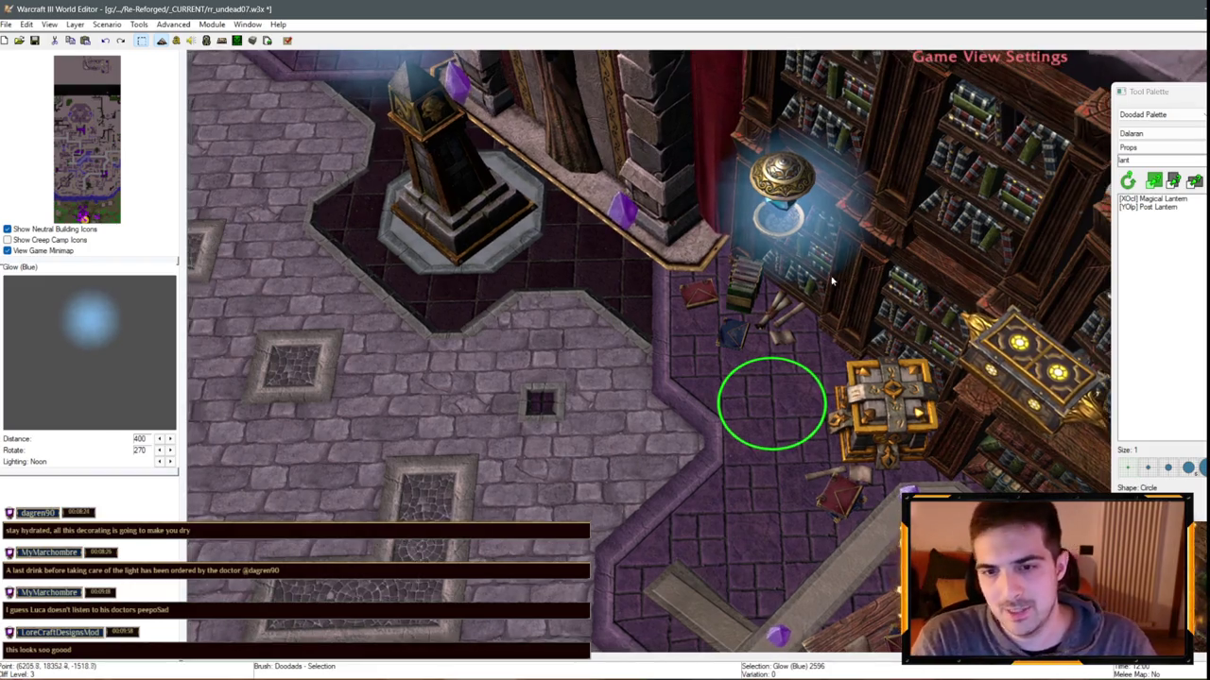
{"action": "key", "text": "Up"}
{"action": "key", "text": "Left"}
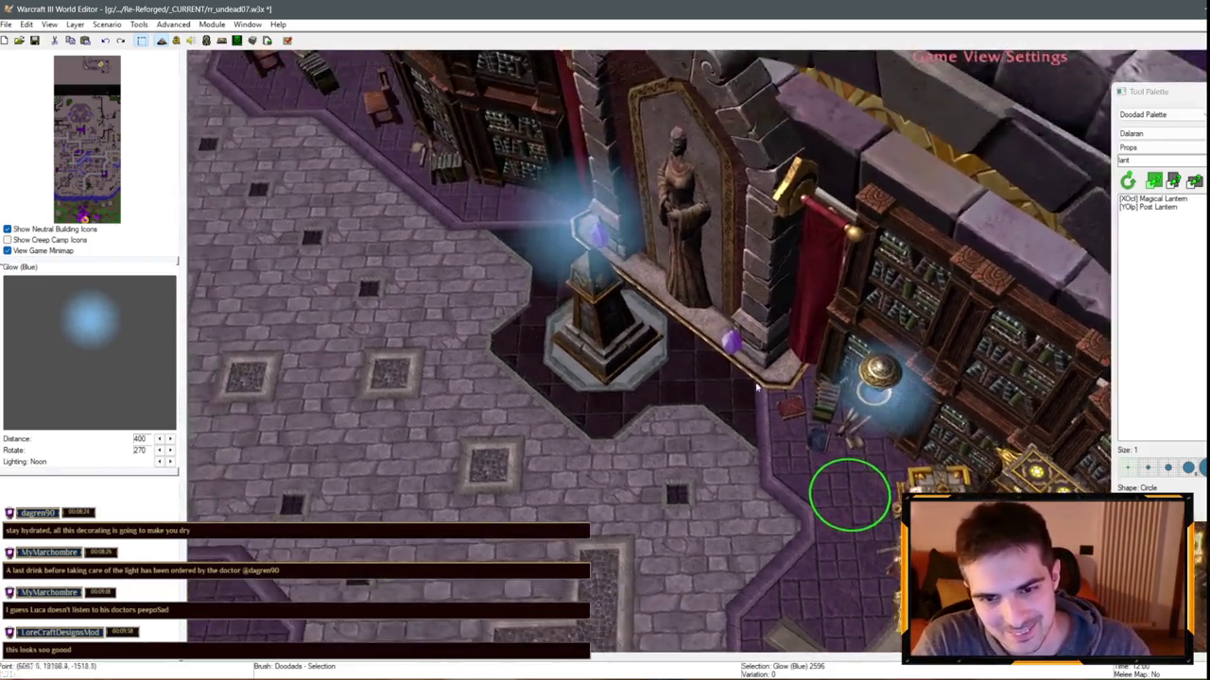
{"action": "key", "text": "Up"}
{"action": "key", "text": "Left"}
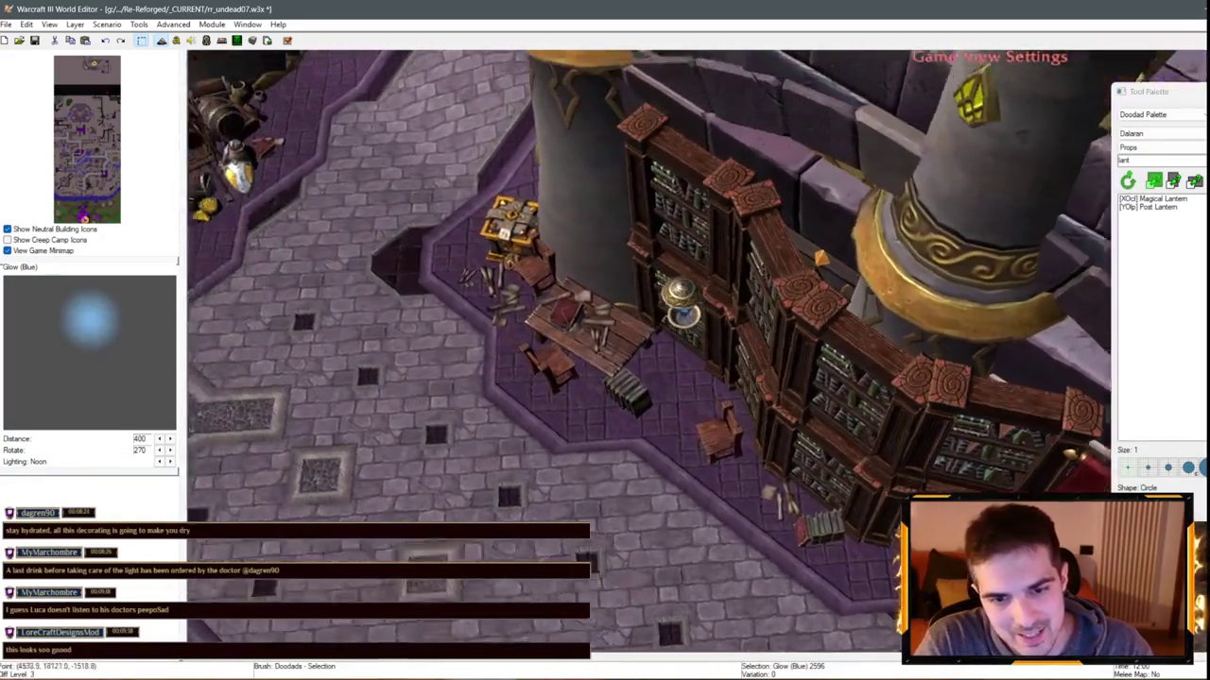
{"action": "key", "text": "ctrl+v"}
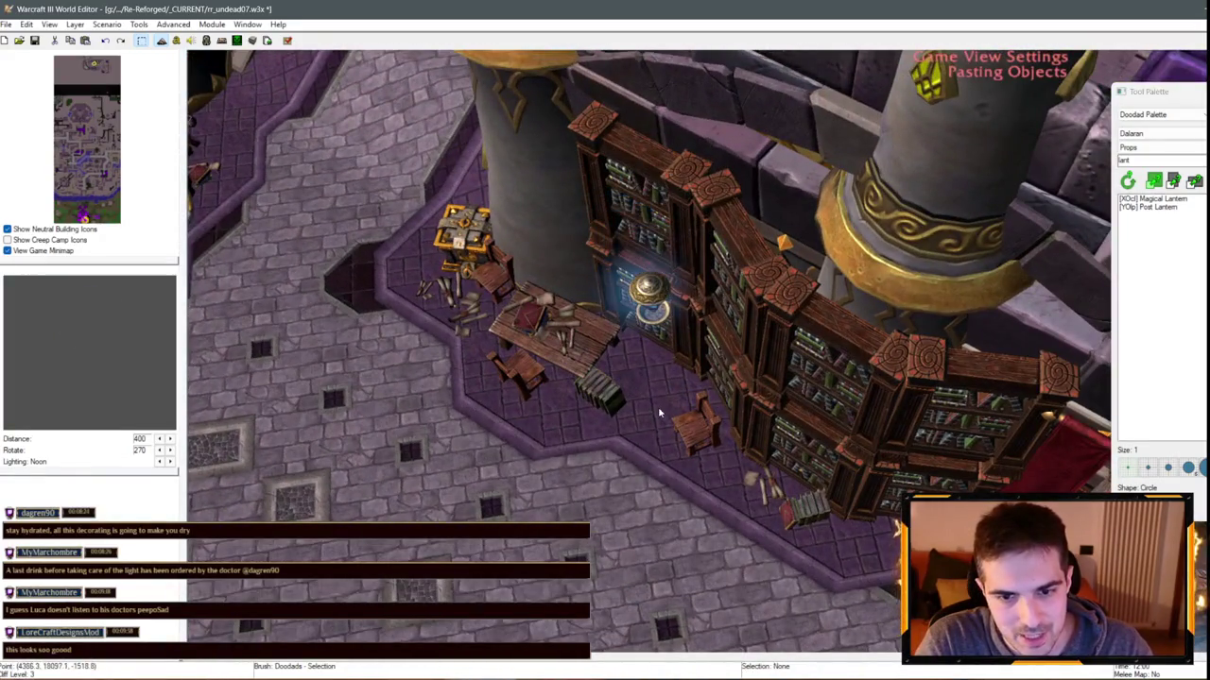
{"action": "left_click", "coordinate": [662, 416]}
Paste another blue glow beside the lantern near the treasure
{"action": "key", "text": "Down"}
{"action": "key", "text": "Left"}
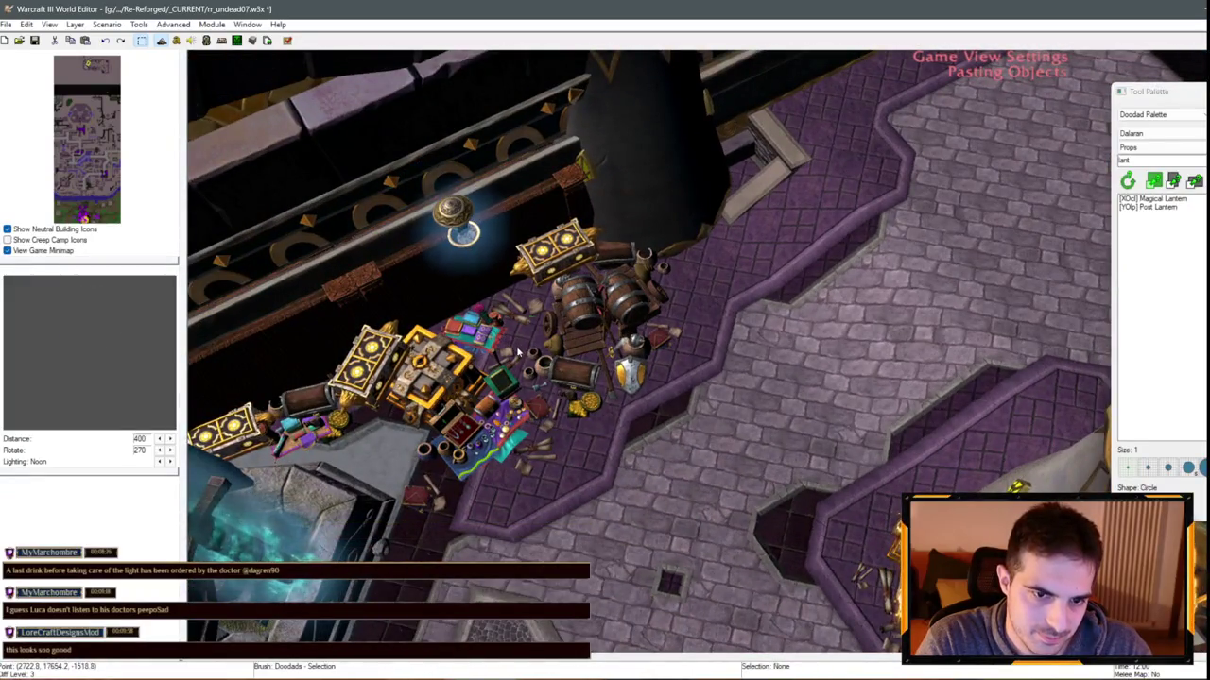
{"action": "scroll", "coordinate": [701, 377], "scroll_direction": "up", "scroll_amount": 2}
{"action": "scroll", "coordinate": [701, 376], "scroll_direction": "down", "scroll_amount": 3}
{"action": "scroll", "coordinate": [850, 251], "scroll_direction": "up", "scroll_amount": 3}
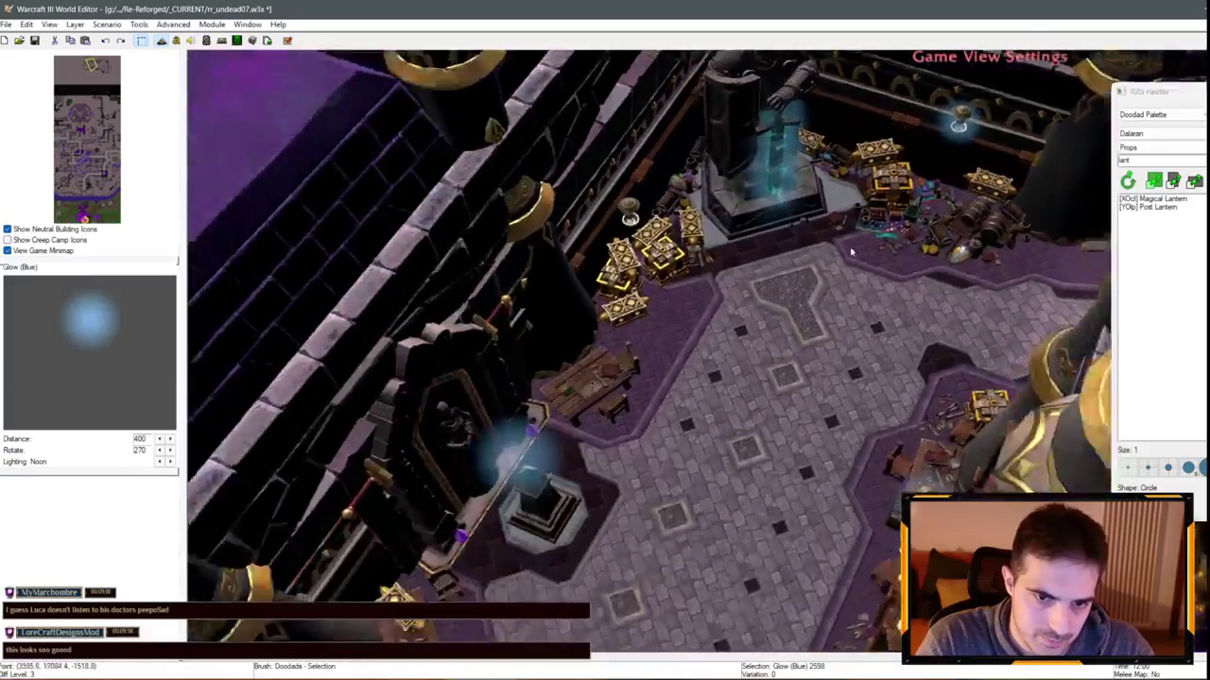
{"action": "scroll", "coordinate": [851, 252], "scroll_direction": "up", "scroll_amount": 3}
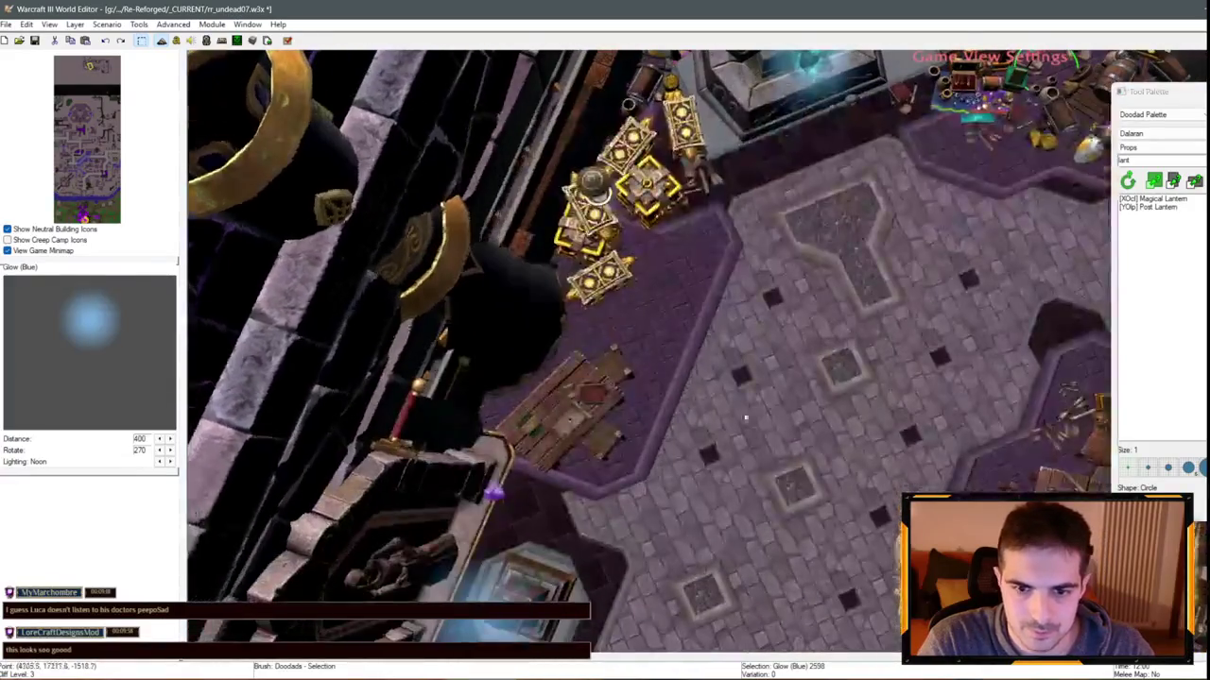
{"action": "key", "text": "ctrl+v"}
{"action": "scroll", "coordinate": [677, 274], "scroll_direction": "up", "scroll_amount": 2}
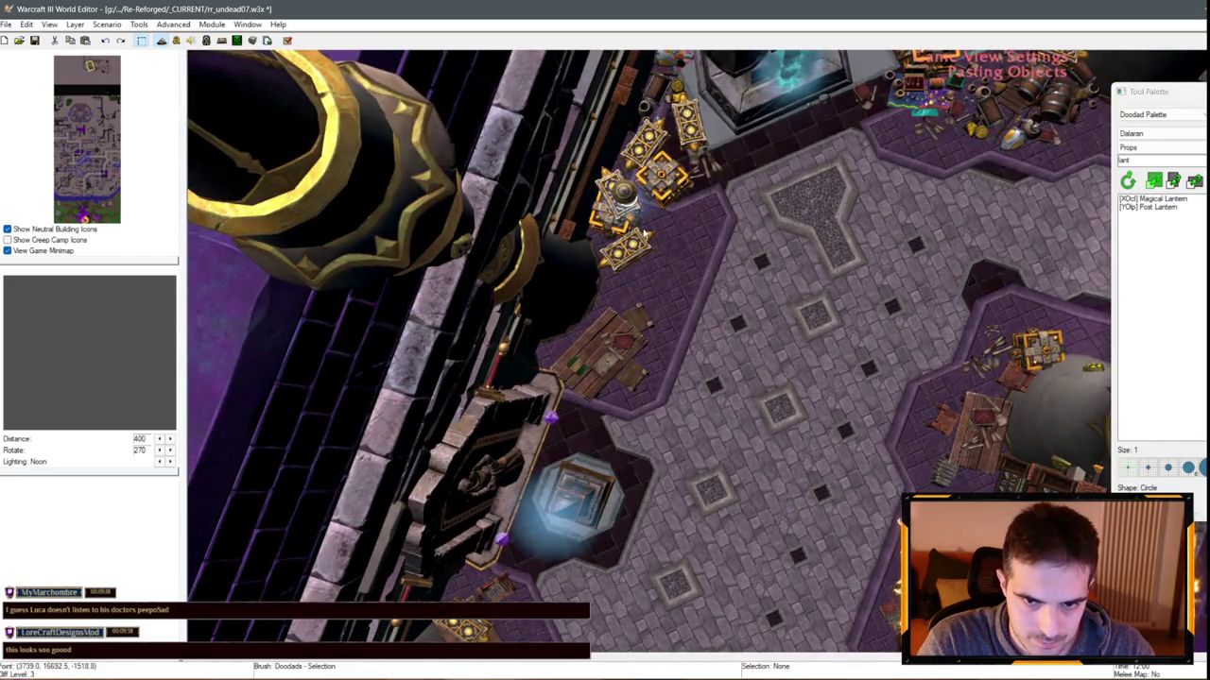
{"action": "left_click", "coordinate": [643, 232]}
Paste a further blue glow onto another bookshelf lantern
{"action": "scroll", "coordinate": [624, 378], "scroll_direction": "up", "scroll_amount": 3}
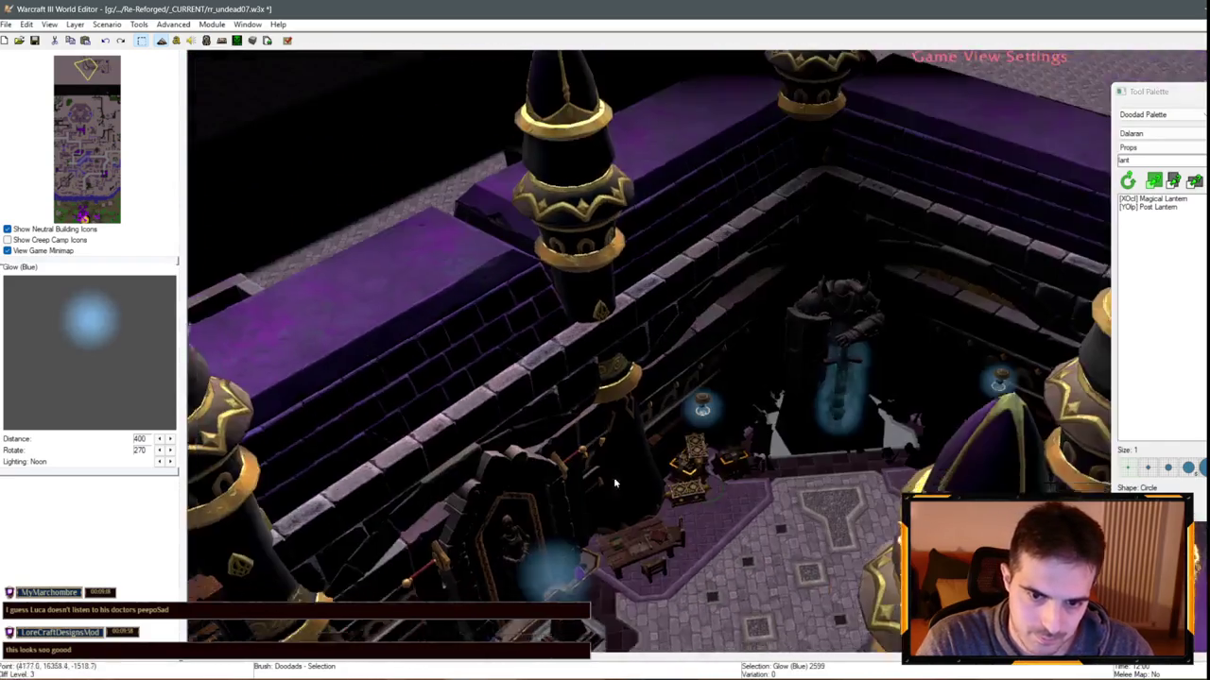
{"action": "scroll", "coordinate": [615, 483], "scroll_direction": "up", "scroll_amount": 3}
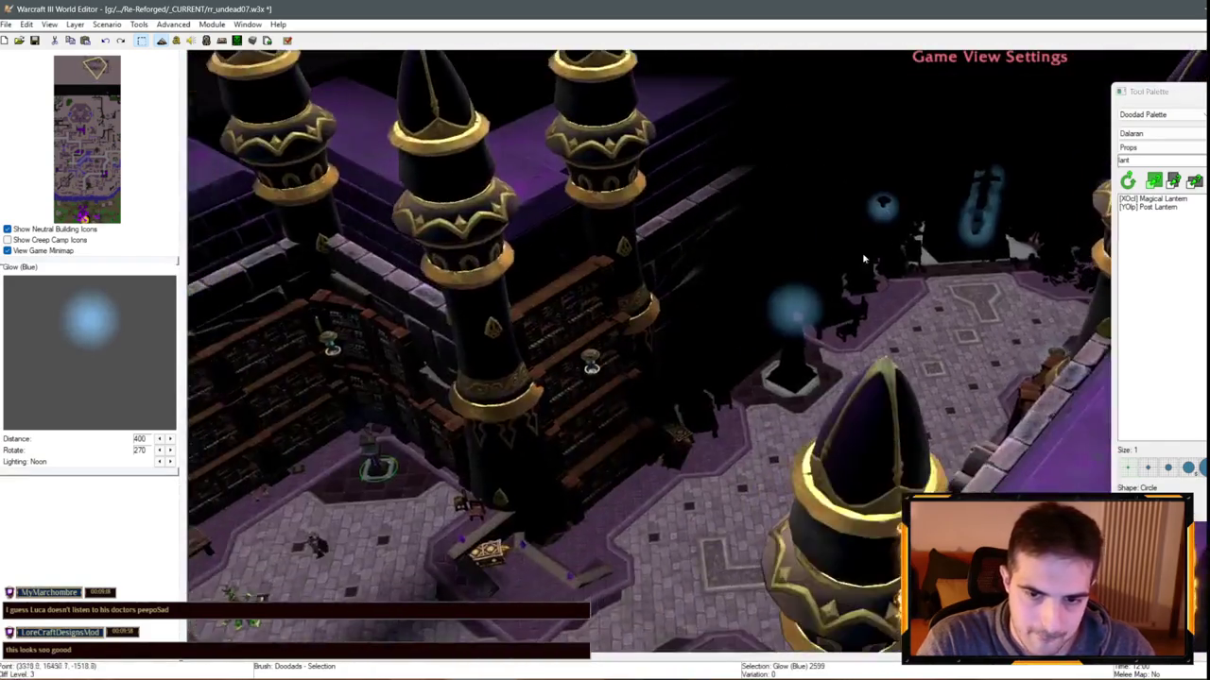
{"action": "key", "text": "ctrl+v"}
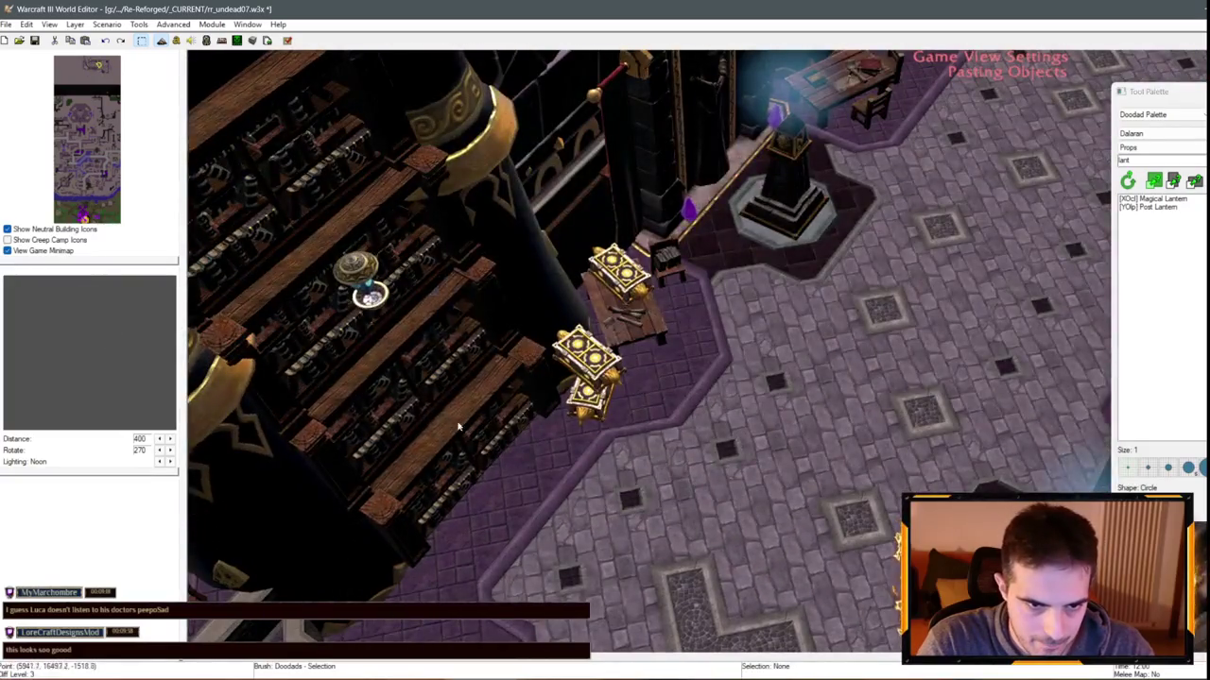
{"action": "scroll", "coordinate": [458, 427], "scroll_direction": "up", "scroll_amount": 2}
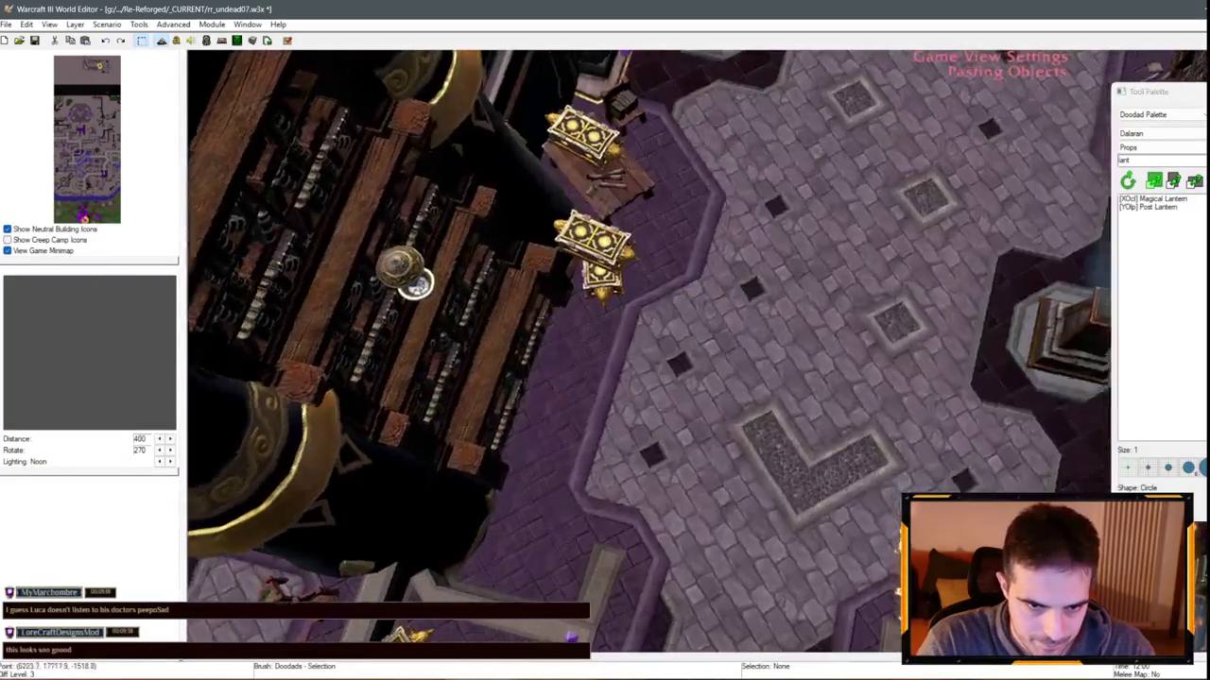
{"action": "left_click", "coordinate": [614, 369]}
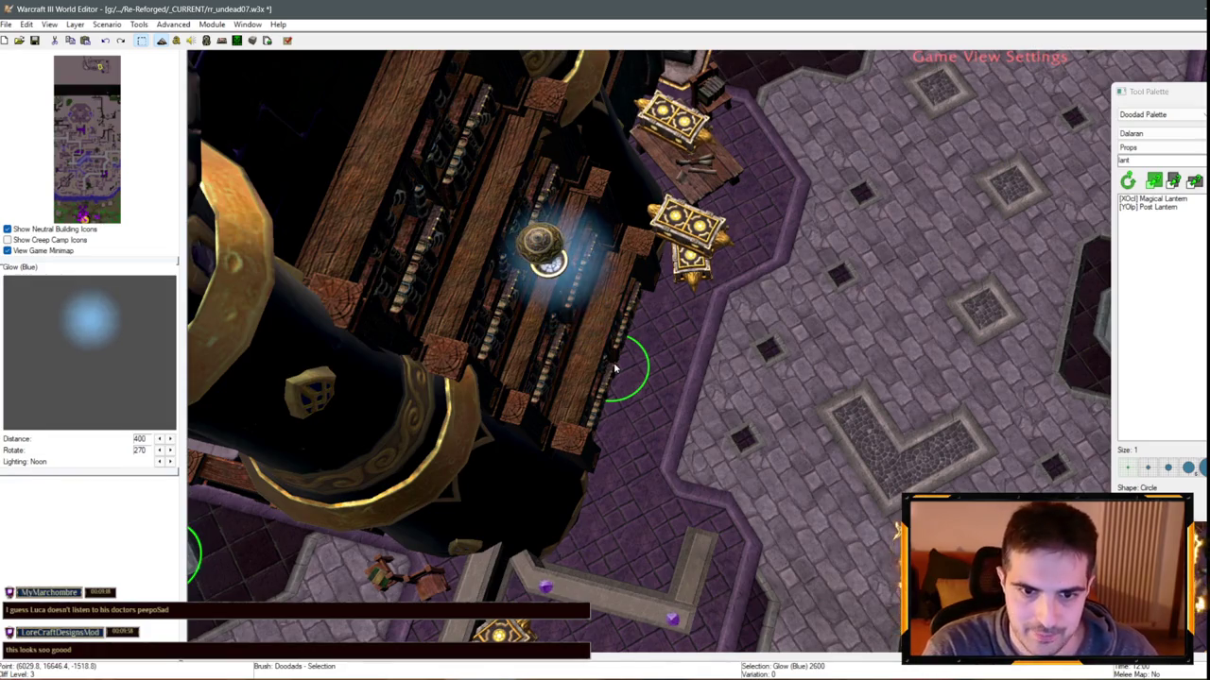
{"action": "key", "text": "ctrl+v"}
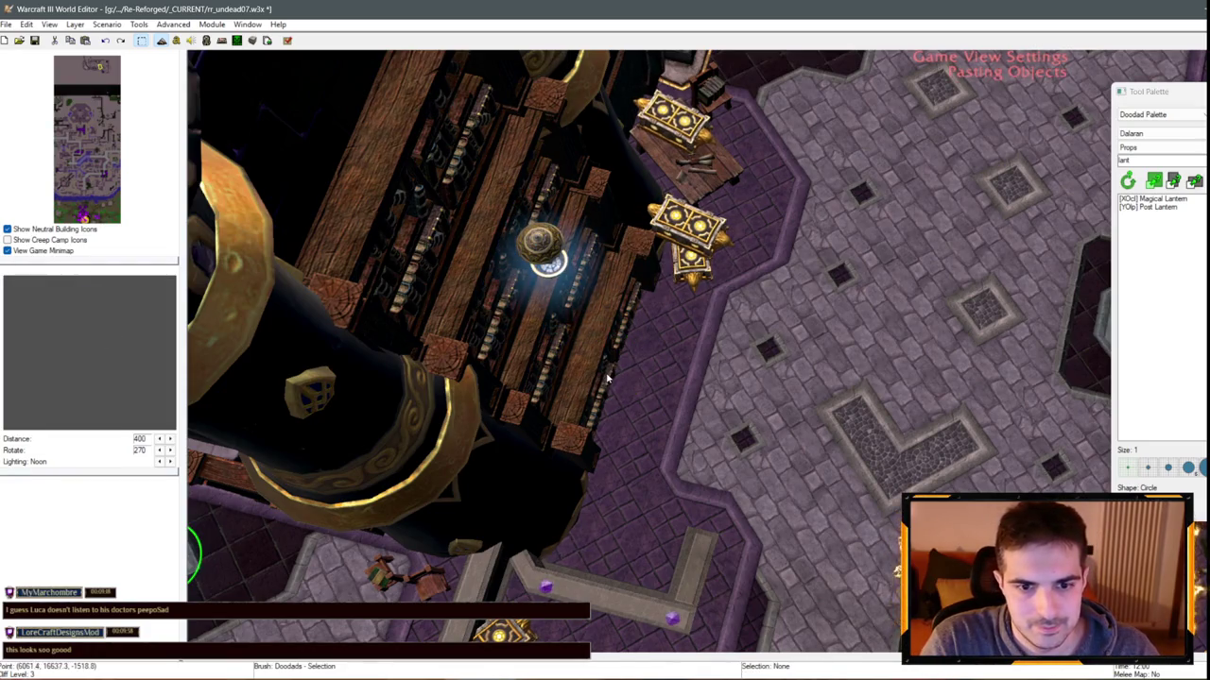
Place blue glow copies over the bookshelf lantern and the corner room lantern
{"action": "left_click", "coordinate": [608, 370]}
{"action": "mouse_move", "coordinate": [609, 371]}
{"action": "left_mouse_down"}
{"action": "mouse_move", "coordinate": [651, 435]}
{"action": "mouse_move", "coordinate": [691, 228]}
{"action": "mouse_move", "coordinate": [708, 449]}
{"action": "mouse_move", "coordinate": [658, 425]}
{"action": "left_mouse_up"}
{"action": "key", "text": "ctrl+v"}
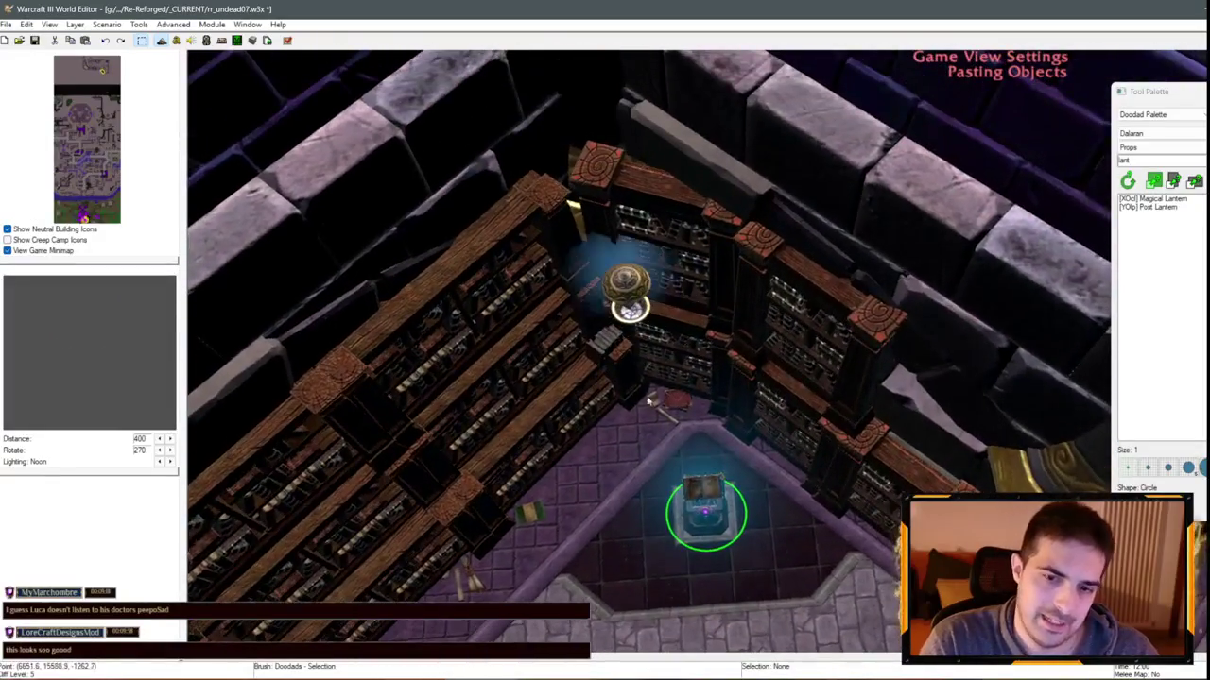
{"action": "left_click", "coordinate": [628, 308]}
{"action": "mouse_move", "coordinate": [628, 307]}
{"action": "left_mouse_down"}
{"action": "mouse_move", "coordinate": [432, 261]}
{"action": "mouse_move", "coordinate": [550, 195]}
{"action": "left_mouse_up"}
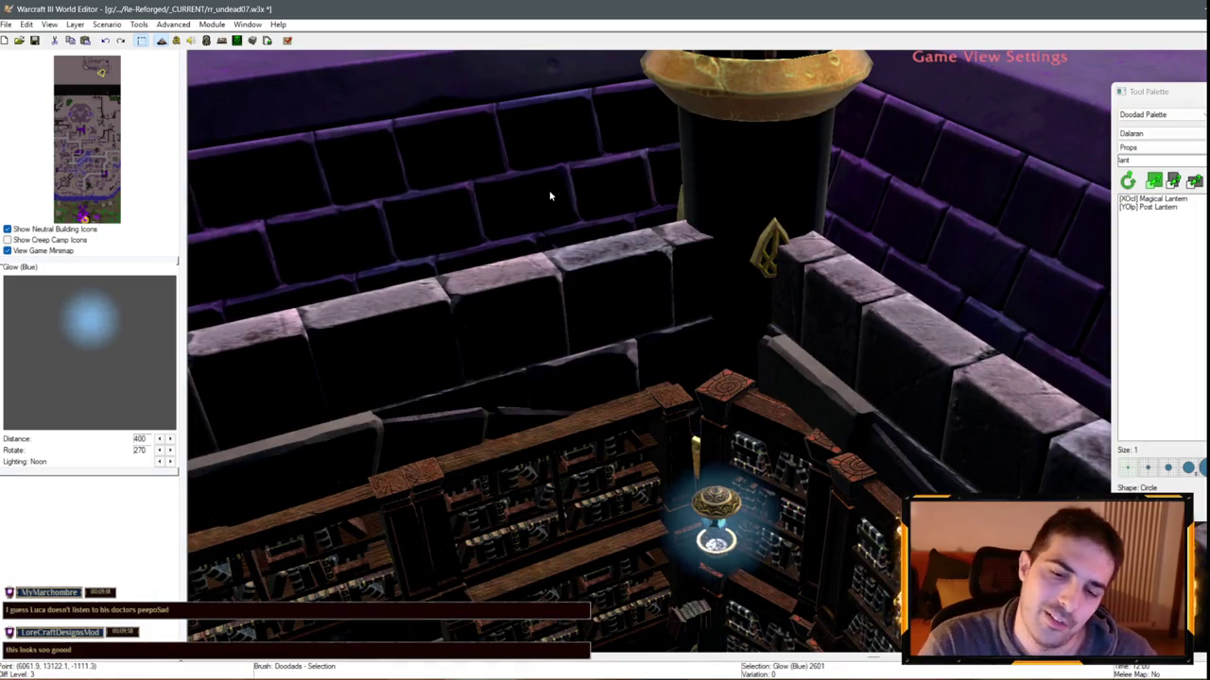
{"action": "mouse_move", "coordinate": [550, 195]}
{"action": "left_mouse_down"}
{"action": "mouse_move", "coordinate": [438, 395]}
{"action": "mouse_move", "coordinate": [565, 439]}
{"action": "mouse_move", "coordinate": [916, 427]}
{"action": "left_mouse_up"}
Add blue glows to the corner shelf lantern and the next shelf lantern
{"action": "key", "text": "ctrl+v"}
{"action": "left_click", "coordinate": [560, 441]}
{"action": "key", "text": "ctrl+v"}
{"action": "scroll", "coordinate": [592, 447], "scroll_direction": "up", "scroll_amount": 5}
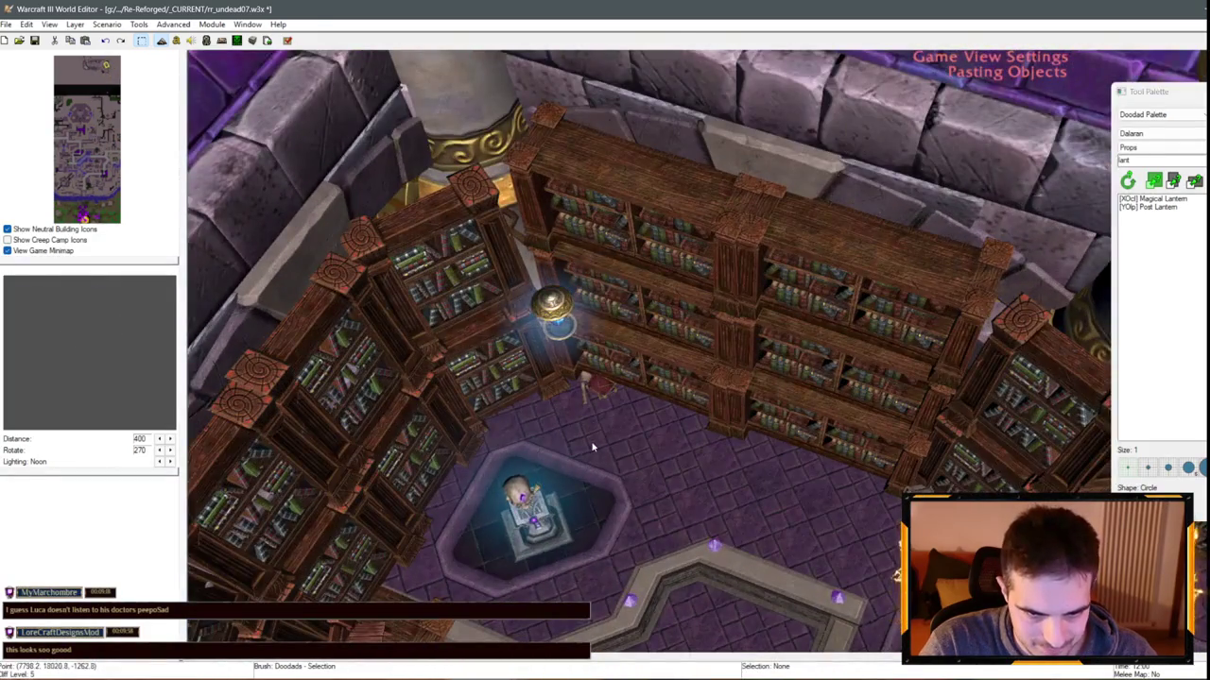
{"action": "left_click", "coordinate": [596, 450]}
{"action": "scroll", "coordinate": [596, 451], "scroll_direction": "down", "scroll_amount": 5}
{"action": "mouse_move", "coordinate": [596, 451]}
{"action": "left_mouse_down"}
{"action": "mouse_move", "coordinate": [743, 372]}
{"action": "mouse_move", "coordinate": [1006, 277]}
{"action": "left_mouse_up"}
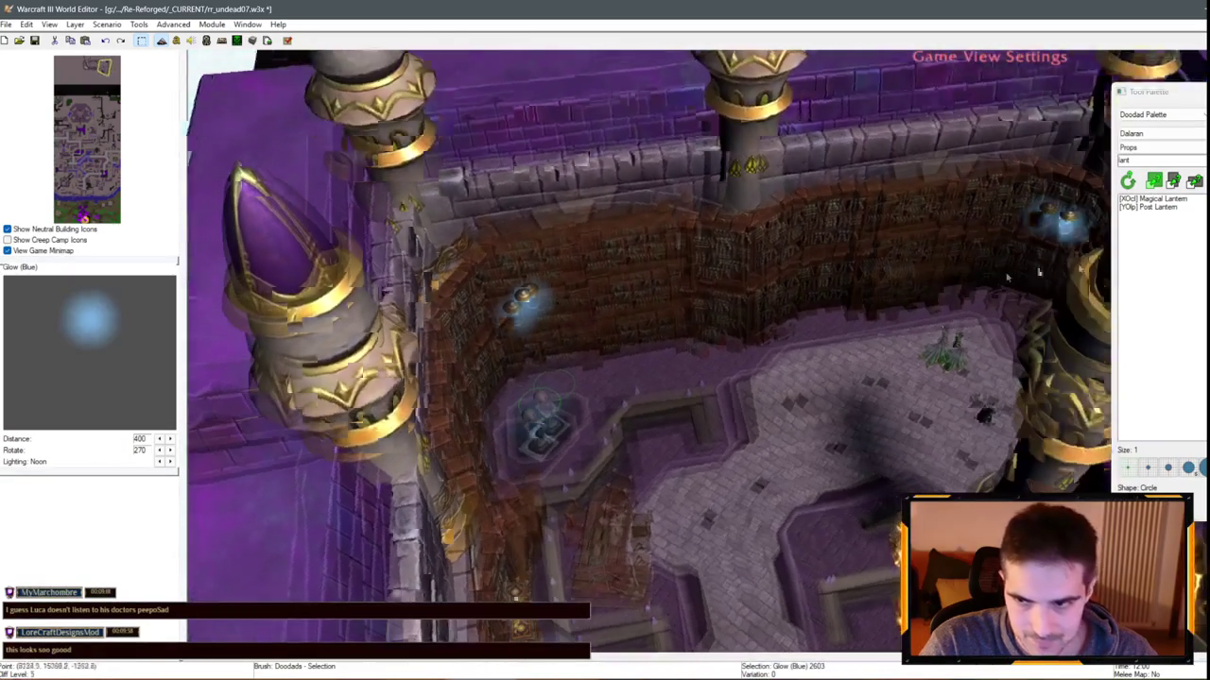
{"action": "left_click", "coordinate": [1151, 198]}
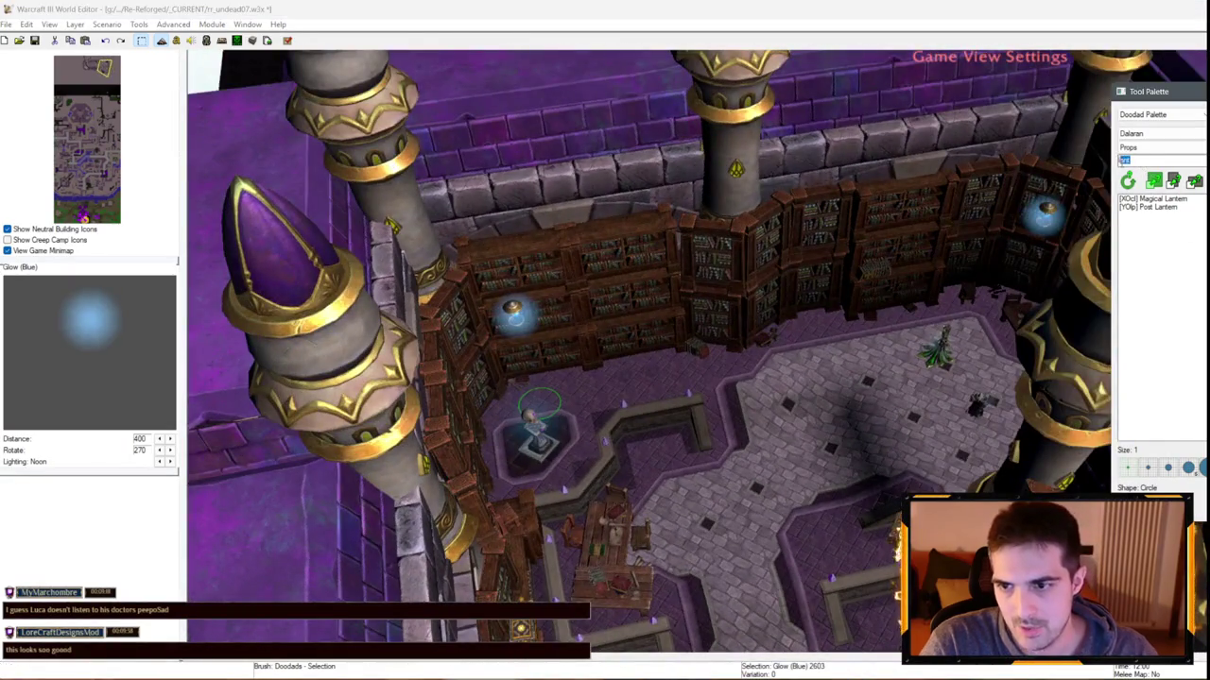
Choose Energy Field from the Cinematic doodad category and place one on the hall floor
{"action": "left_click", "coordinate": [1140, 161]}
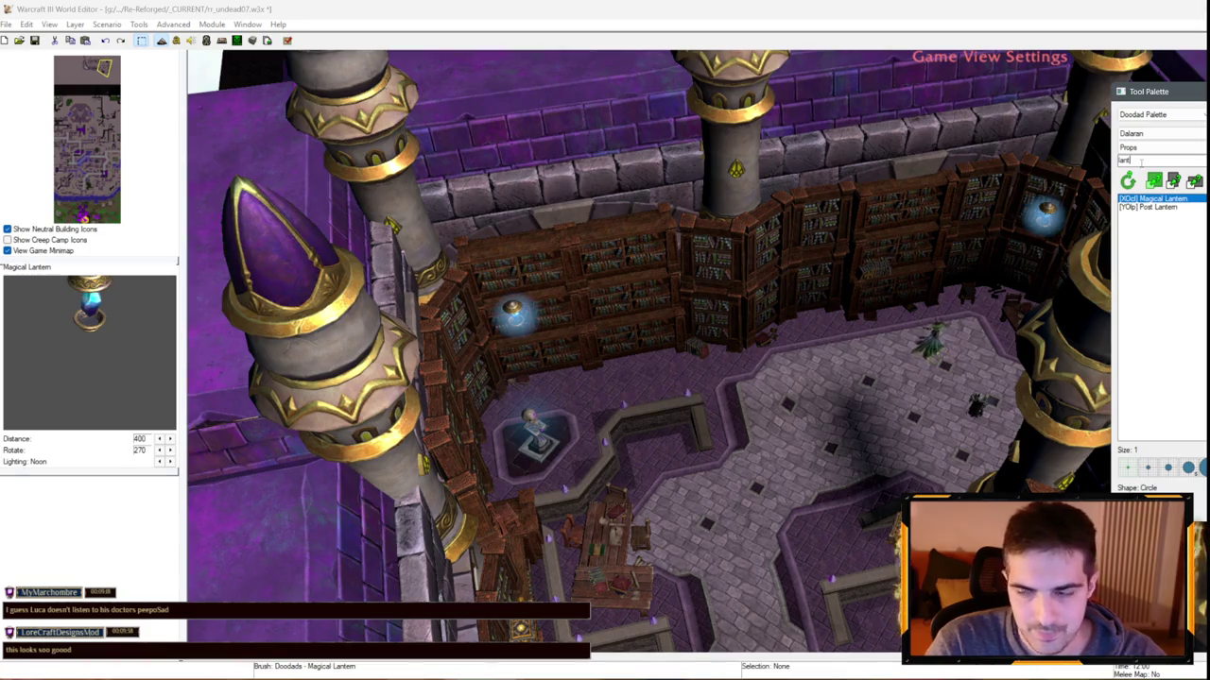
{"action": "left_click", "coordinate": [1160, 147]}
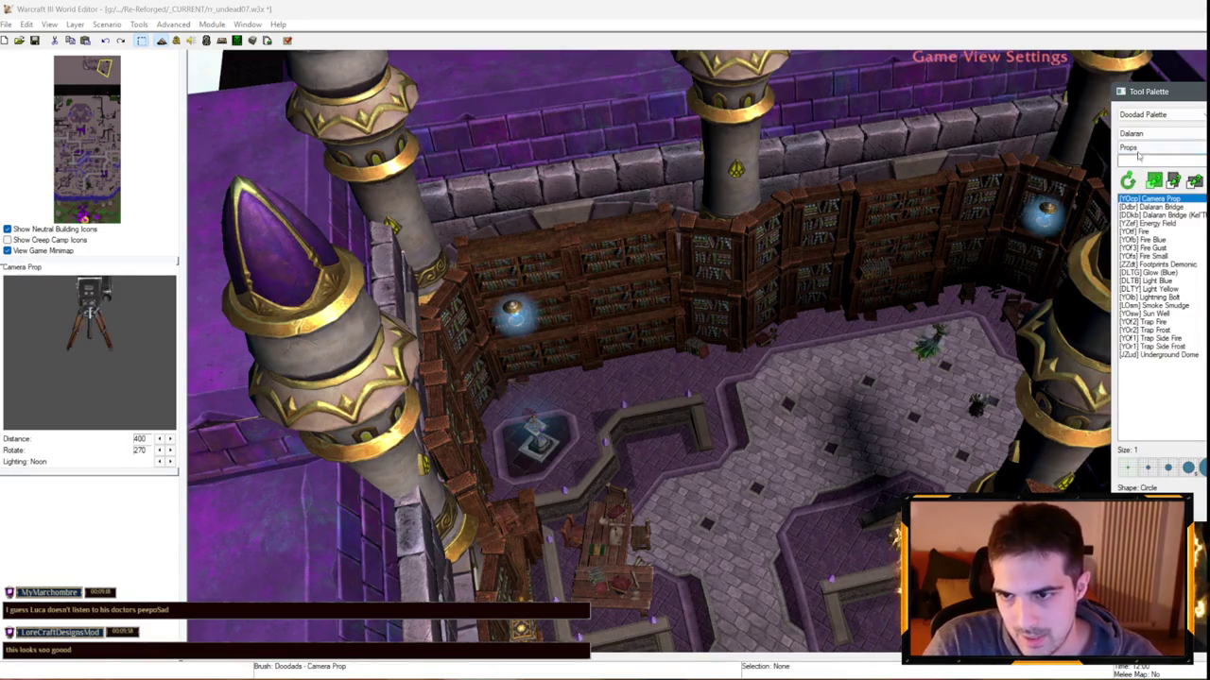
{"action": "left_click", "coordinate": [1134, 167]}
{"action": "left_click", "coordinate": [1148, 223]}
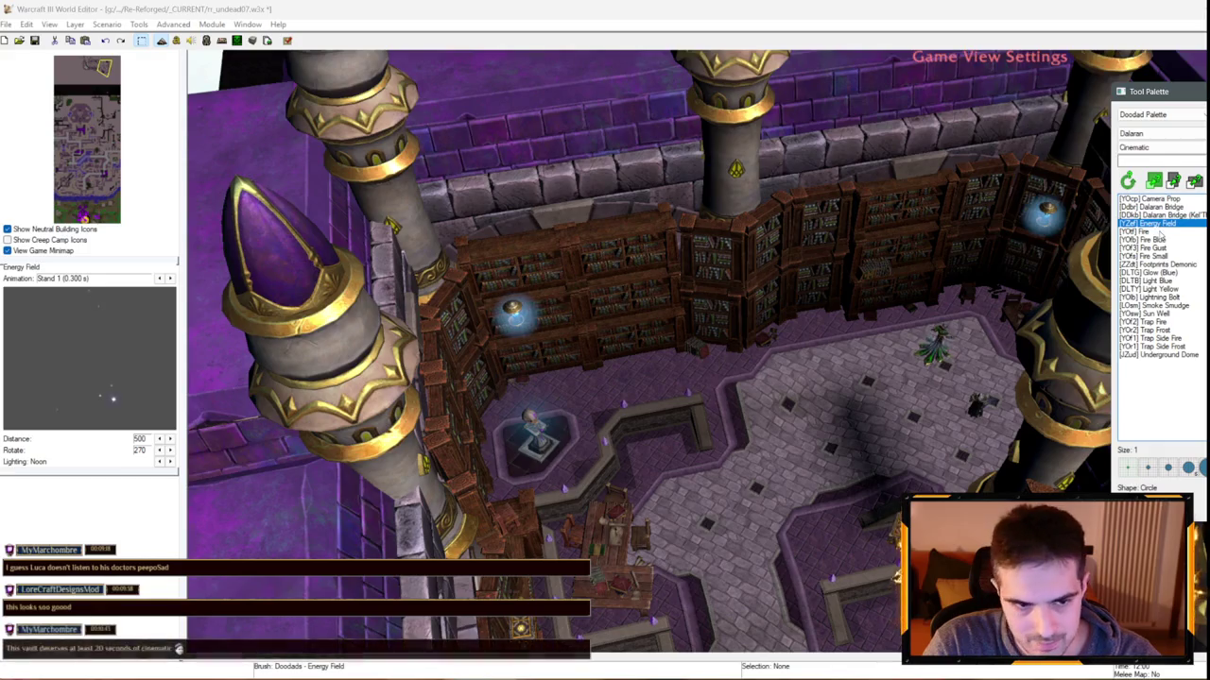
{"action": "key", "text": "Down"}
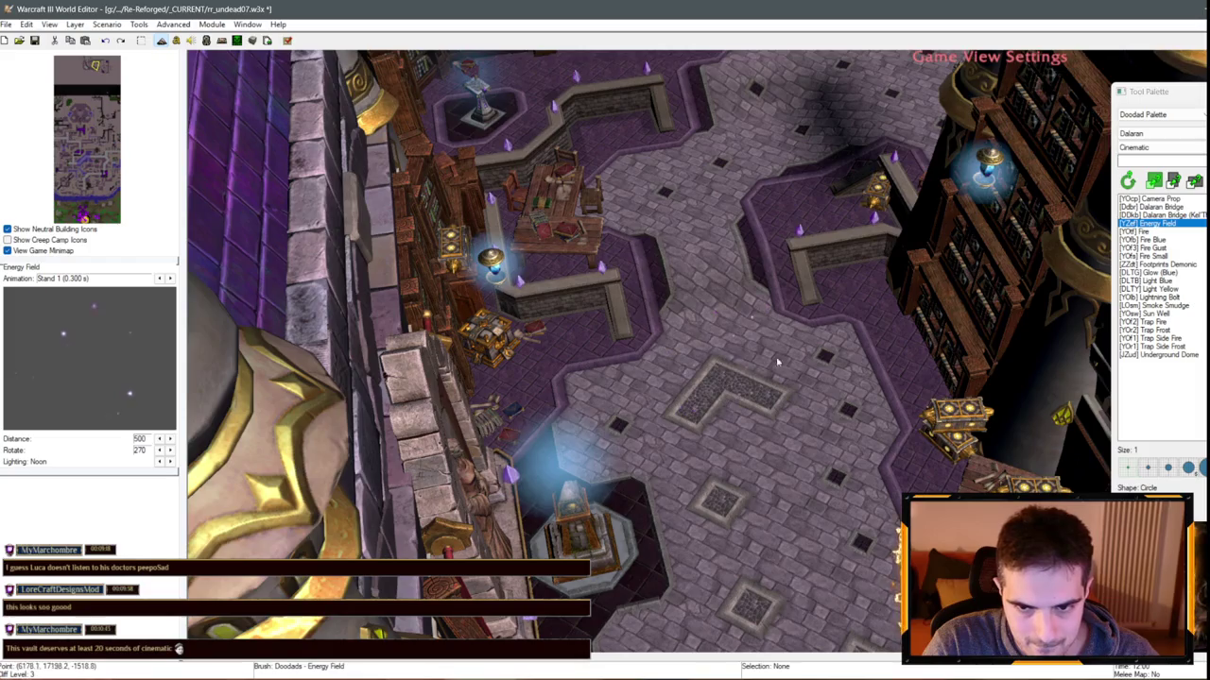
{"action": "left_click", "coordinate": [709, 342]}
{"action": "right_click", "coordinate": [710, 322]}
Move the Energy Field onto the right pedestal and centre it there
{"action": "scroll", "coordinate": [702, 321], "scroll_direction": "up", "scroll_amount": 1}
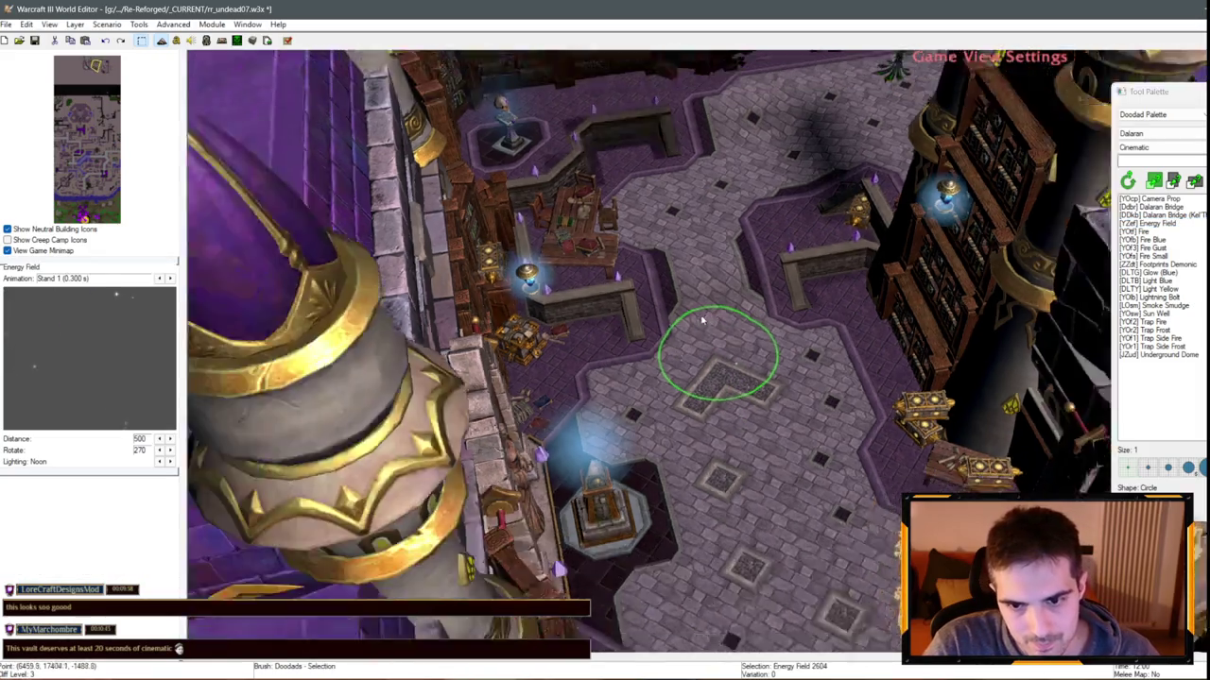
{"action": "key", "text": "Down"}
{"action": "key", "text": "Right"}
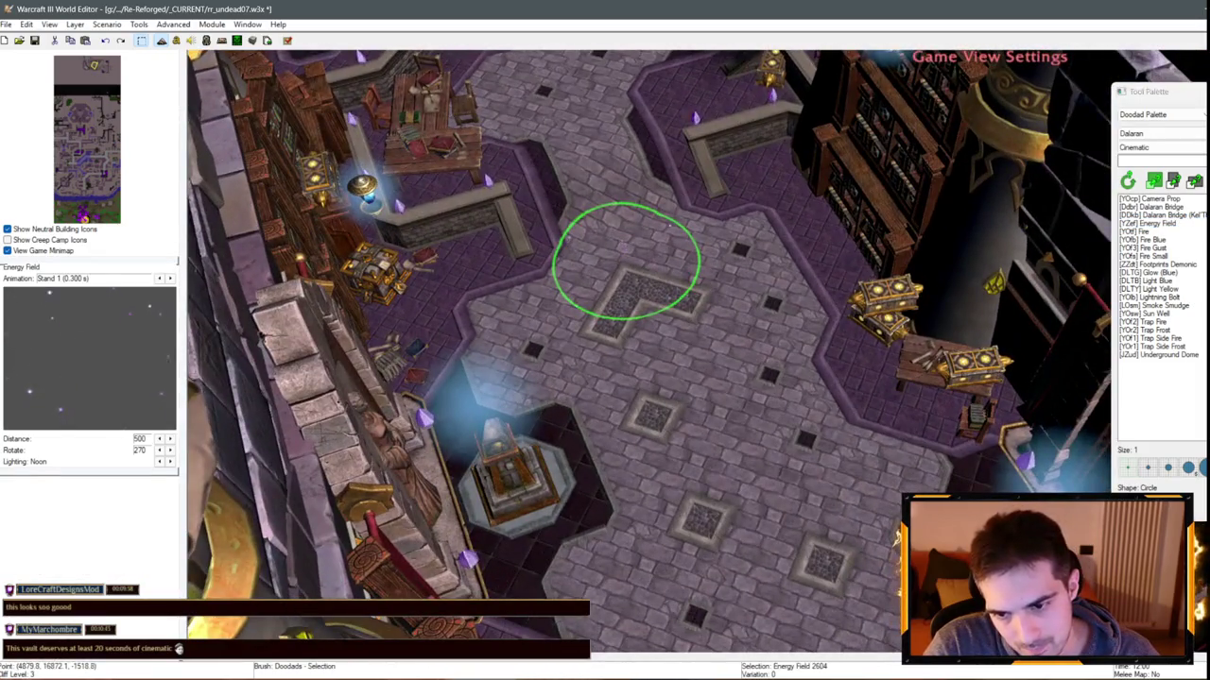
{"action": "key", "text": "ctrl+x"}
{"action": "key", "text": "ctrl+v"}
{"action": "key", "text": "Down"}
{"action": "key", "text": "Right"}
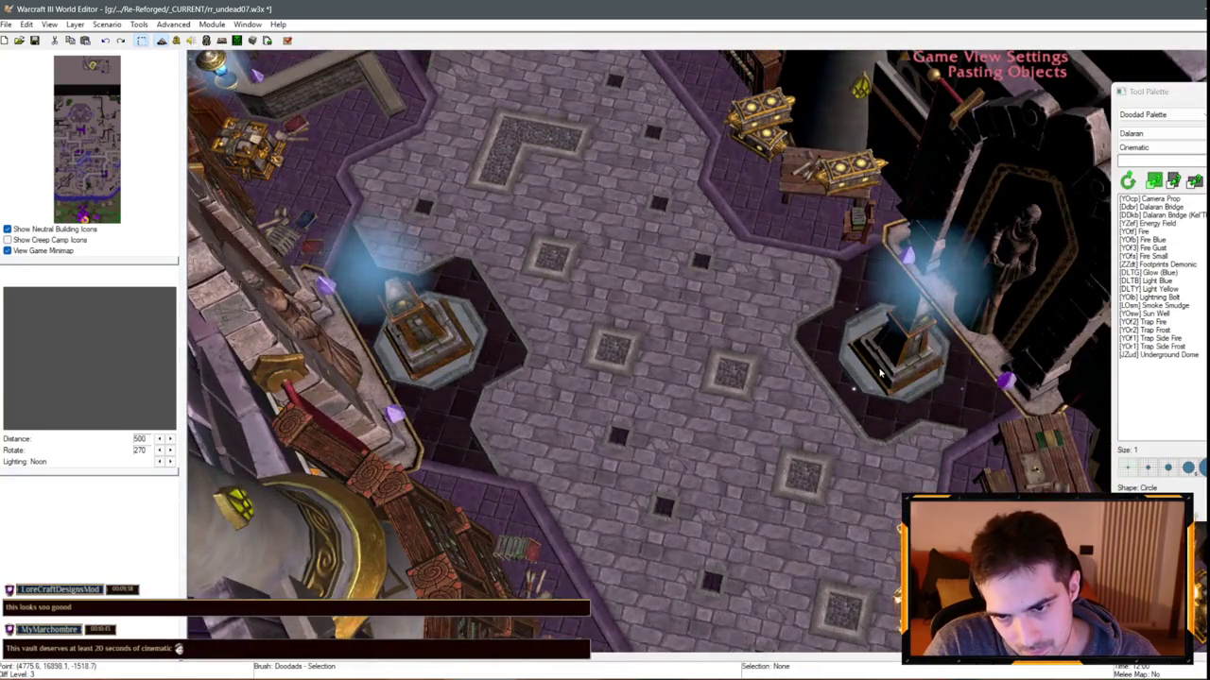
{"action": "left_click", "coordinate": [881, 375]}
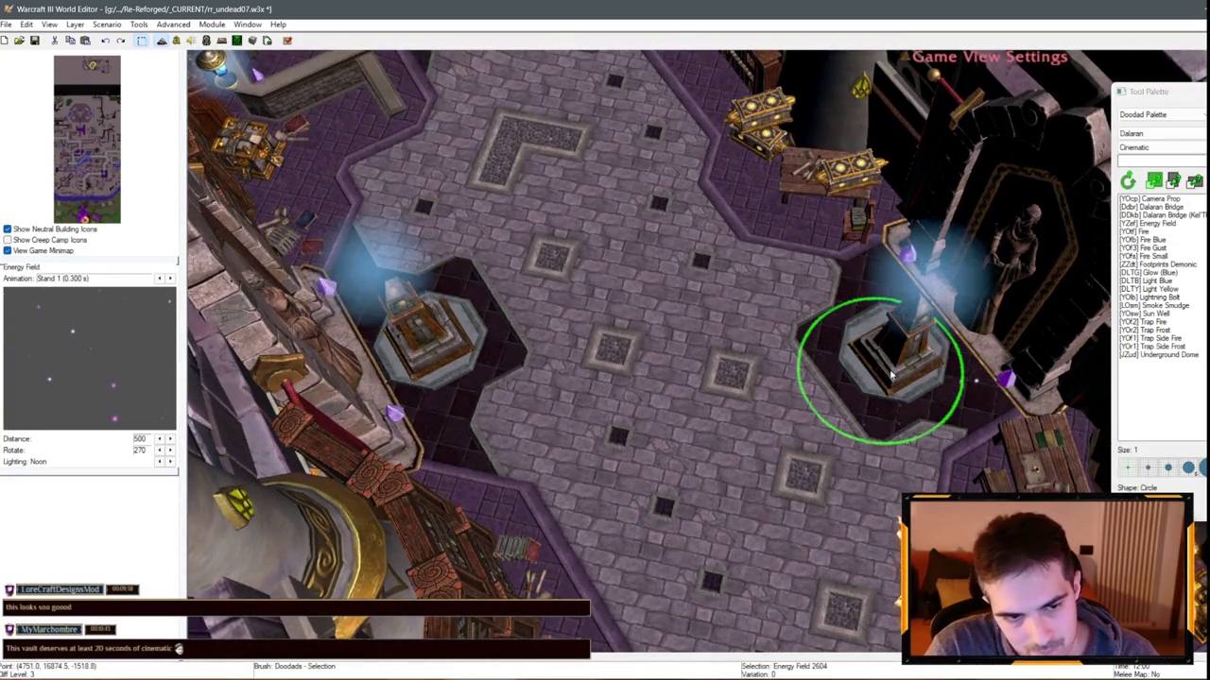
{"action": "key", "text": "ctrl+x"}
{"action": "key", "text": "ctrl+v"}
{"action": "left_click", "coordinate": [915, 365]}
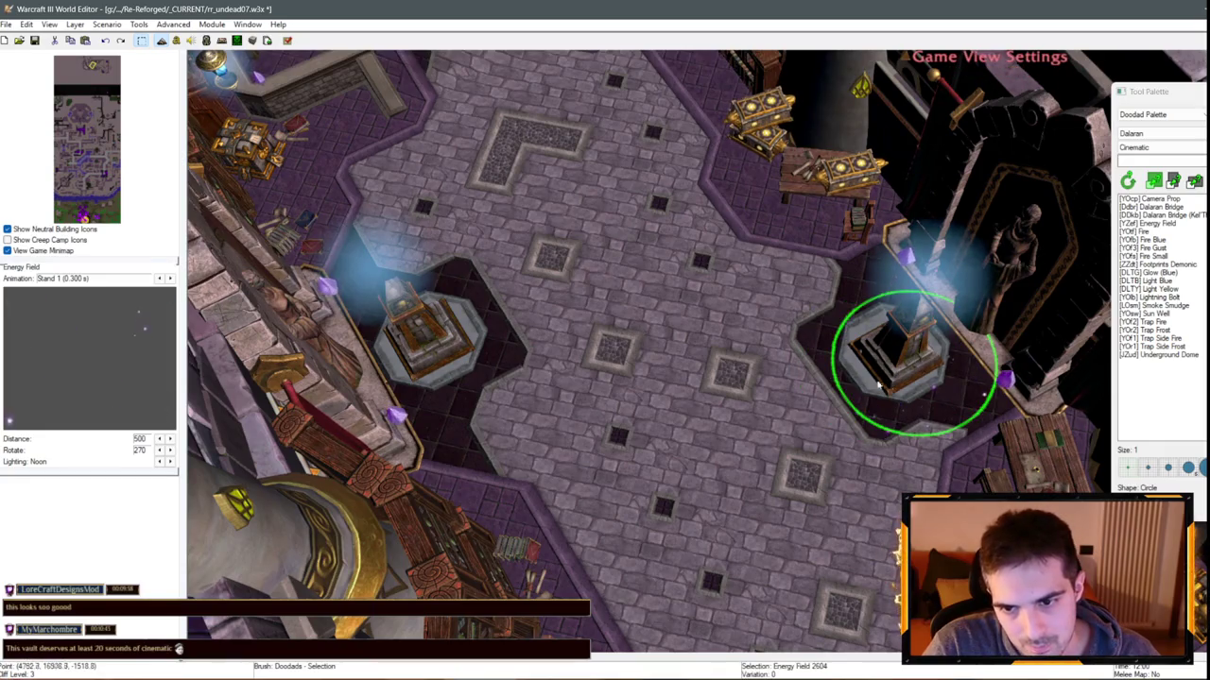
{"action": "key", "text": "ctrl+x"}
{"action": "key", "text": "ctrl+v"}
{"action": "left_click", "coordinate": [900, 360]}
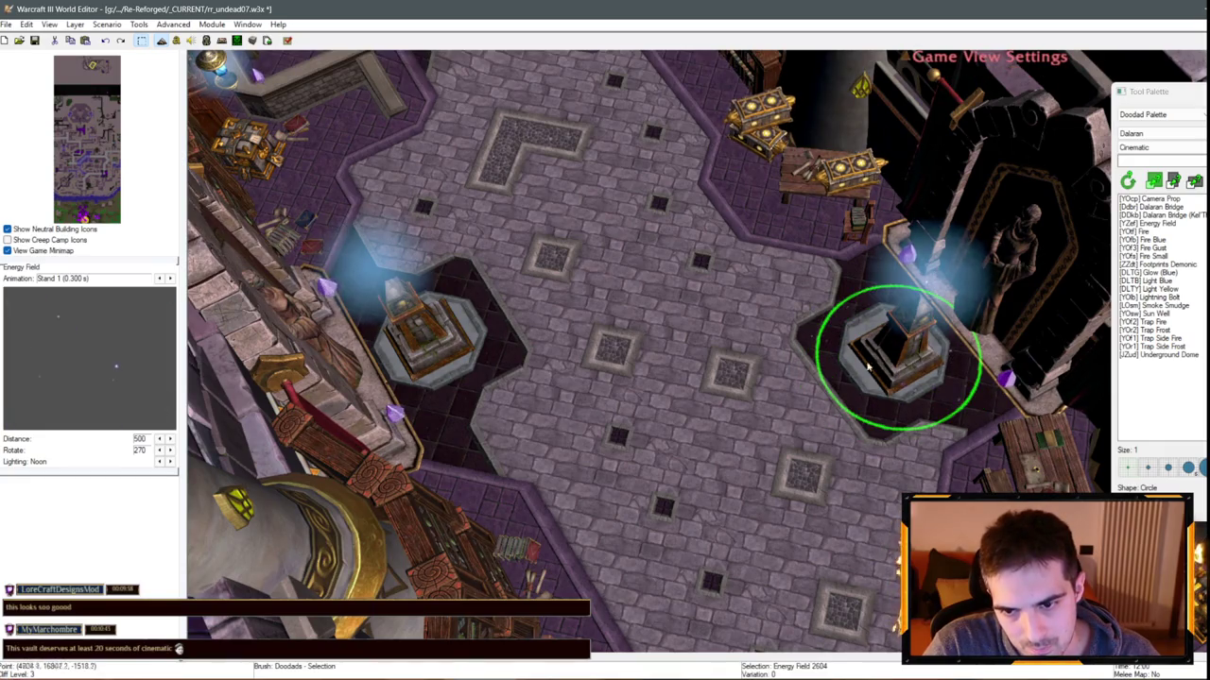
Set an Energy Field on the left pedestal, adjusting its position
{"action": "key", "text": "ctrl+x"}
{"action": "key", "text": "ctrl+v"}
{"action": "left_click", "coordinate": [448, 351]}
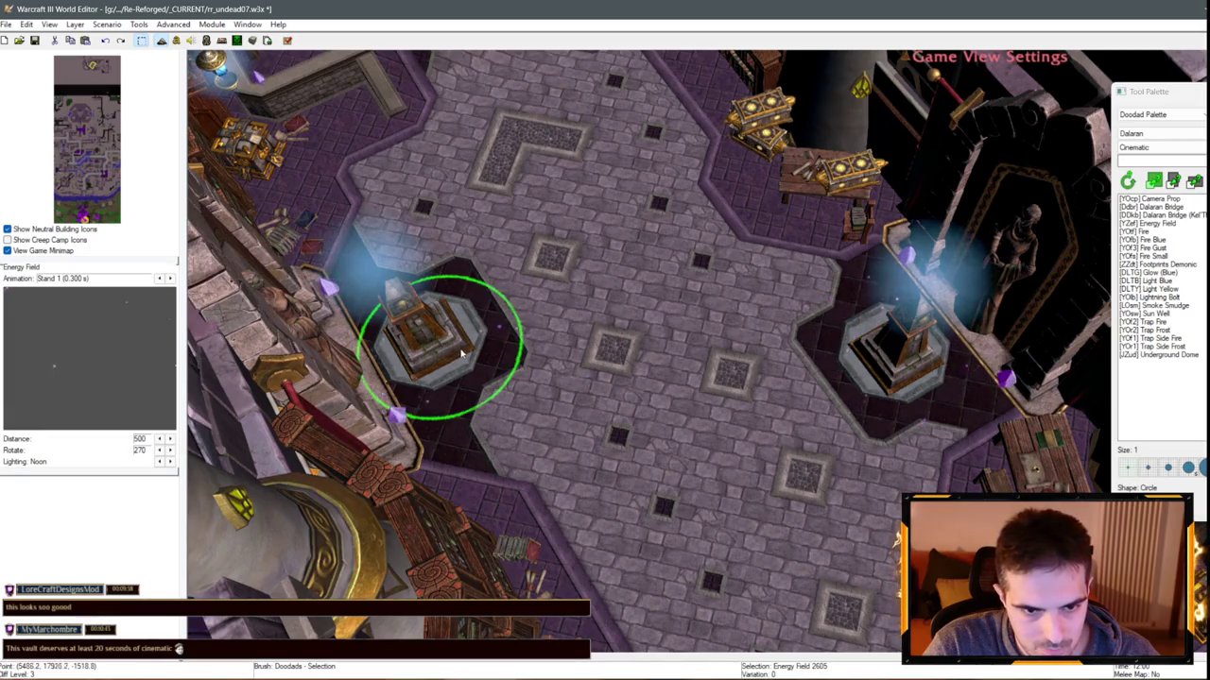
{"action": "key", "text": "ctrl+x"}
{"action": "key", "text": "ctrl+v"}
{"action": "left_click", "coordinate": [431, 387]}
{"action": "key", "text": "ctrl+x"}
{"action": "key", "text": "ctrl+v"}
{"action": "left_click", "coordinate": [454, 350]}
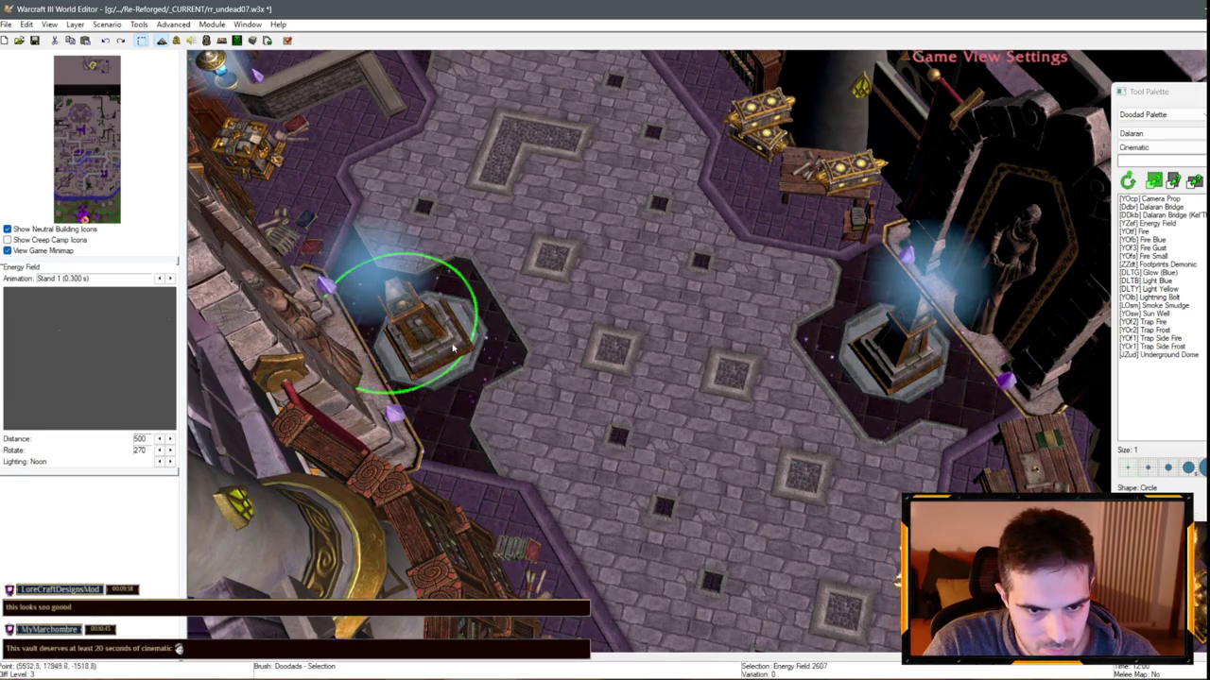
Re-place the Energy Field squarely on the right pedestal
{"action": "key", "text": "ctrl+x"}
{"action": "key", "text": "ctrl+v"}
{"action": "left_click", "coordinate": [874, 307]}
{"action": "key", "text": "ctrl+x"}
{"action": "key", "text": "ctrl+v"}
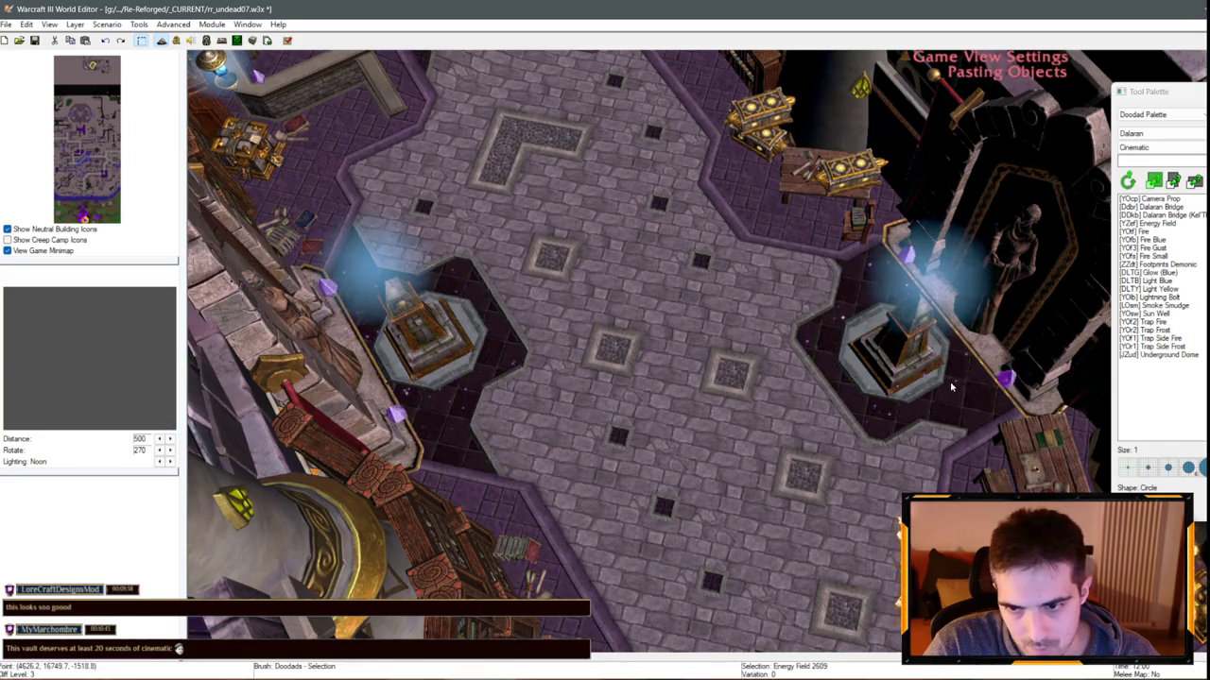
{"action": "left_click", "coordinate": [893, 360]}
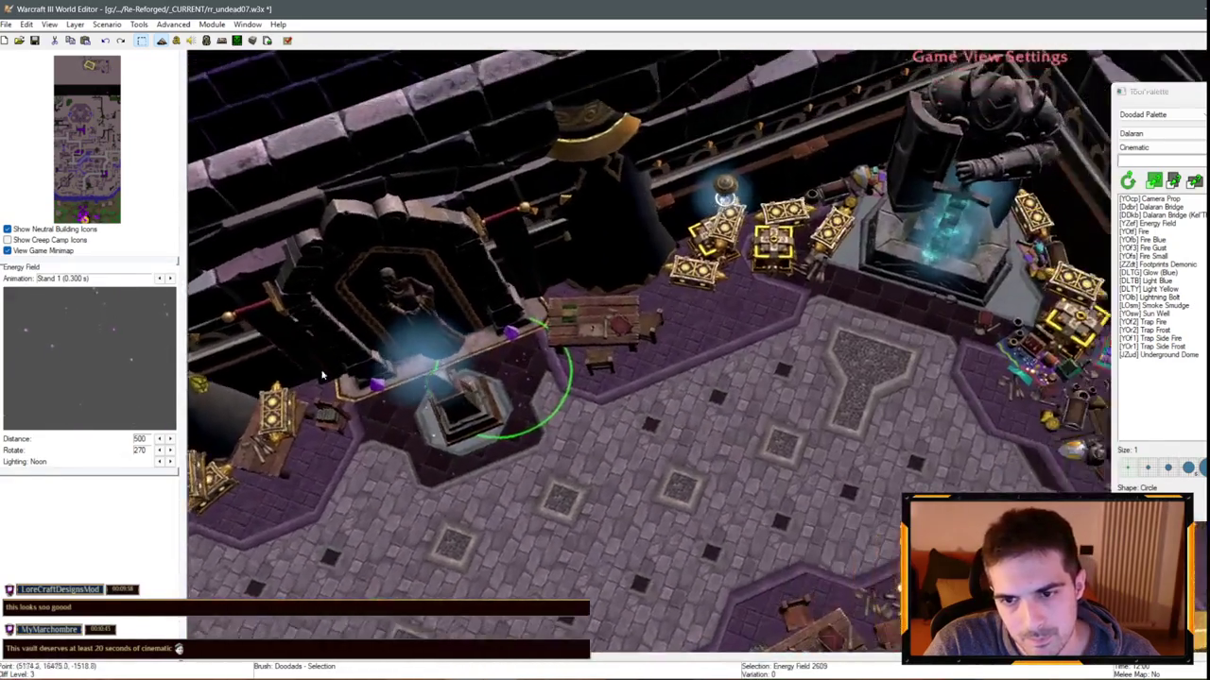
Place energy fields near the vault statue and by the treasure
{"action": "key", "text": "ctrl+x"}
{"action": "key", "text": "ctrl+v"}
{"action": "left_click", "coordinate": [636, 291]}
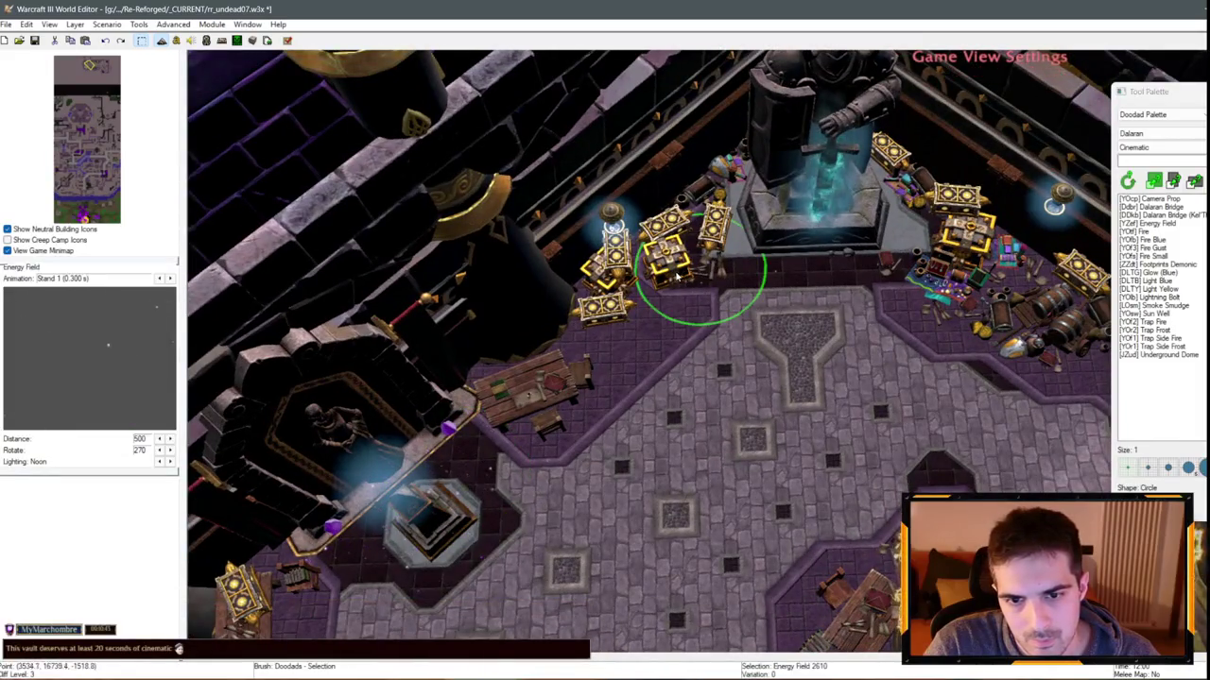
{"action": "key", "text": "ctrl+x"}
{"action": "key", "text": "ctrl+v"}
{"action": "left_click", "coordinate": [955, 307]}
{"action": "key", "text": "ctrl+x"}
{"action": "key", "text": "ctrl+v"}
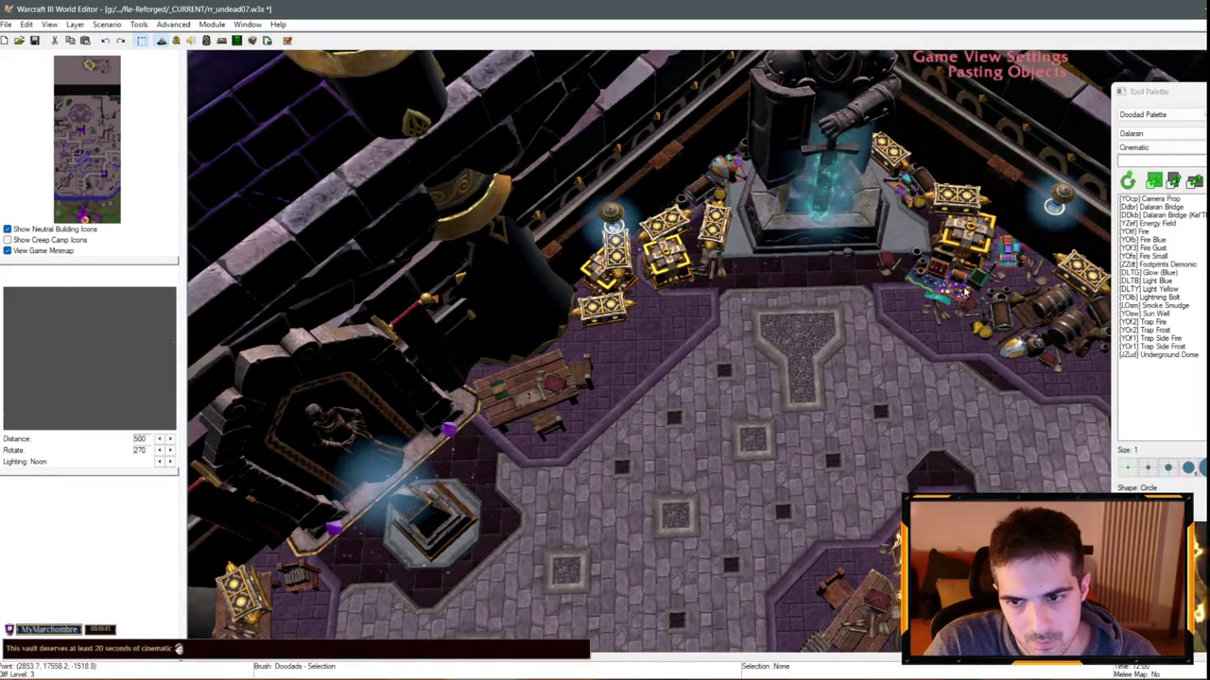
{"action": "left_click", "coordinate": [954, 307]}
Reposition energy fields beside the treasure chests and near the statue
{"action": "key", "text": "ctrl+x"}
{"action": "key", "text": "ctrl+v"}
{"action": "left_click", "coordinate": [757, 371]}
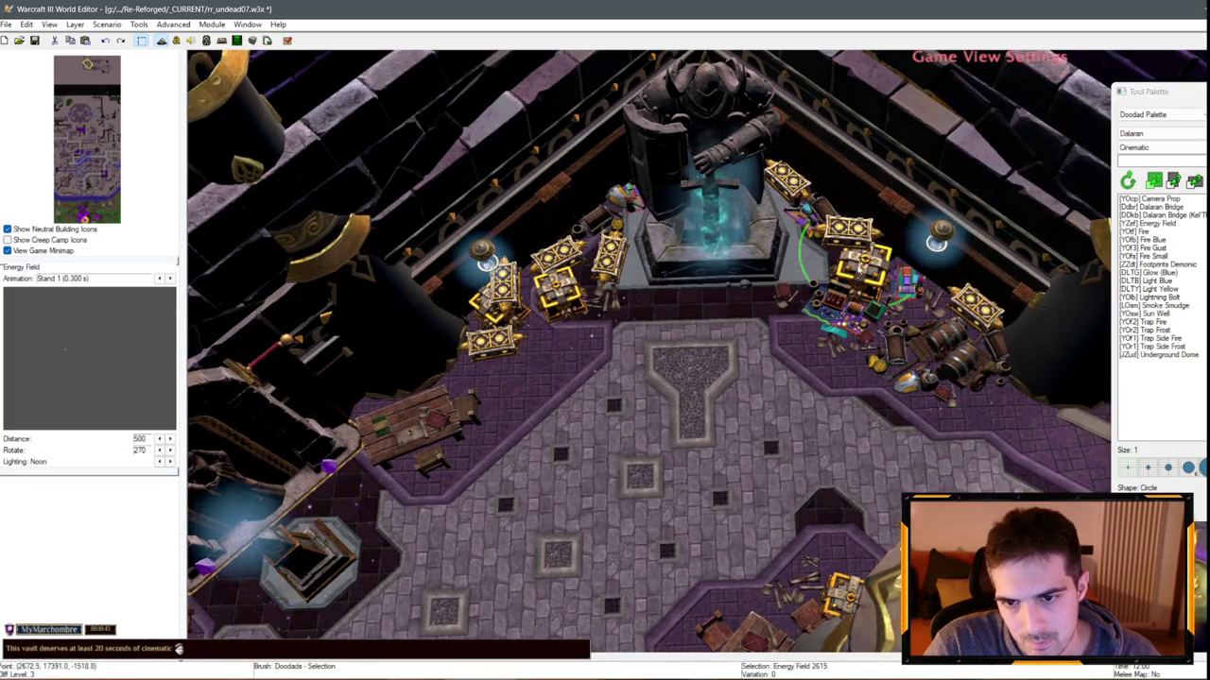
{"action": "key", "text": "ctrl+x"}
{"action": "key", "text": "ctrl+v"}
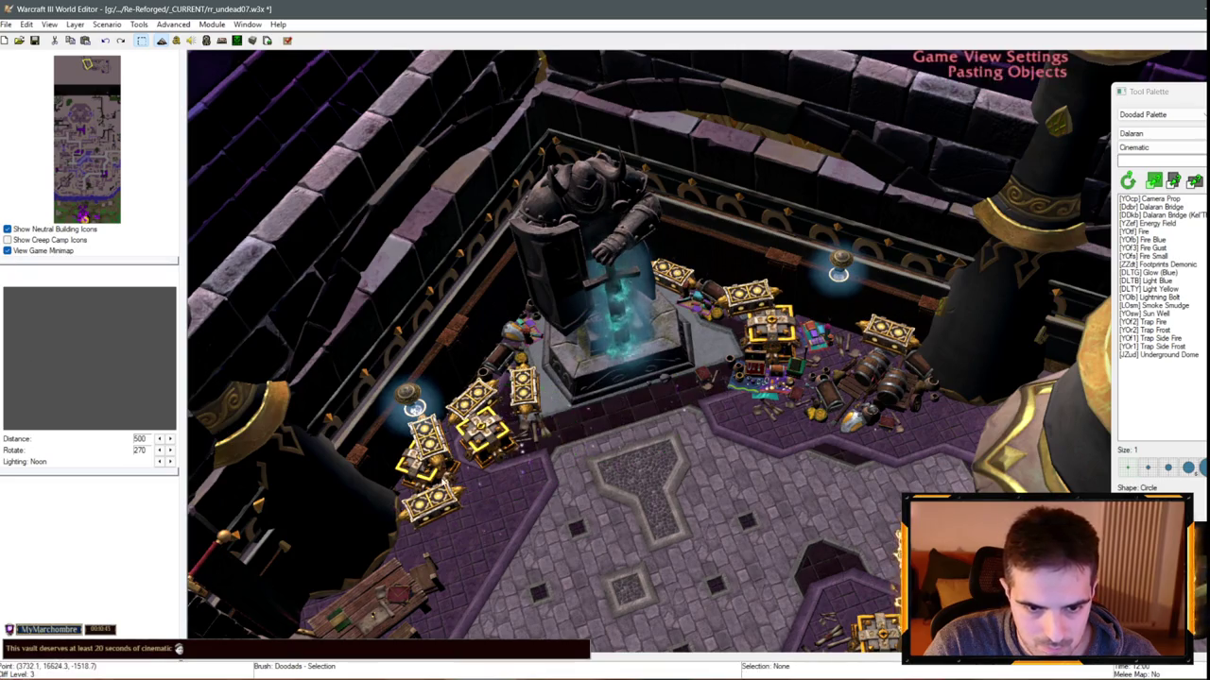
{"action": "left_click", "coordinate": [628, 417]}
{"action": "key", "text": "ctrl+x"}
{"action": "key", "text": "ctrl+v"}
{"action": "left_click", "coordinate": [805, 391]}
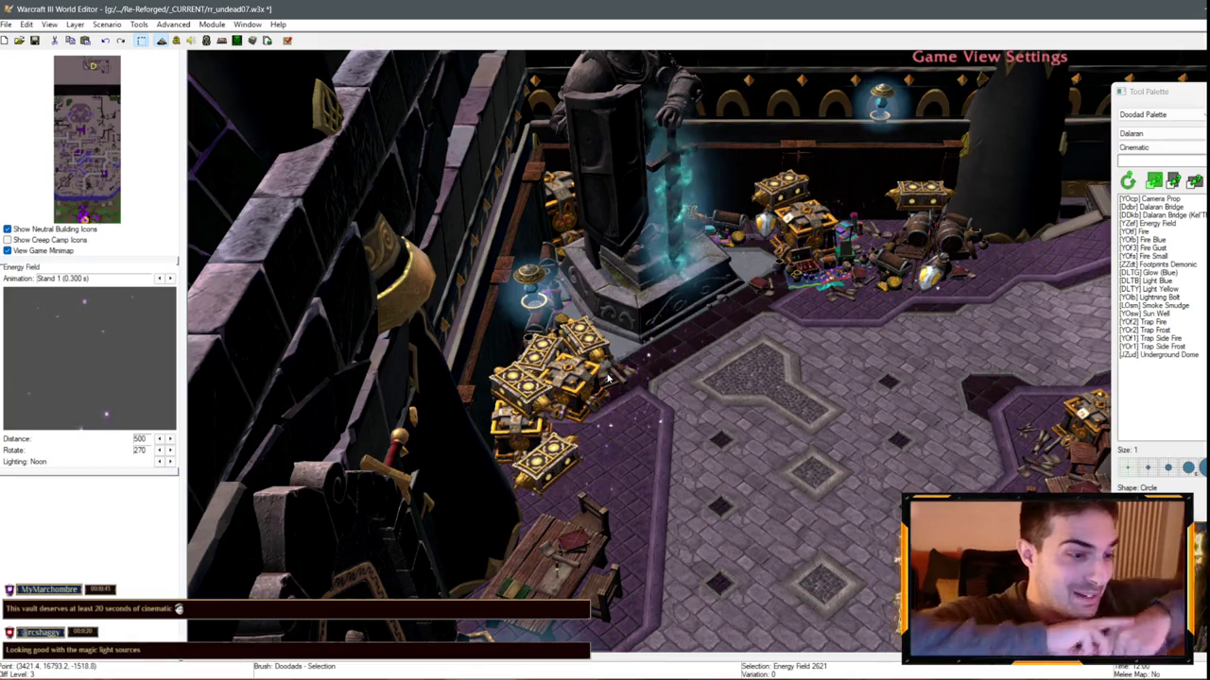
Add two more energy field copies beside the statue in the vault
{"action": "scroll", "coordinate": [634, 255], "scroll_direction": "up", "scroll_amount": 2}
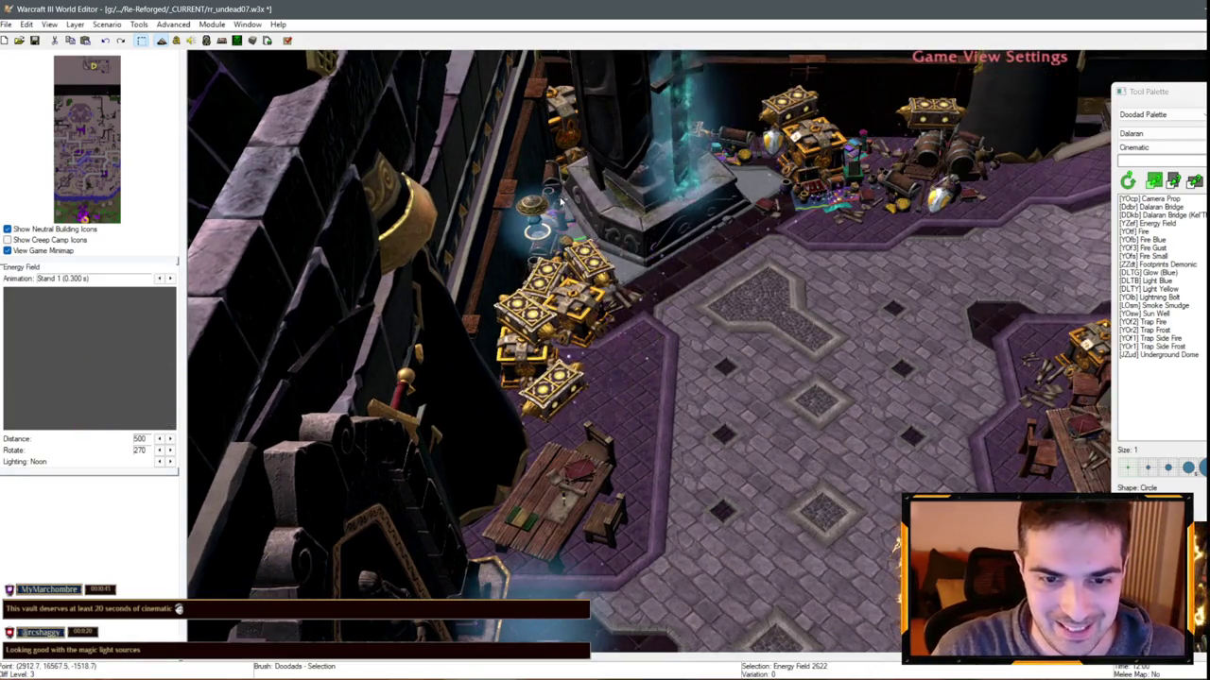
{"action": "scroll", "coordinate": [766, 367], "scroll_direction": "up", "scroll_amount": 2}
{"action": "left_click", "coordinate": [610, 333]}
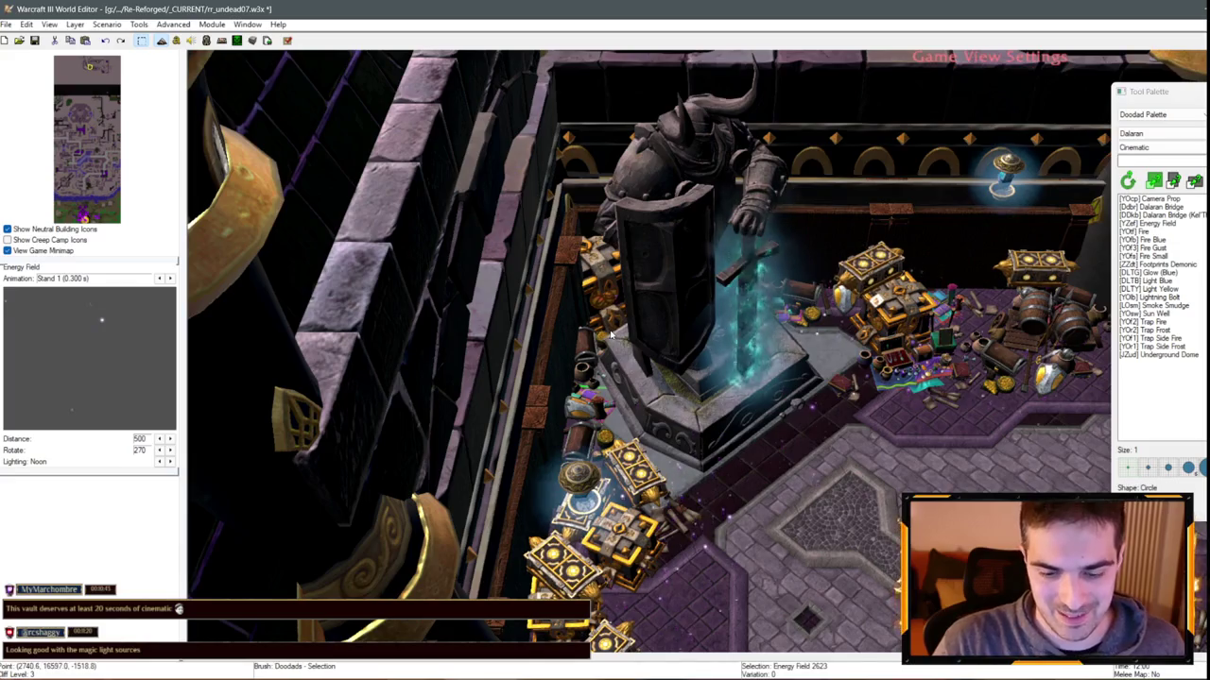
{"action": "key", "text": "ctrl+v"}
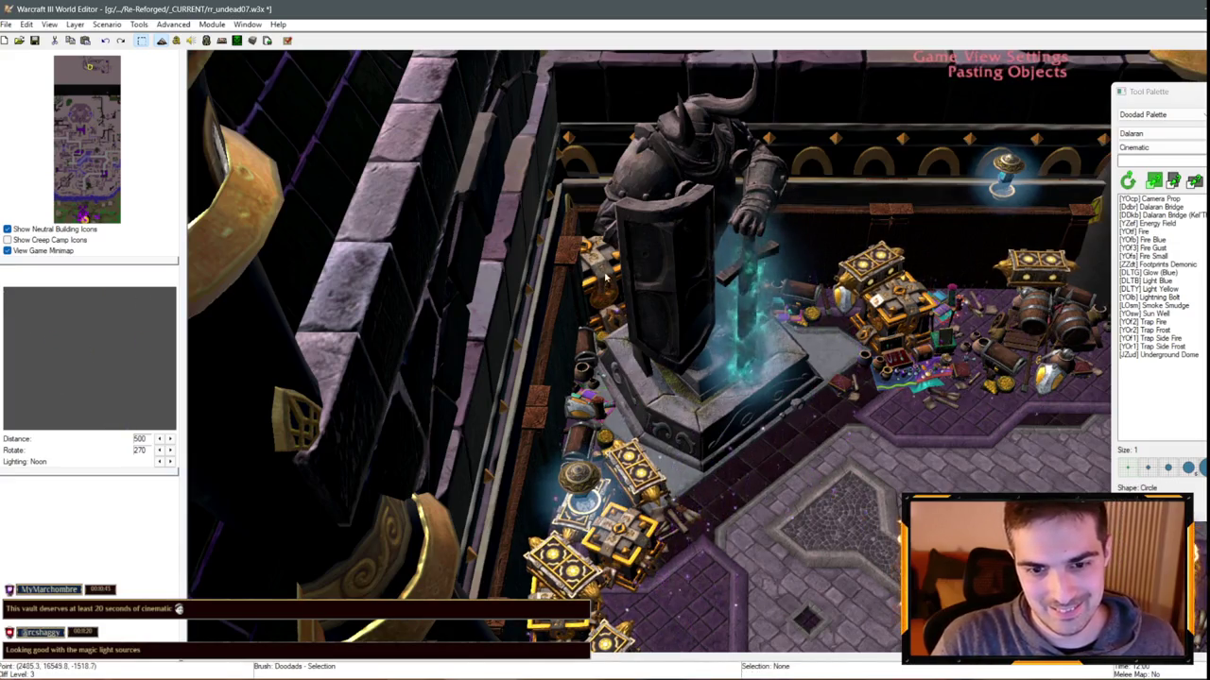
{"action": "left_click", "coordinate": [613, 282]}
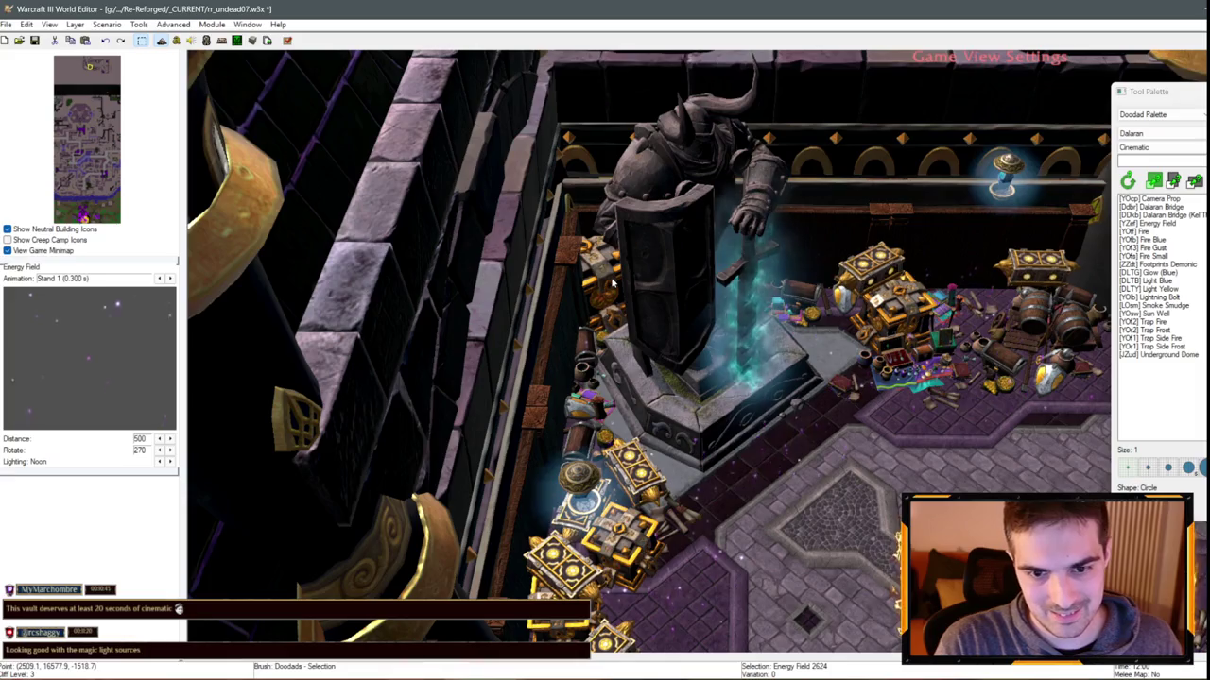
{"action": "key", "text": "ctrl+v"}
{"action": "left_click", "coordinate": [626, 278]}
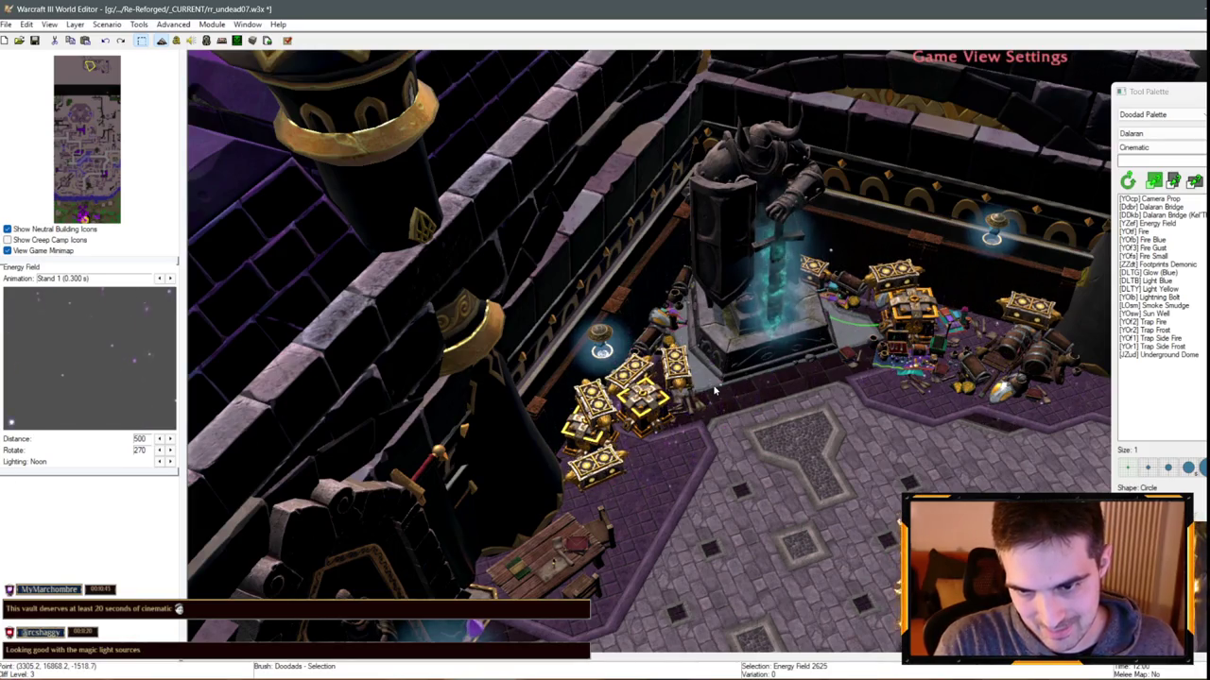
{"action": "key", "text": "Up"}
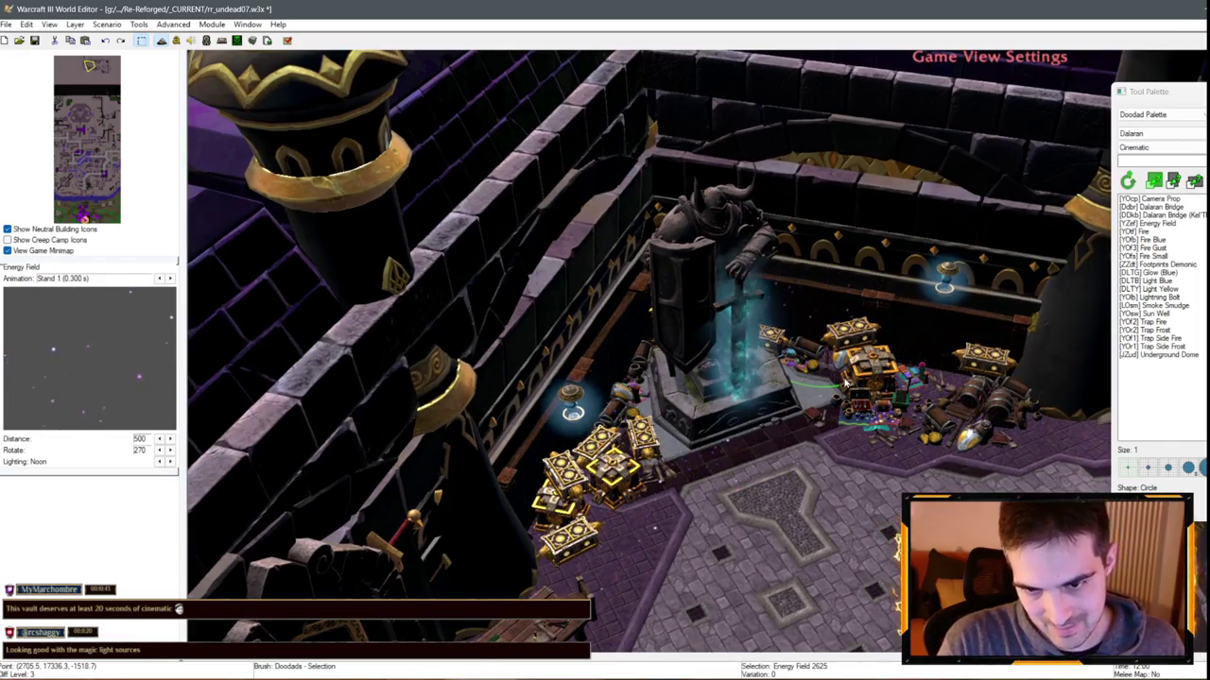
{"action": "key", "text": "ctrl+v"}
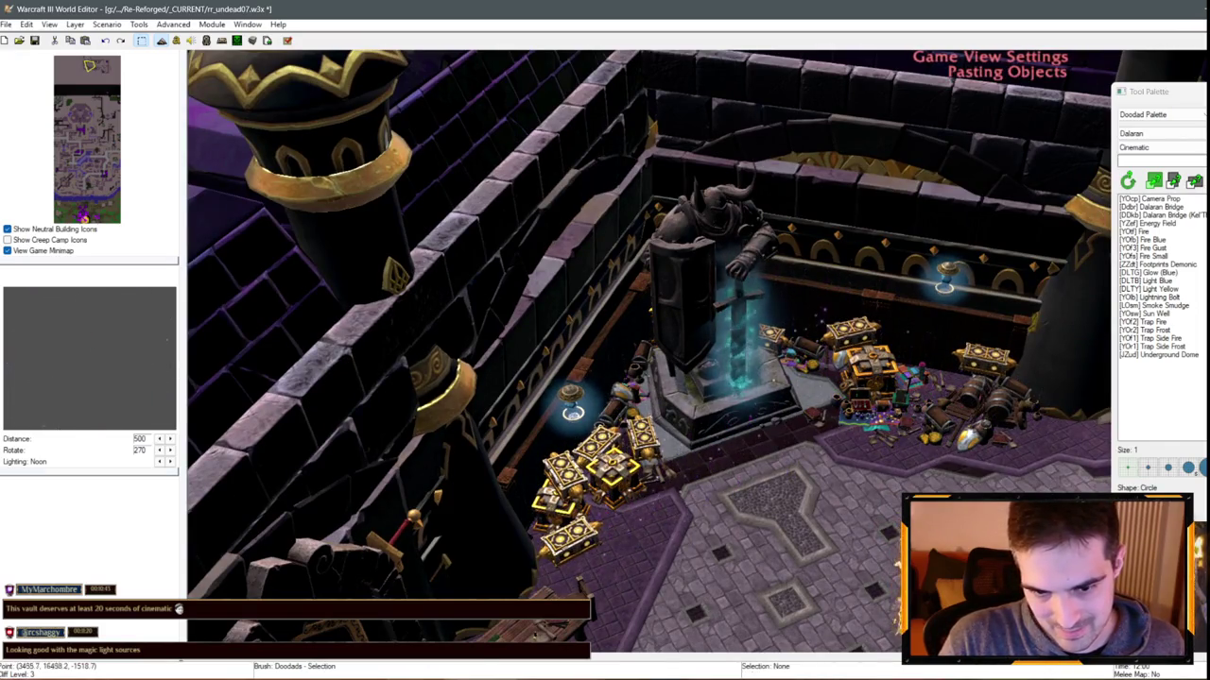
Copy the pedestal's energy field onto the right pedestal
{"action": "key", "text": "Right"}
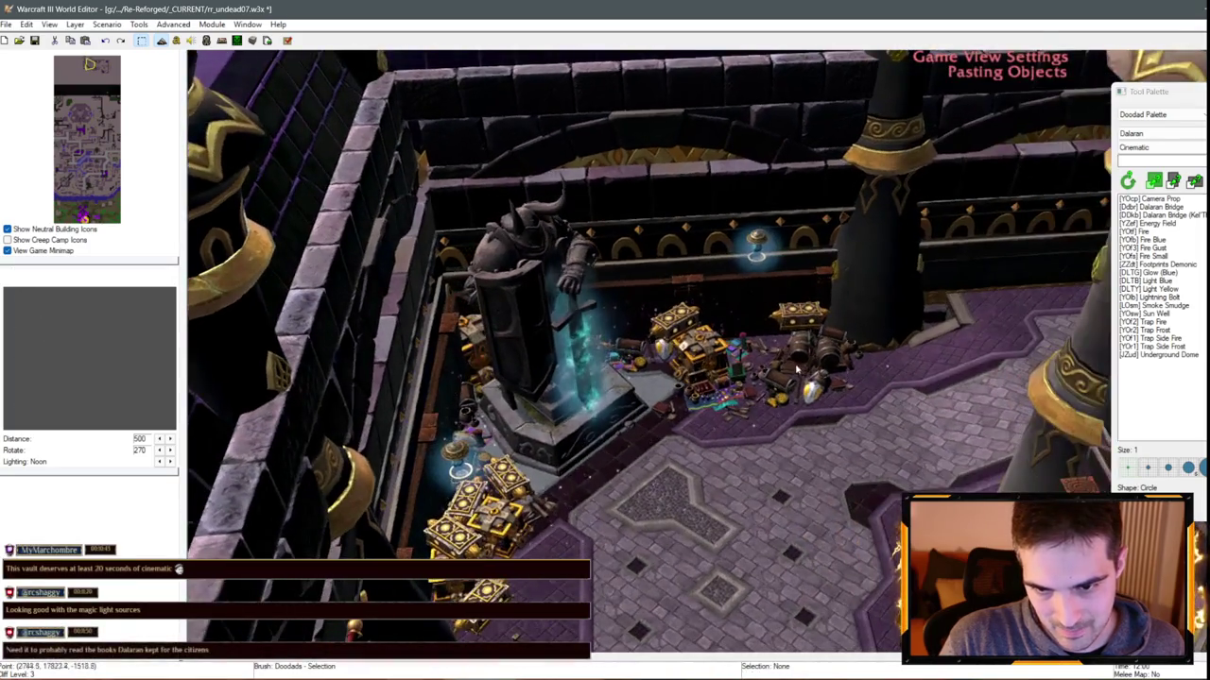
{"action": "key", "text": "Up"}
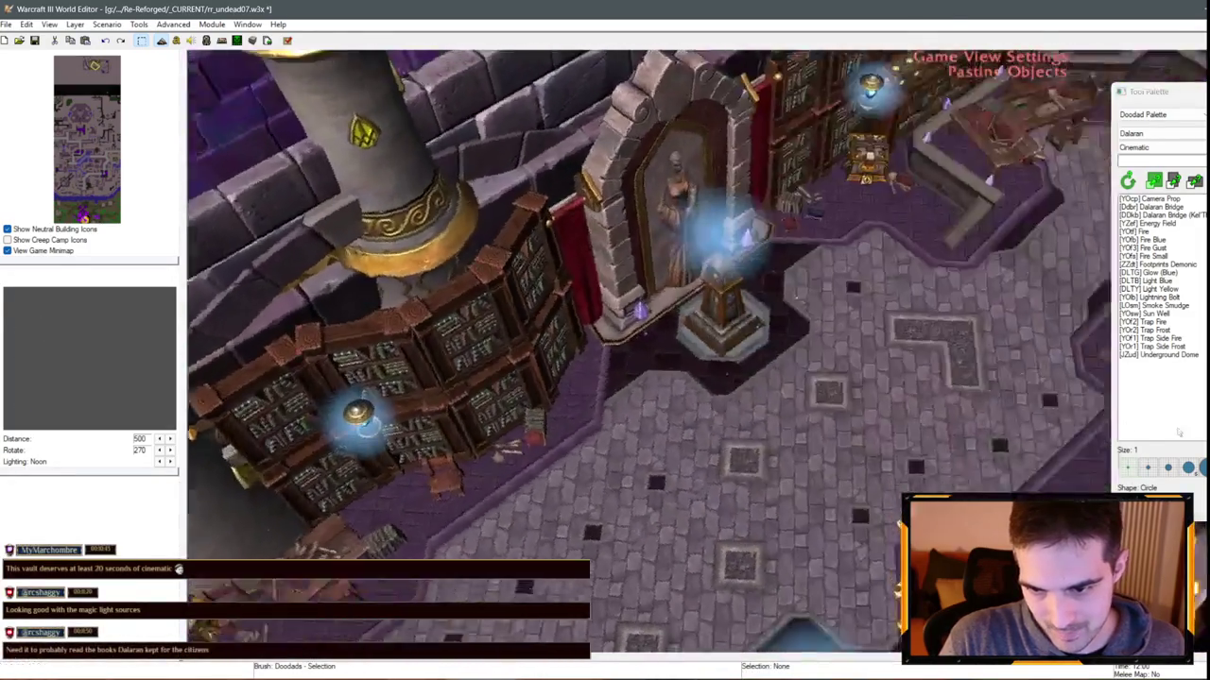
{"action": "key", "text": "Right"}
{"action": "key", "text": "Down"}
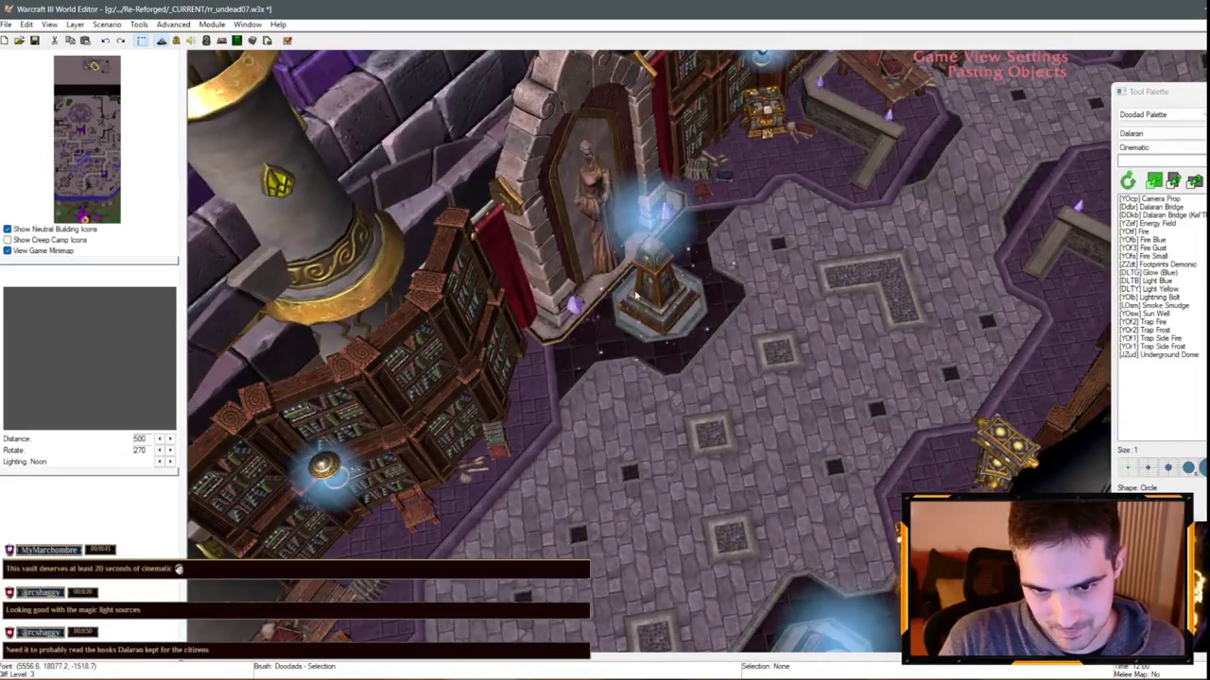
{"action": "left_click", "coordinate": [635, 296]}
{"action": "key", "text": "Right"}
{"action": "key", "text": "Up"}
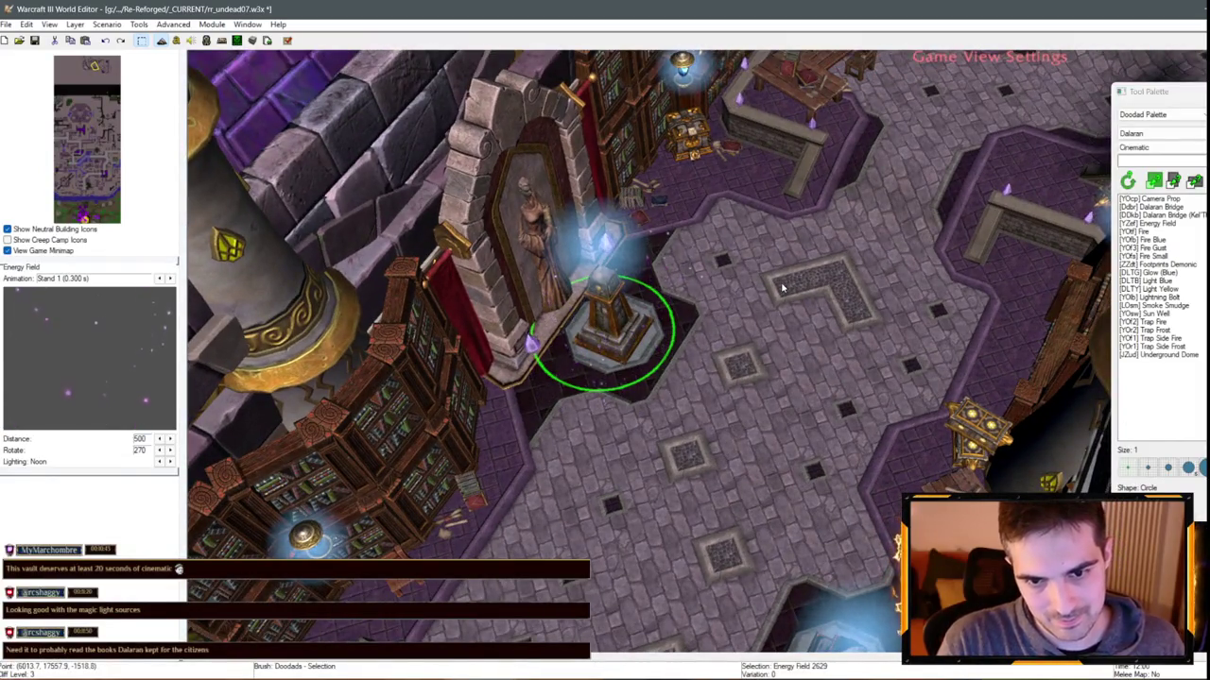
{"action": "key", "text": "Up"}
{"action": "key", "text": "Right"}
{"action": "key", "text": "ctrl+v"}
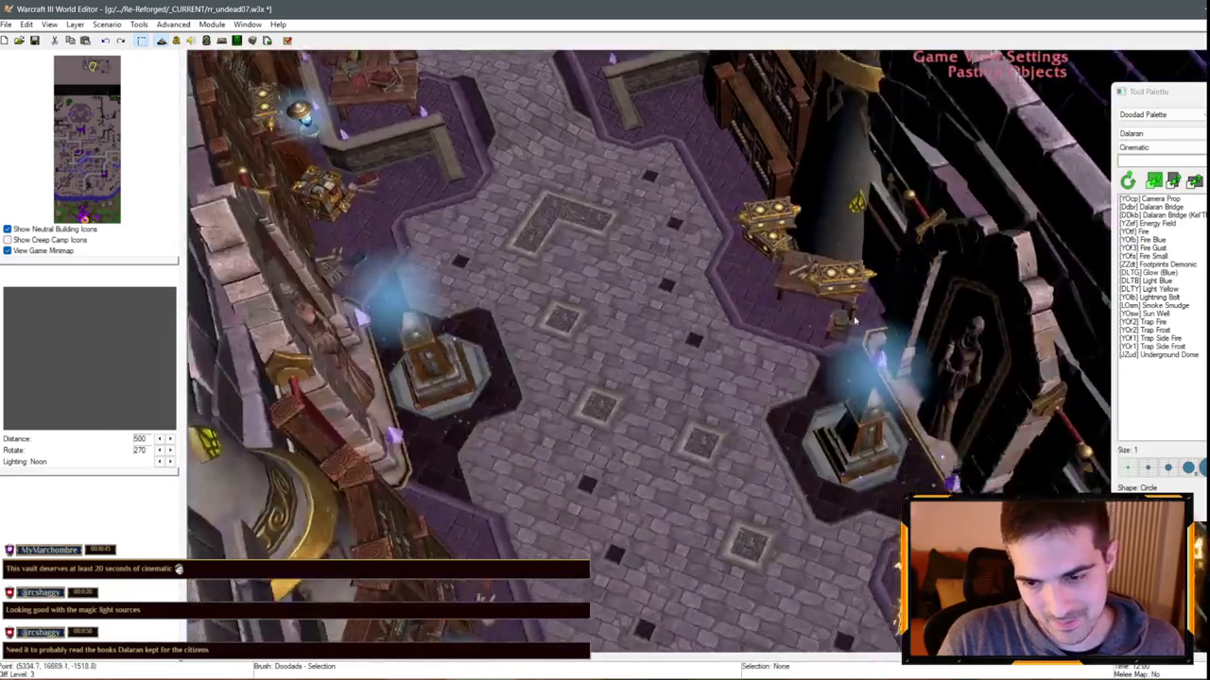
{"action": "key", "text": "Down"}
{"action": "left_click", "coordinate": [858, 364]}
Select Glow (Blue), then Light Blue, in the Doodad Palette
{"action": "key", "text": "Up"}
{"action": "key", "text": "Left"}
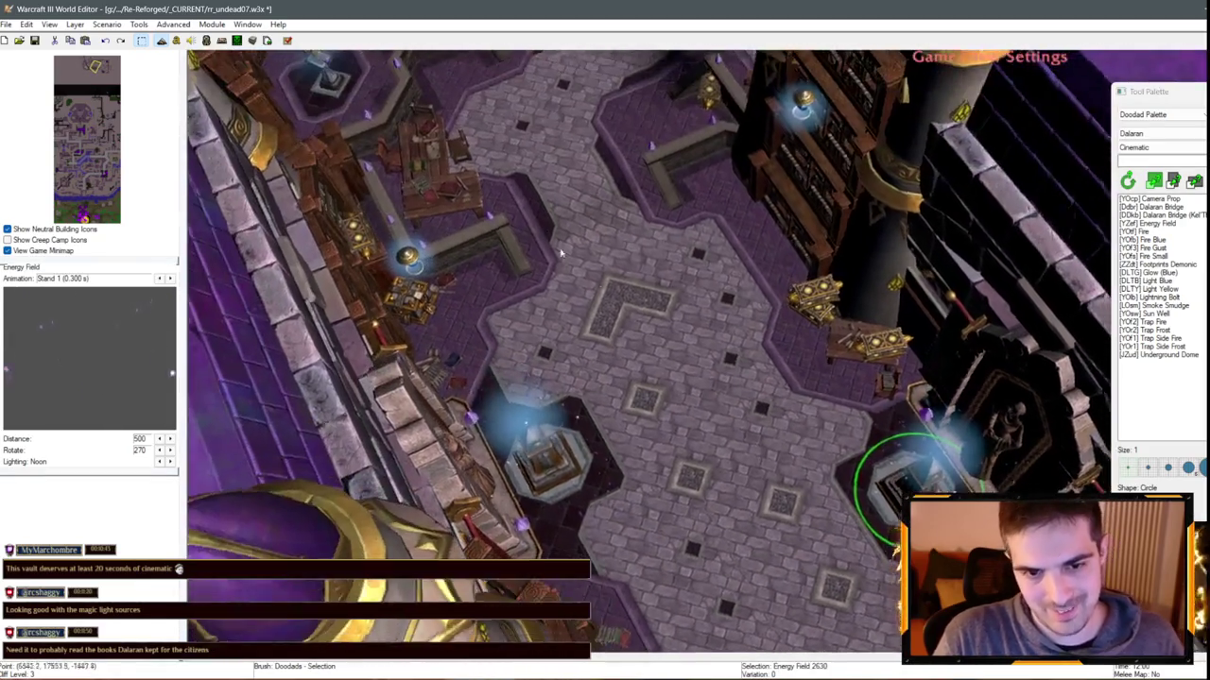
{"action": "key", "text": "Up"}
{"action": "key", "text": "Right"}
{"action": "key", "text": "Up"}
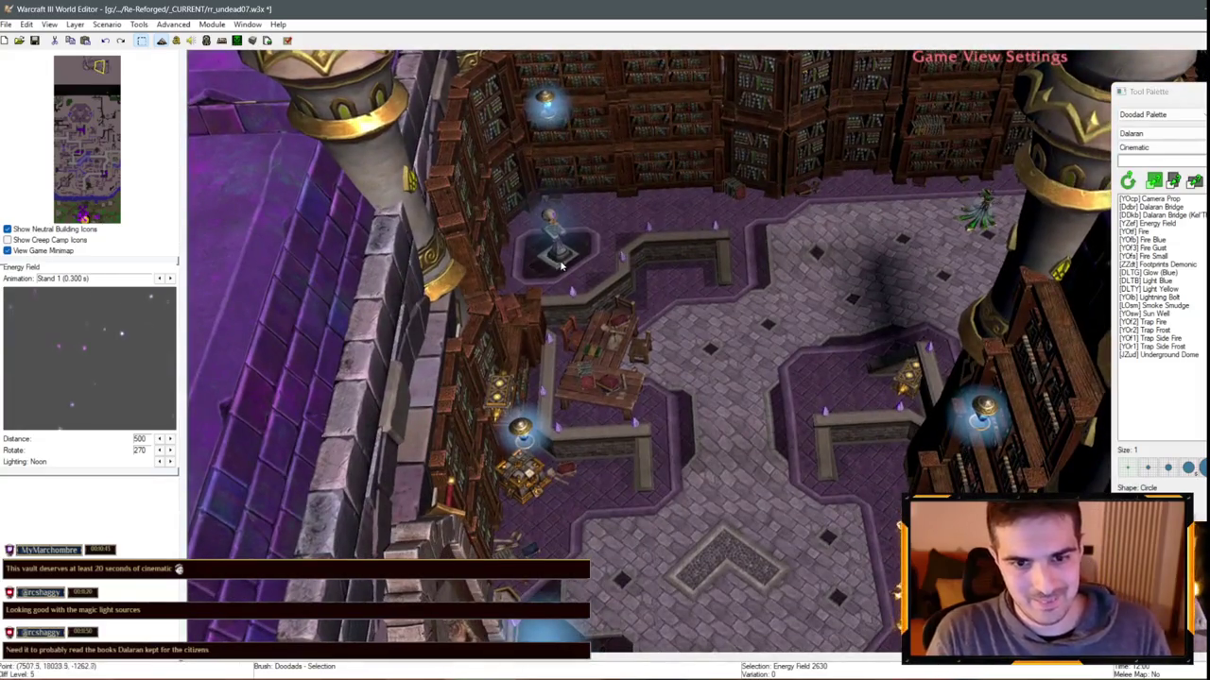
{"action": "key", "text": "Down"}
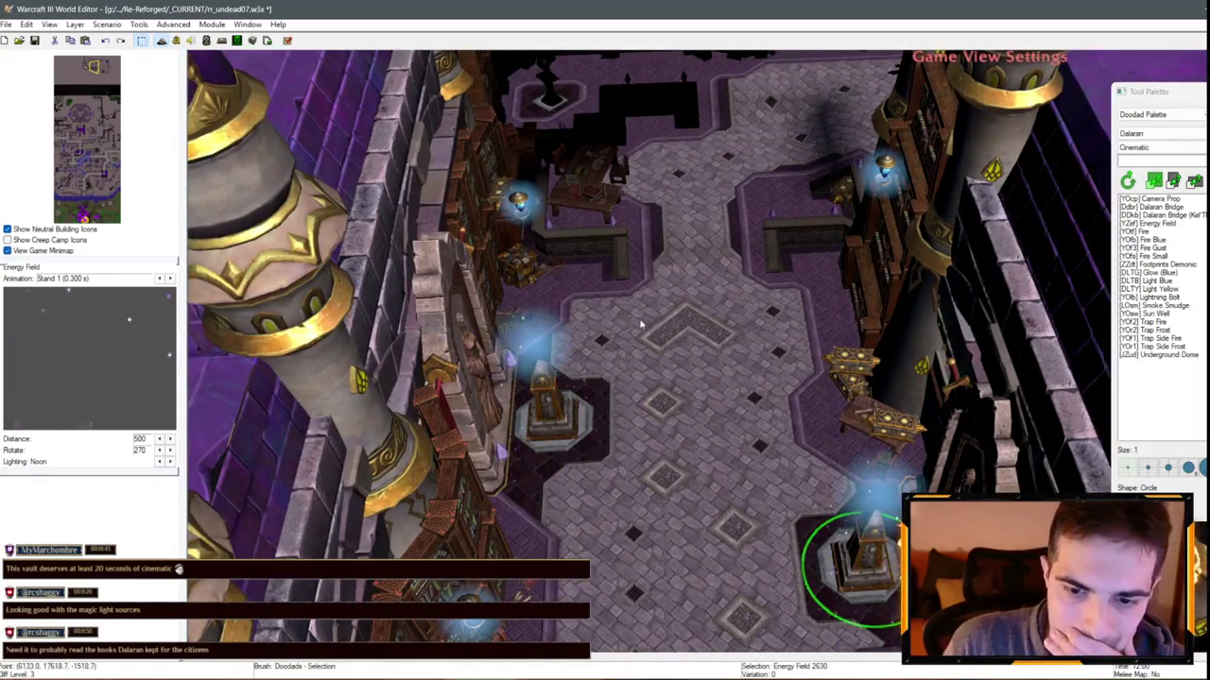
{"action": "key", "text": "Down"}
{"action": "key", "text": "Down"}
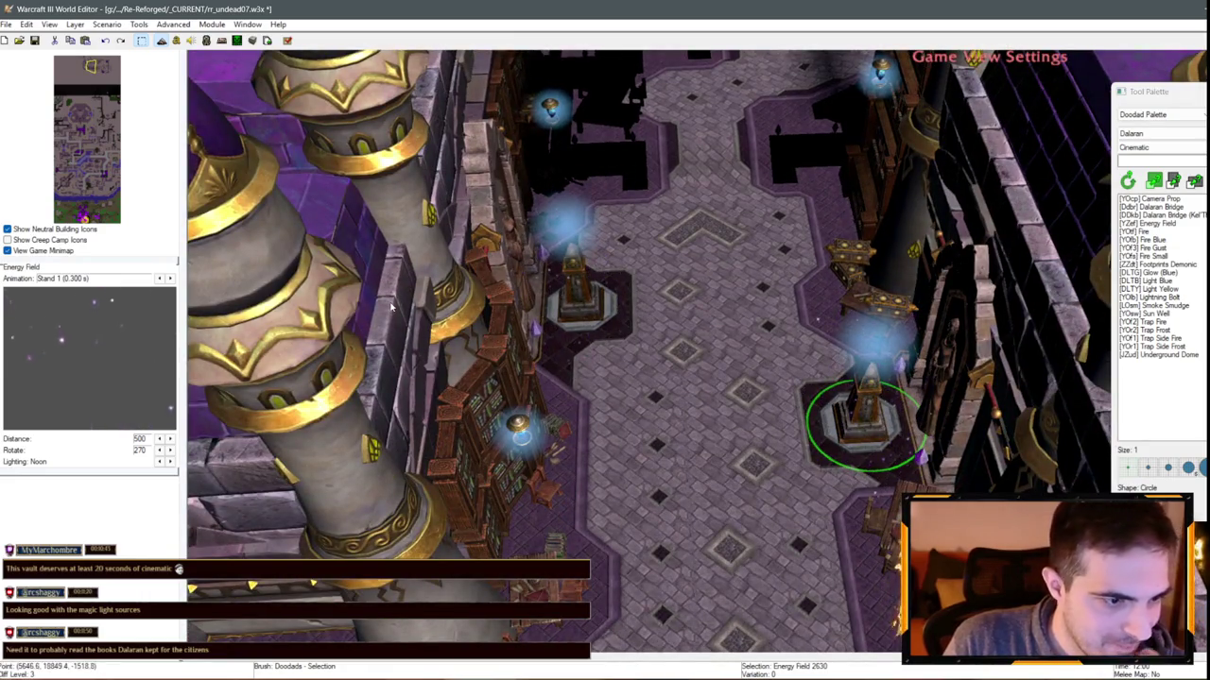
{"action": "key", "text": "Up"}
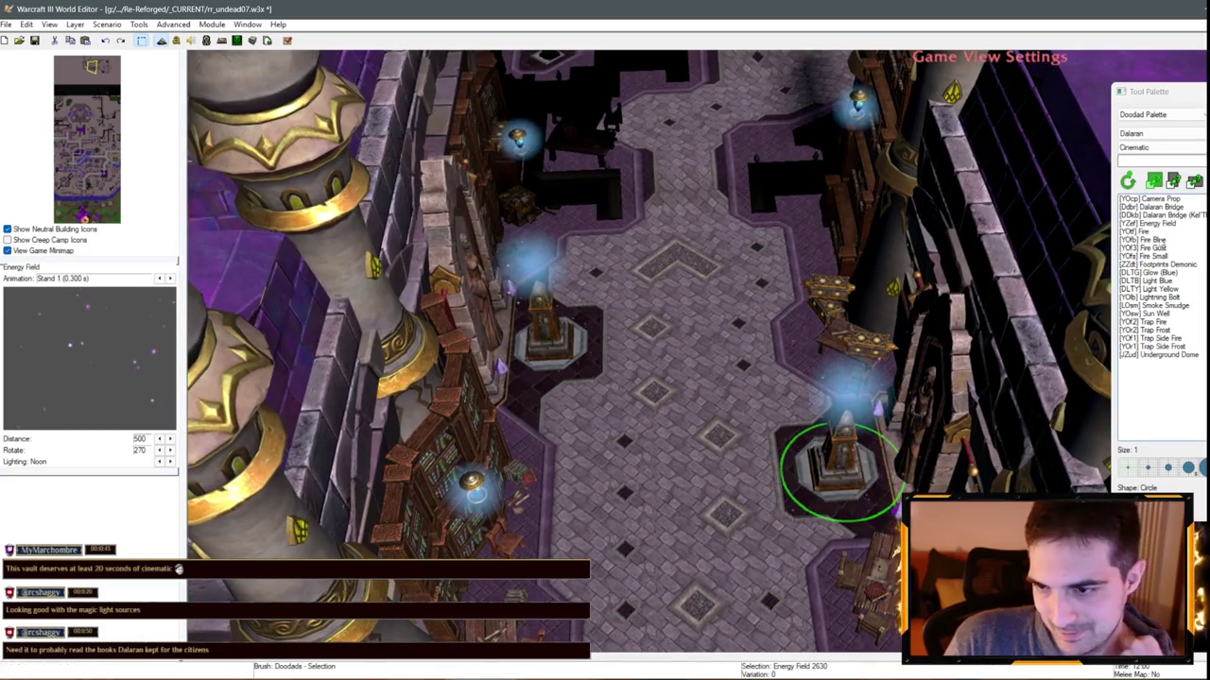
{"action": "left_click", "coordinate": [1148, 272]}
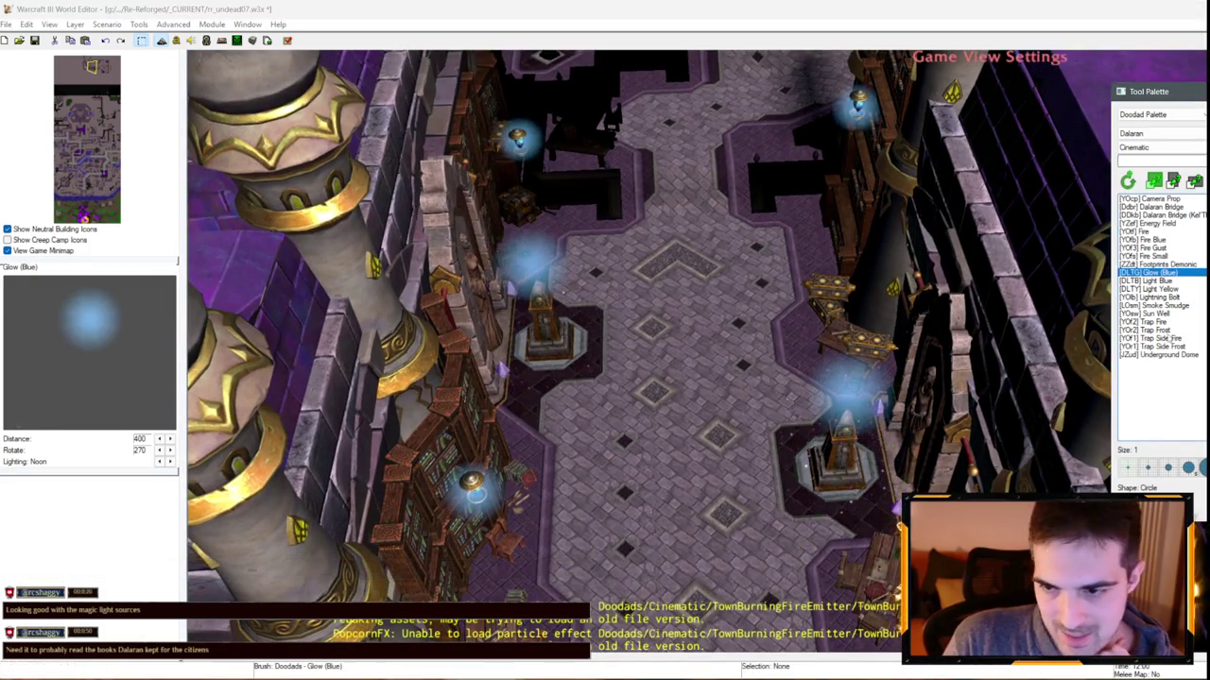
{"action": "left_click", "coordinate": [1164, 290]}
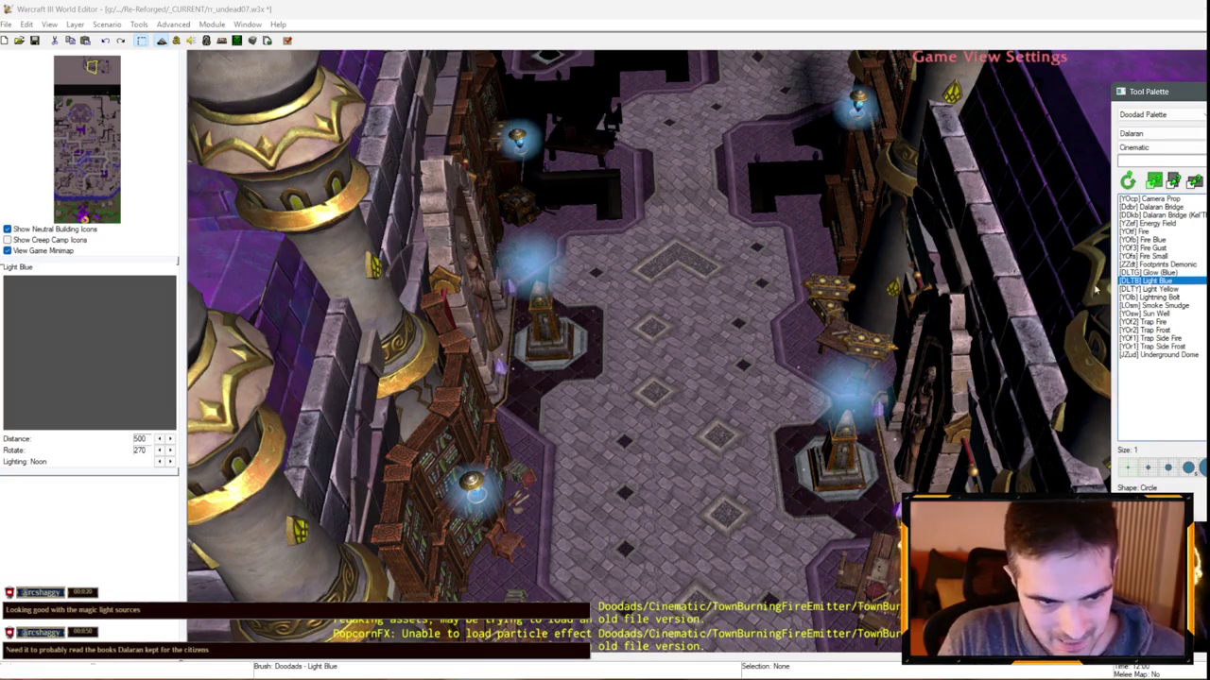
Copy the blue light by the bookshelves and place a copy on the shelves, lighting preview off
{"action": "scroll", "coordinate": [737, 412], "scroll_direction": "up", "scroll_amount": 3}
{"action": "right_click", "coordinate": [684, 387]}
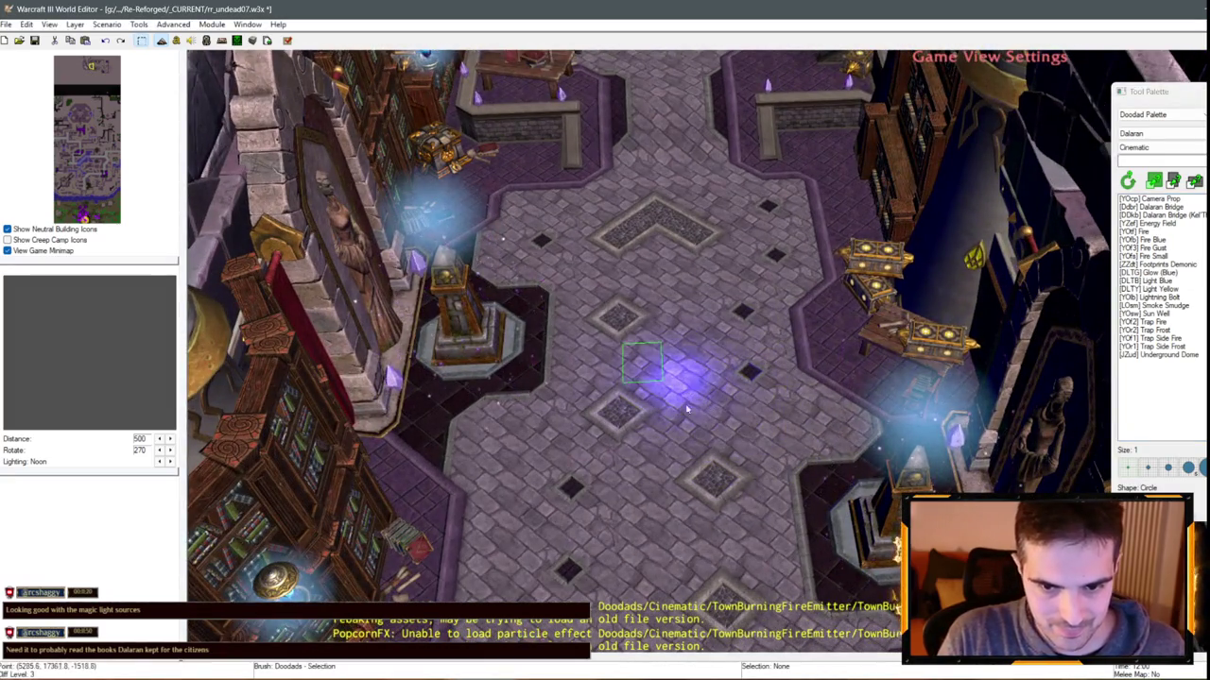
{"action": "mouse_move", "coordinate": [687, 408]}
{"action": "left_mouse_down"}
{"action": "mouse_move", "coordinate": [406, 351]}
{"action": "mouse_move", "coordinate": [691, 463]}
{"action": "left_mouse_up"}
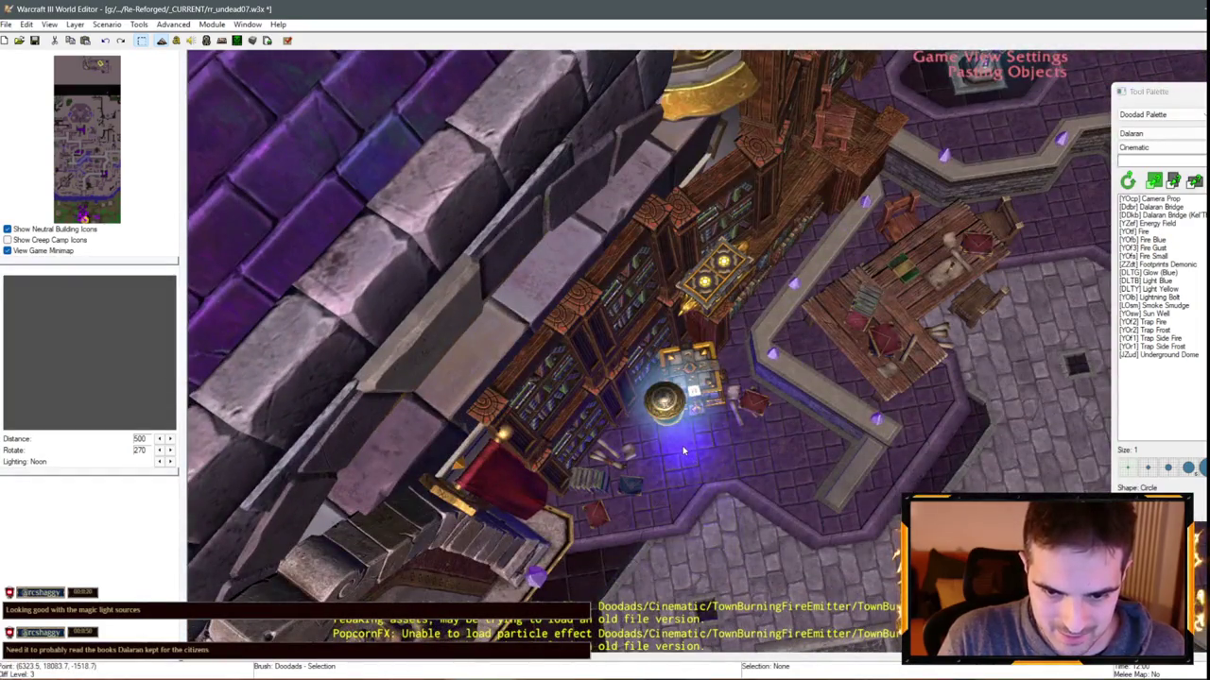
{"action": "left_click", "coordinate": [683, 451]}
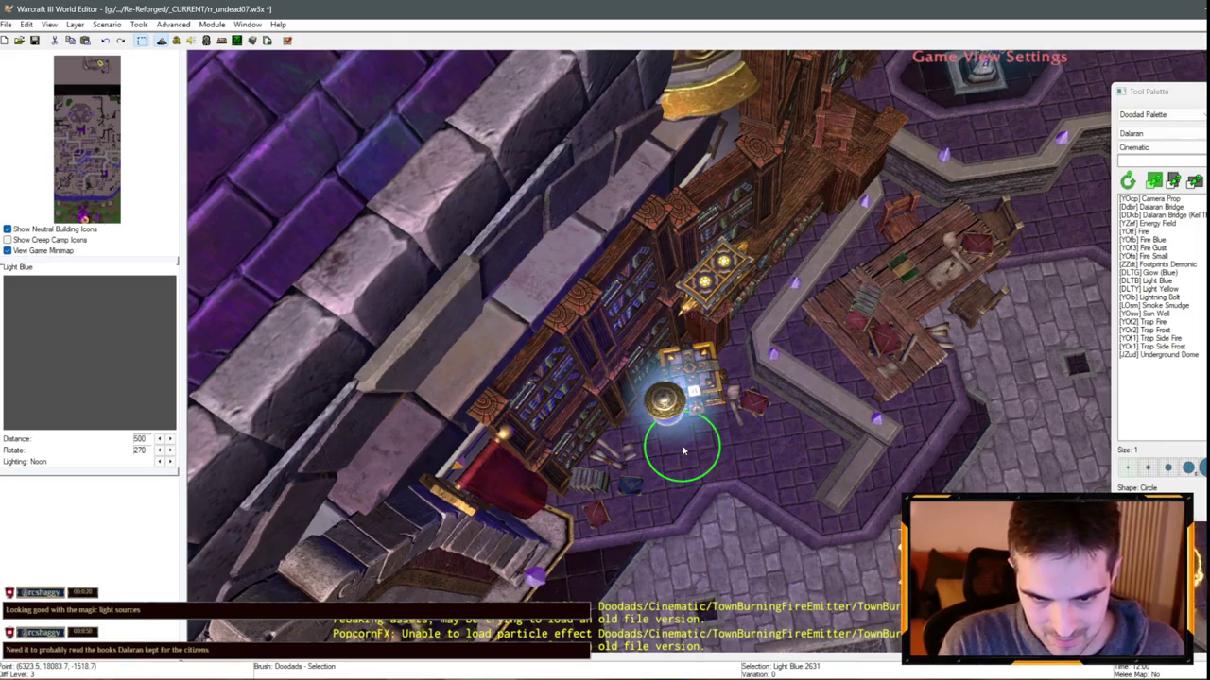
{"action": "mouse_move", "coordinate": [683, 451]}
{"action": "left_mouse_down"}
{"action": "mouse_move", "coordinate": [661, 467]}
{"action": "mouse_move", "coordinate": [542, 180]}
{"action": "mouse_move", "coordinate": [724, 502]}
{"action": "mouse_move", "coordinate": [709, 214]}
{"action": "mouse_move", "coordinate": [693, 358]}
{"action": "mouse_move", "coordinate": [718, 378]}
{"action": "mouse_move", "coordinate": [810, 362]}
{"action": "mouse_move", "coordinate": [699, 369]}
{"action": "mouse_move", "coordinate": [571, 331]}
{"action": "left_mouse_up"}
{"action": "key", "text": "ctrl+v"}
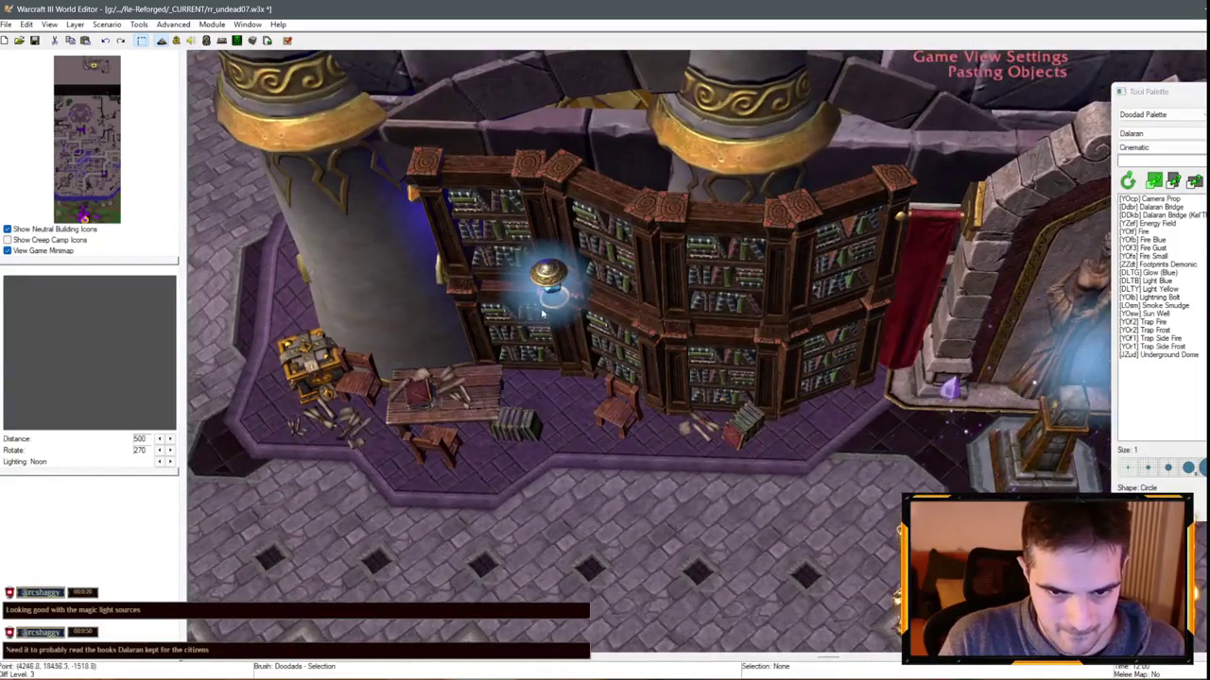
{"action": "key", "text": "ctrl+shift+g"}
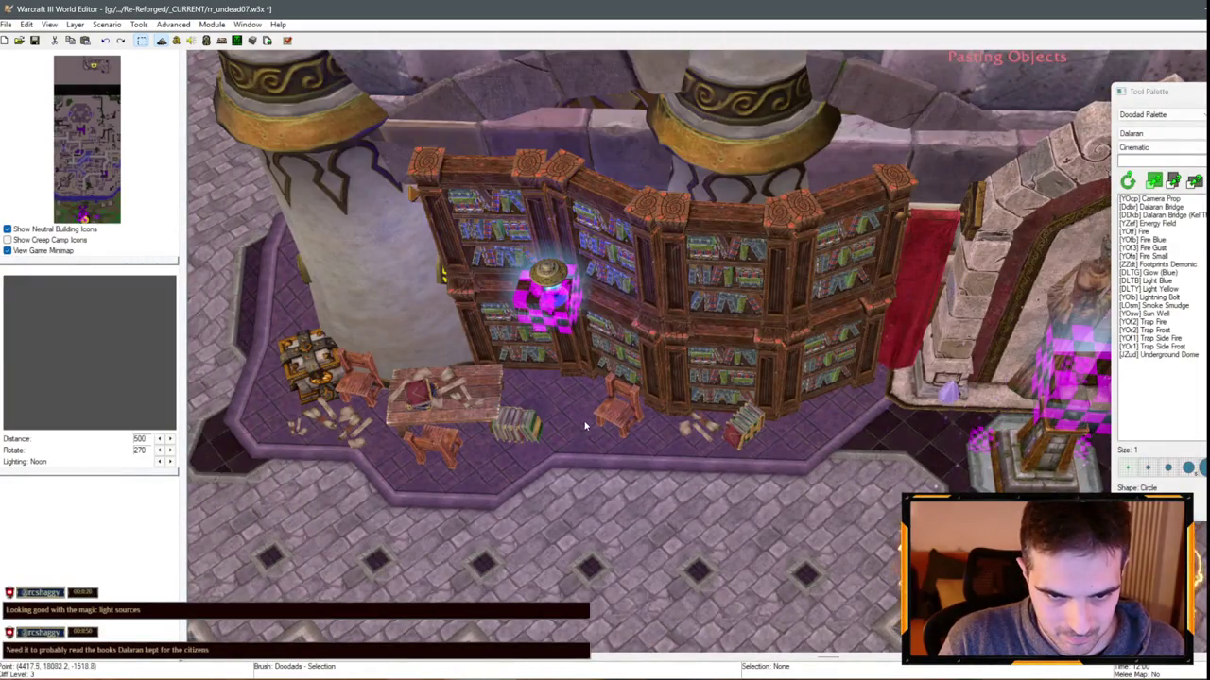
{"action": "left_click", "coordinate": [584, 427]}
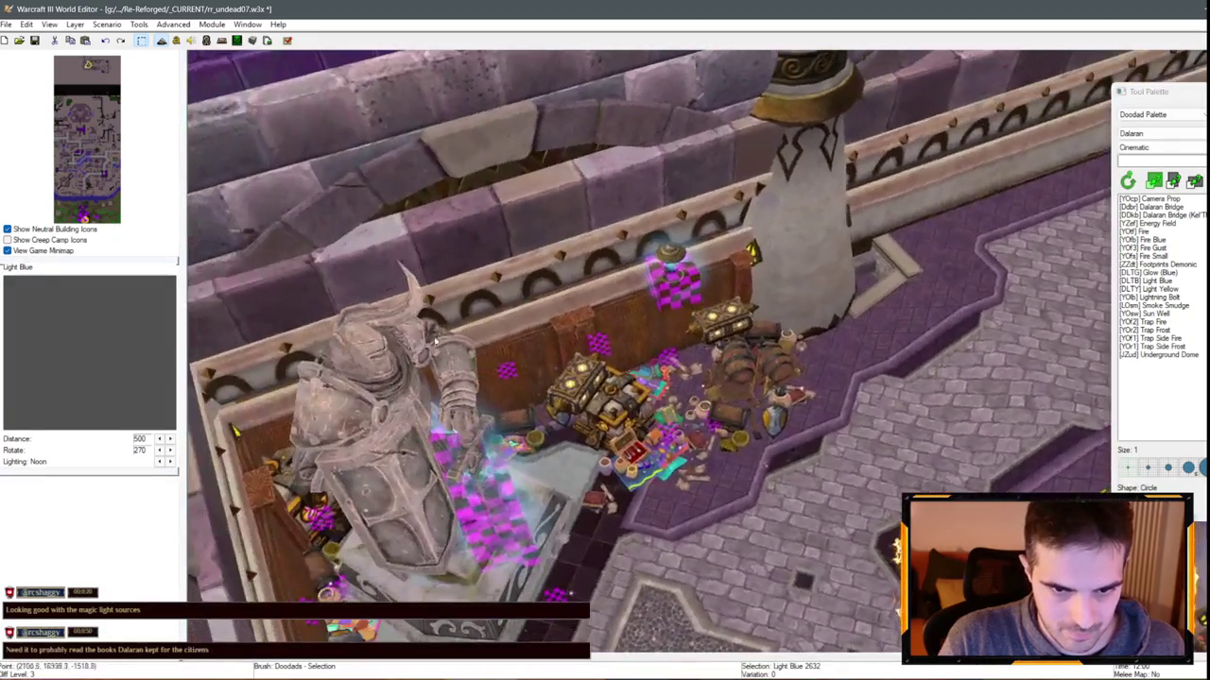
Place another blue light in the vault and check the bookshelf lights up close
{"action": "key", "text": "ctrl+v"}
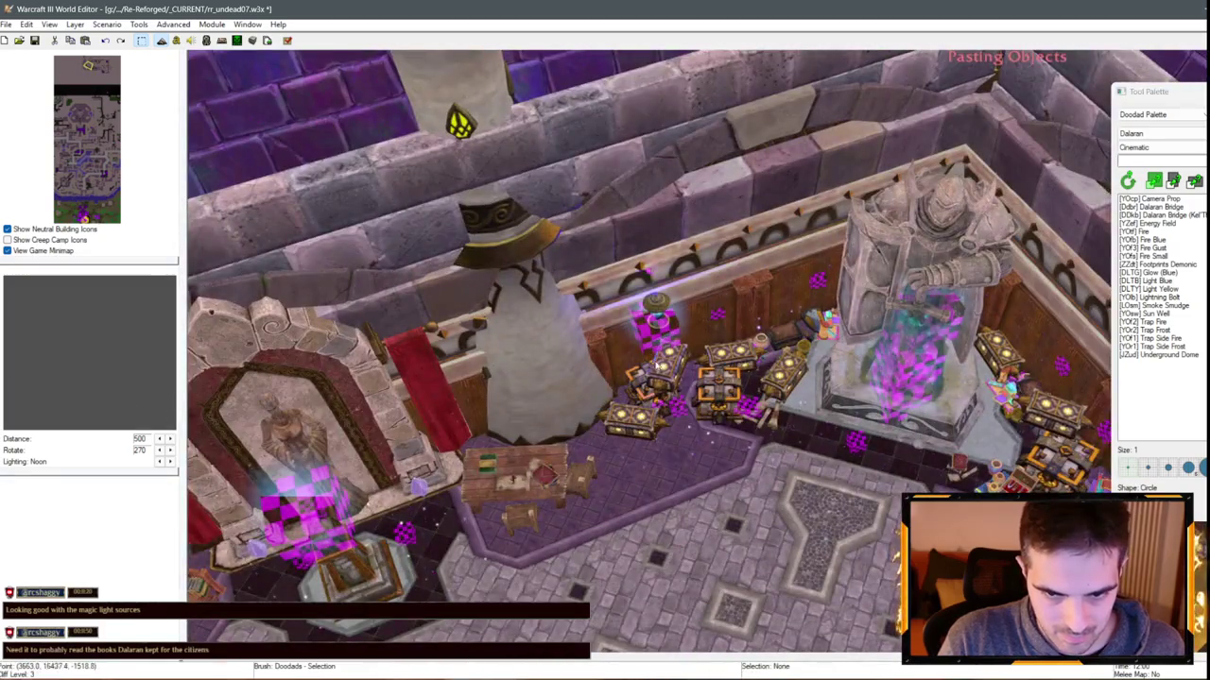
{"action": "left_click", "coordinate": [659, 363]}
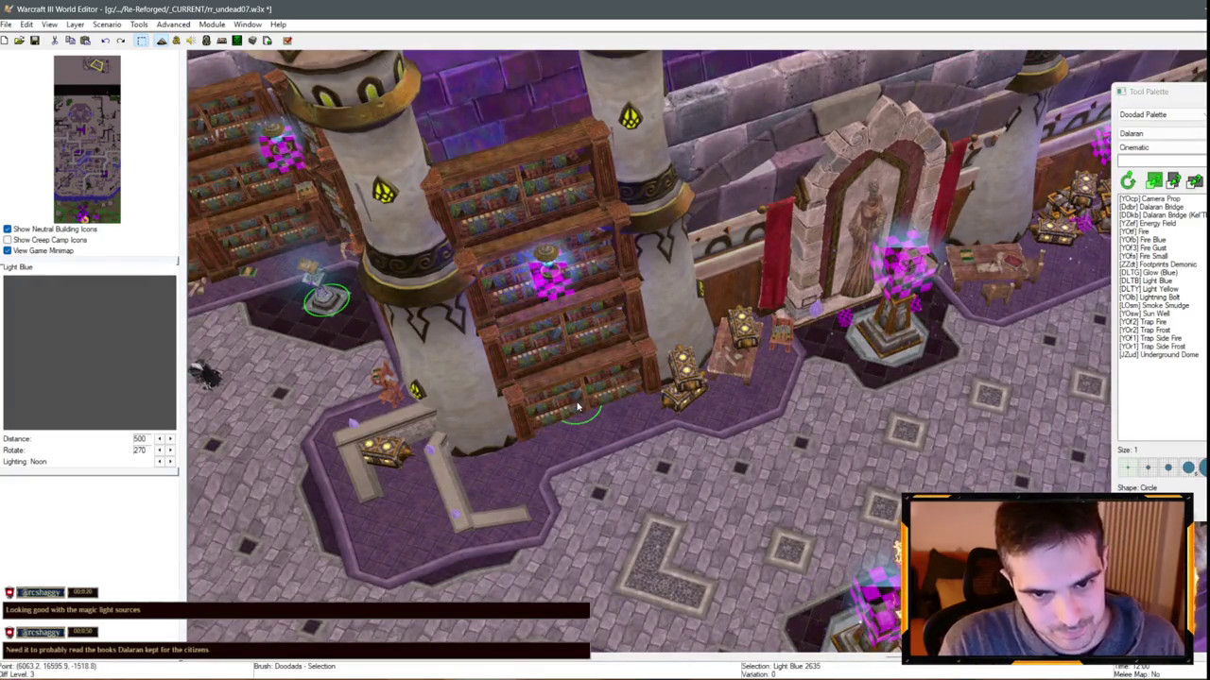
{"action": "key", "text": "ctrl+v"}
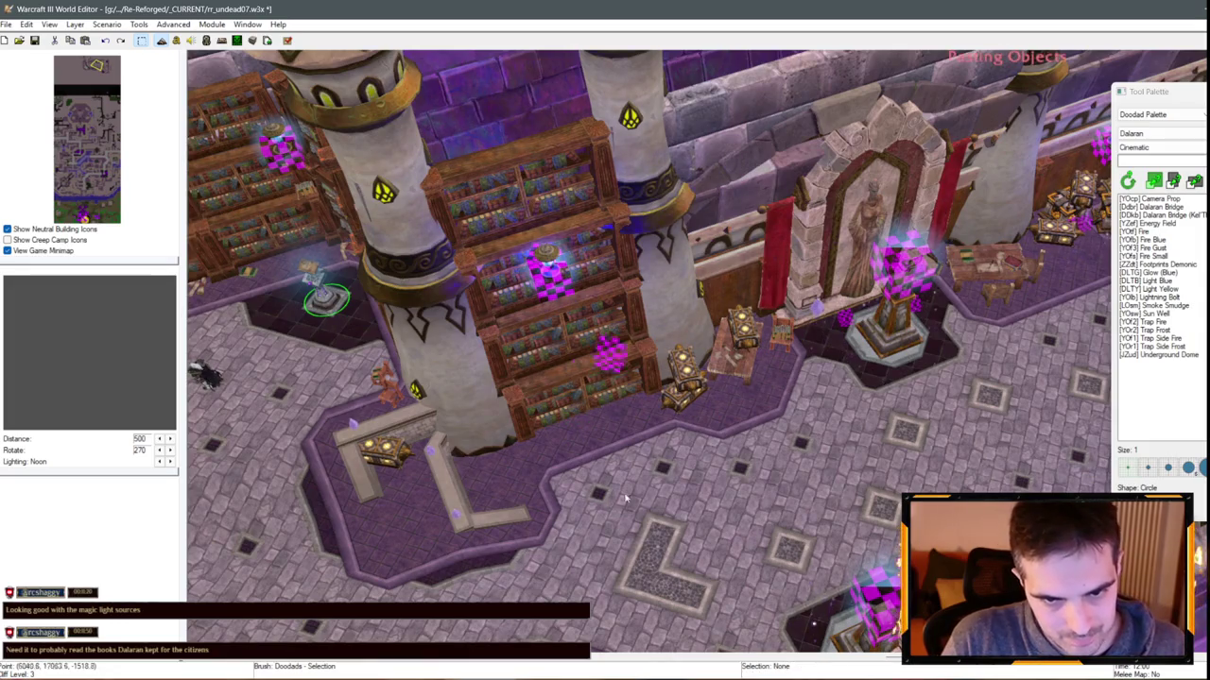
{"action": "left_click", "coordinate": [538, 261]}
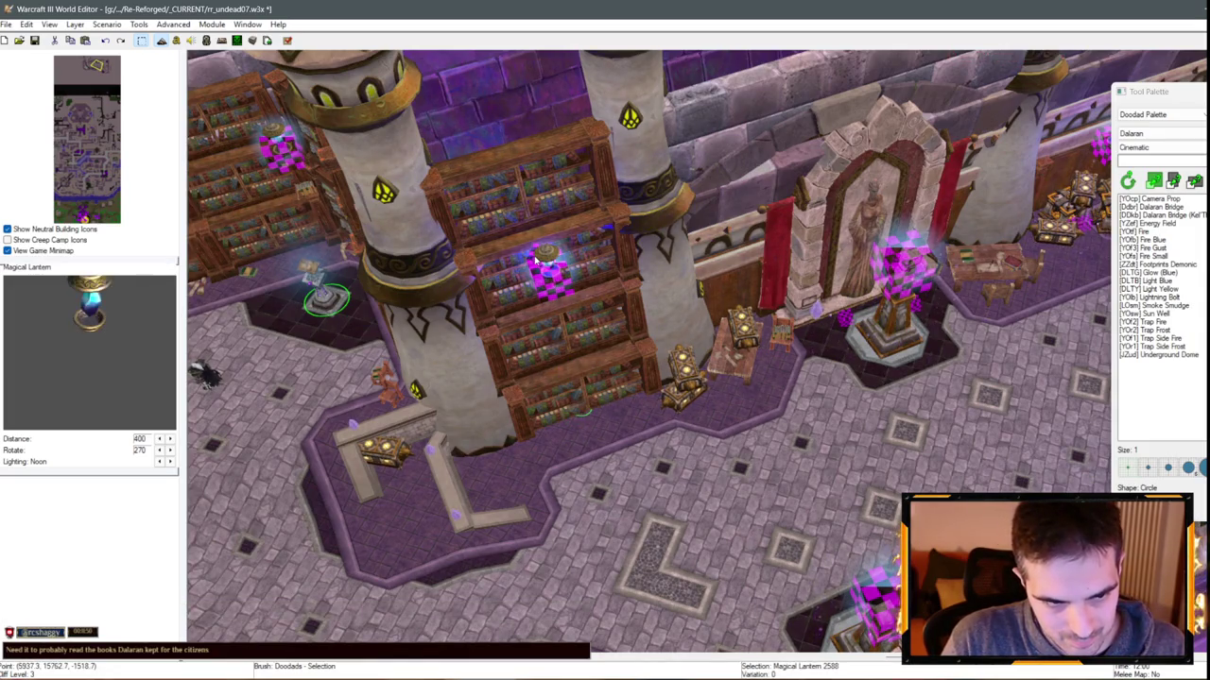
{"action": "left_click", "coordinate": [539, 259]}
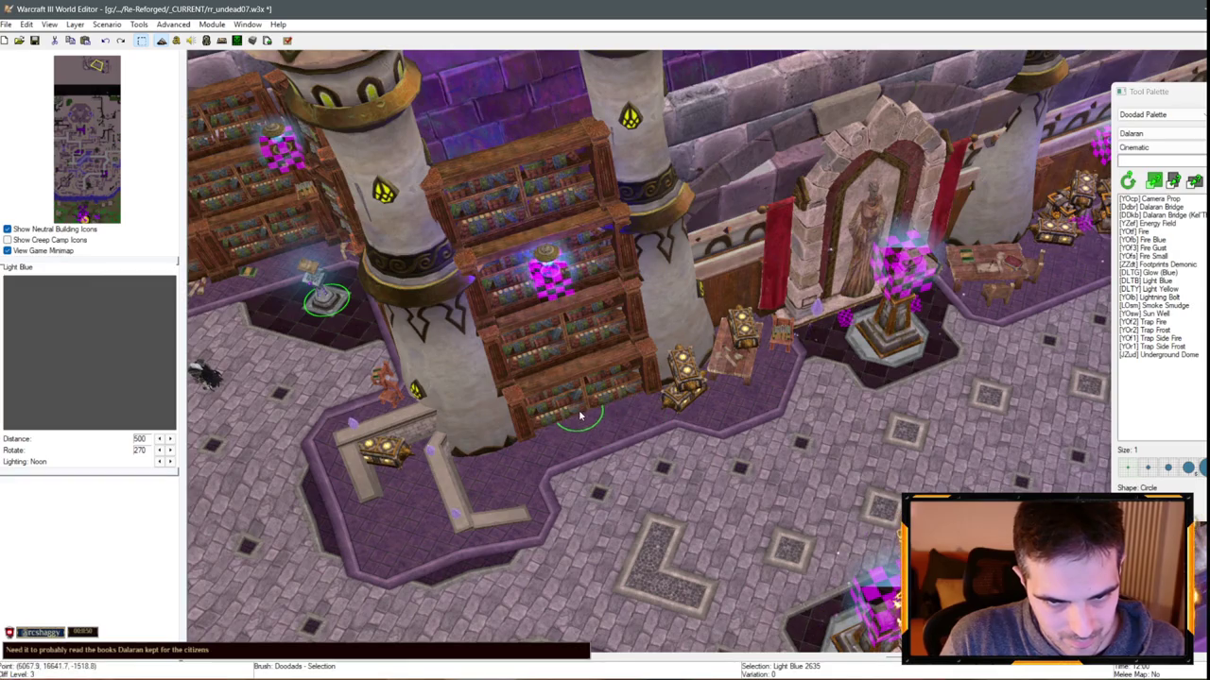
{"action": "left_click_drag", "start_coordinate": [583, 416], "coordinate": [692, 293]}
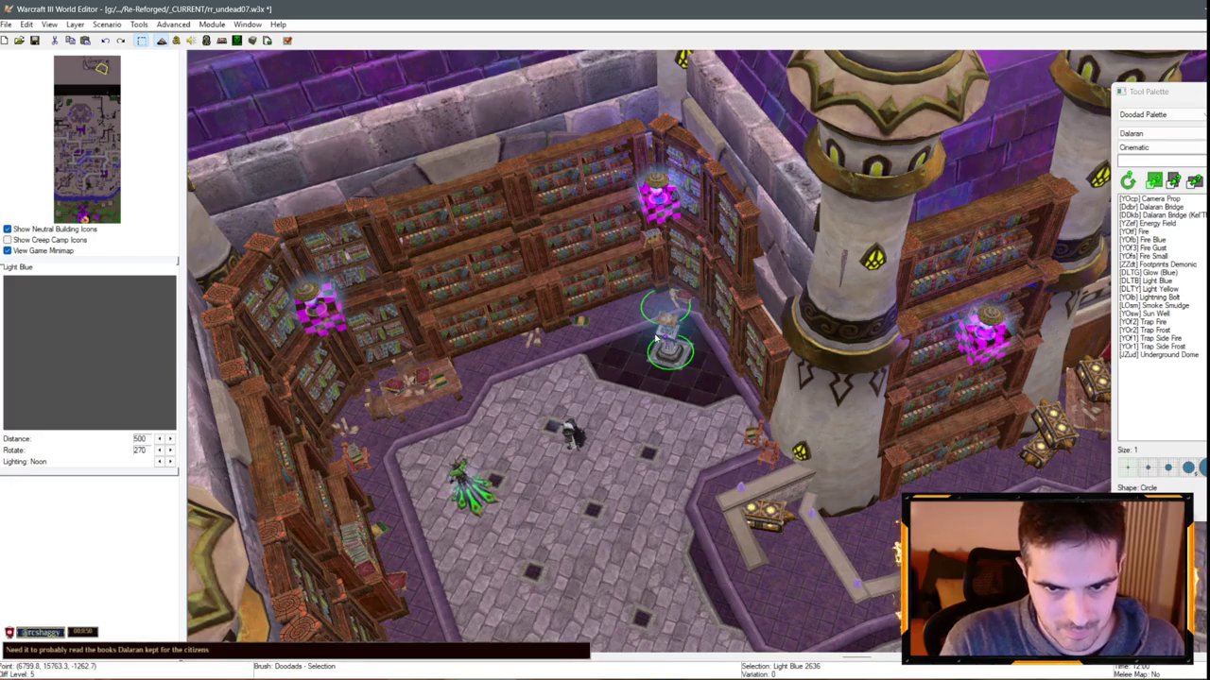
{"action": "left_click_drag", "start_coordinate": [375, 421], "coordinate": [518, 371]}
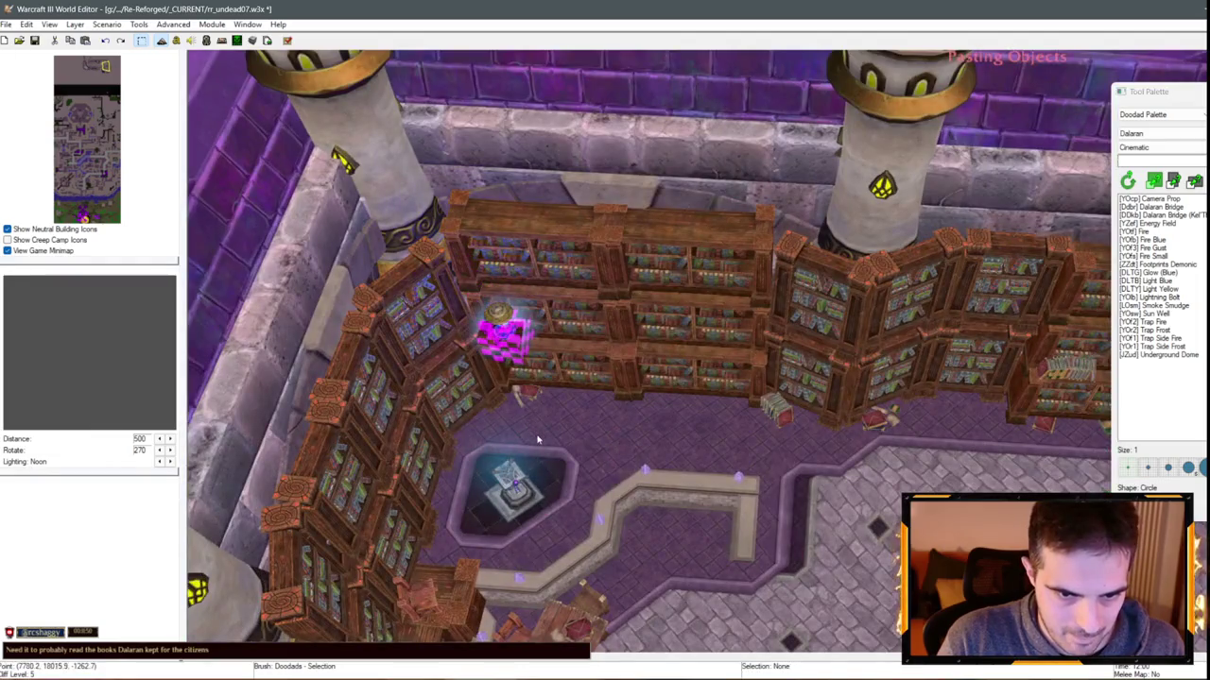
{"action": "left_click", "coordinate": [518, 374]}
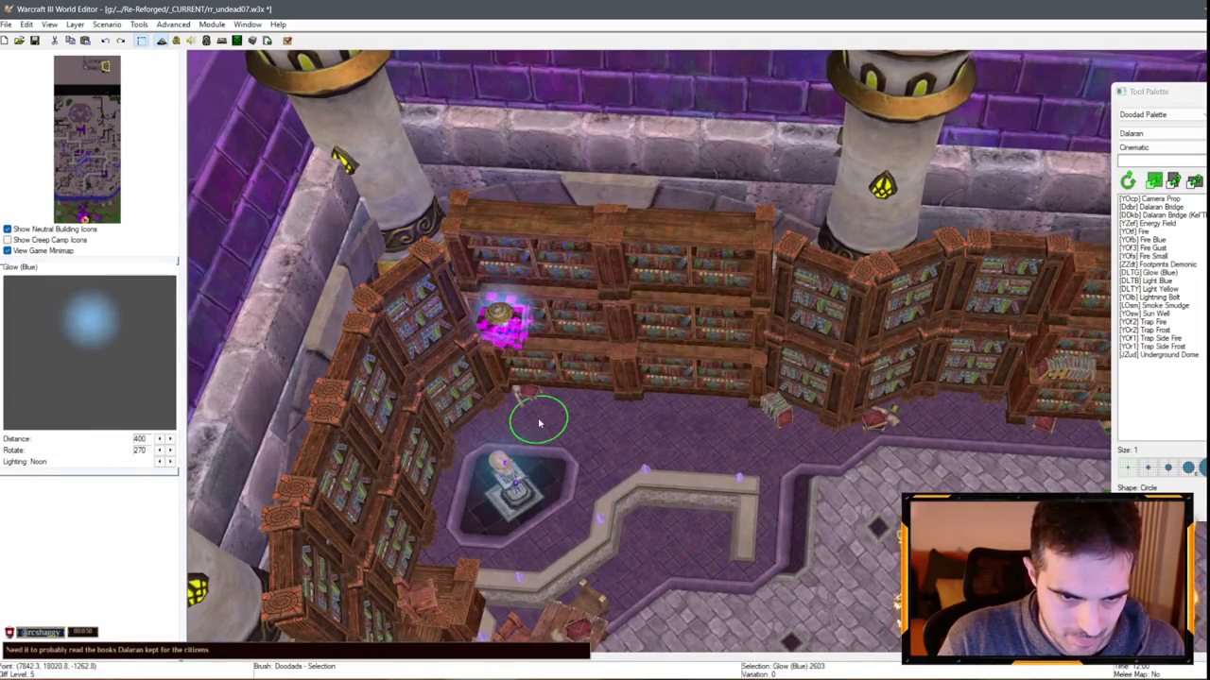
{"action": "mouse_move", "coordinate": [535, 430]}
{"action": "left_mouse_down"}
{"action": "mouse_move", "coordinate": [641, 347]}
{"action": "mouse_move", "coordinate": [895, 377]}
{"action": "mouse_move", "coordinate": [578, 412]}
{"action": "mouse_move", "coordinate": [713, 407]}
{"action": "mouse_move", "coordinate": [541, 382]}
{"action": "mouse_move", "coordinate": [520, 293]}
{"action": "mouse_move", "coordinate": [423, 234]}
{"action": "mouse_move", "coordinate": [508, 508]}
{"action": "left_mouse_up"}
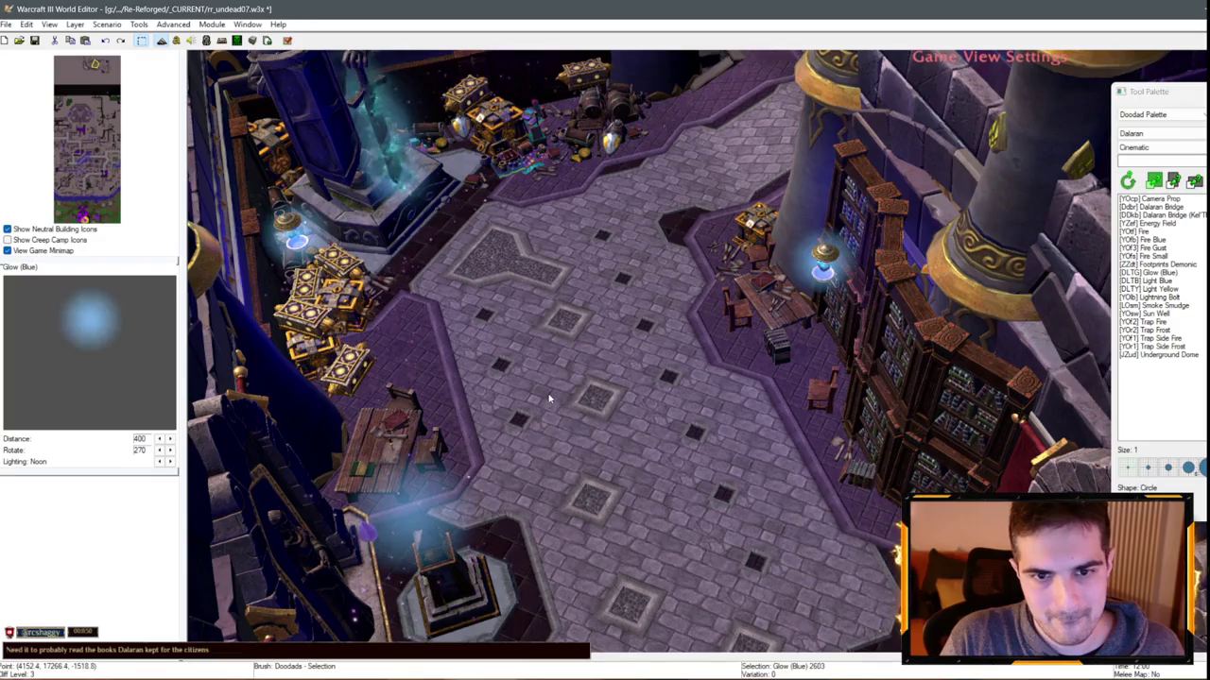
Move the Magic Wagon deeper into the chest pile beside the statue
{"action": "mouse_move", "coordinate": [548, 399]}
{"action": "left_mouse_down"}
{"action": "mouse_move", "coordinate": [663, 453]}
{"action": "mouse_move", "coordinate": [632, 305]}
{"action": "mouse_move", "coordinate": [622, 333]}
{"action": "mouse_move", "coordinate": [566, 324]}
{"action": "mouse_move", "coordinate": [487, 401]}
{"action": "mouse_move", "coordinate": [665, 456]}
{"action": "left_mouse_up"}
{"action": "scroll", "coordinate": [616, 327], "scroll_direction": "up", "scroll_amount": 2}
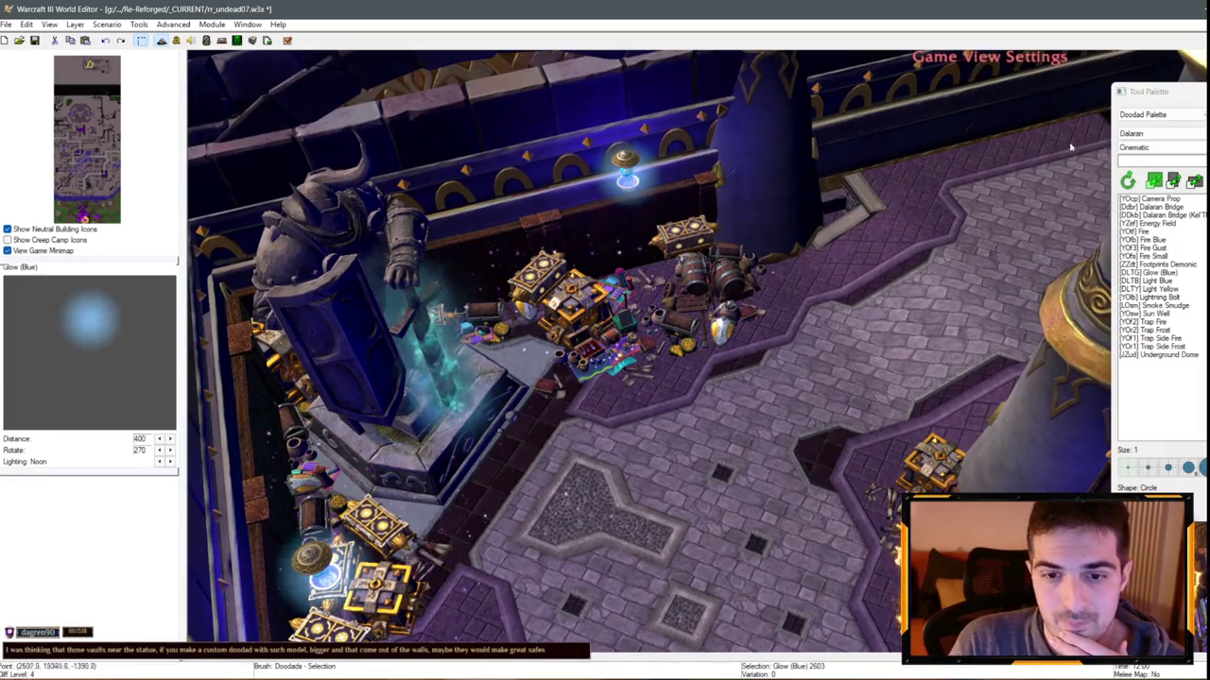
{"action": "left_click", "coordinate": [584, 414]}
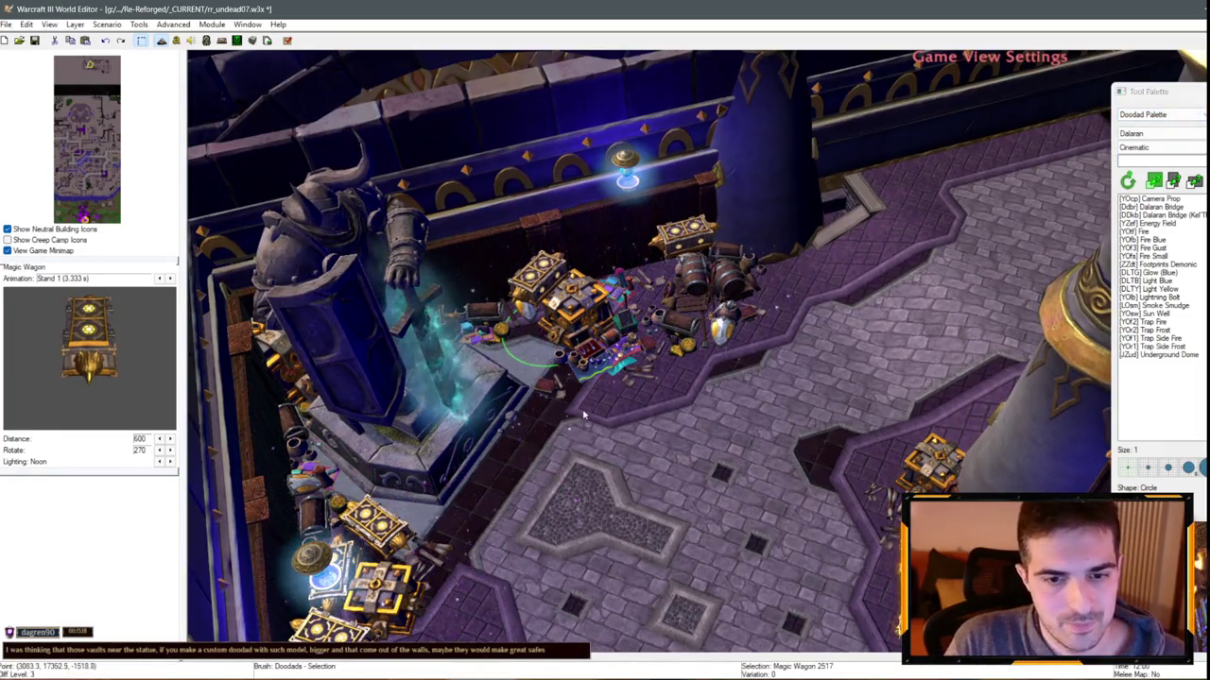
{"action": "left_click_drag", "start_coordinate": [583, 413], "coordinate": [519, 247]}
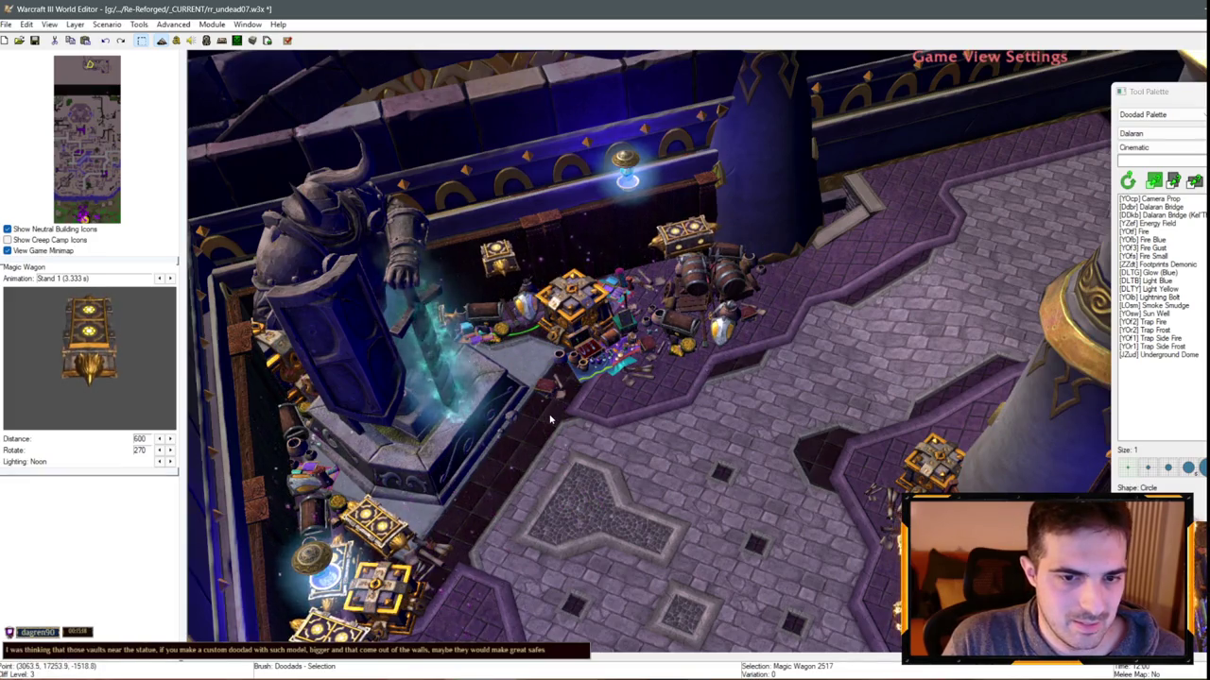
{"action": "scroll", "coordinate": [551, 419], "scroll_direction": "up", "scroll_amount": 2}
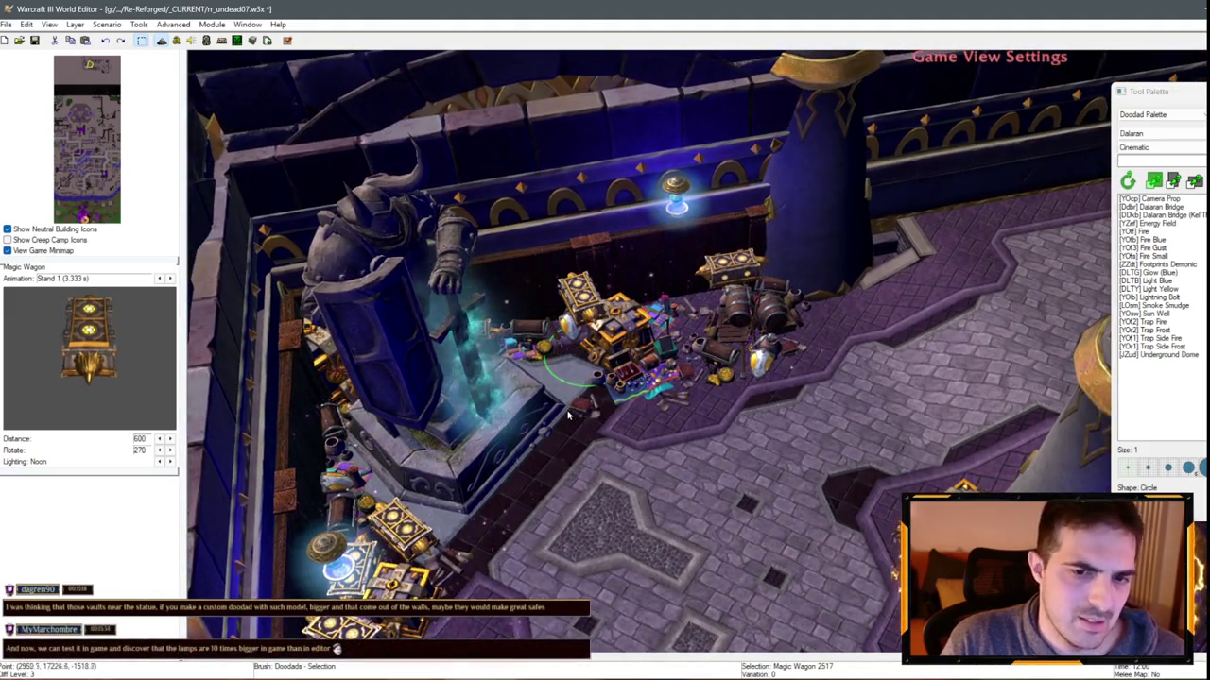
Paste a Magic Vault and place it against the back wall beside the statue
{"action": "key", "text": "ctrl+v"}
{"action": "scroll", "coordinate": [633, 257], "scroll_direction": "up", "scroll_amount": 2}
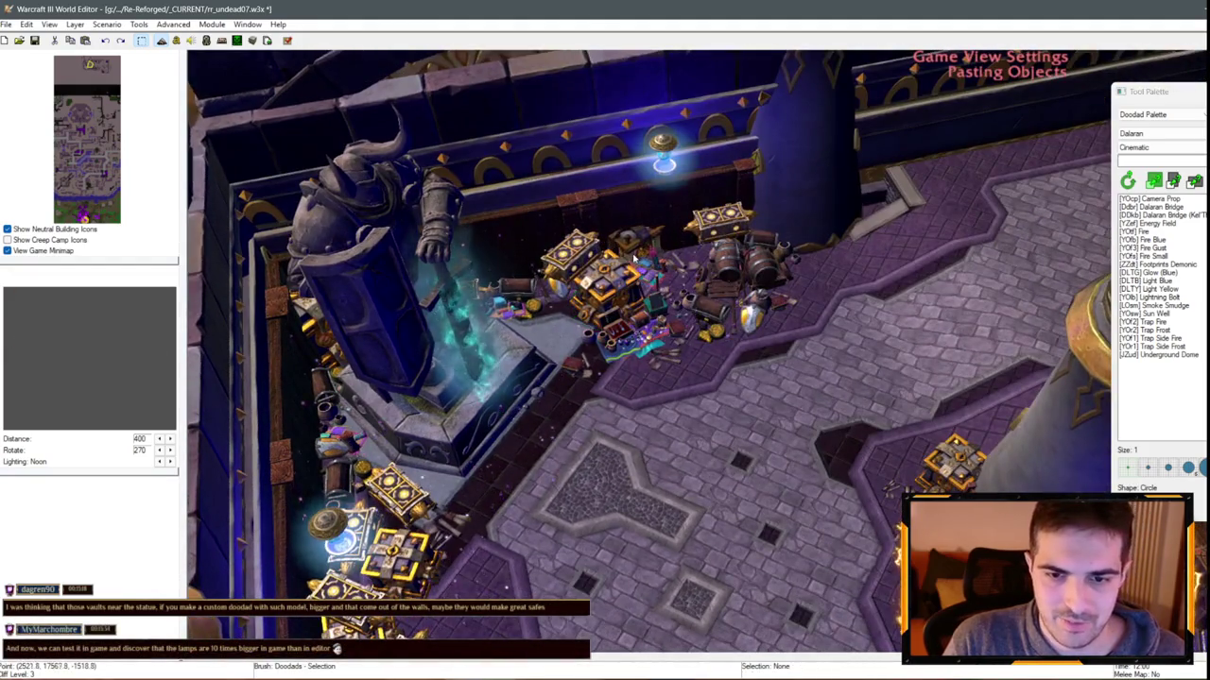
{"action": "left_click", "coordinate": [633, 257]}
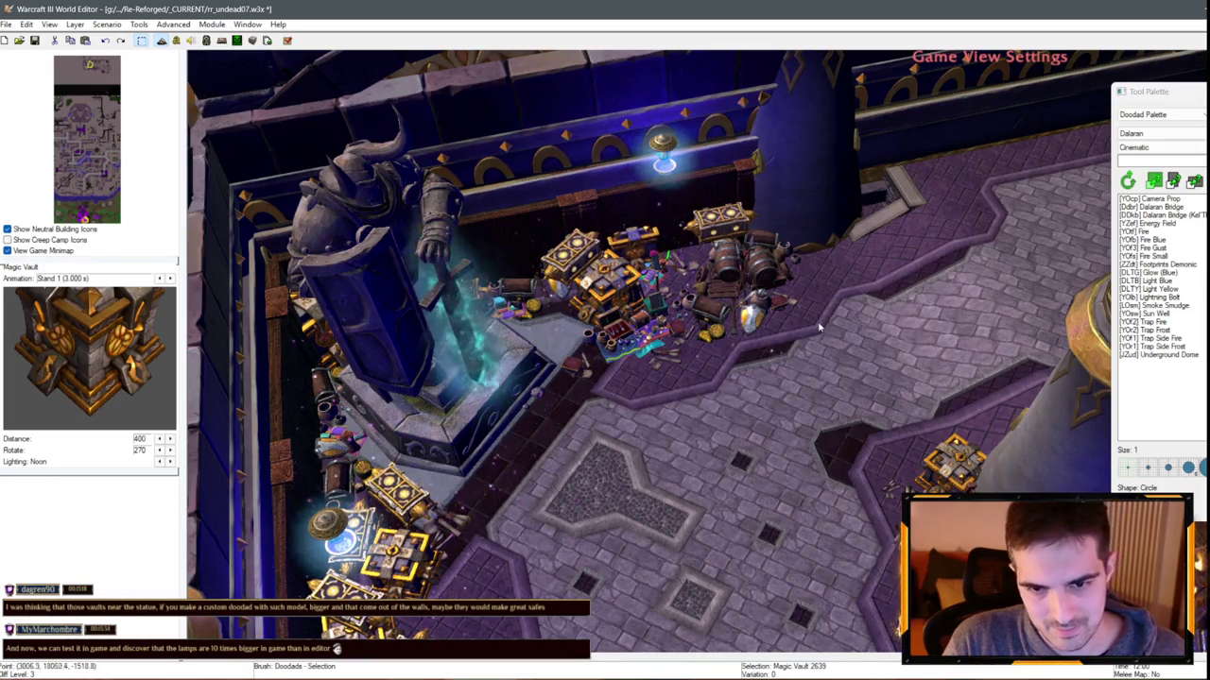
{"action": "scroll", "coordinate": [756, 359], "scroll_direction": "up", "scroll_amount": 3}
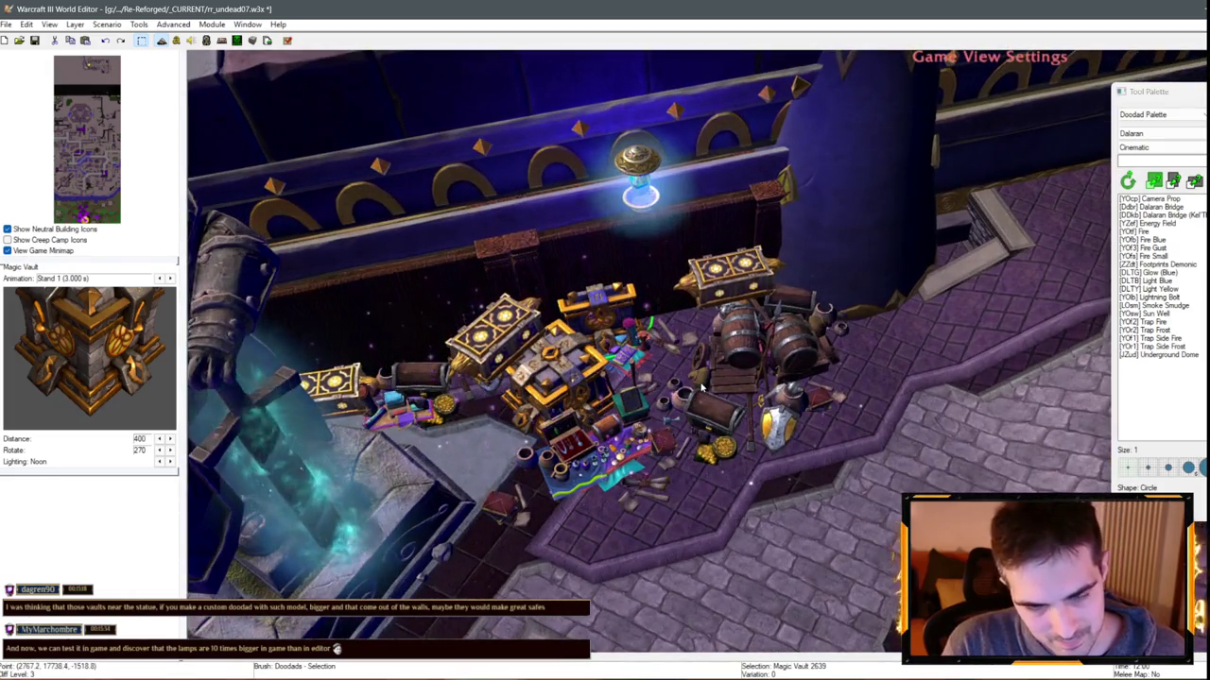
{"action": "key", "text": "Delete"}
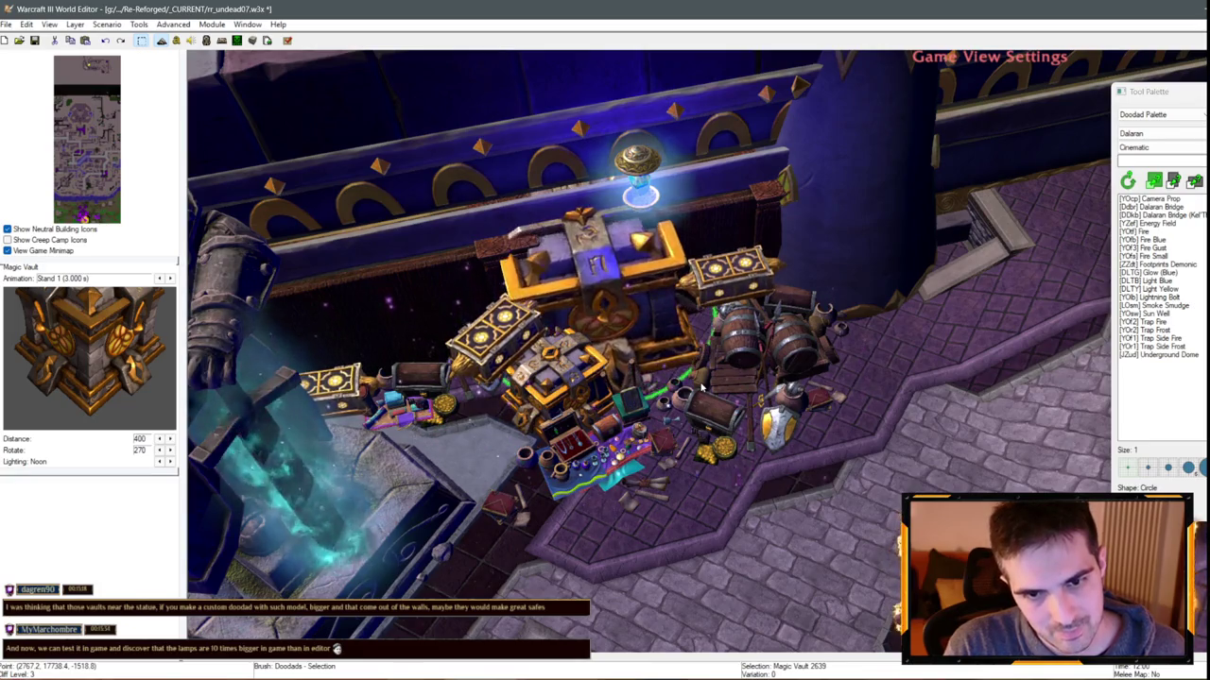
{"action": "key", "text": "Down"}
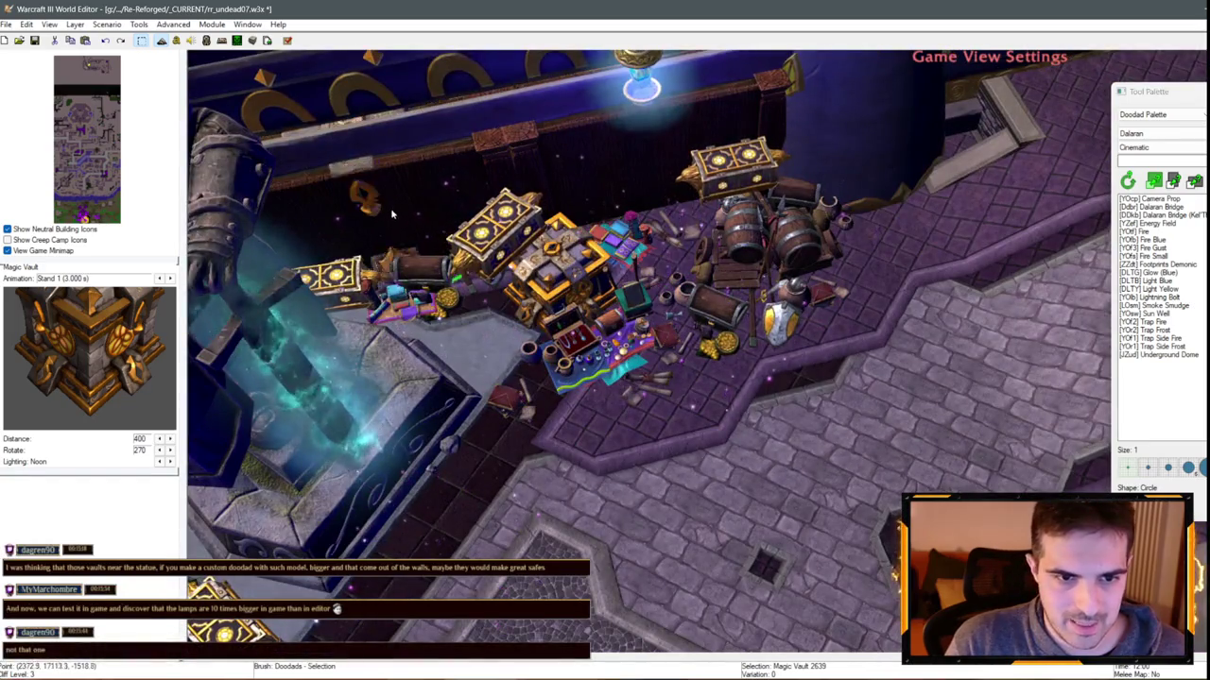
{"action": "key", "text": "ctrl+z"}
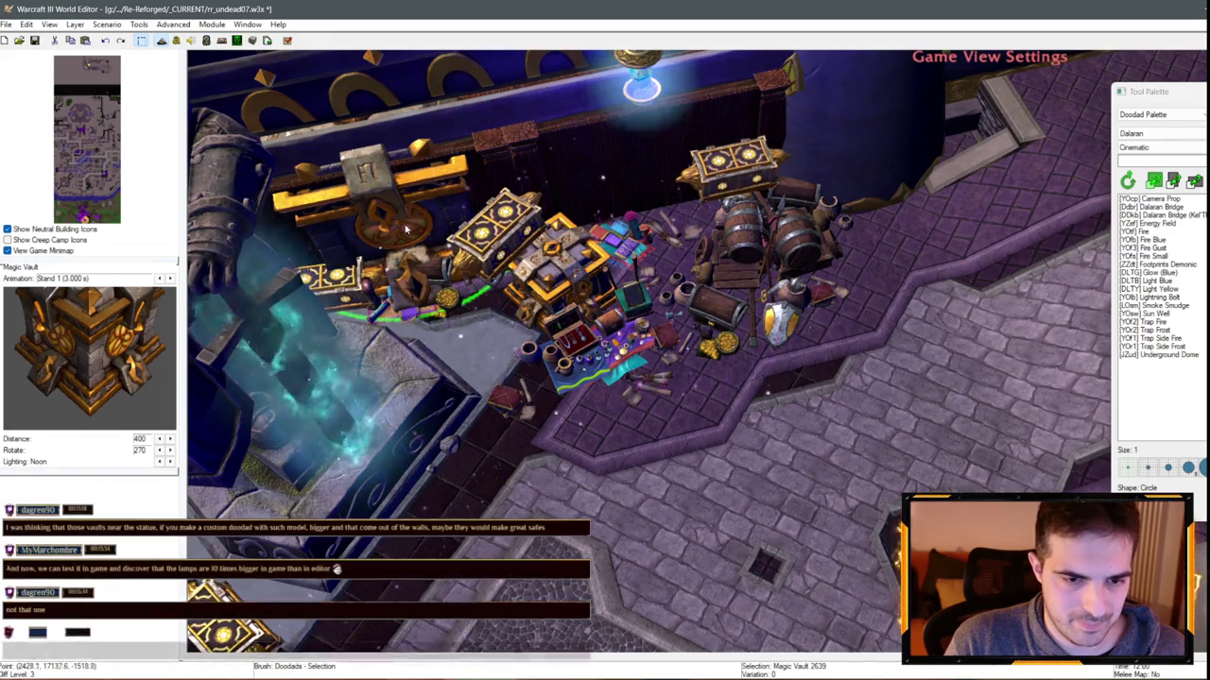
{"action": "scroll", "coordinate": [409, 228], "scroll_direction": "up", "scroll_amount": 3}
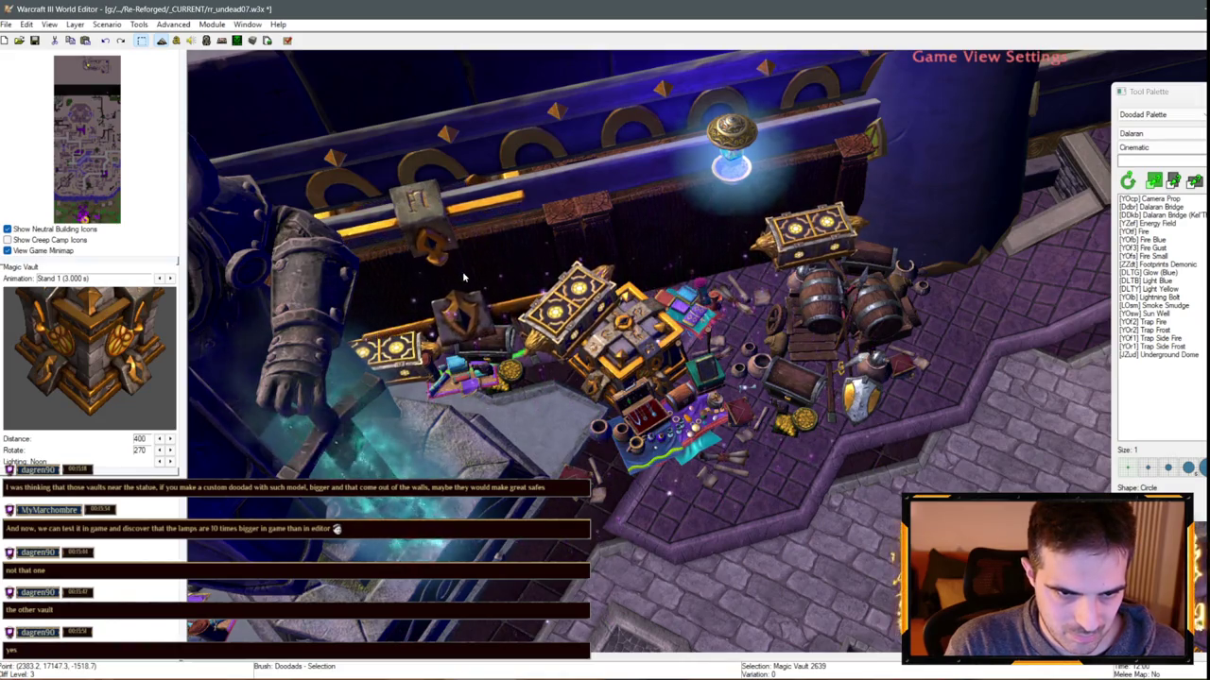
Open the properties of the large Magic Vault by the statue
{"action": "left_click_drag", "start_coordinate": [463, 276], "coordinate": [630, 196]}
{"action": "scroll", "coordinate": [630, 195], "scroll_direction": "up", "scroll_amount": 5}
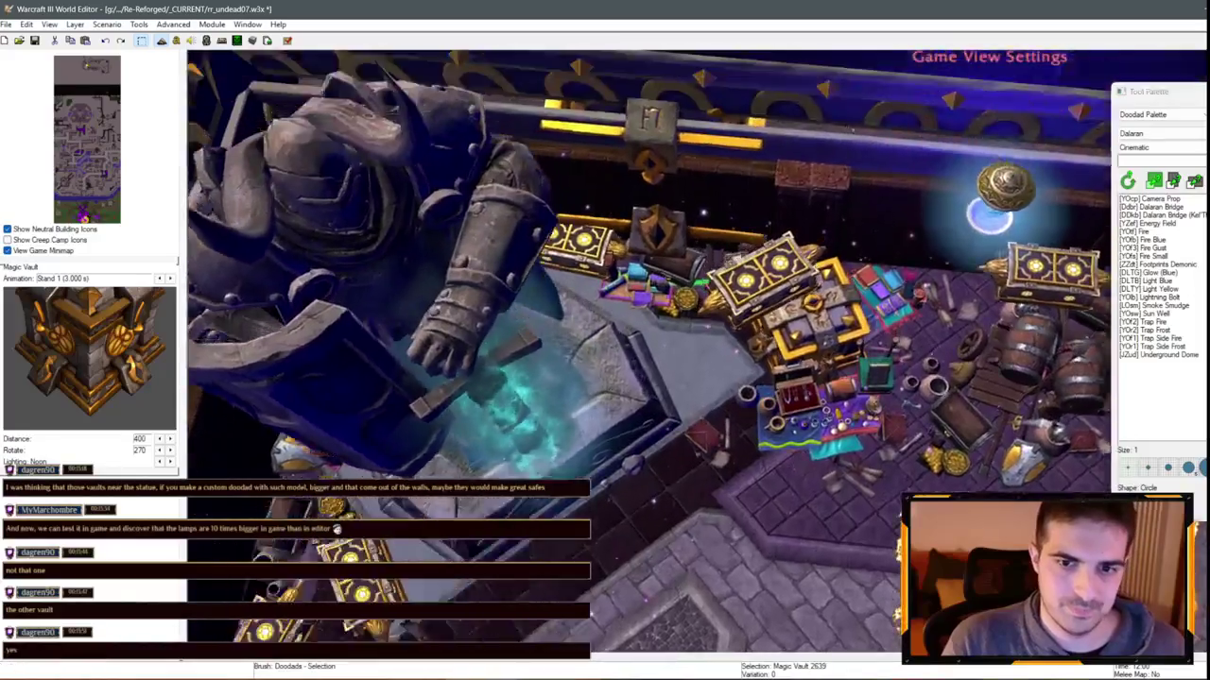
{"action": "double_click", "coordinate": [756, 451]}
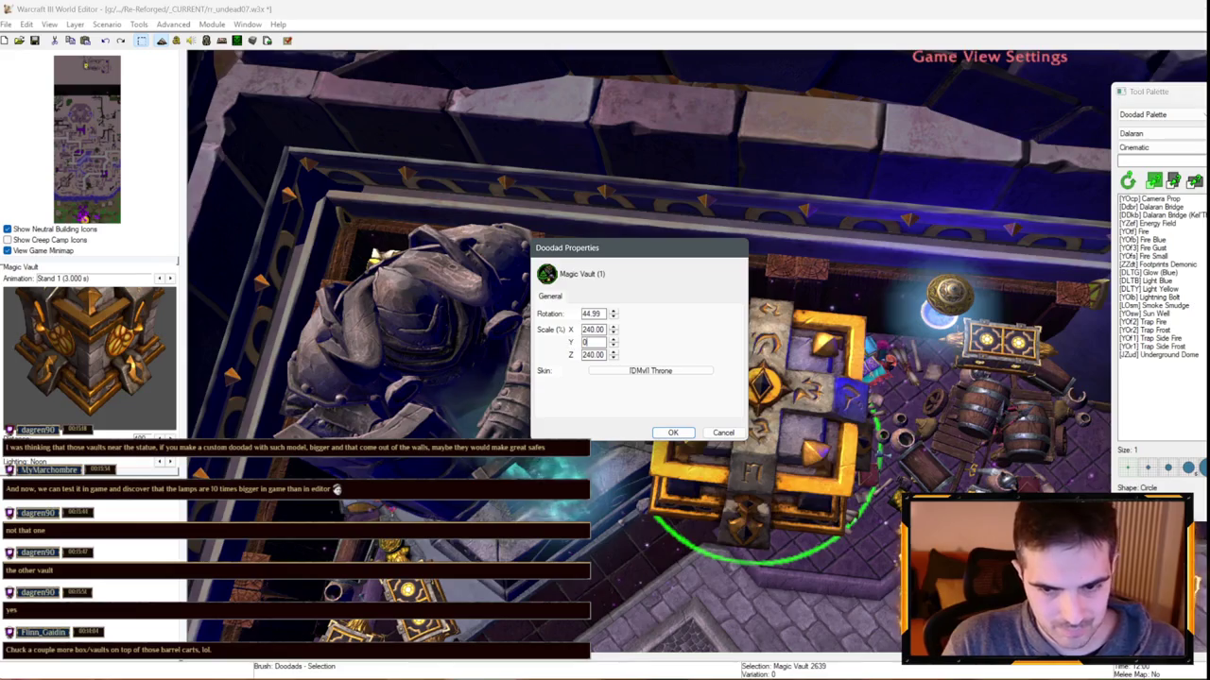
Enter 90 in the Magic Vault's properties and apply its 240 scale values
{"action": "type", "text": "90"}
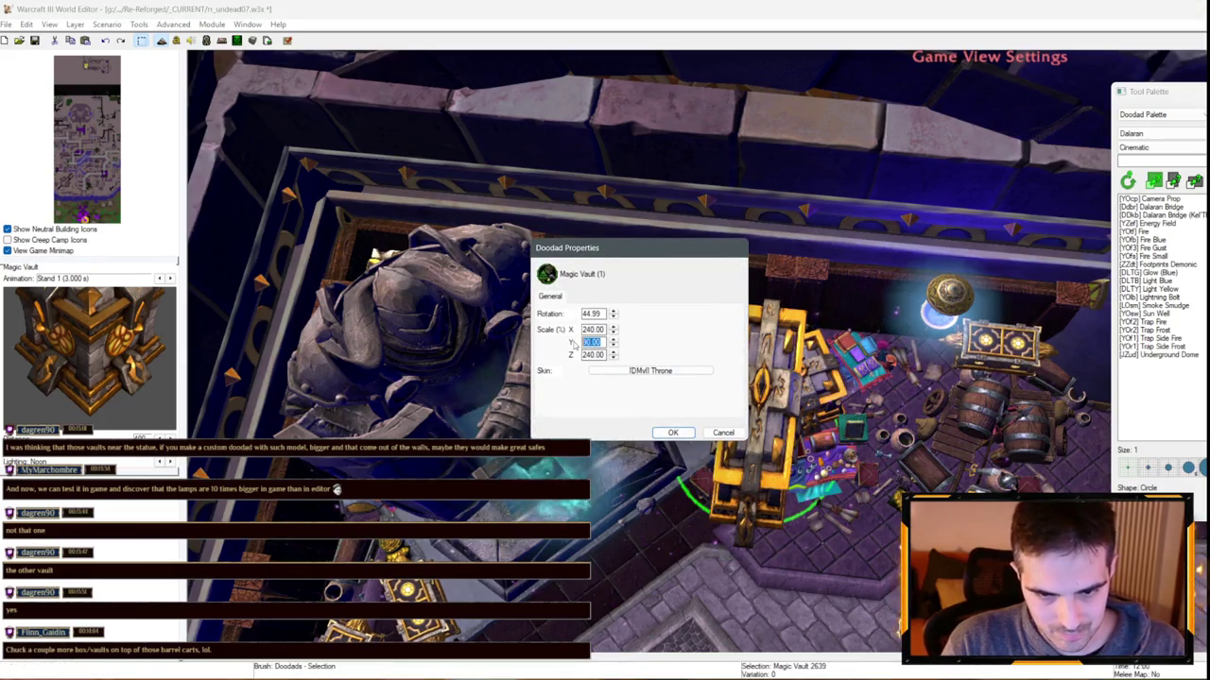
{"action": "key", "text": "Tab"}
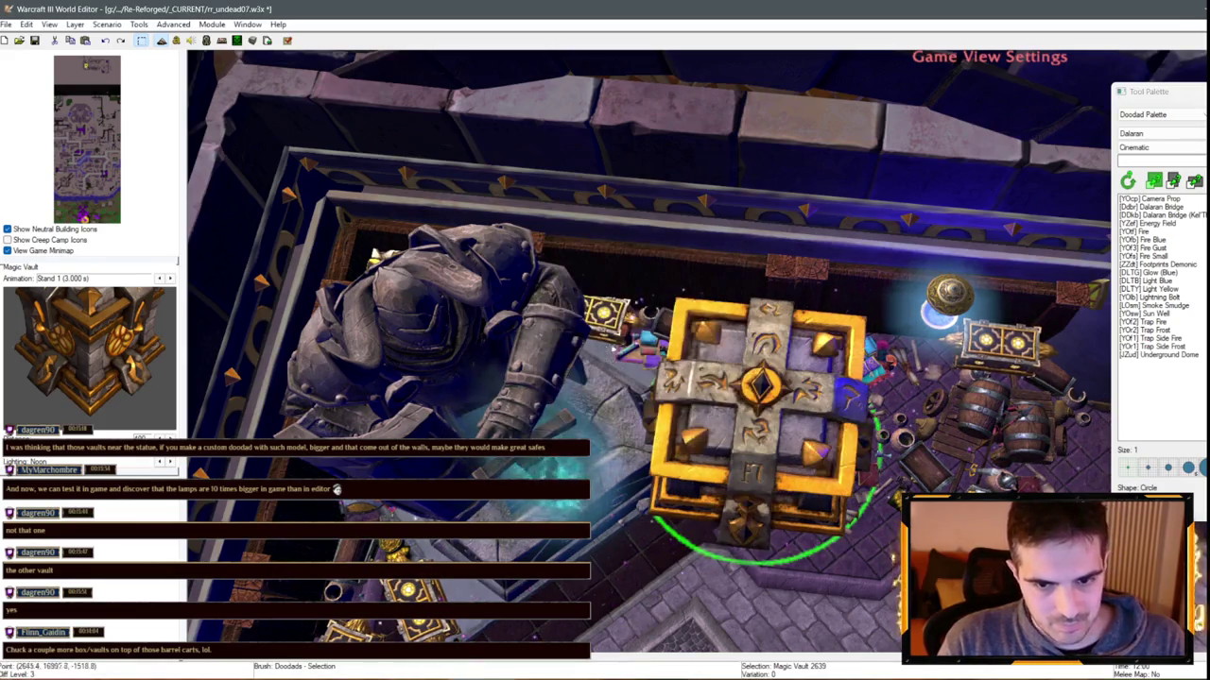
{"action": "left_click", "coordinate": [673, 432]}
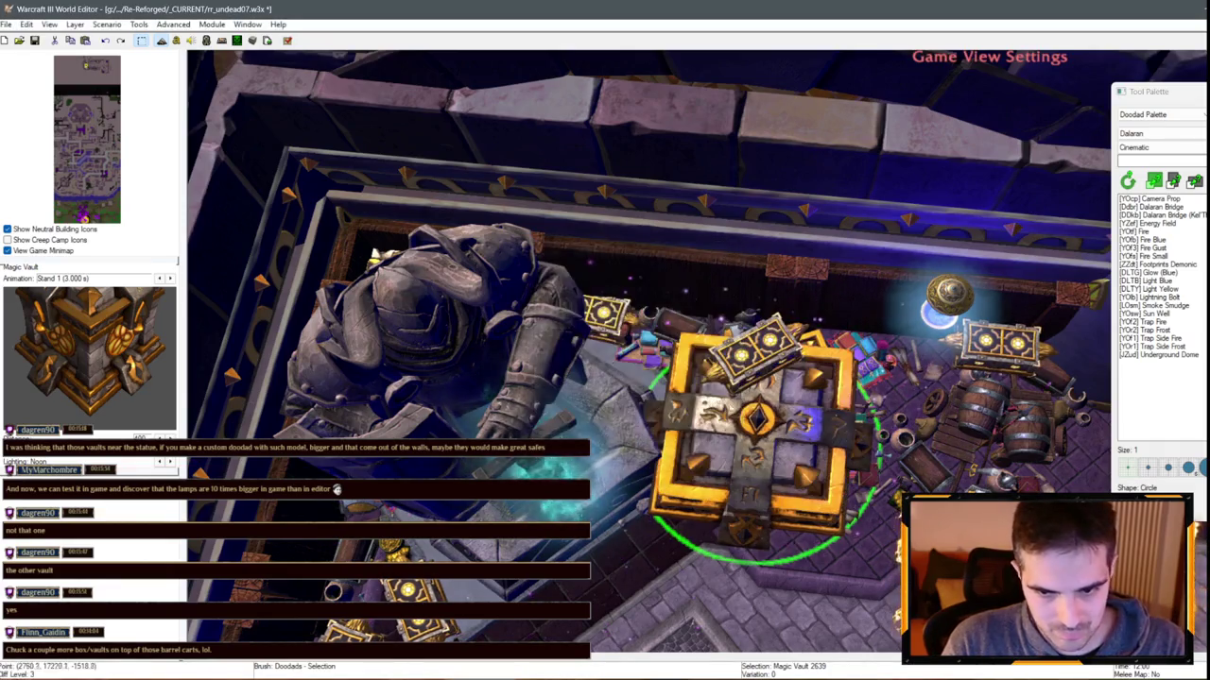
{"action": "double_click", "coordinate": [727, 453]}
{"action": "type", "text": "240"}
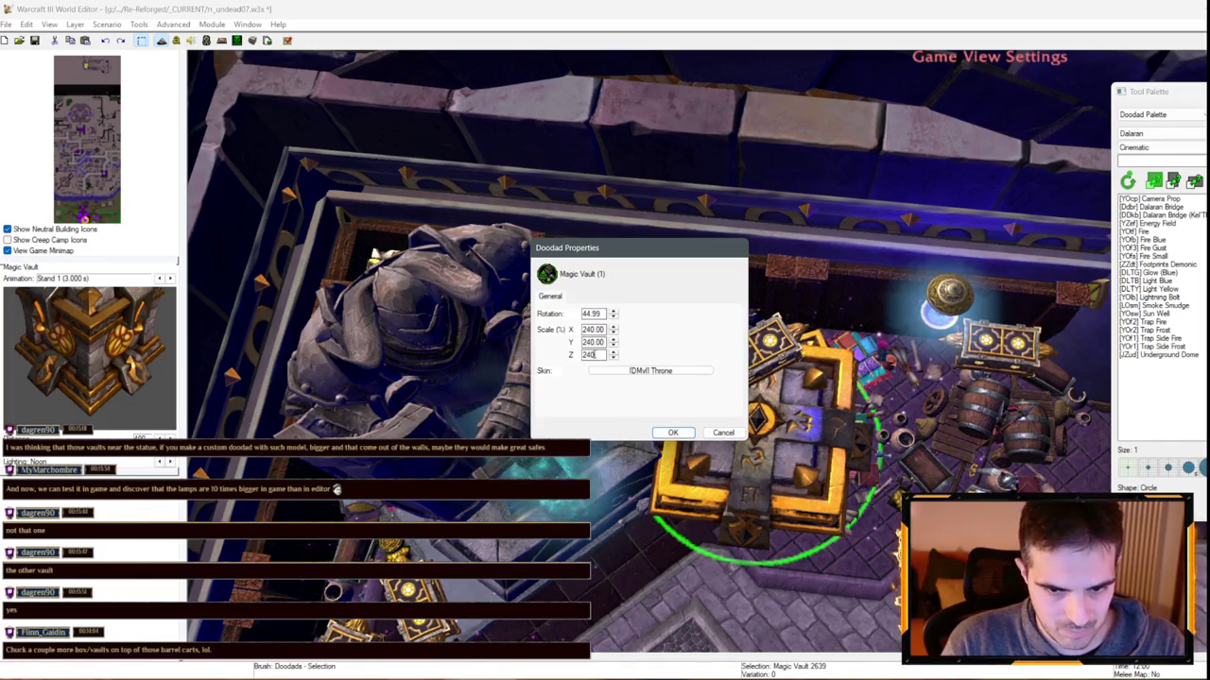
{"action": "key", "text": "Tab"}
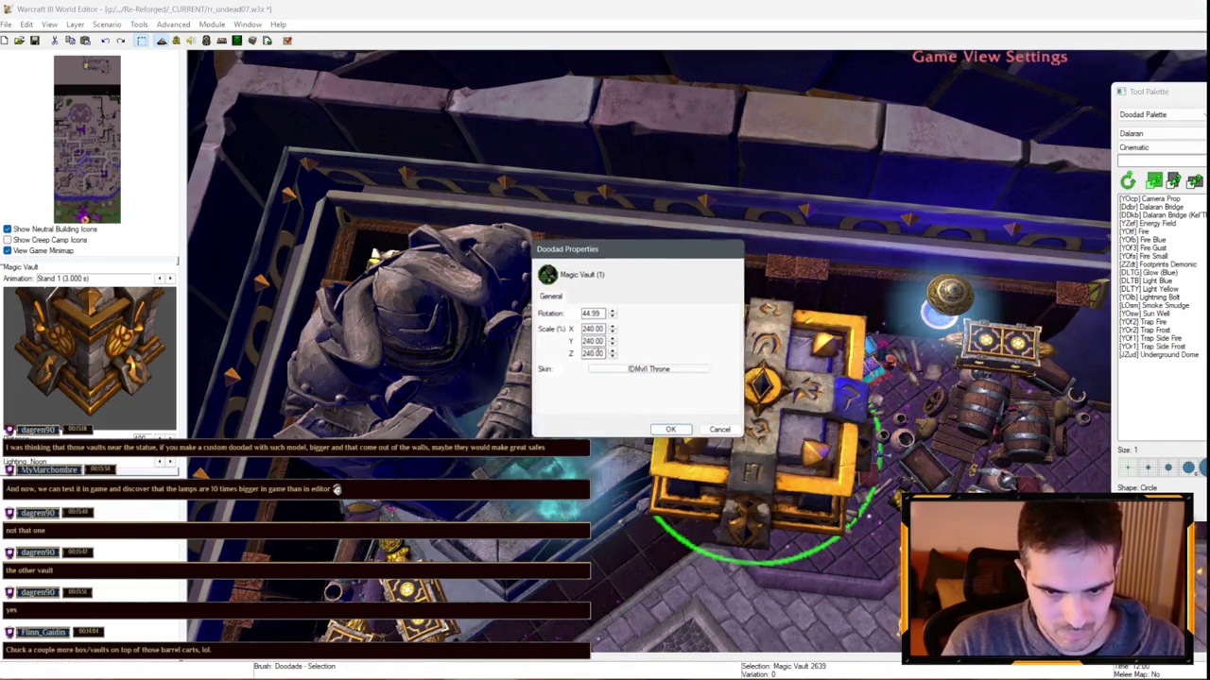
{"action": "type", "text": "0"}
{"action": "key", "text": "Return"}
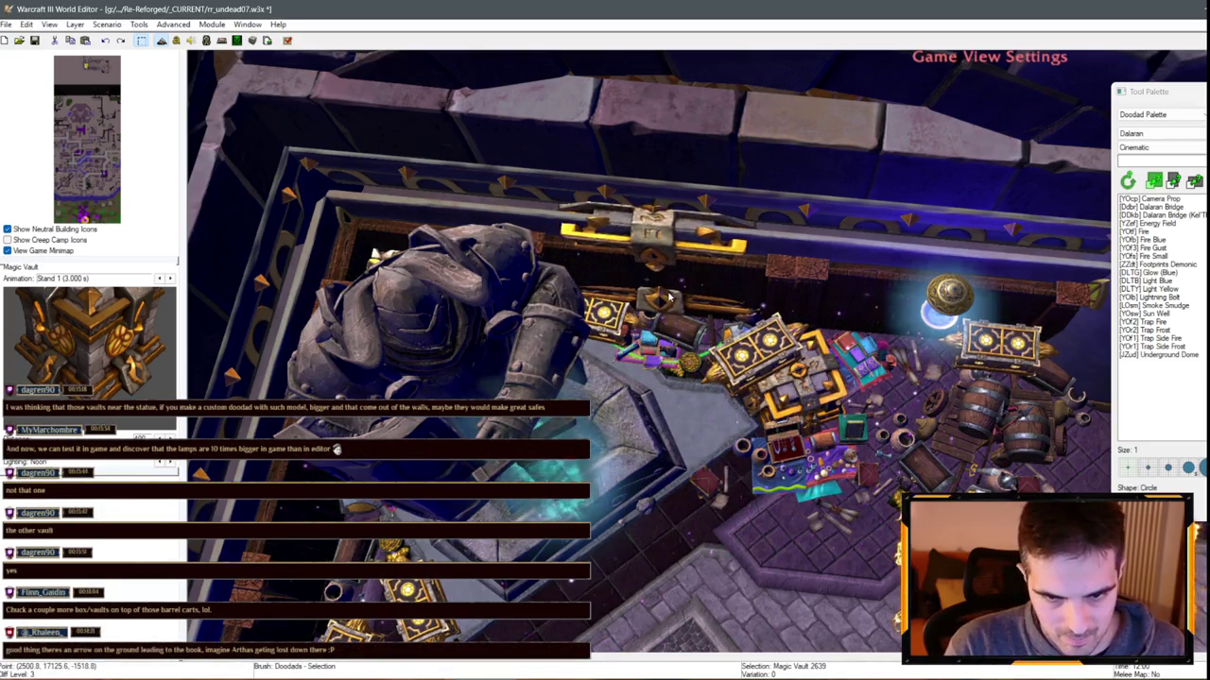
Paste another Magic Vault near the room's entrance floor and check its properties
{"action": "left_click_drag", "start_coordinate": [668, 296], "coordinate": [425, 359]}
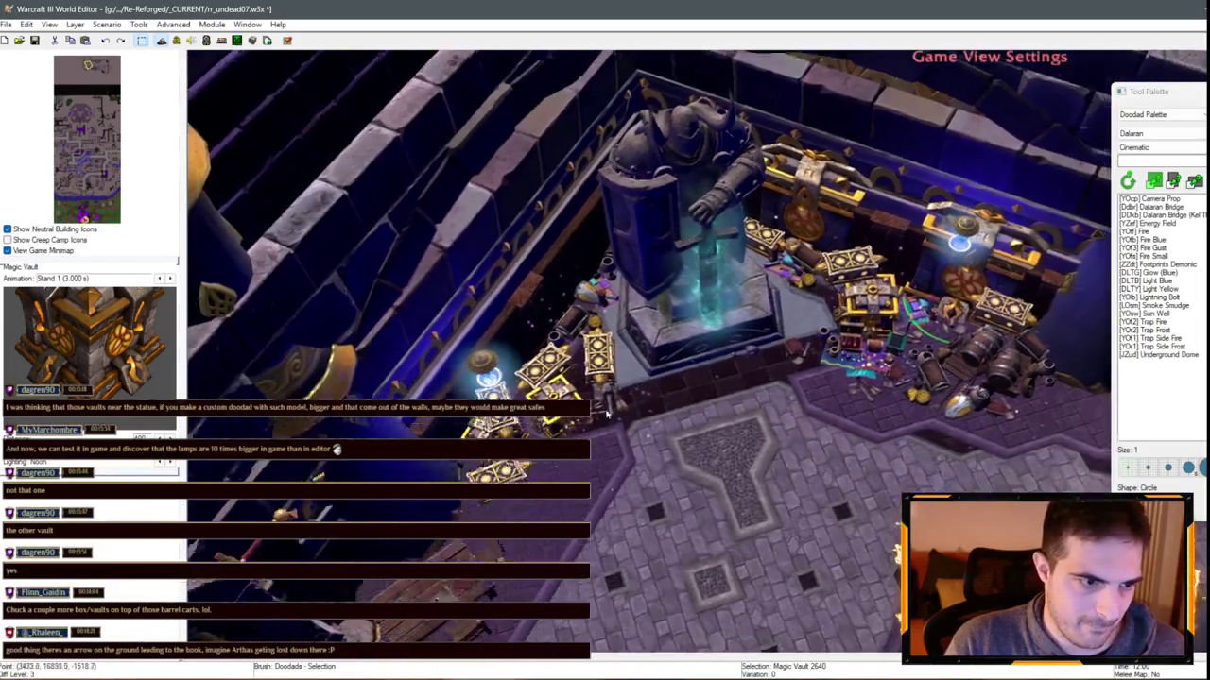
{"action": "key", "text": "ctrl+v"}
{"action": "left_click", "coordinate": [668, 515]}
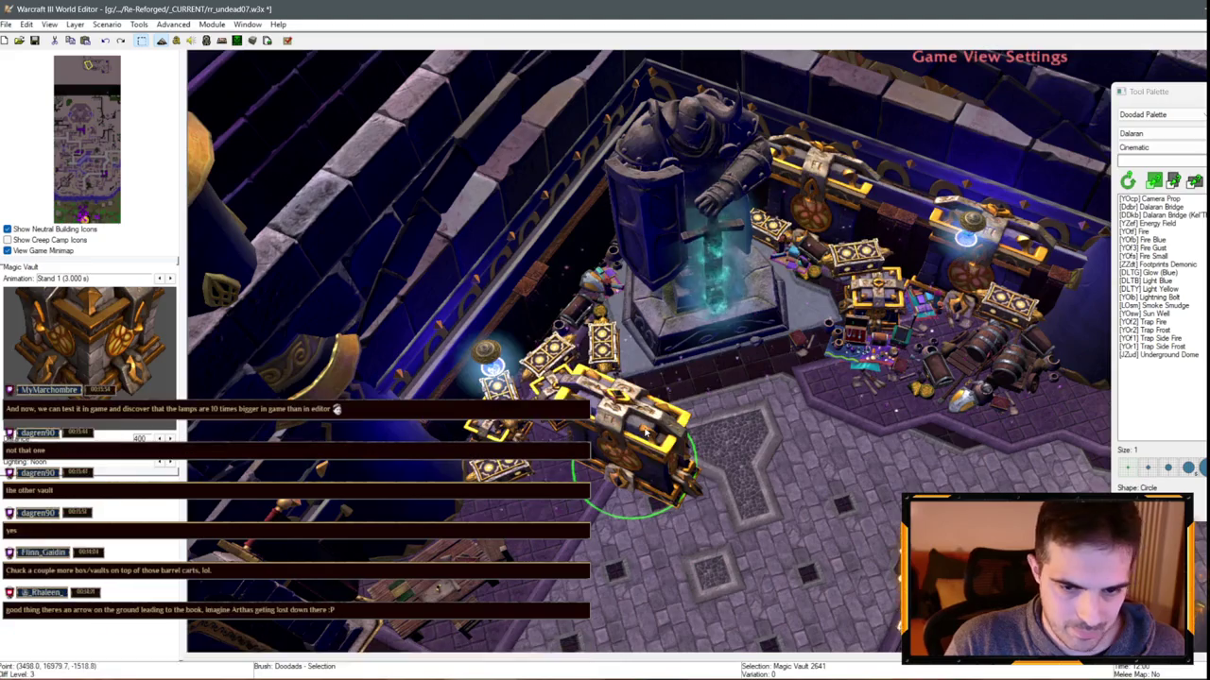
{"action": "double_click", "coordinate": [652, 501]}
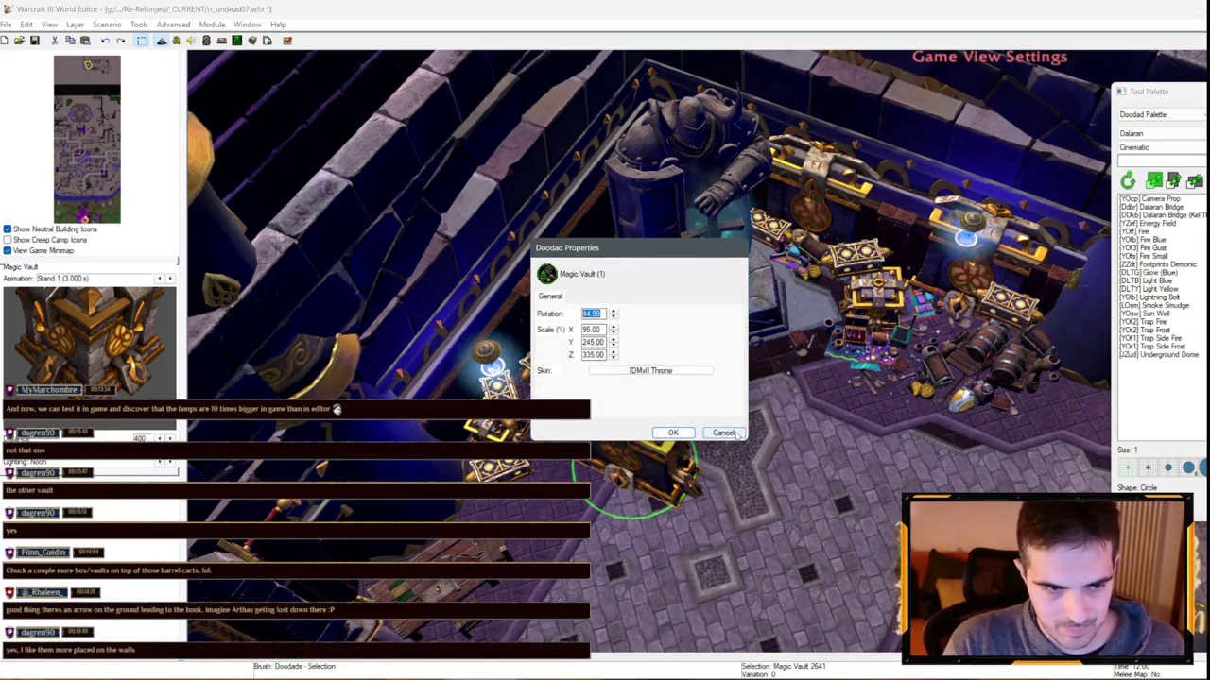
{"action": "left_click", "coordinate": [735, 431]}
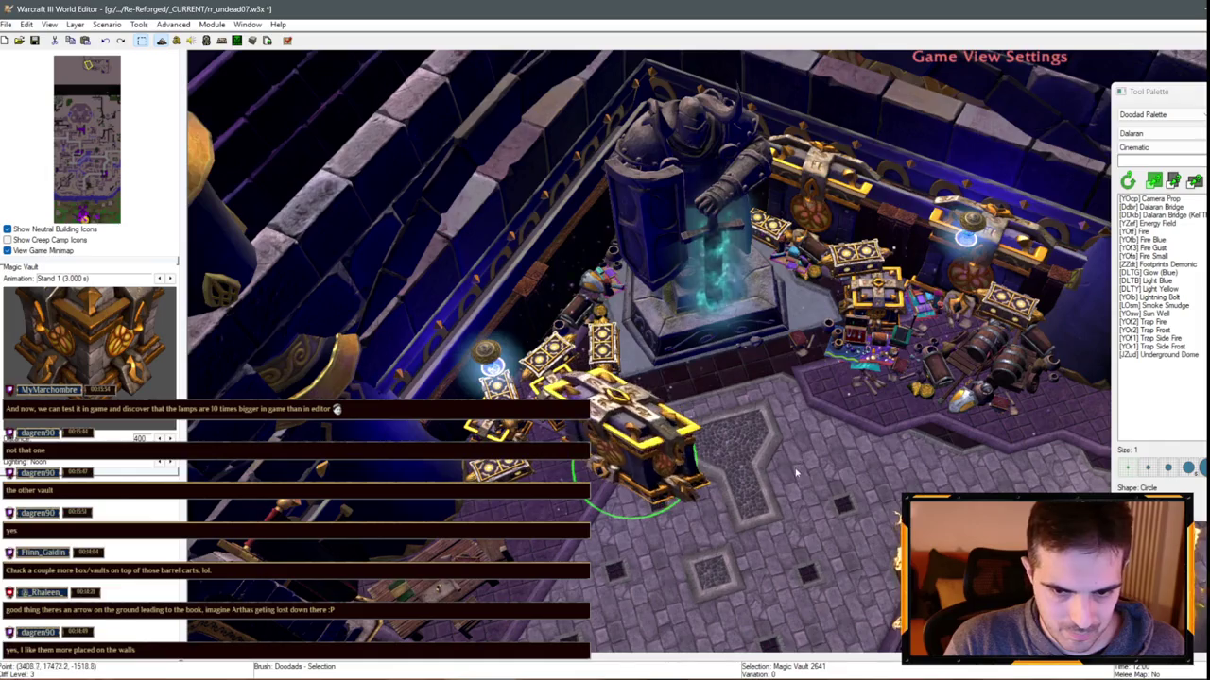
{"action": "double_click", "coordinate": [652, 443]}
{"action": "left_click", "coordinate": [728, 438]}
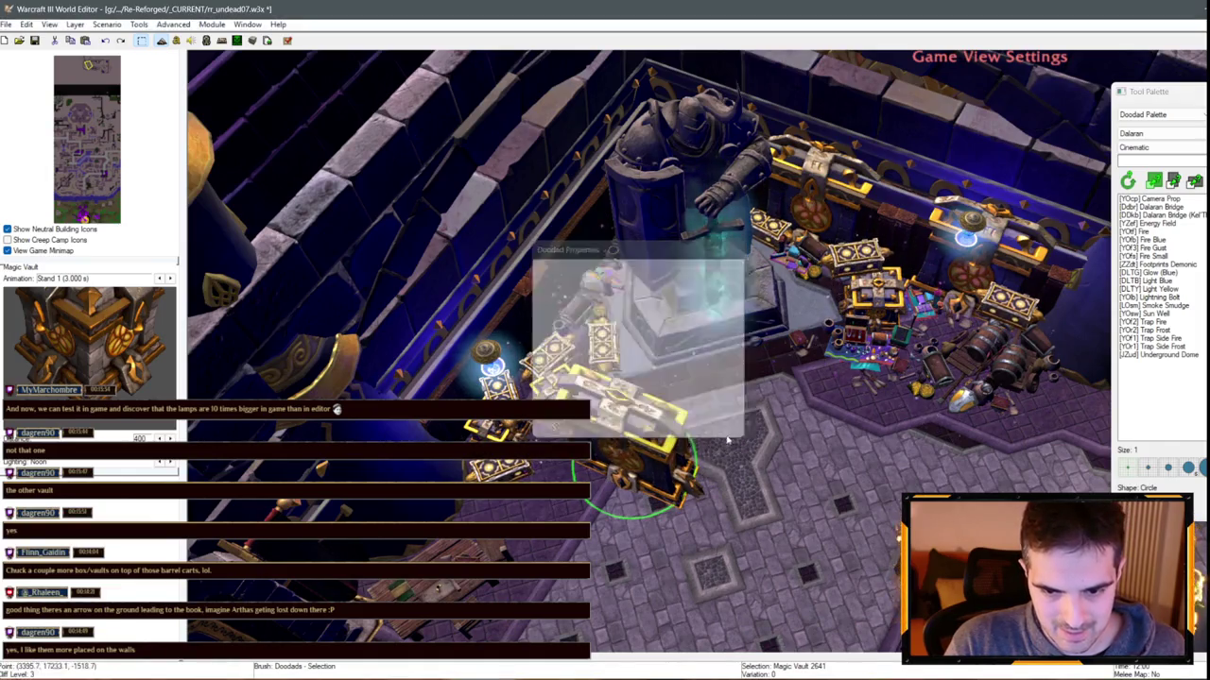
{"action": "key", "text": "Delete"}
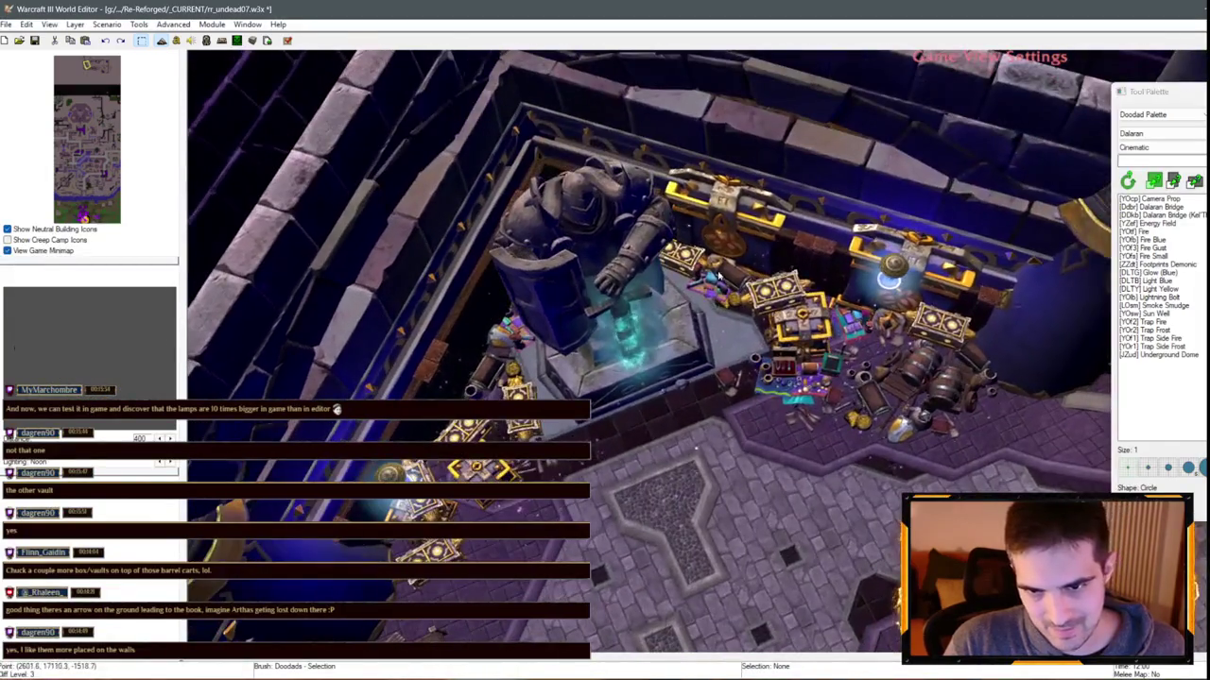
{"action": "key", "text": "ctrl+z"}
Rescale the Magic Vault to 245 width and depth and 335 height, then paste a copy
{"action": "double_click", "coordinate": [681, 527]}
{"action": "type", "text": "335"}
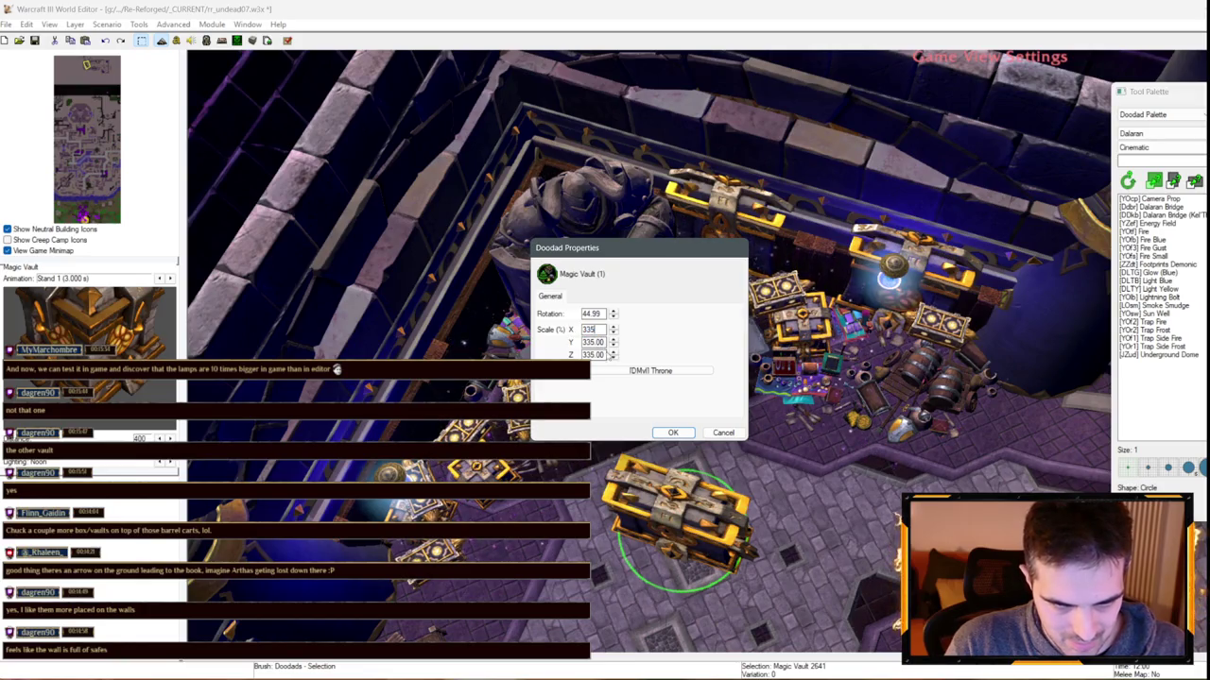
{"action": "key", "text": "Tab"}
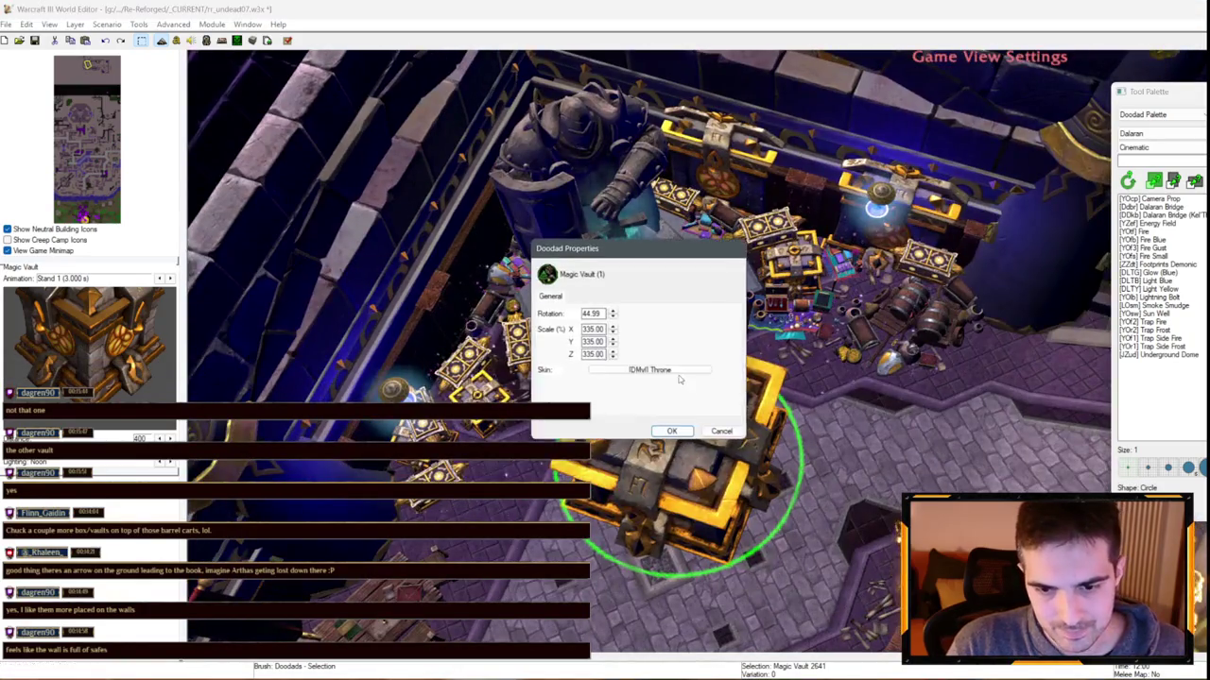
{"action": "key", "text": "Escape"}
{"action": "double_click", "coordinate": [662, 406]}
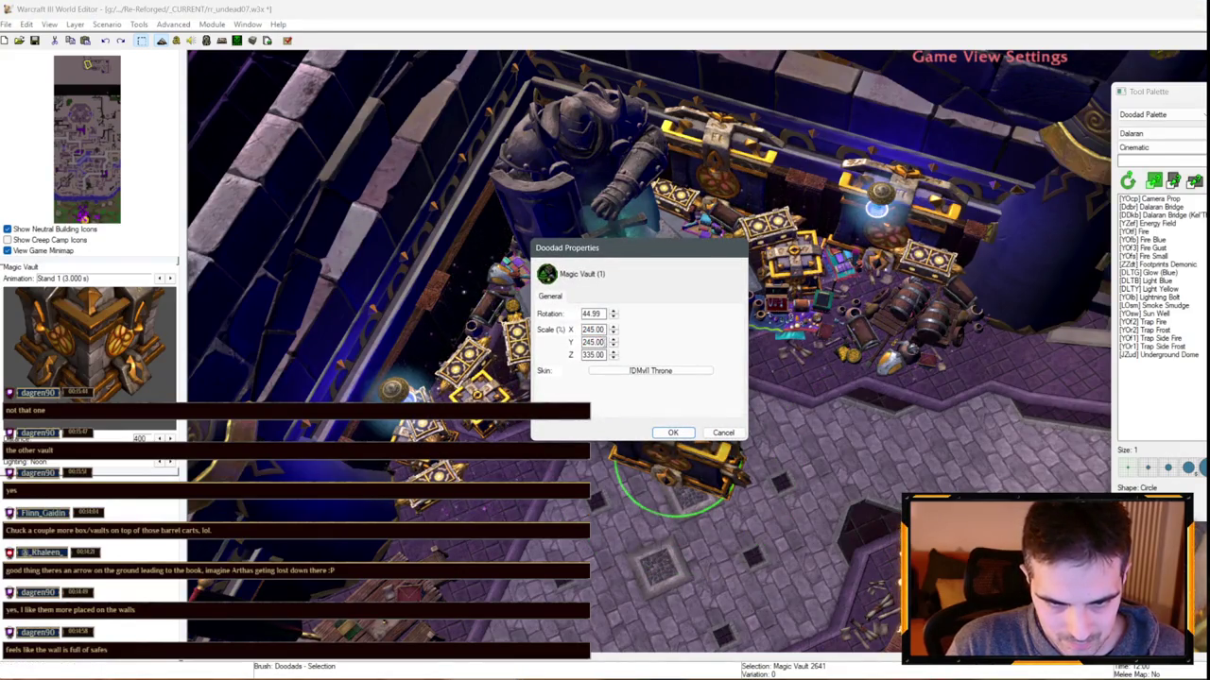
{"action": "key", "text": "Return"}
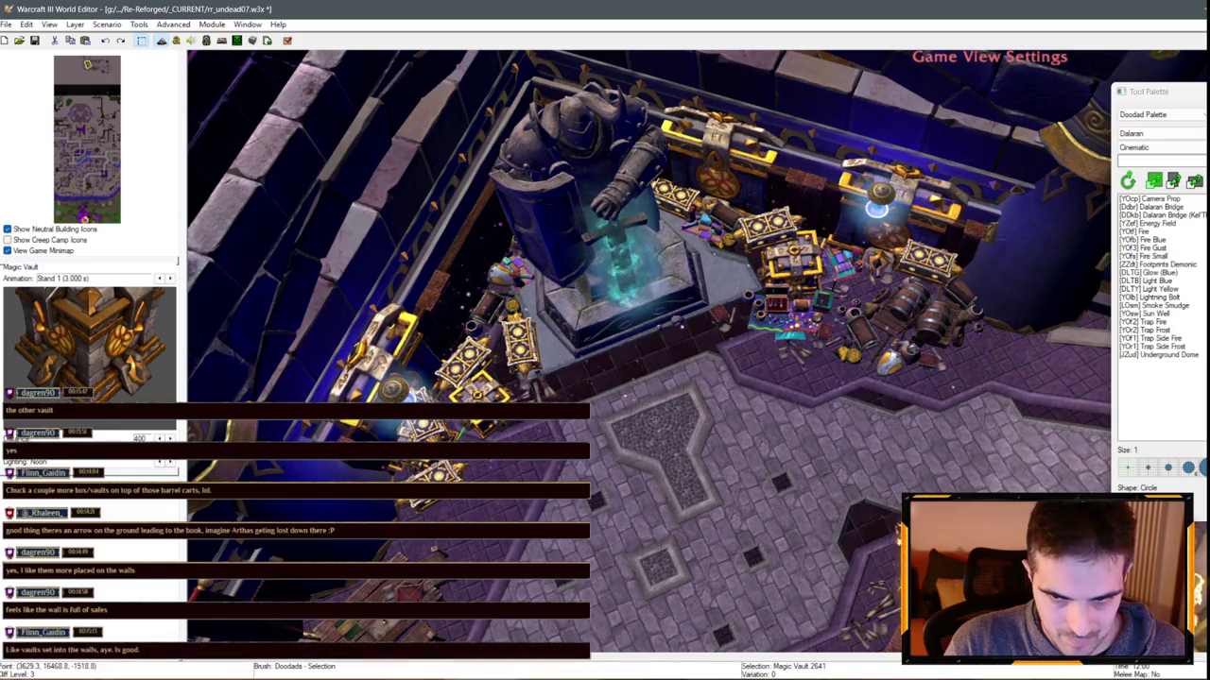
{"action": "key", "text": "ctrl+v"}
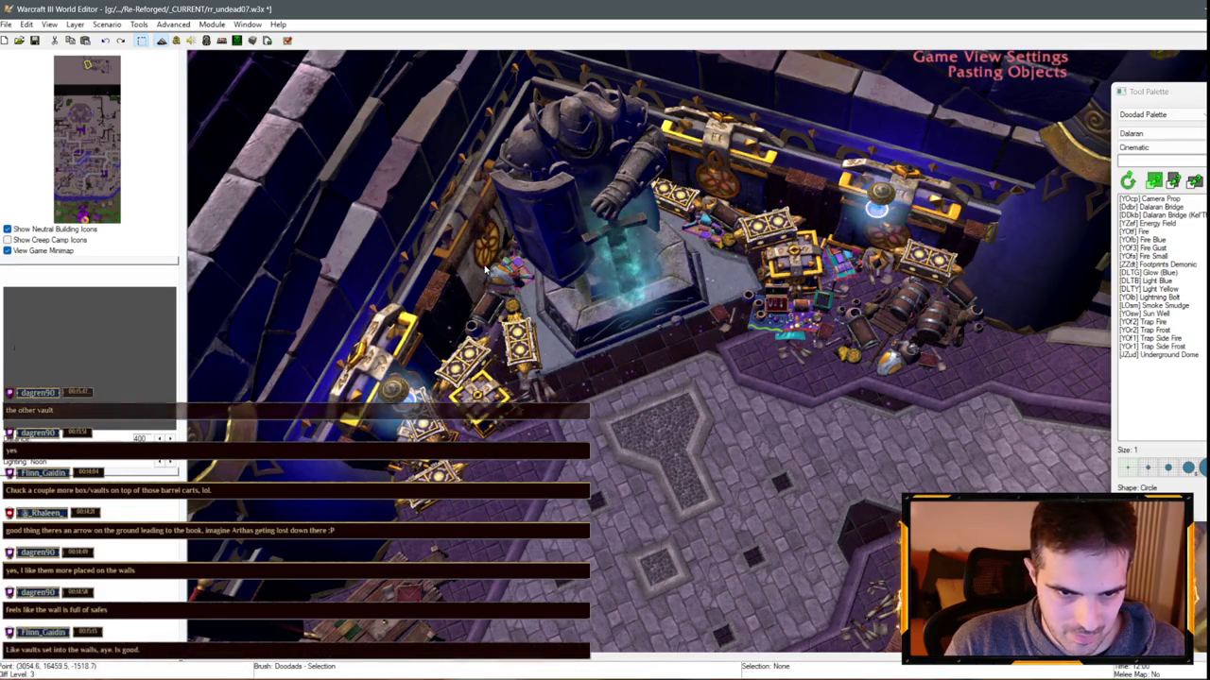
Drop the duplicate Magic Vault near the statue
{"action": "left_click", "coordinate": [484, 271]}
{"action": "scroll", "coordinate": [510, 284], "scroll_direction": "up", "scroll_amount": 3}
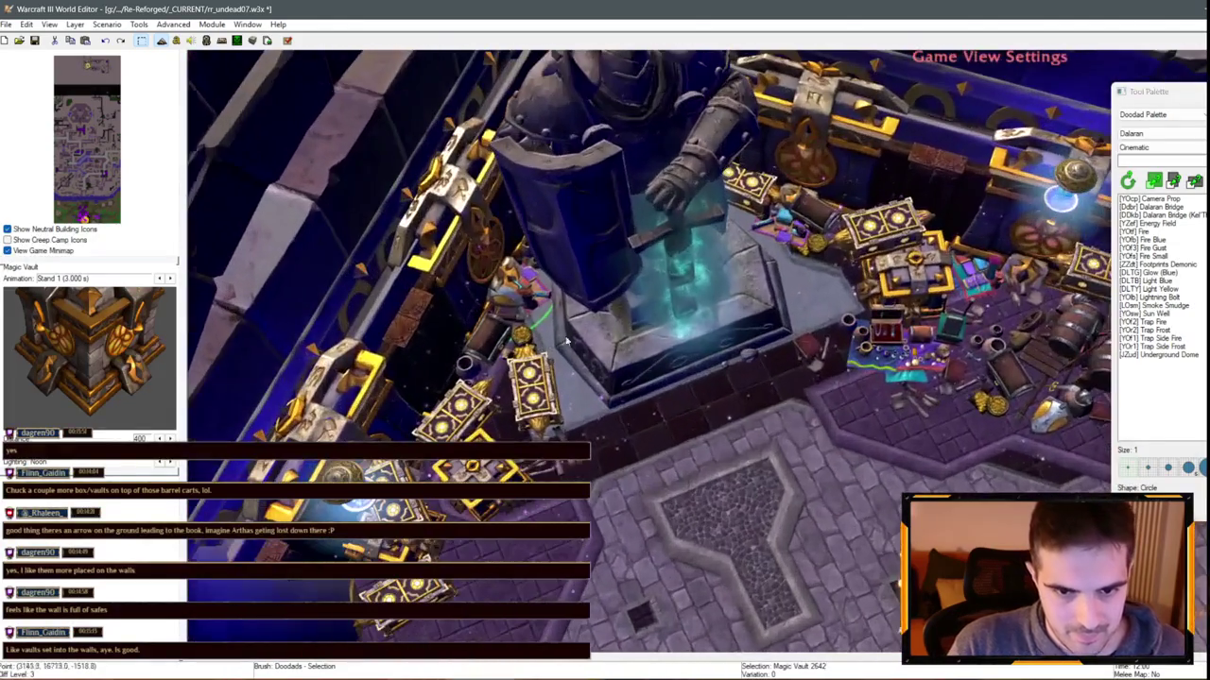
{"action": "left_click", "coordinate": [528, 295]}
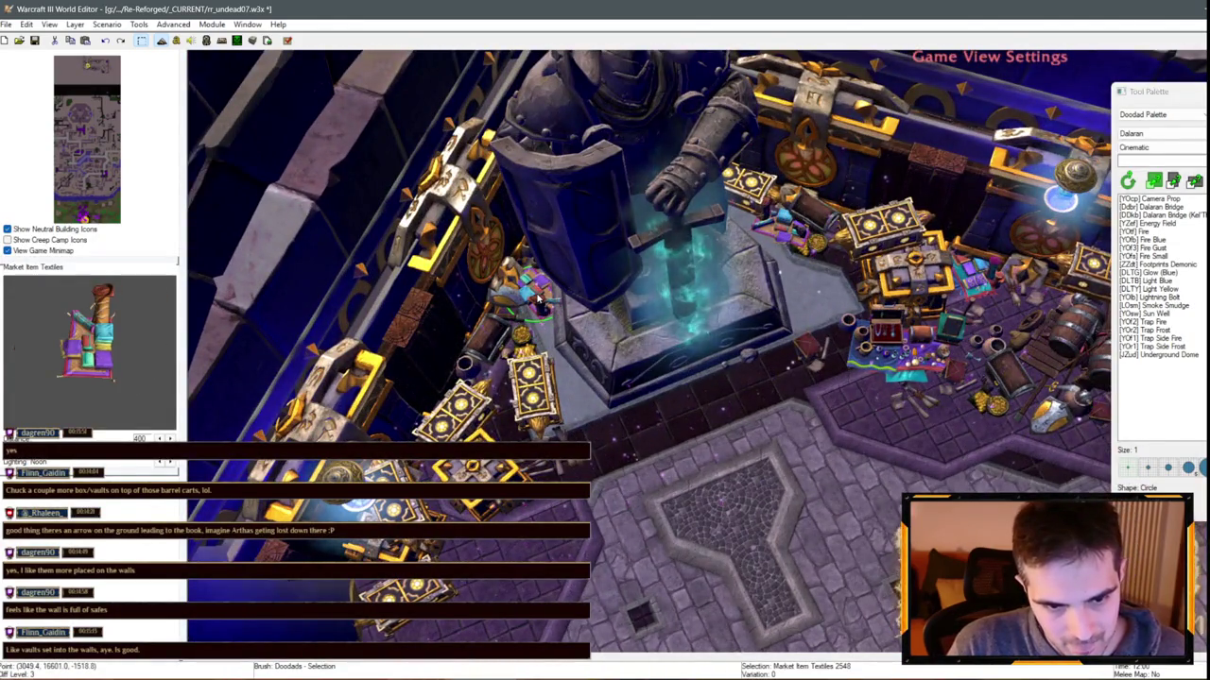
Inspect the blue glow, Magic Wagons, vault, treasure pile and market textiles nearby
{"action": "left_click", "coordinate": [364, 507]}
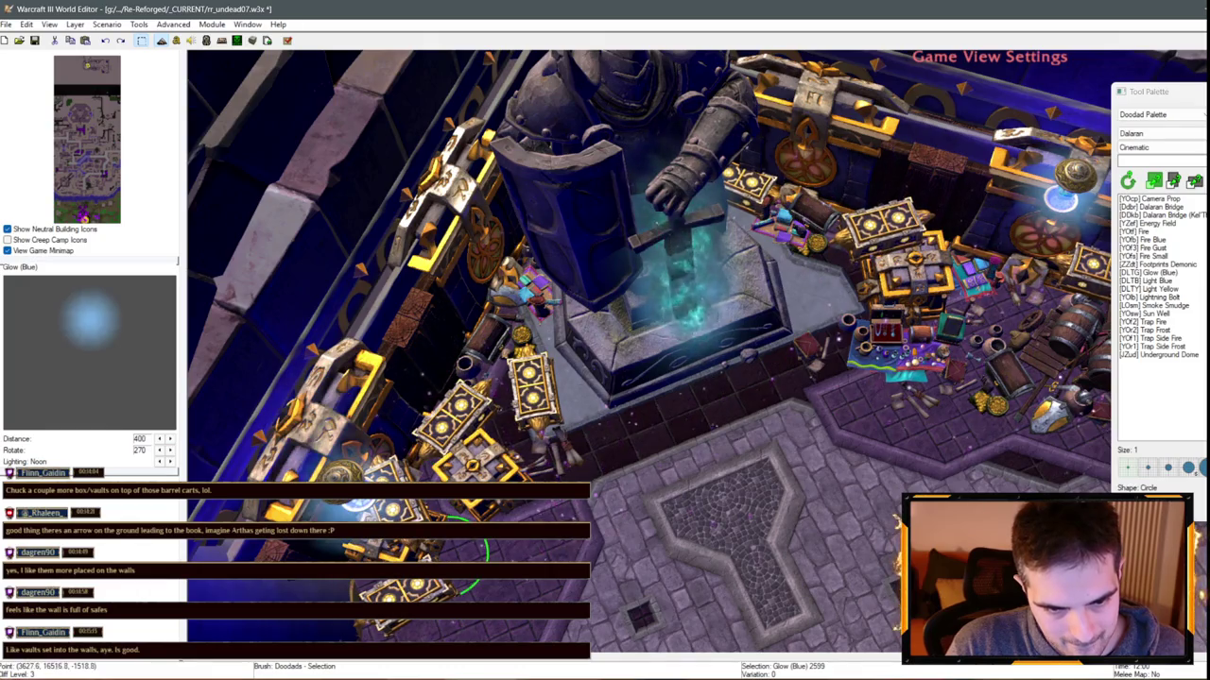
{"action": "scroll", "coordinate": [608, 371], "scroll_direction": "up", "scroll_amount": 3}
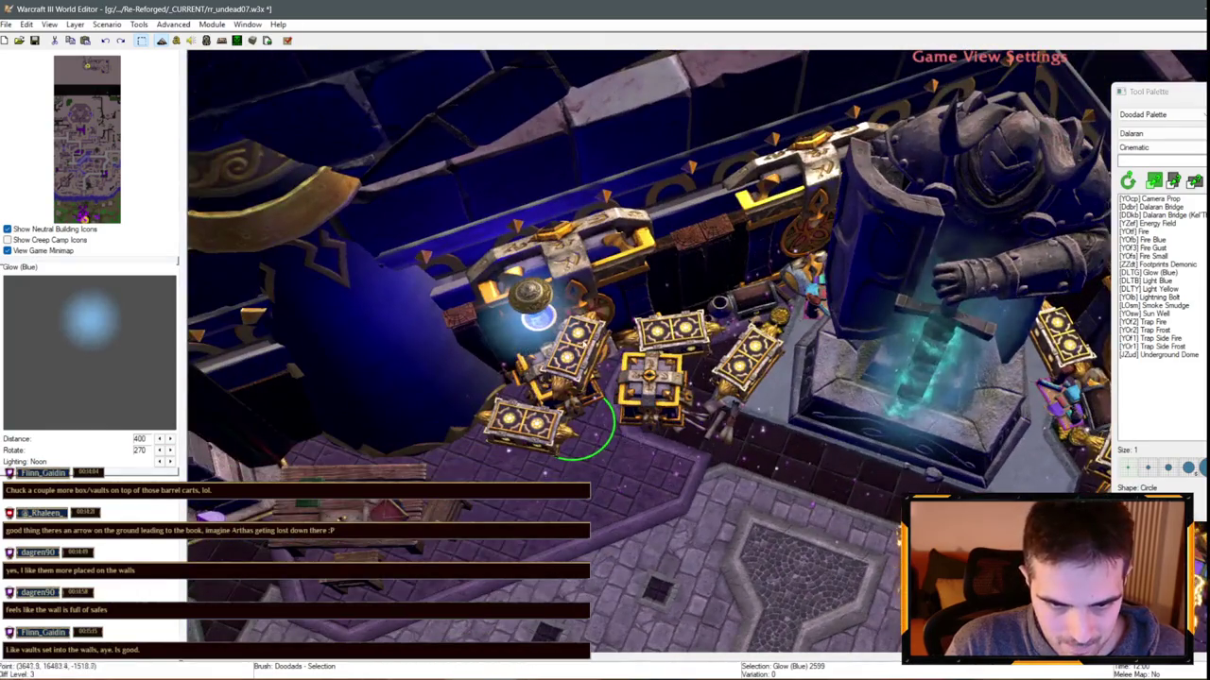
{"action": "left_click", "coordinate": [608, 371]}
{"action": "left_click", "coordinate": [543, 398]}
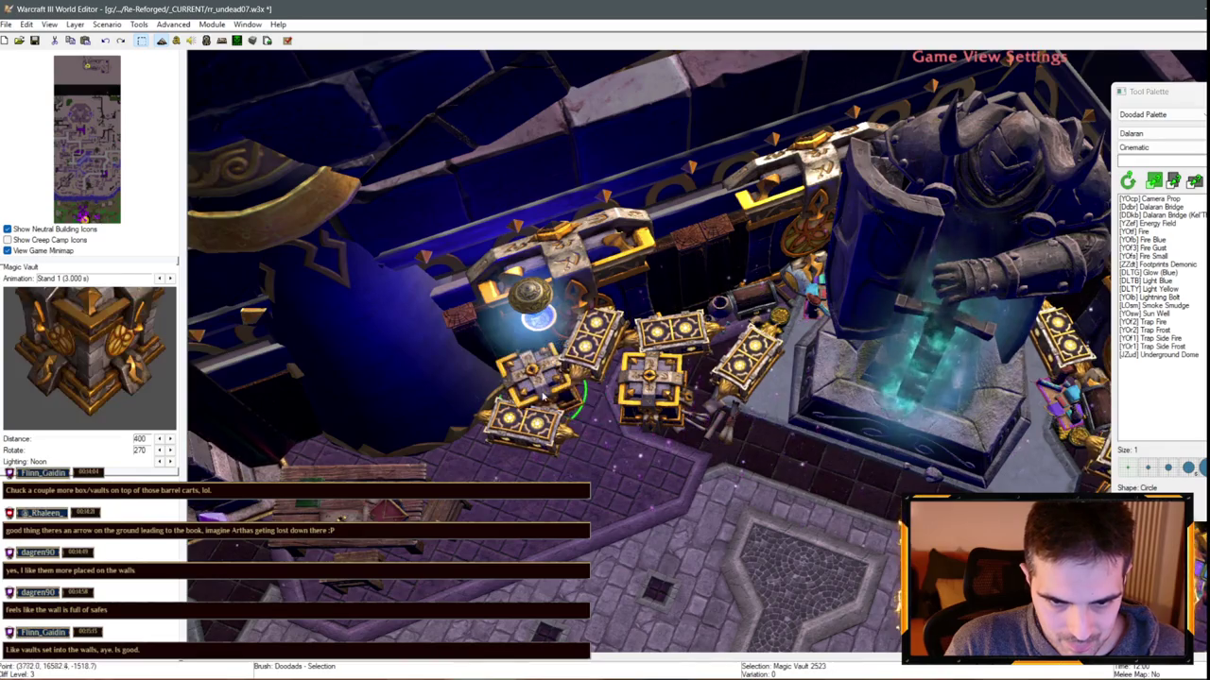
{"action": "left_click", "coordinate": [542, 403]}
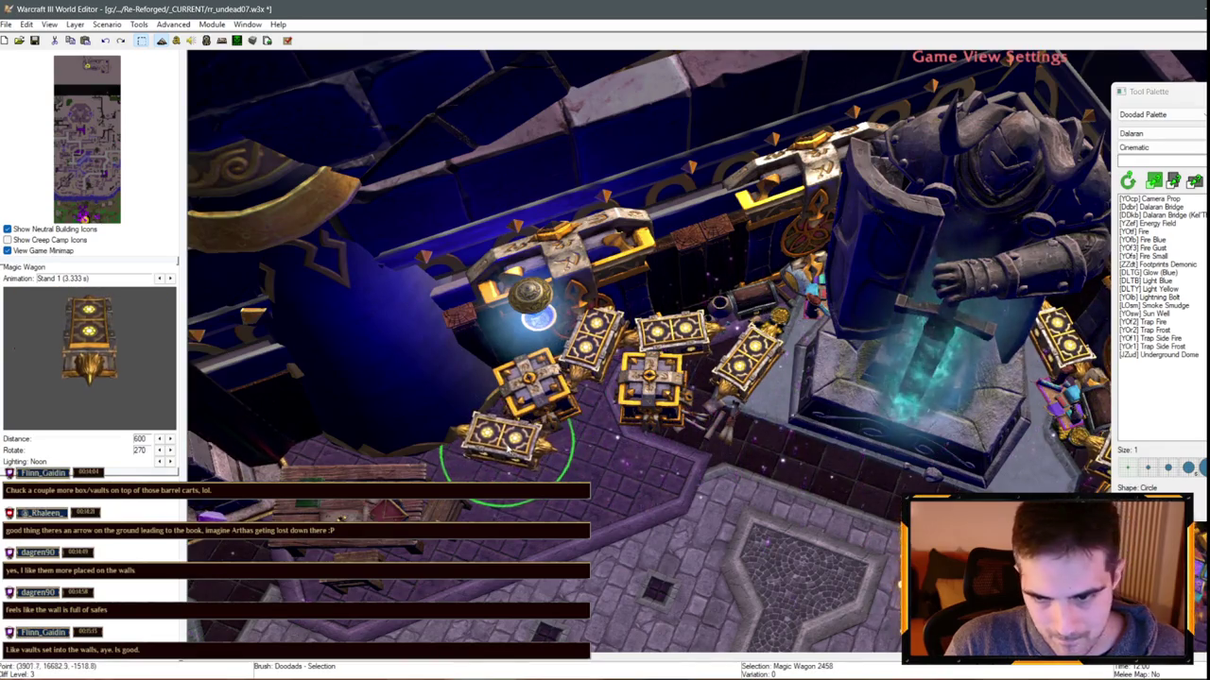
{"action": "scroll", "coordinate": [853, 416], "scroll_direction": "down", "scroll_amount": 2}
{"action": "scroll", "coordinate": [853, 416], "scroll_direction": "up", "scroll_amount": 2}
{"action": "left_click", "coordinate": [718, 286]}
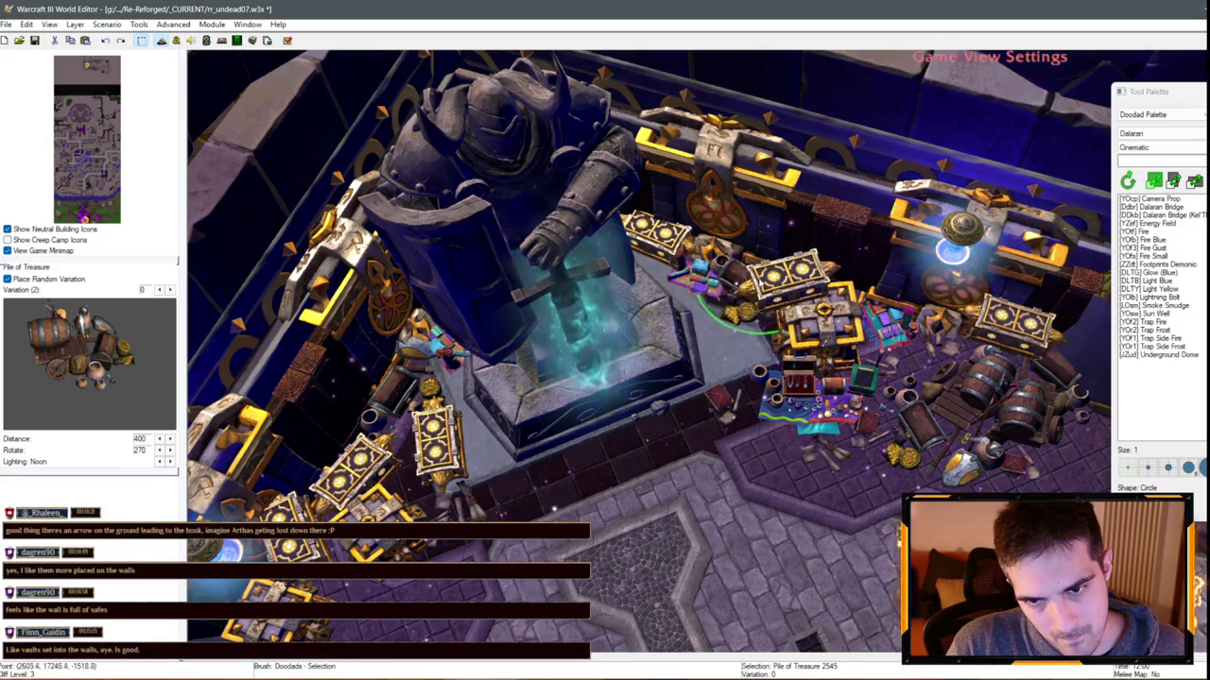
{"action": "left_click", "coordinate": [768, 350]}
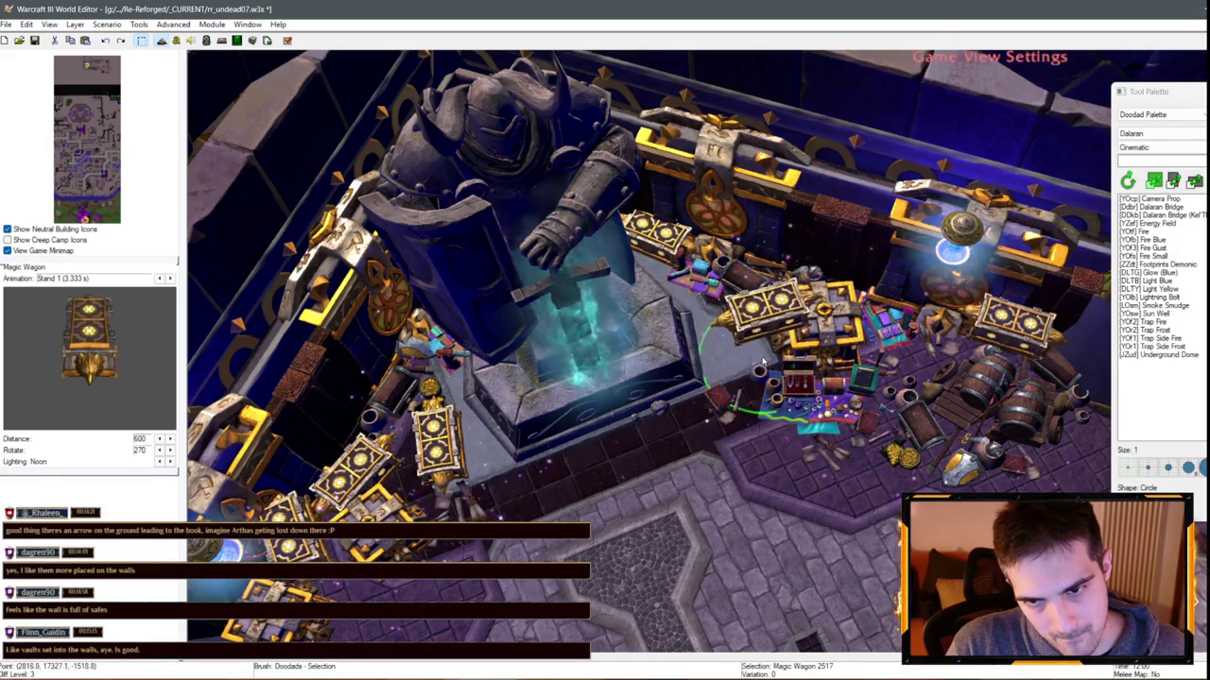
{"action": "left_click", "coordinate": [737, 280]}
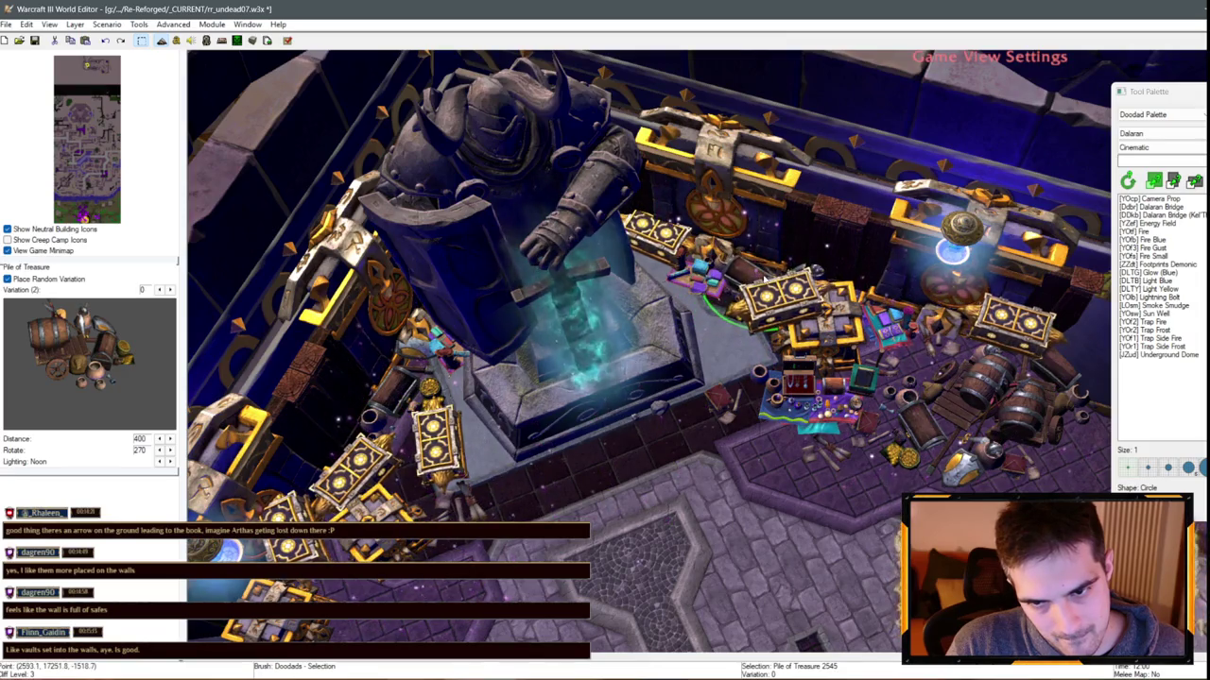
{"action": "left_click", "coordinate": [698, 296]}
{"action": "key", "text": "Down"}
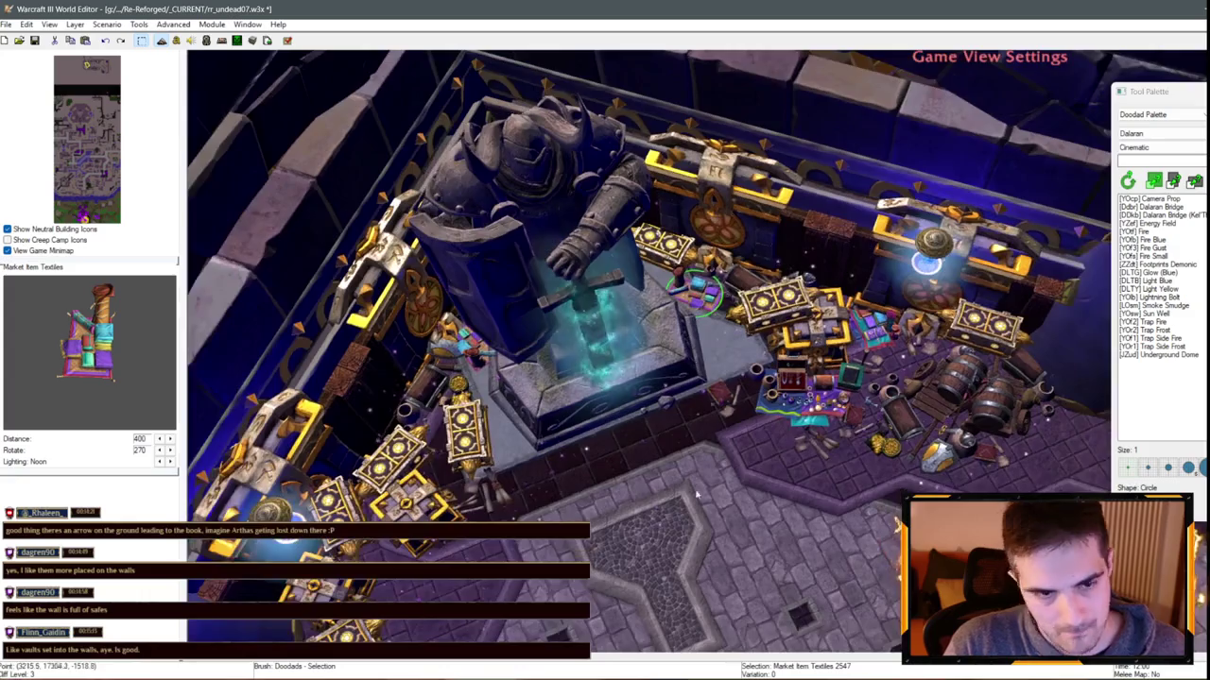
{"action": "scroll", "coordinate": [733, 384], "scroll_direction": "up", "scroll_amount": 5}
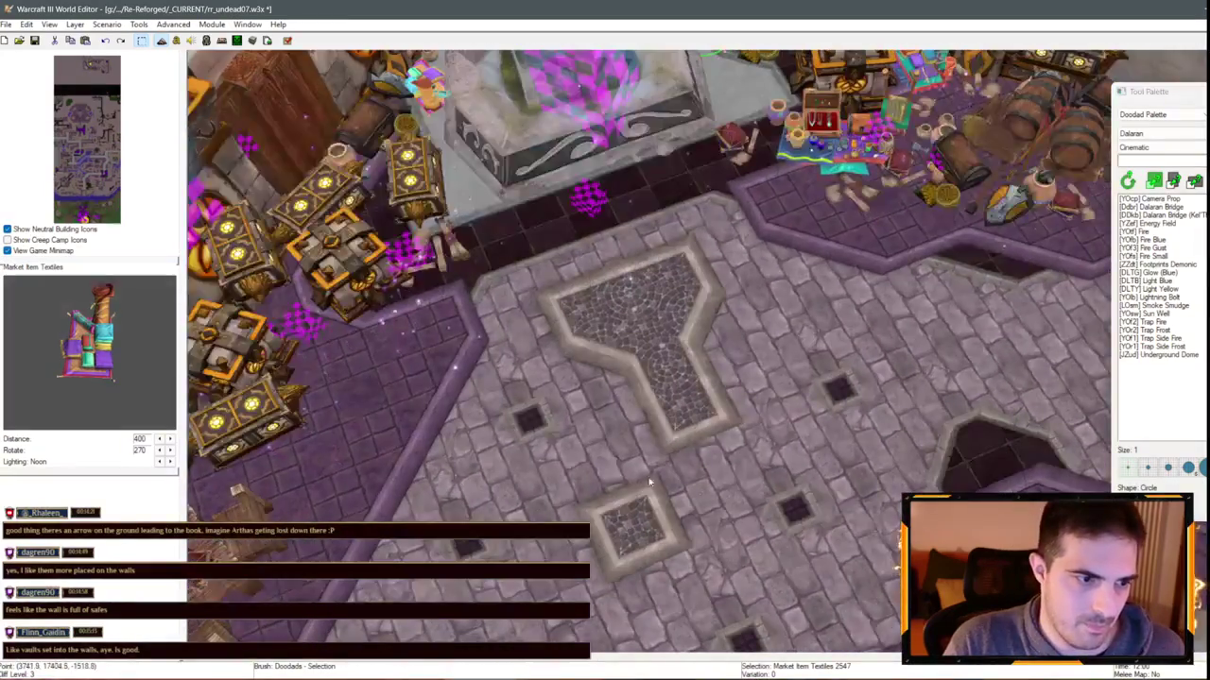
{"action": "scroll", "coordinate": [621, 427], "scroll_direction": "down", "scroll_amount": 5}
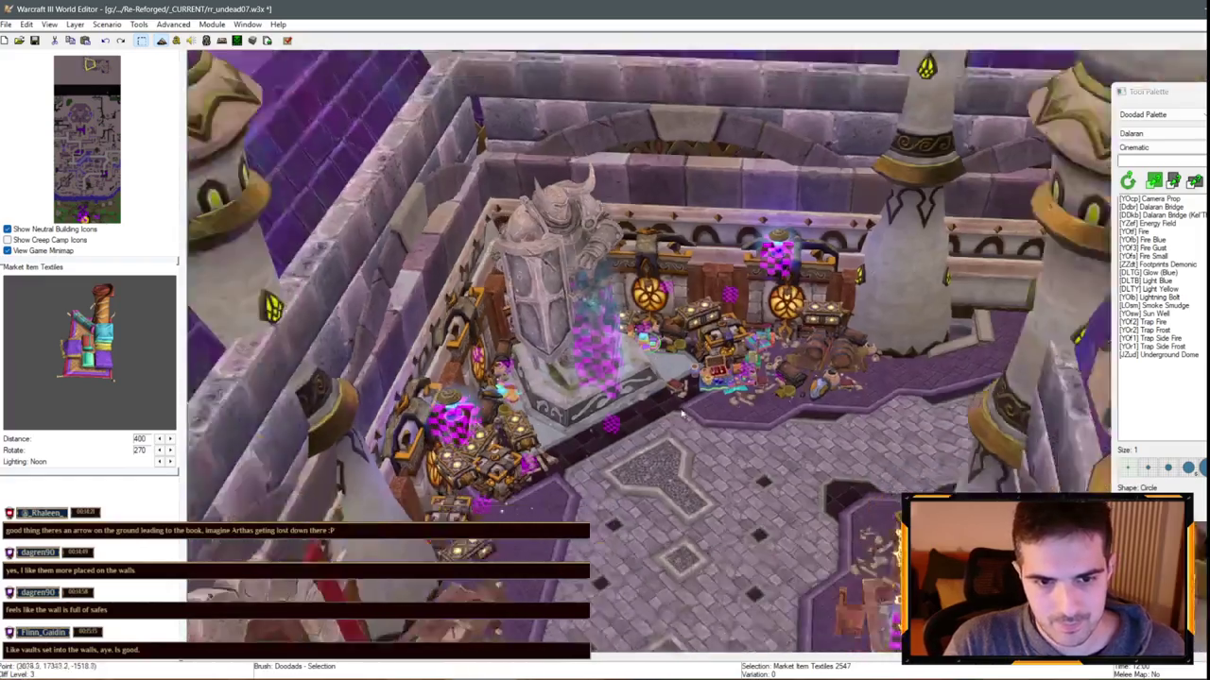
{"action": "key", "text": "Down"}
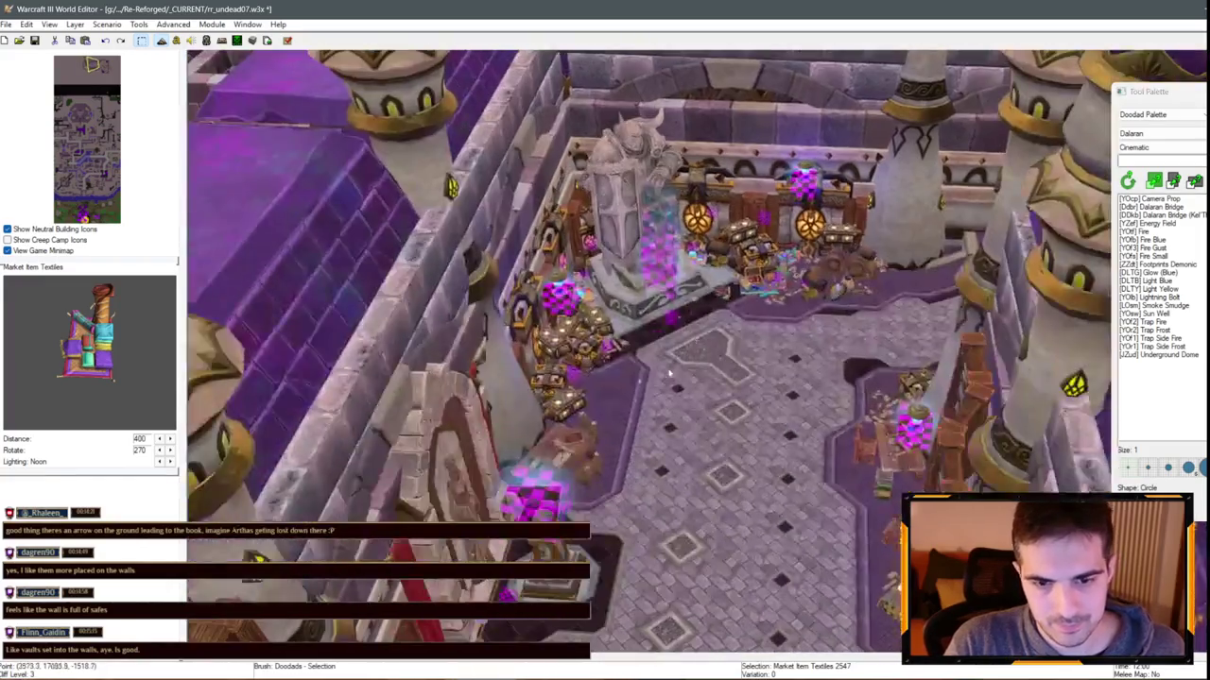
{"action": "key", "text": "Left"}
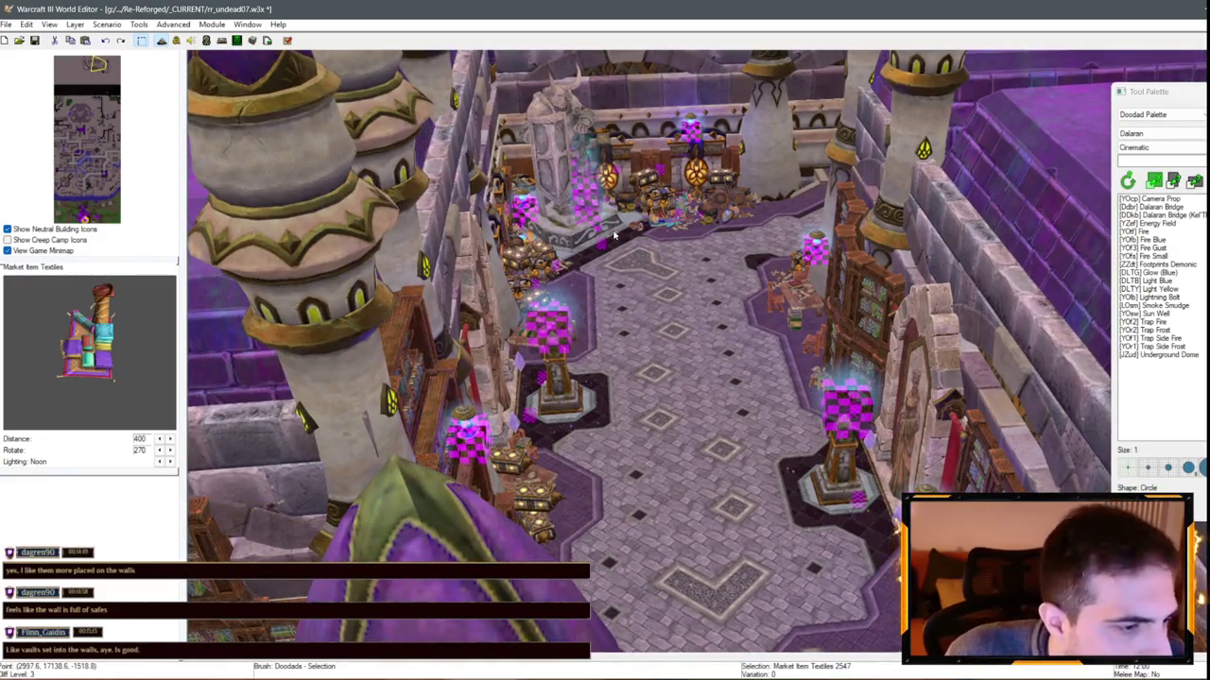
{"action": "key", "text": "Down"}
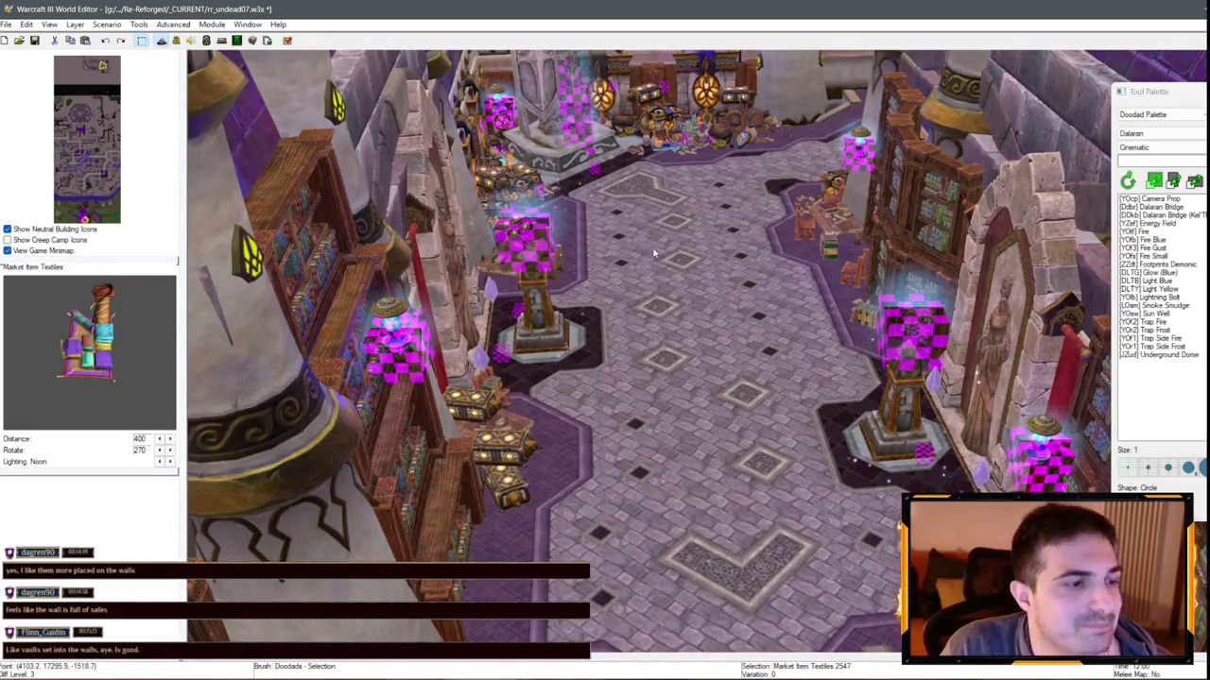
{"action": "key", "text": "Down"}
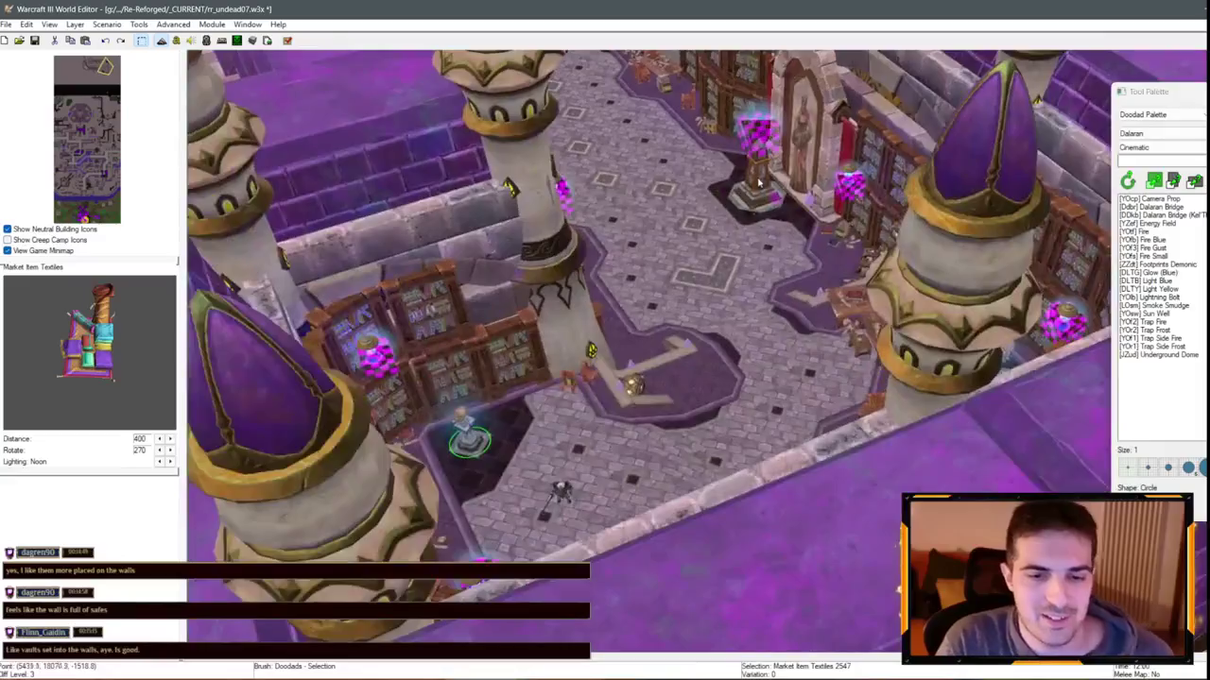
{"action": "scroll", "coordinate": [759, 183], "scroll_direction": "up", "scroll_amount": 2}
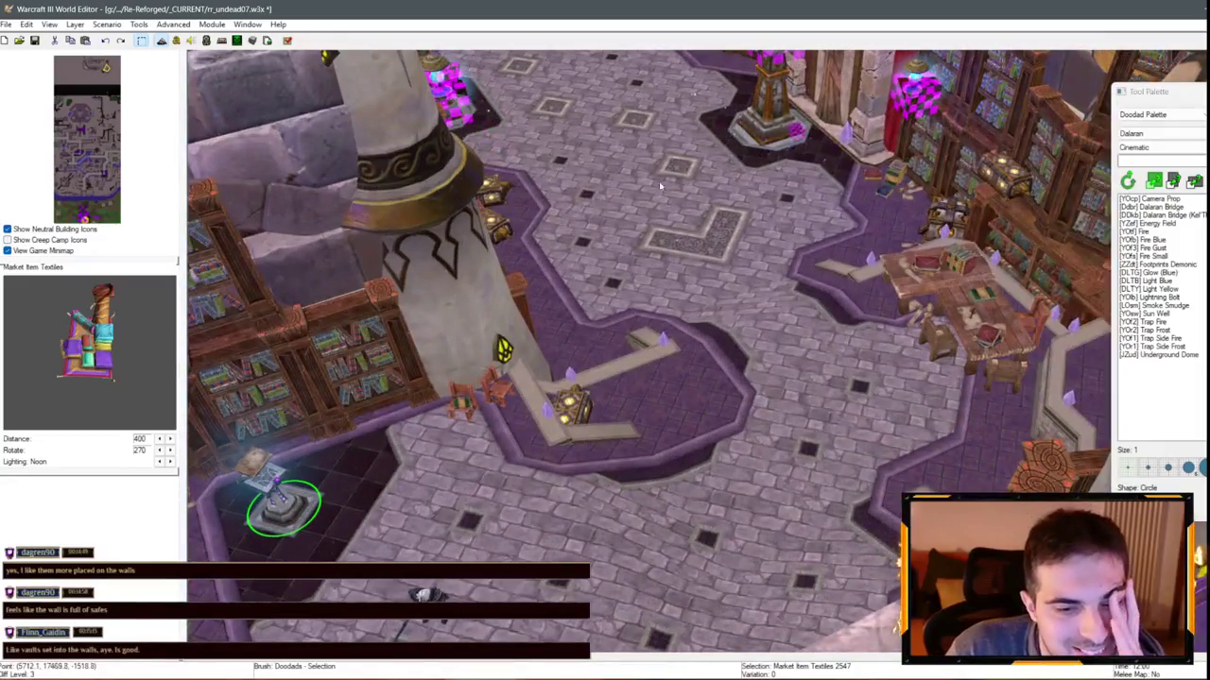
{"action": "scroll", "coordinate": [660, 186], "scroll_direction": "down", "scroll_amount": 8}
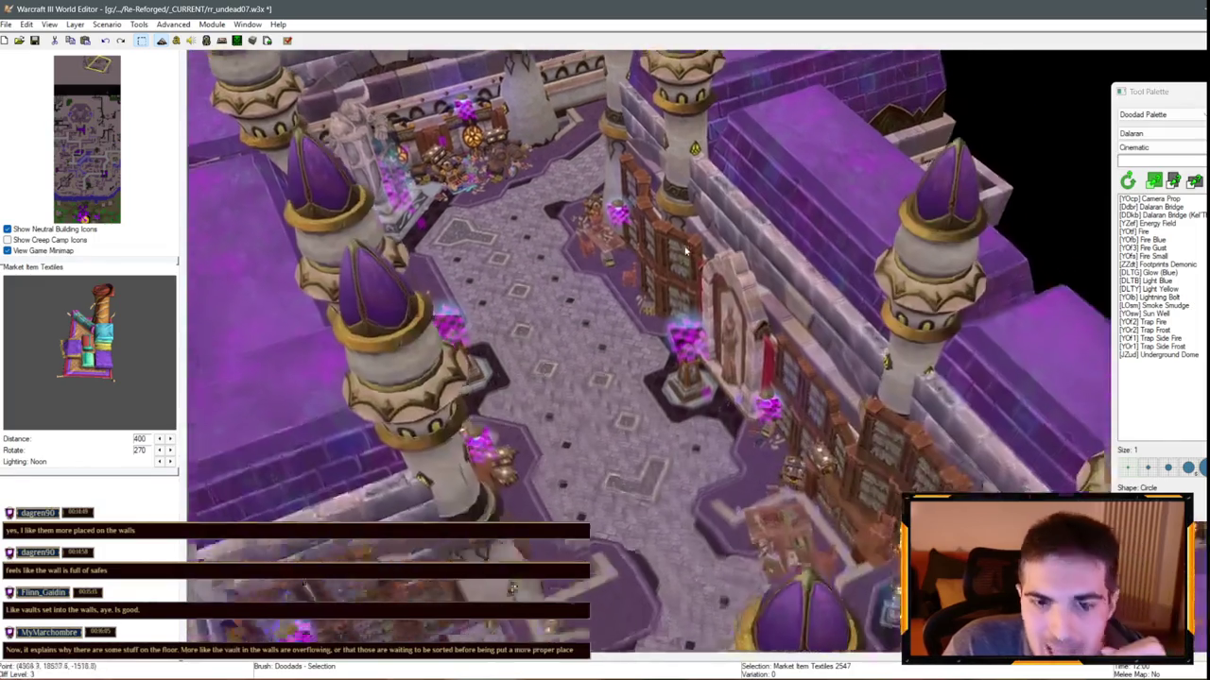
{"action": "scroll", "coordinate": [498, 244], "scroll_direction": "up", "scroll_amount": 5}
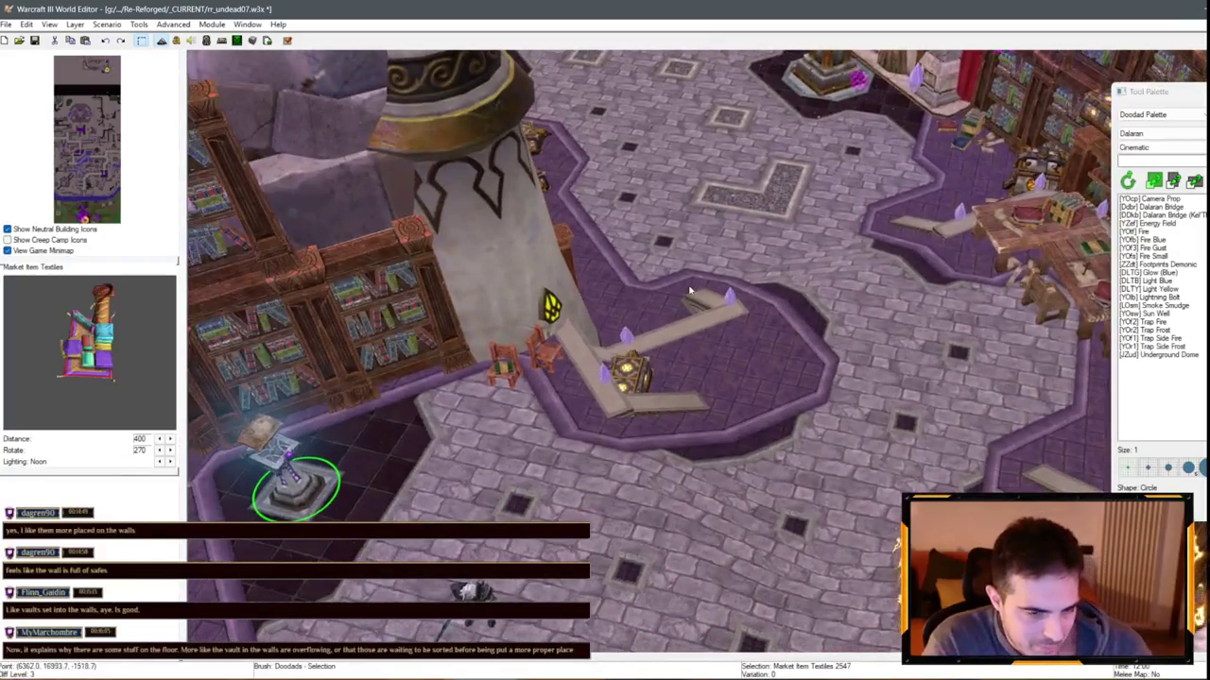
{"action": "mouse_move", "coordinate": [690, 291]}
{"action": "left_mouse_down"}
{"action": "mouse_move", "coordinate": [595, 275]}
{"action": "mouse_move", "coordinate": [685, 285]}
{"action": "mouse_move", "coordinate": [561, 286]}
{"action": "mouse_move", "coordinate": [695, 364]}
{"action": "left_mouse_up"}
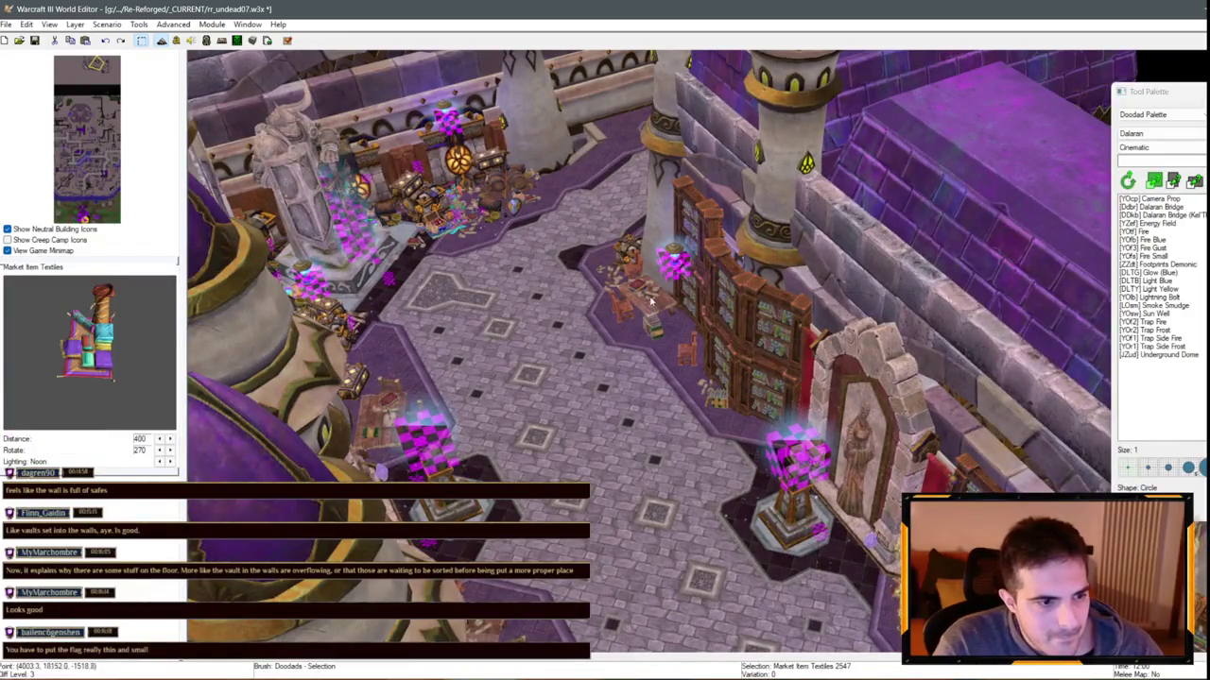
{"action": "left_click_drag", "start_coordinate": [601, 268], "coordinate": [713, 304]}
{"action": "mouse_move", "coordinate": [634, 298]}
{"action": "left_mouse_down"}
{"action": "mouse_move", "coordinate": [534, 350]}
{"action": "mouse_move", "coordinate": [609, 442]}
{"action": "left_mouse_up"}
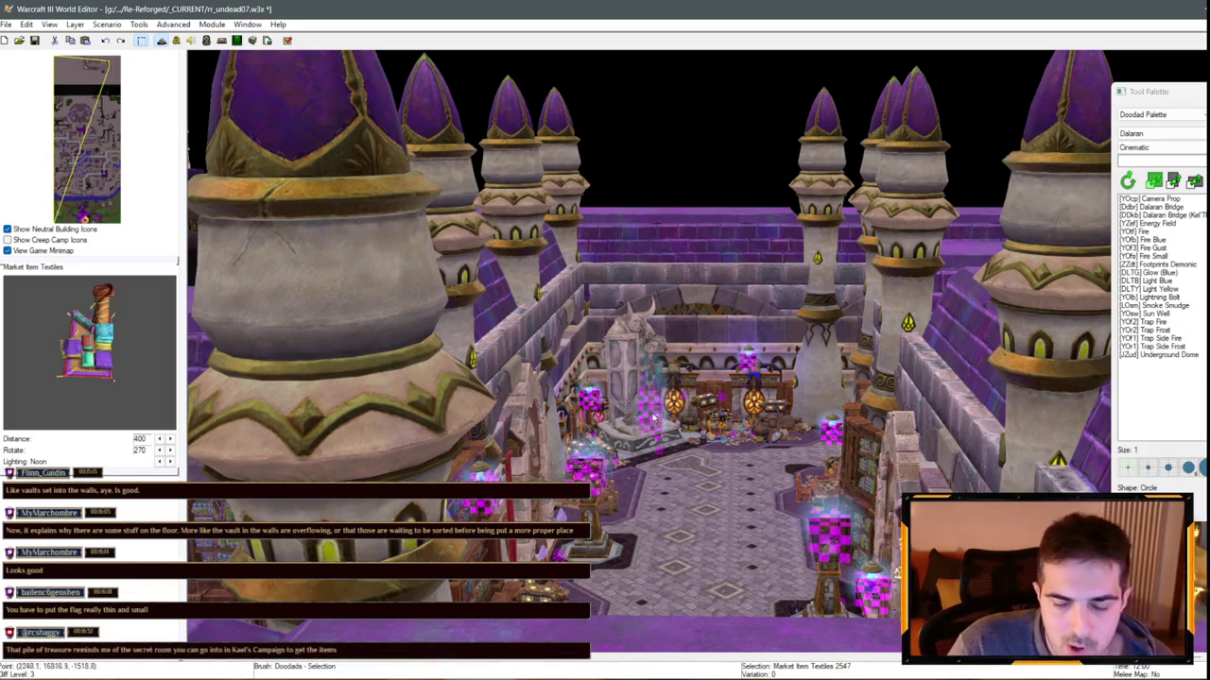
{"action": "left_click_drag", "start_coordinate": [653, 416], "coordinate": [667, 387]}
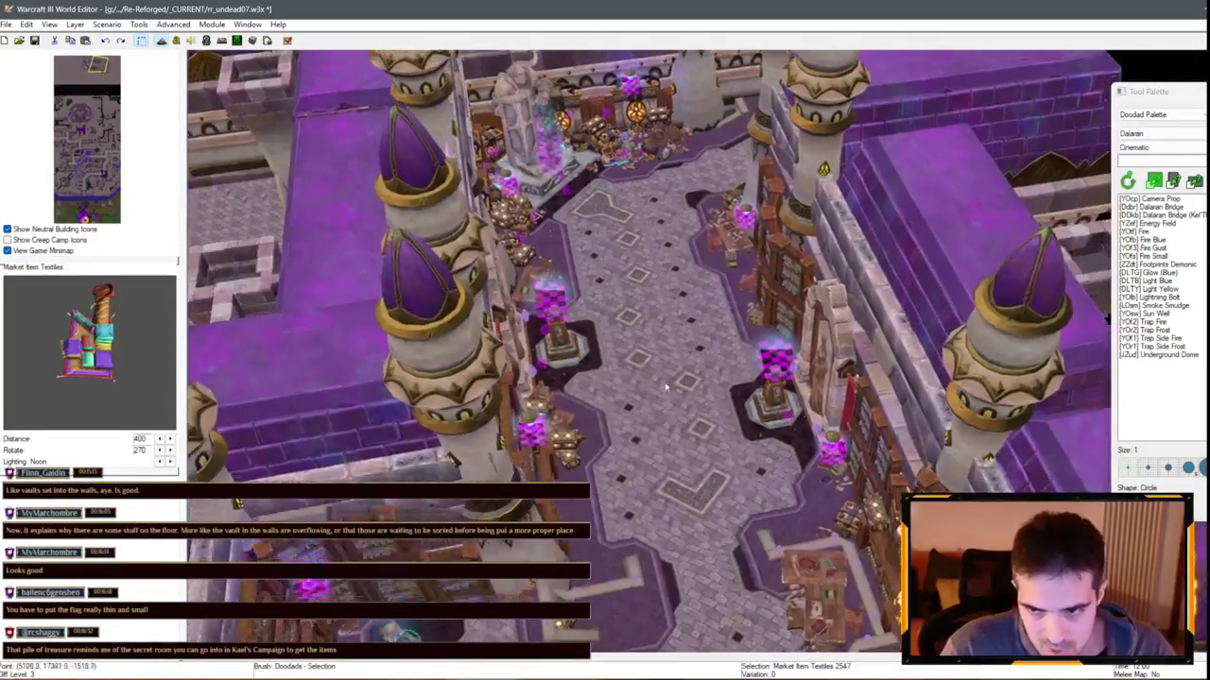
{"action": "left_click", "coordinate": [1160, 148]}
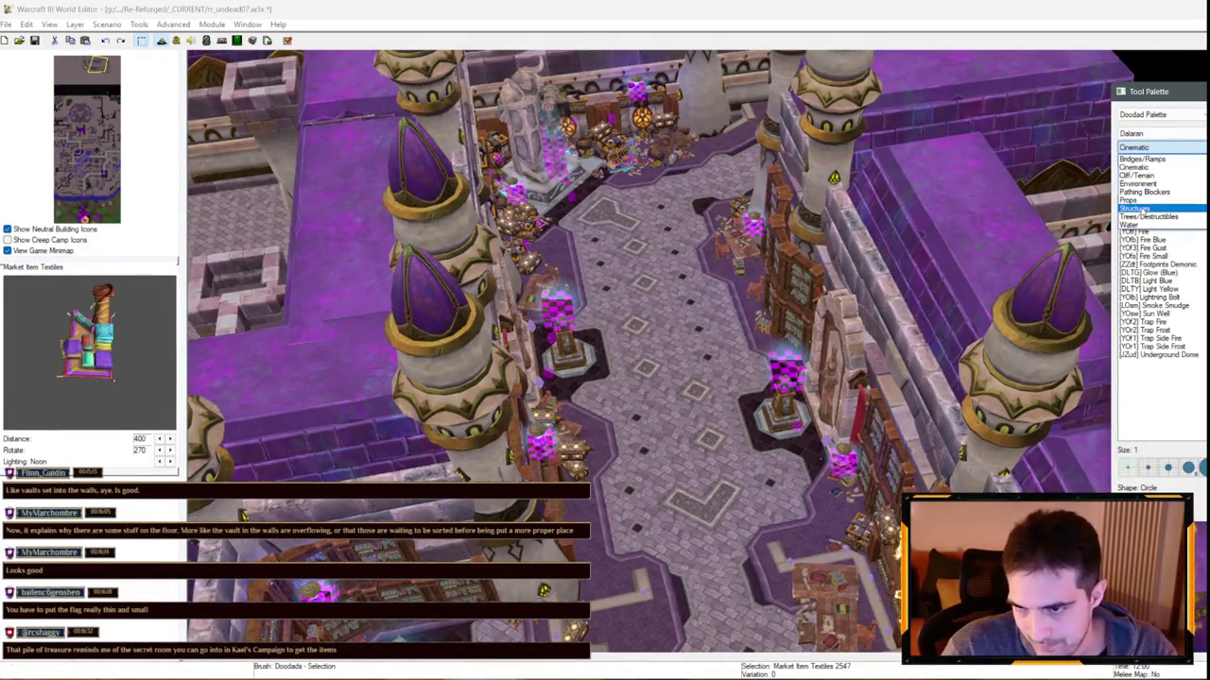
Place a Dalaran Window Arch Slim No Pillars from Structures on the empty floor
{"action": "left_click", "coordinate": [1135, 208]}
{"action": "type", "text": "arch"}
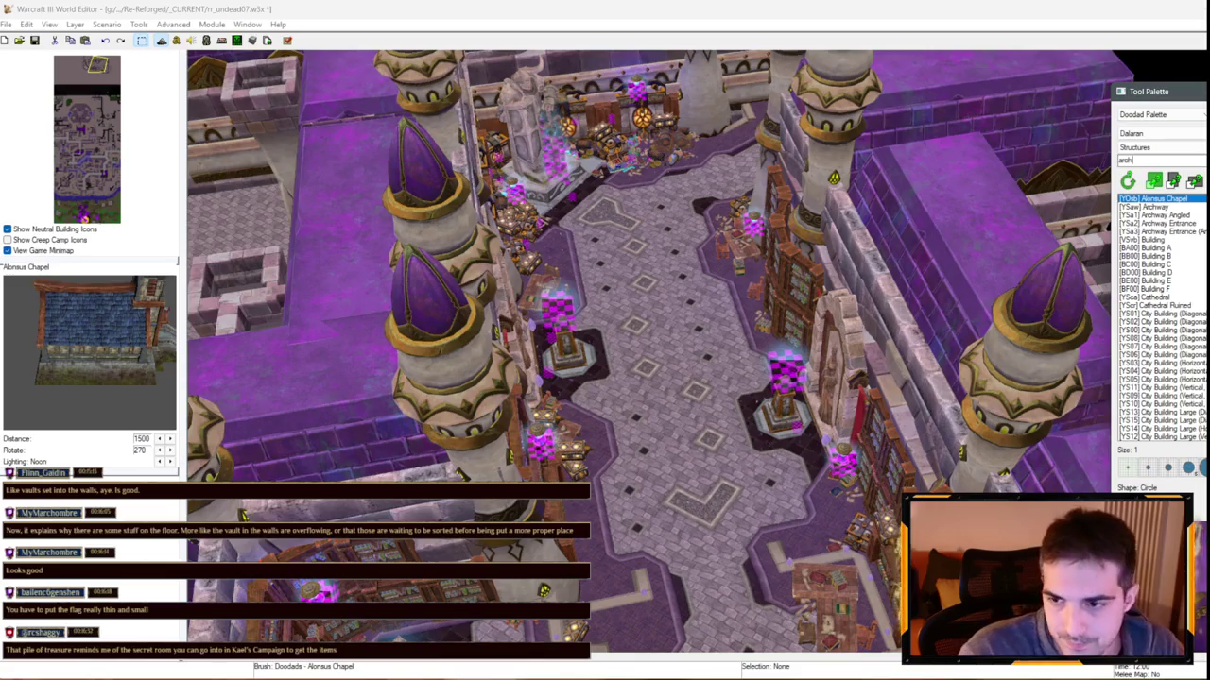
{"action": "left_click", "coordinate": [1160, 239]}
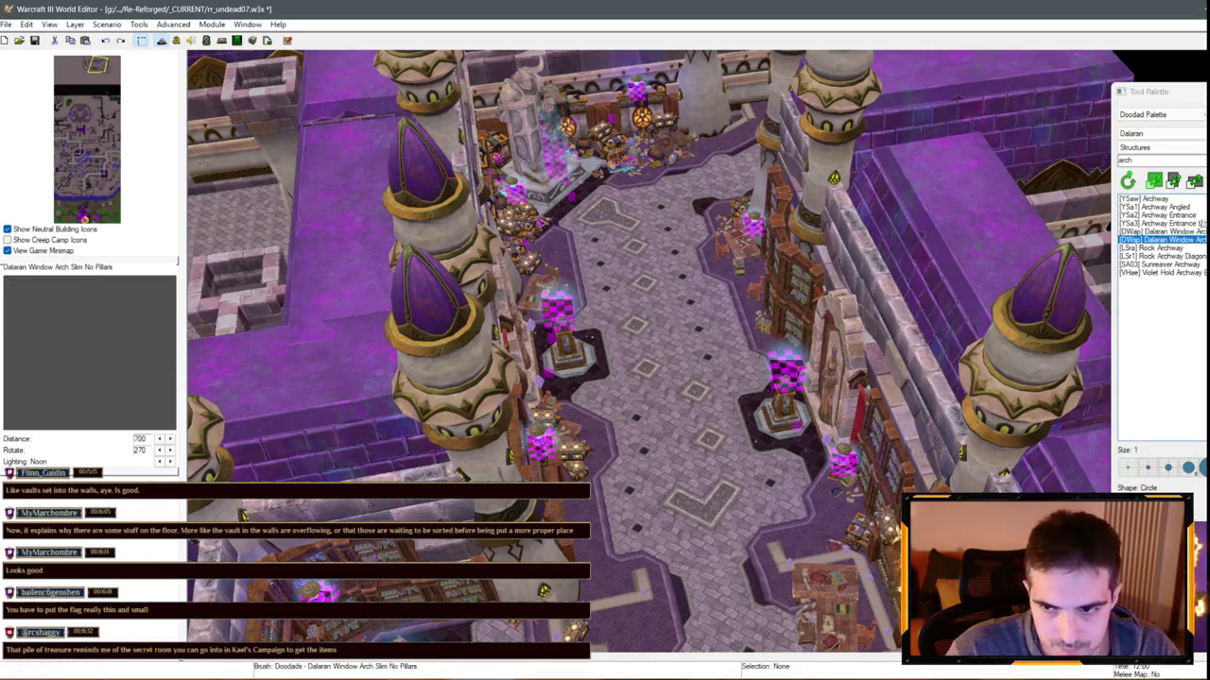
{"action": "scroll", "coordinate": [658, 275], "scroll_direction": "down", "scroll_amount": 5}
{"action": "scroll", "coordinate": [658, 275], "scroll_direction": "up", "scroll_amount": 8}
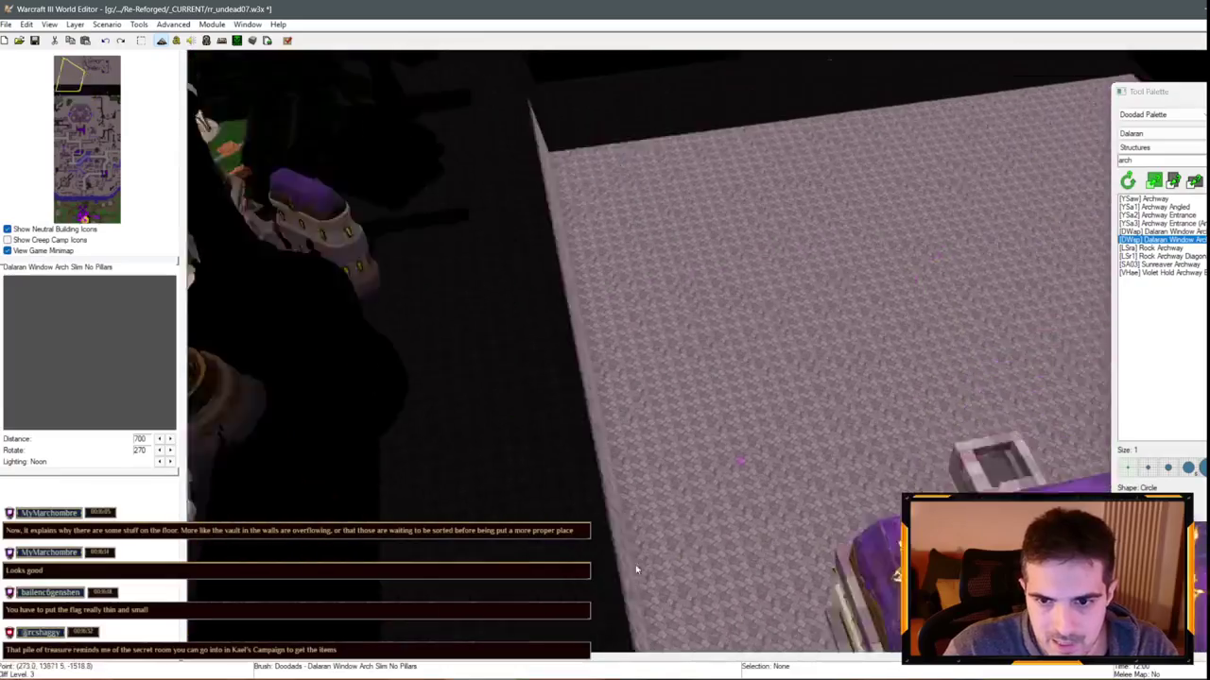
{"action": "scroll", "coordinate": [753, 301], "scroll_direction": "up", "scroll_amount": 2}
{"action": "left_click", "coordinate": [753, 300]}
Select the new arch and toggle the in-game view preview
{"action": "key", "text": "Escape"}
{"action": "scroll", "coordinate": [648, 526], "scroll_direction": "up", "scroll_amount": 1}
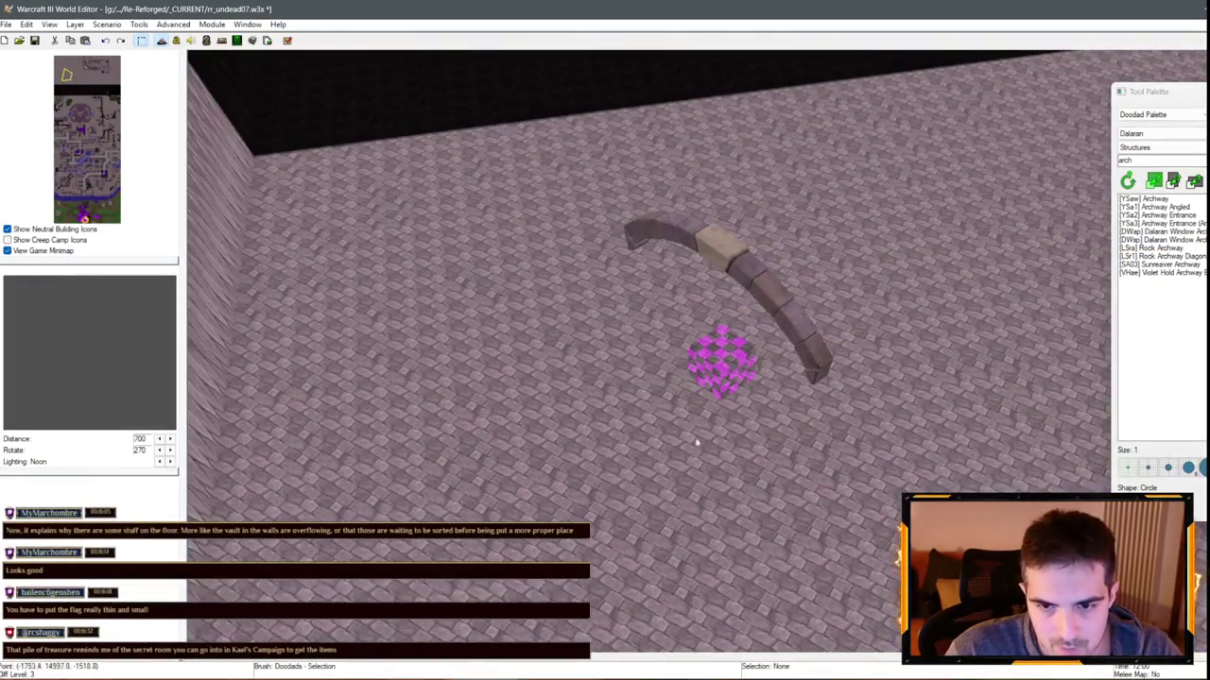
{"action": "left_click", "coordinate": [784, 272]}
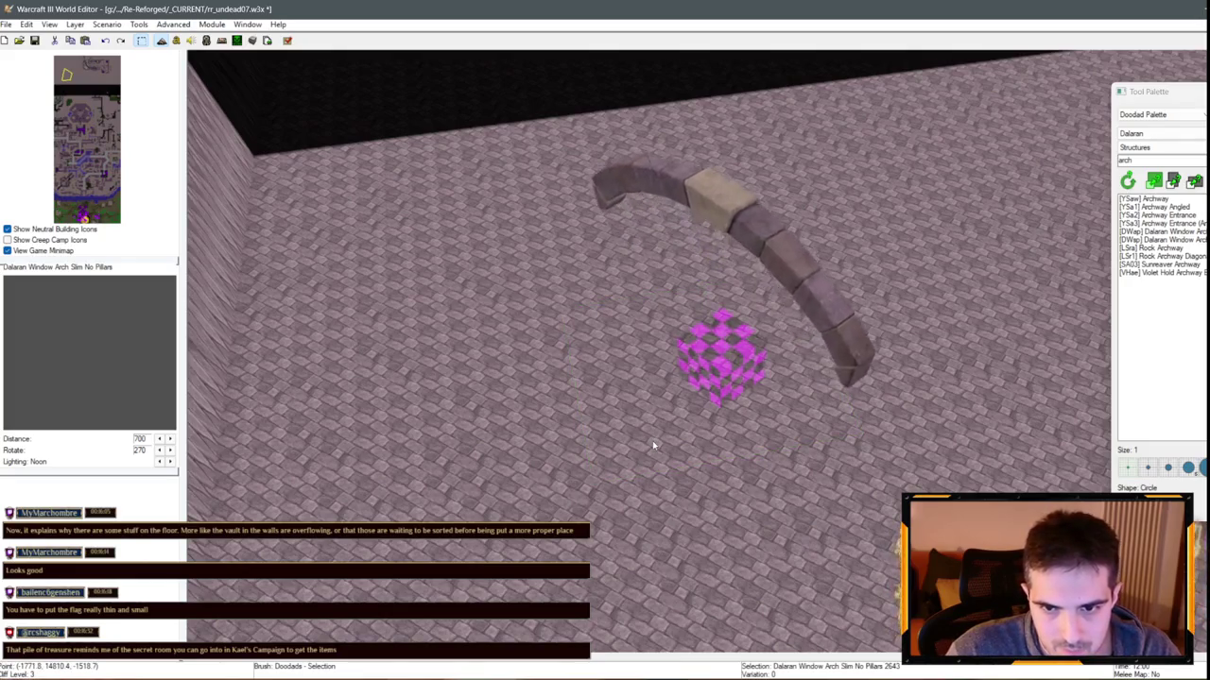
{"action": "key", "text": "ctrl+g"}
{"action": "key", "text": "ctrl+g"}
{"action": "key", "text": "ctrl+g"}
{"action": "key", "text": "ctrl+g"}
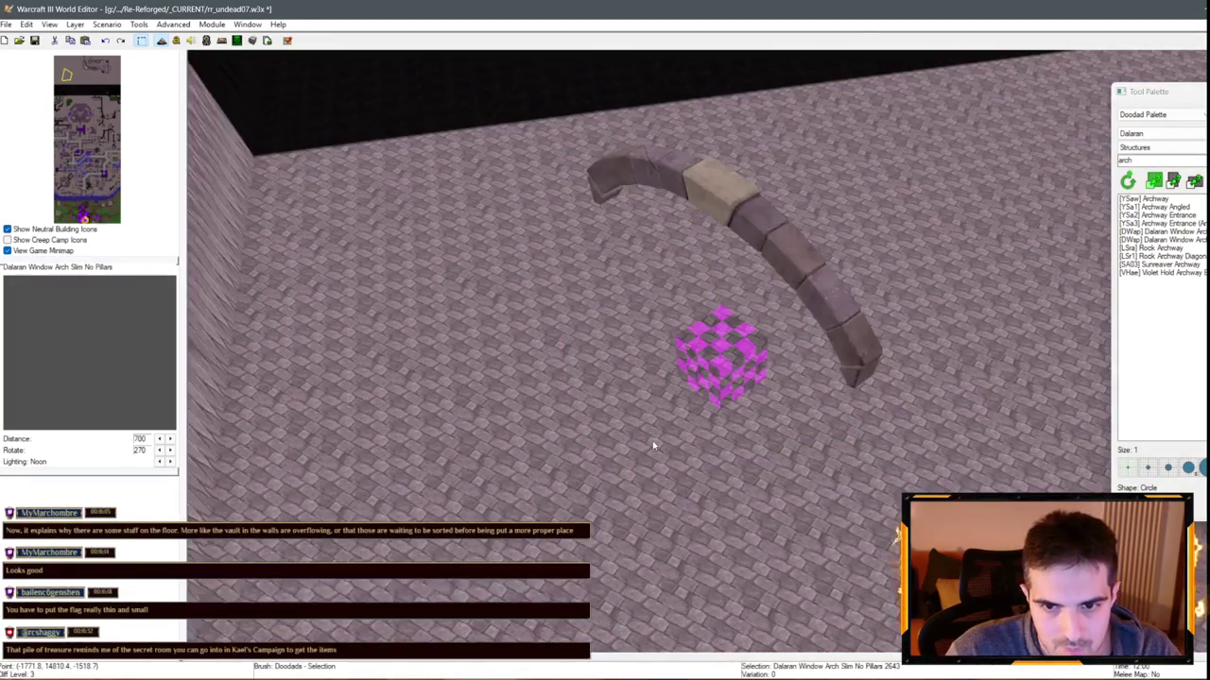
{"action": "key", "text": "ctrl+g"}
{"action": "key", "text": "ctrl+g"}
{"action": "key", "text": "ctrl+g"}
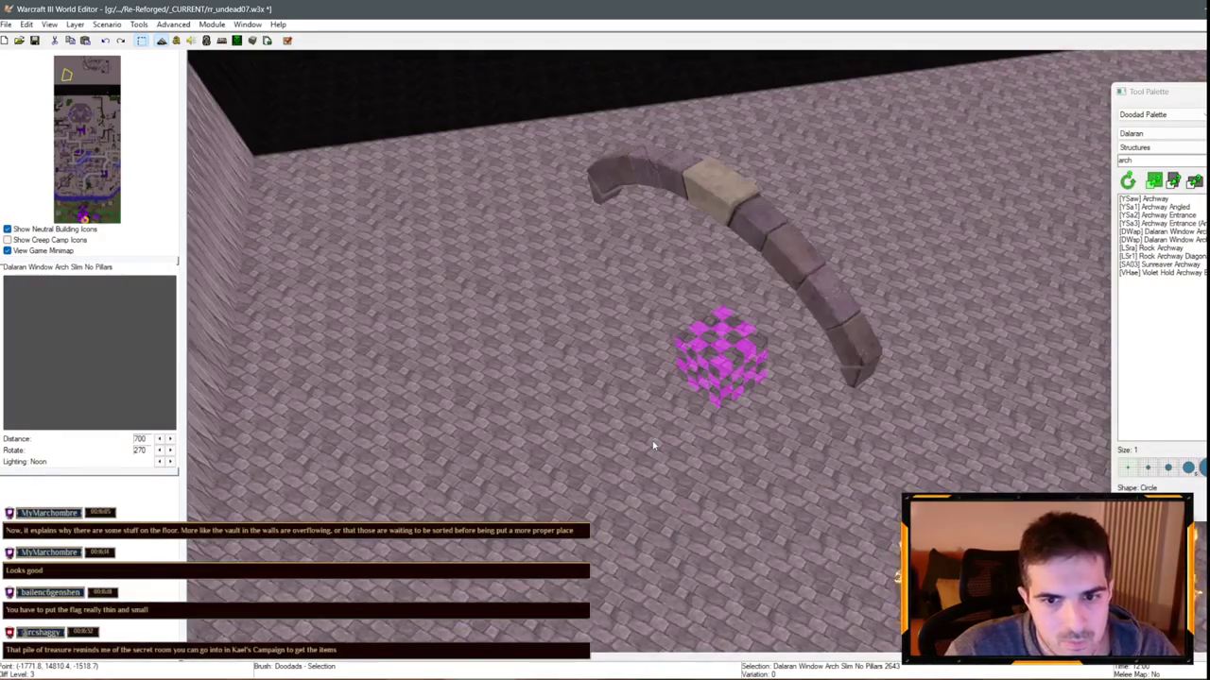
{"action": "key", "text": "ctrl+g"}
{"action": "key", "text": "ctrl+g"}
{"action": "key", "text": "ctrl+g"}
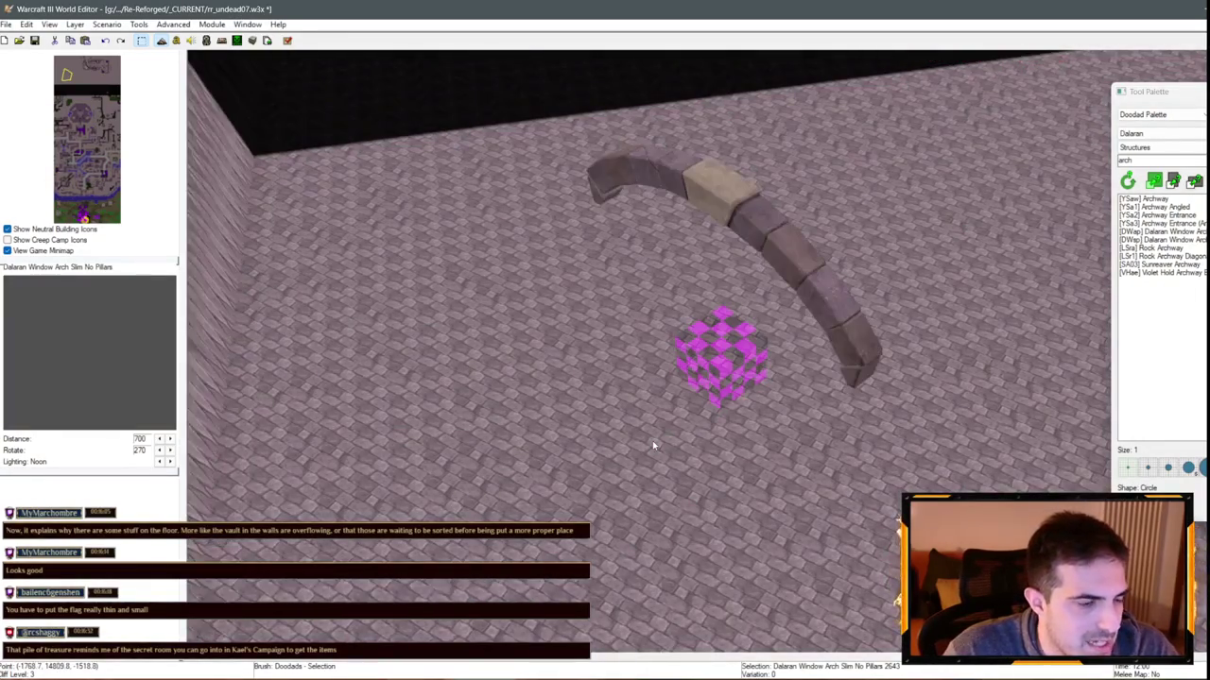
{"action": "key", "text": "ctrl+g"}
{"action": "key", "text": "ctrl+g"}
{"action": "key", "text": "ctrl+g"}
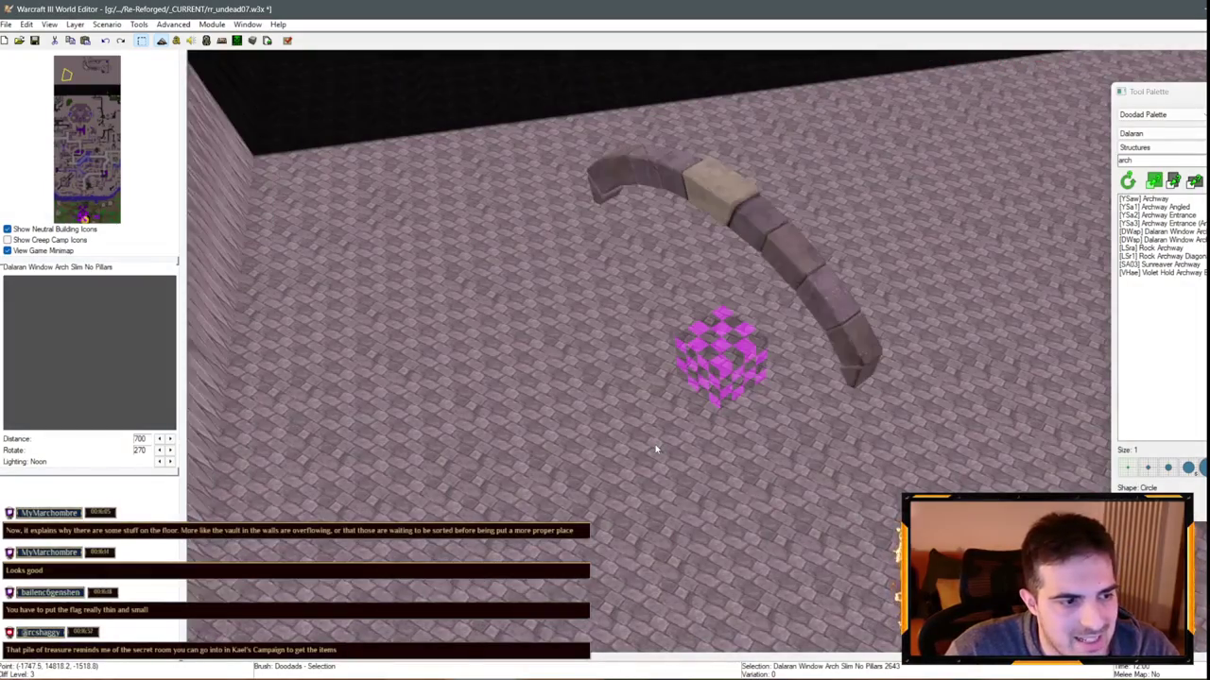
Deselect and then reselect the placed window arch
{"action": "scroll", "coordinate": [657, 450], "scroll_direction": "down", "scroll_amount": 5}
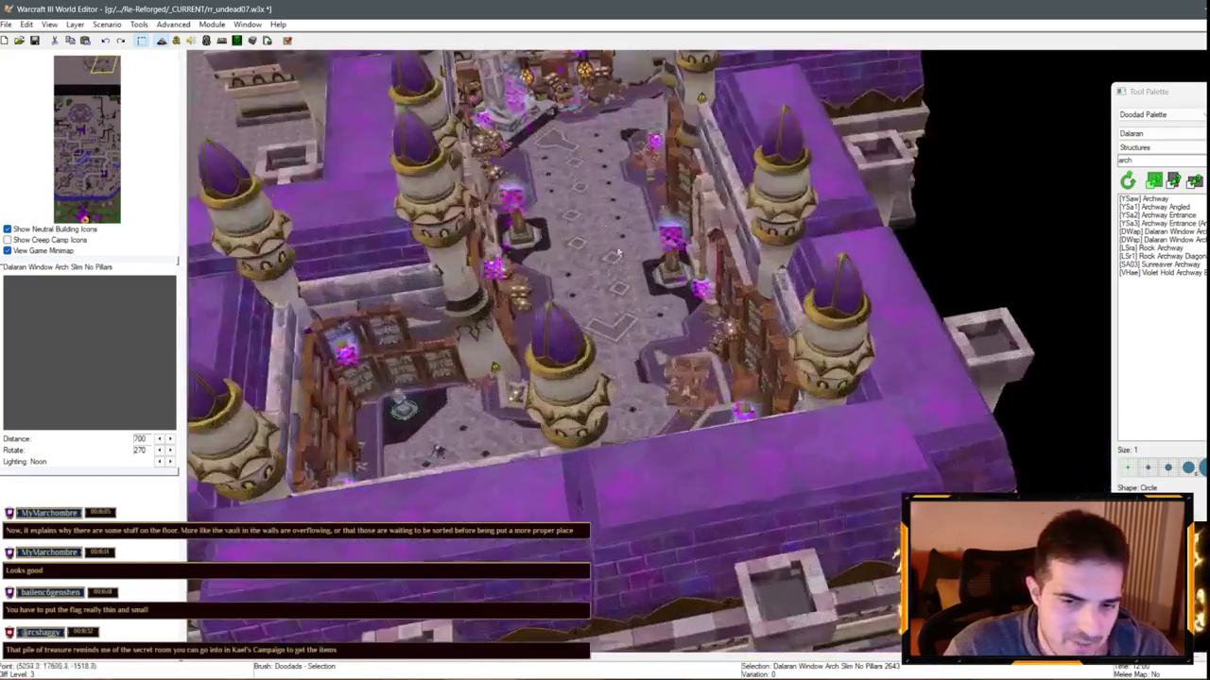
{"action": "scroll", "coordinate": [618, 253], "scroll_direction": "up", "scroll_amount": 5}
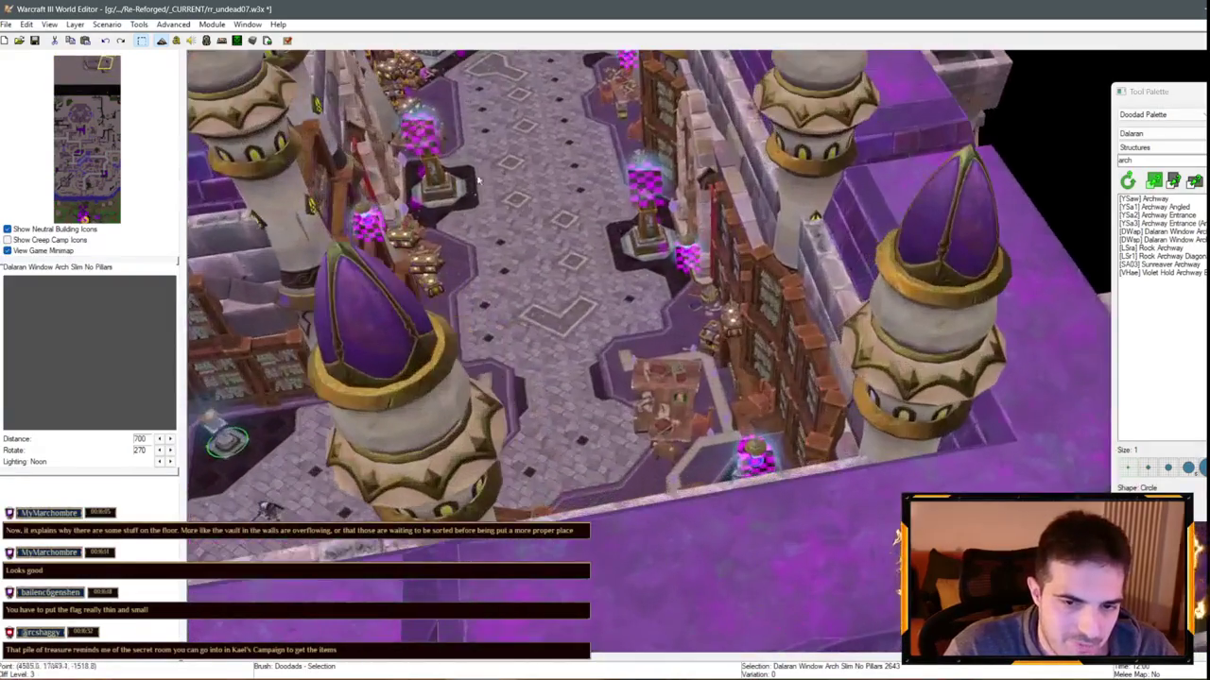
{"action": "left_click", "coordinate": [559, 272]}
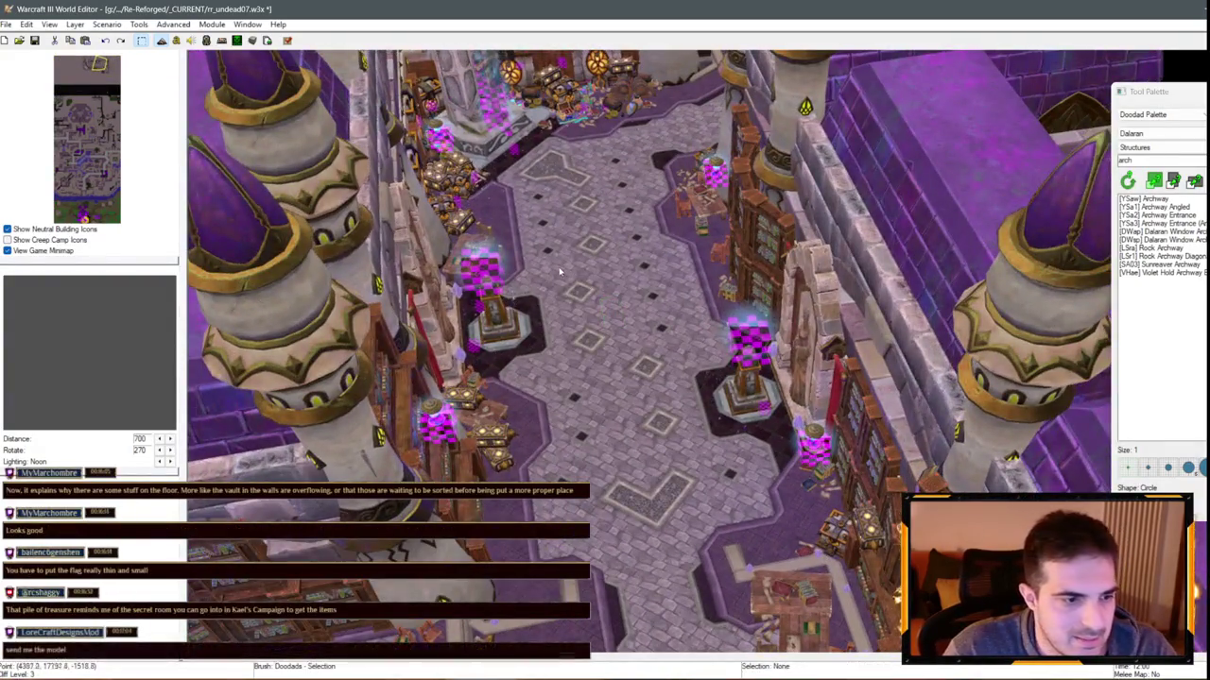
{"action": "scroll", "coordinate": [559, 272], "scroll_direction": "down", "scroll_amount": 6}
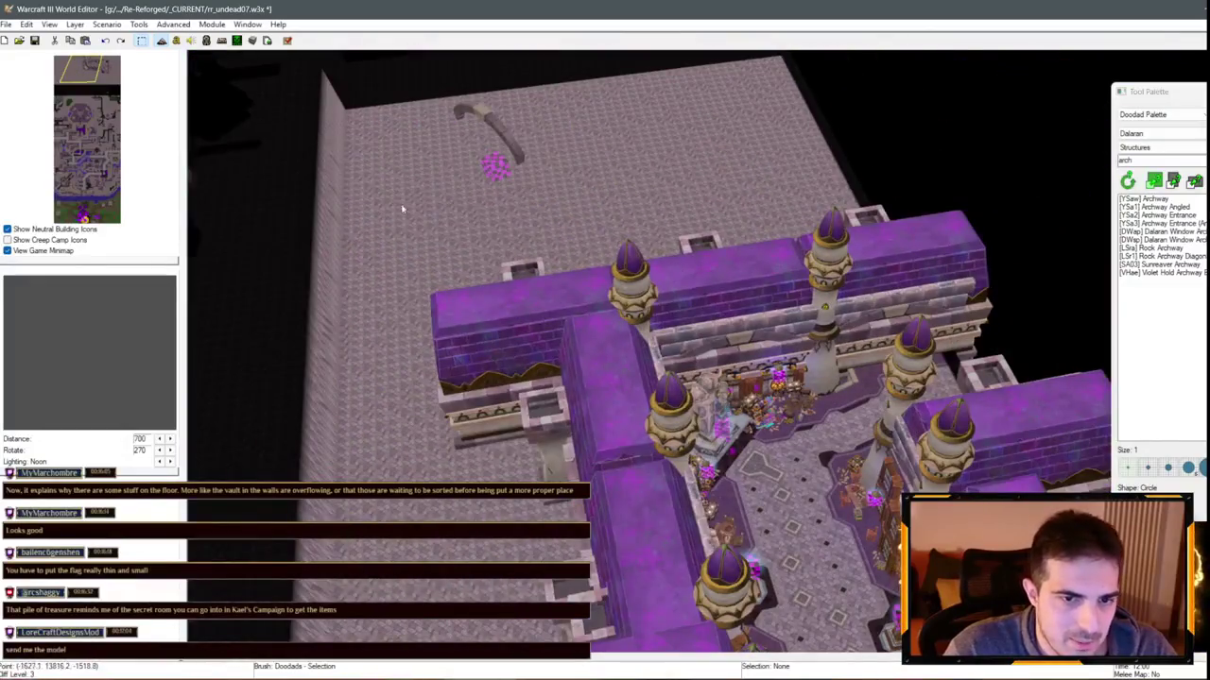
{"action": "left_click", "coordinate": [489, 137]}
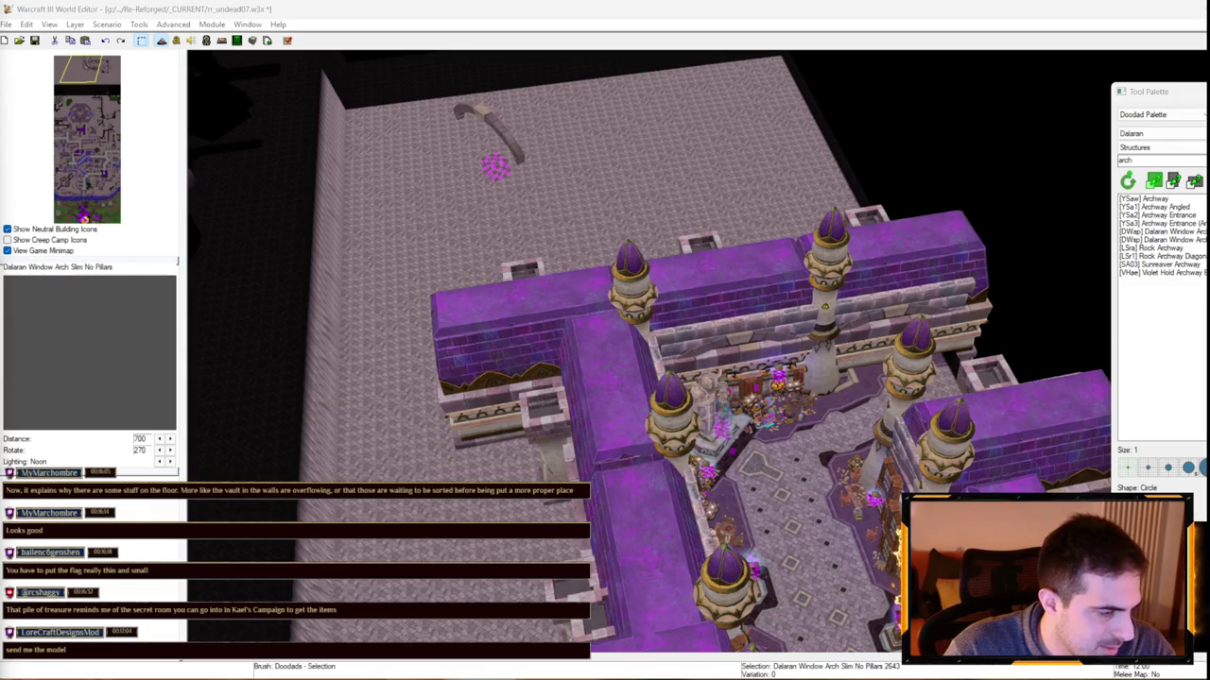
{"action": "key", "text": "alt+Tab"}
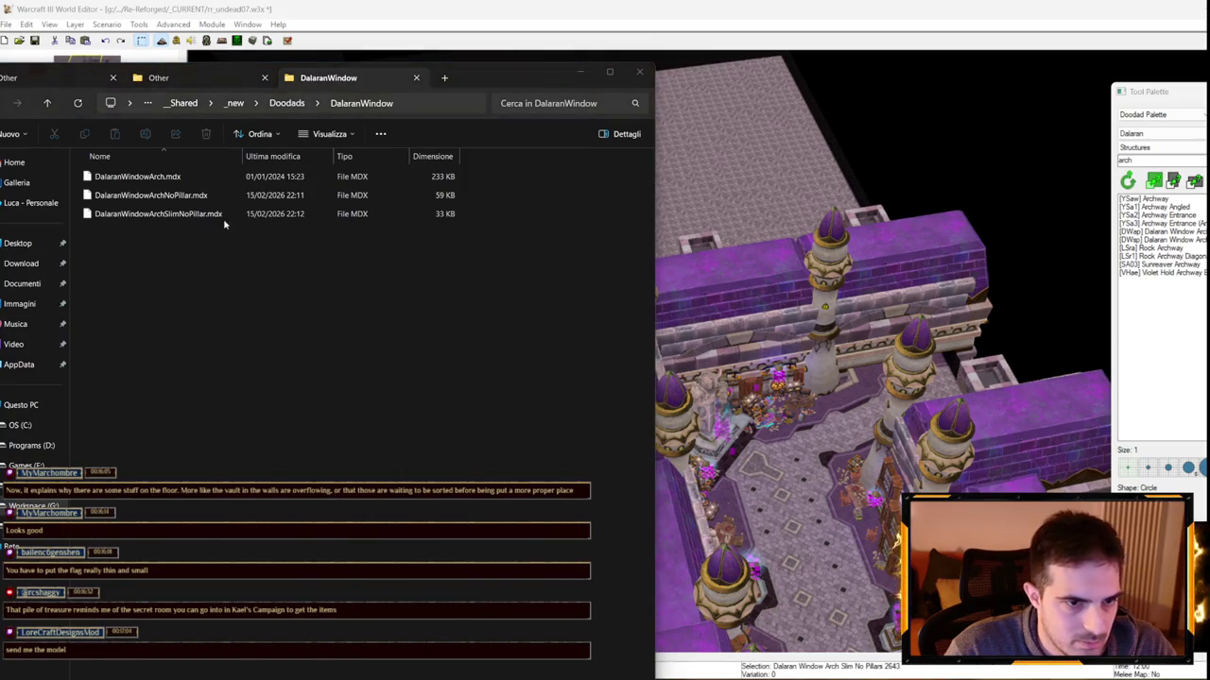
{"action": "mouse_move", "coordinate": [182, 215]}
{"action": "left_mouse_down"}
{"action": "mouse_move", "coordinate": [74, 351]}
{"action": "mouse_move", "coordinate": [0, 397]}
{"action": "left_mouse_up"}
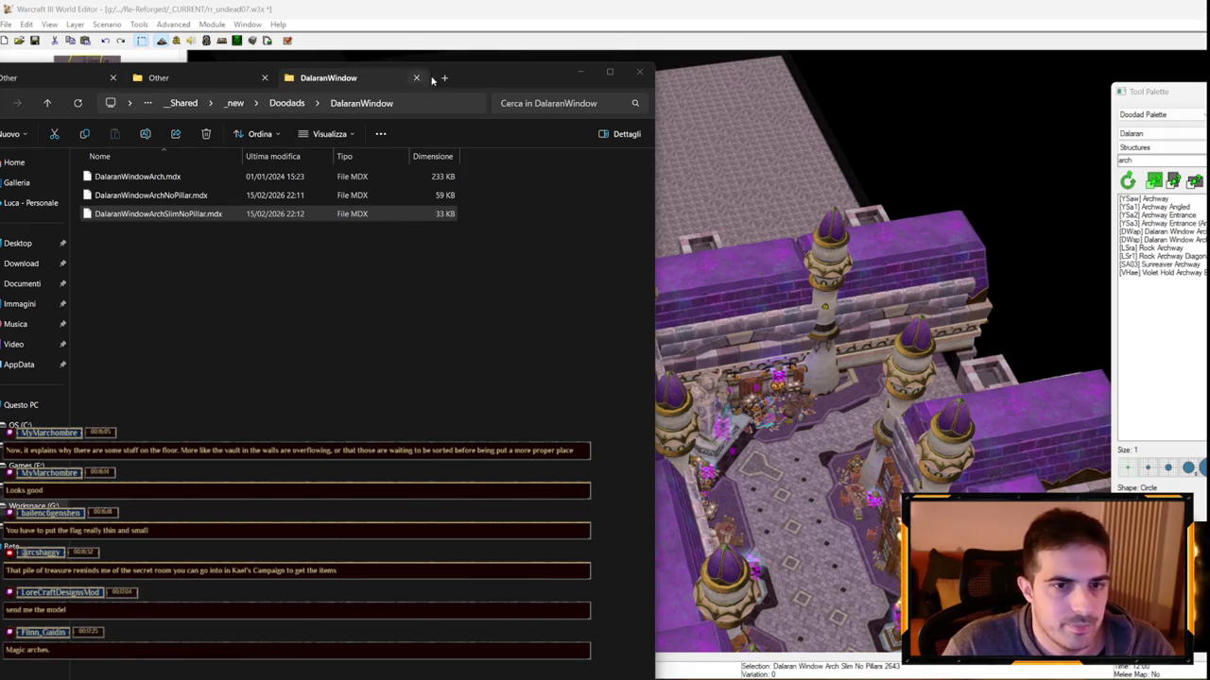
{"action": "left_click", "coordinate": [580, 71]}
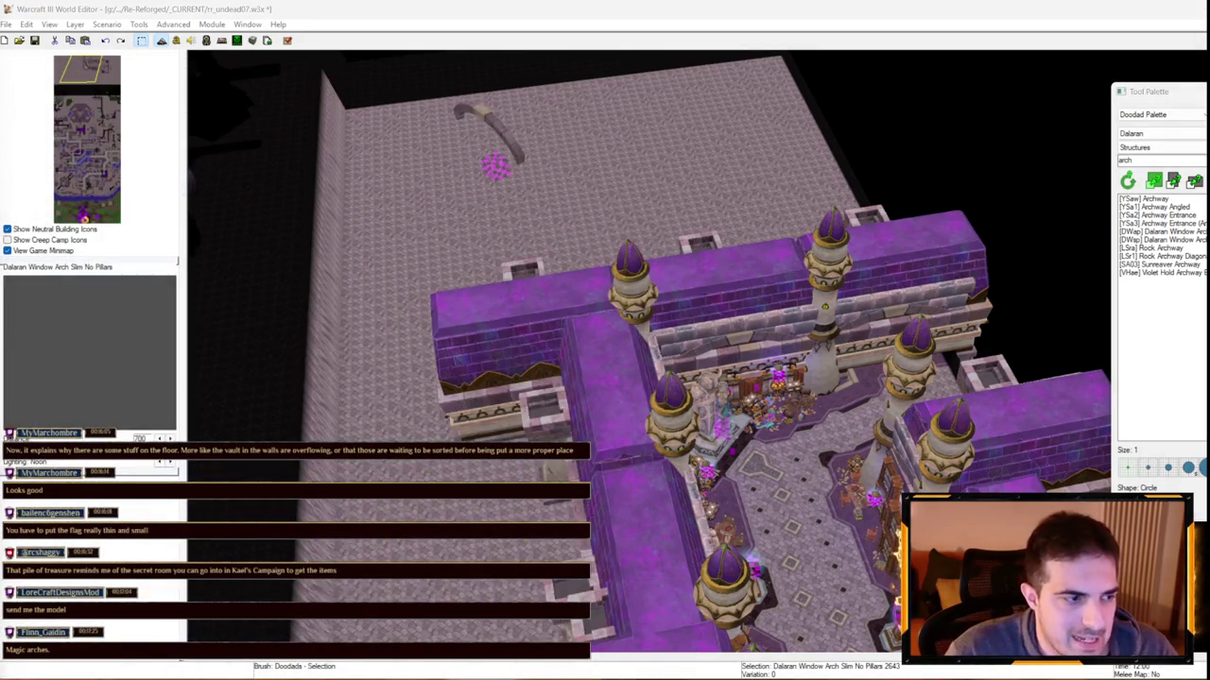
Clear the selection and pick the placed window arch again
{"action": "scroll", "coordinate": [455, 140], "scroll_direction": "down", "scroll_amount": 3}
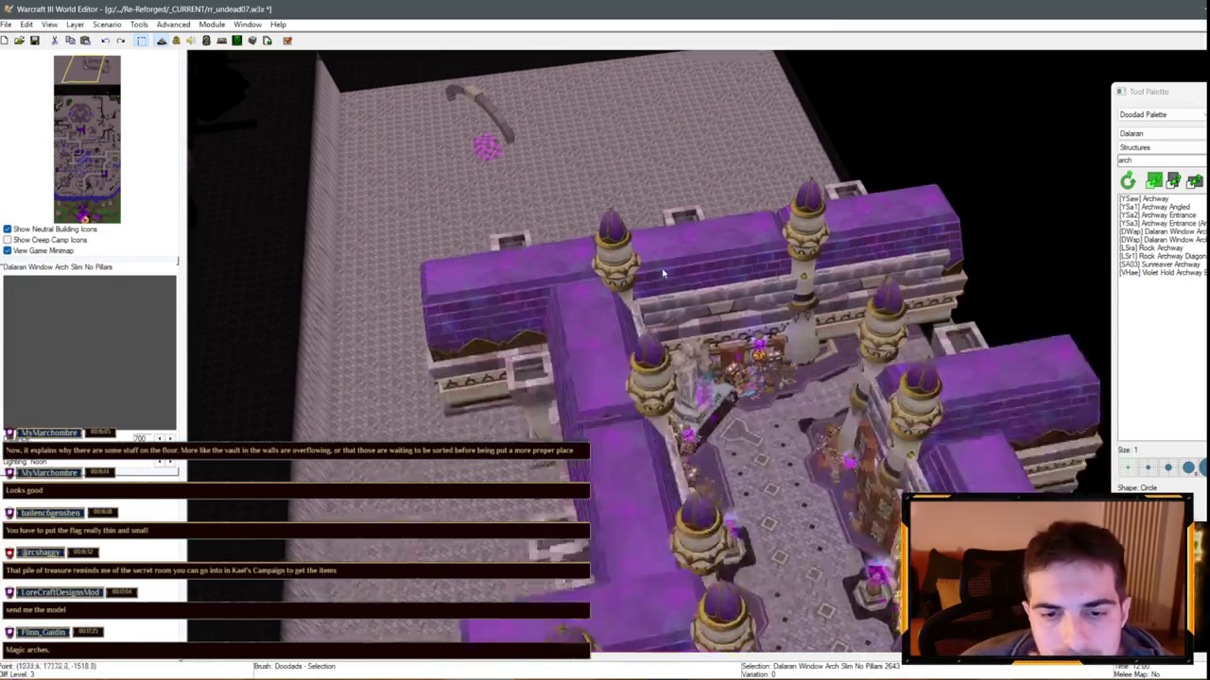
{"action": "left_click", "coordinate": [455, 140]}
{"action": "left_click", "coordinate": [445, 105]}
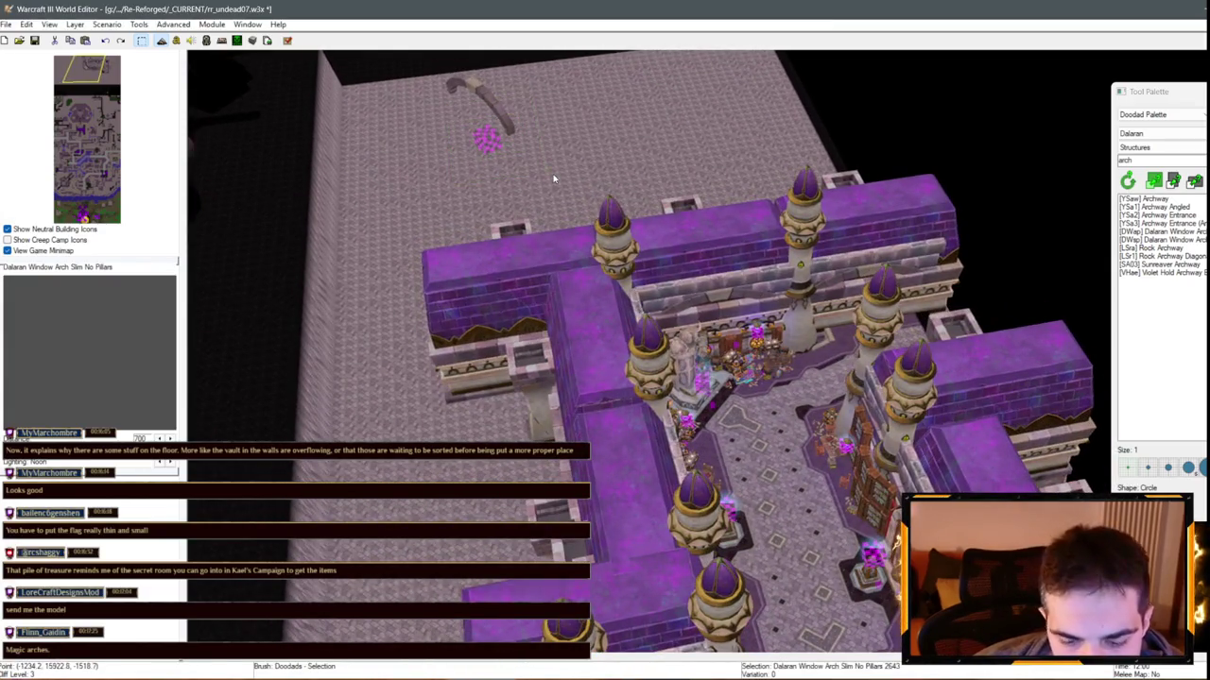
{"action": "scroll", "coordinate": [594, 276], "scroll_direction": "up", "scroll_amount": 5}
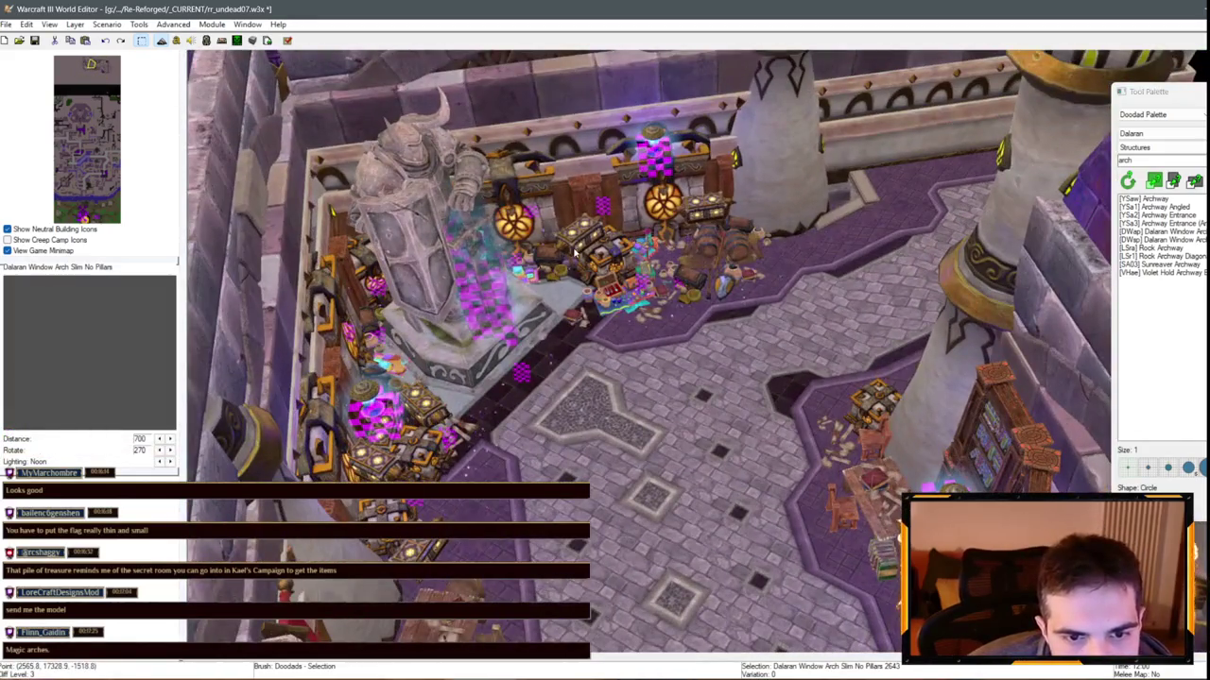
Pan across the Dalaran corridors, towers, treasure pile and paved floor to review the map
{"action": "key", "text": "Down"}
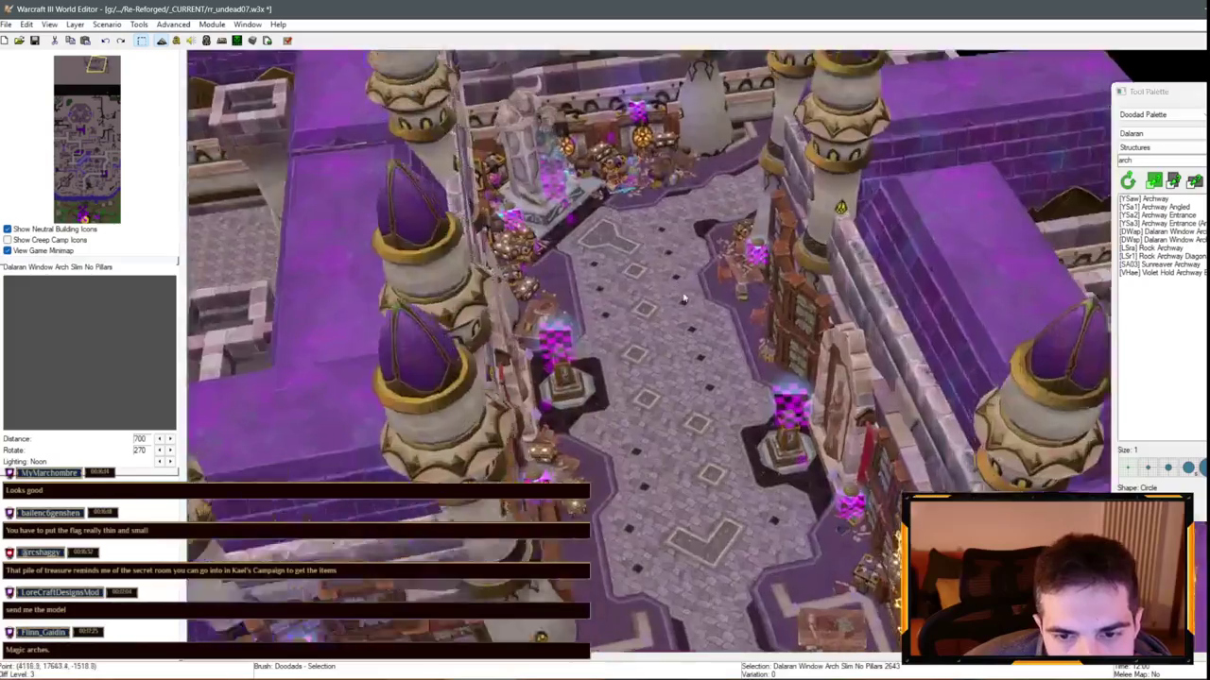
{"action": "key", "text": "Down"}
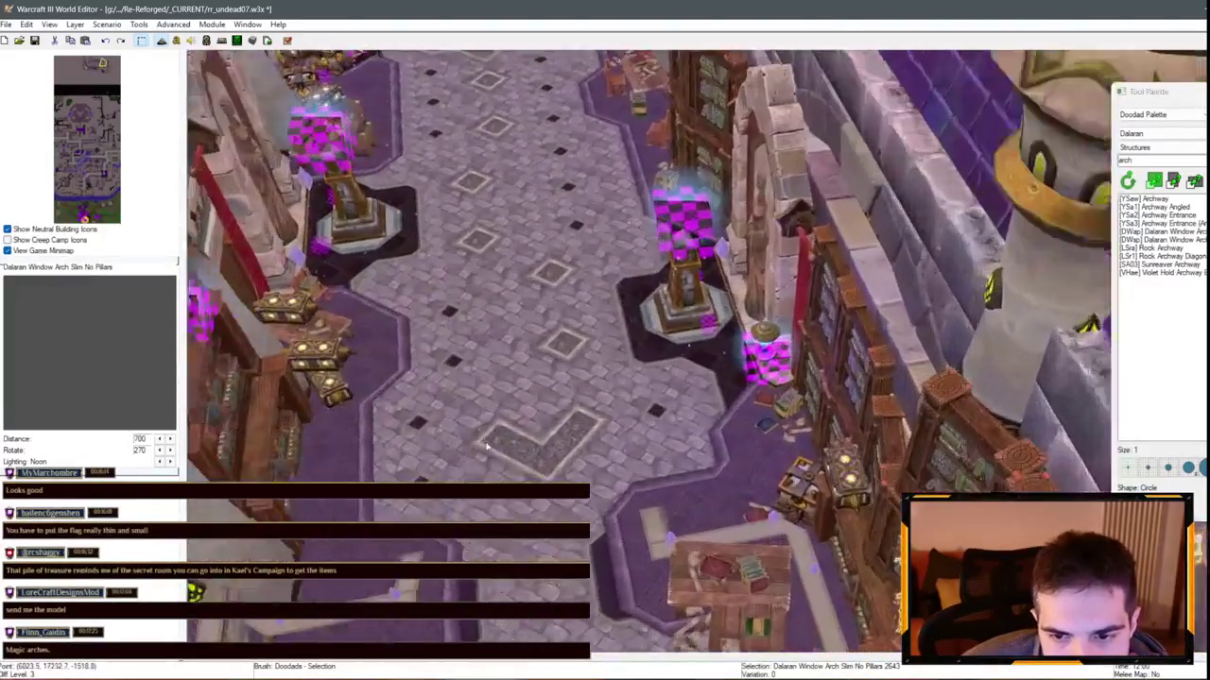
{"action": "key", "text": "Down"}
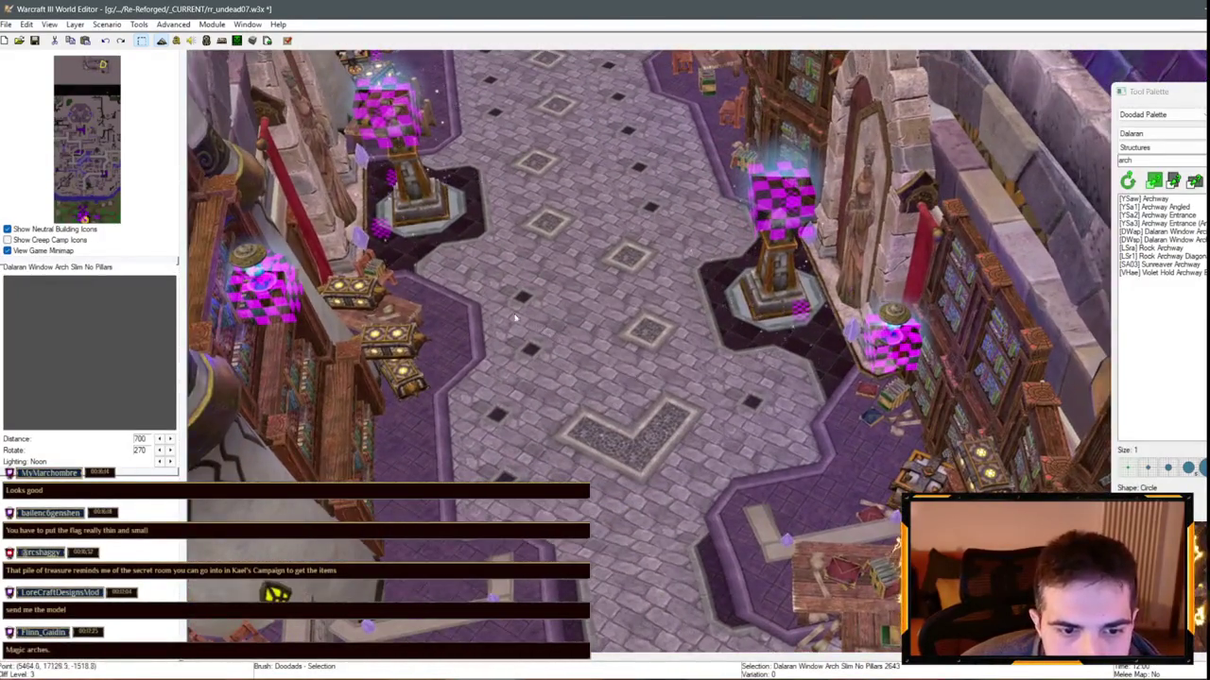
{"action": "key", "text": "Up"}
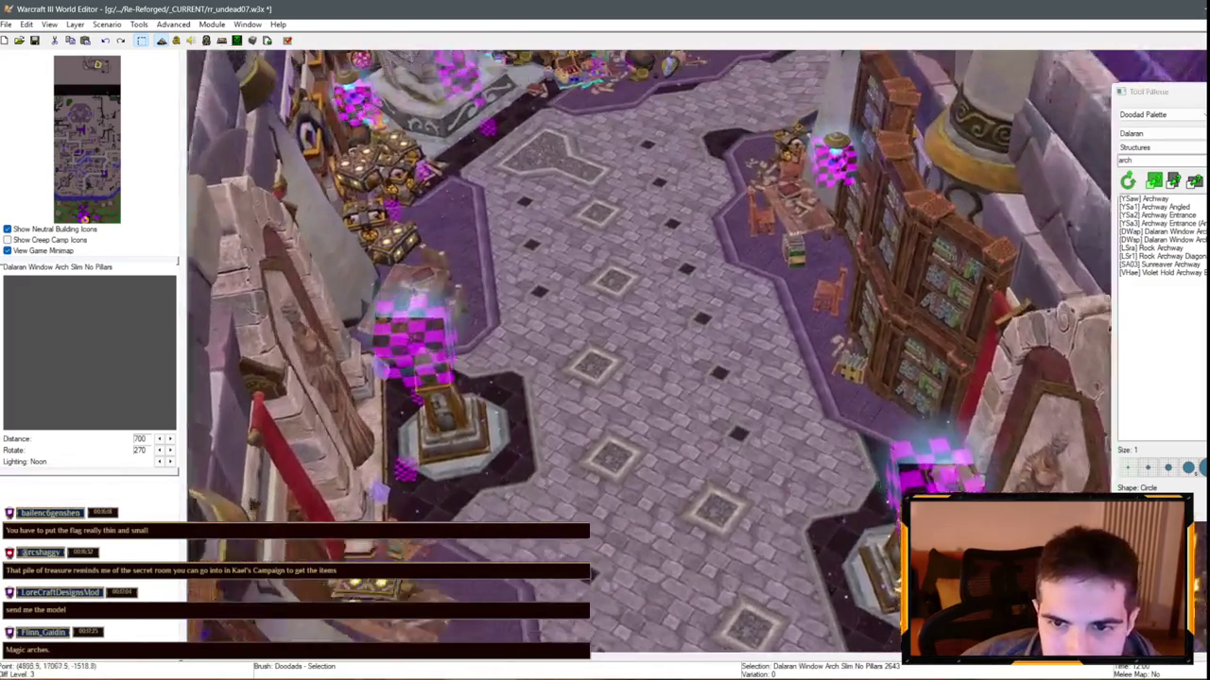
{"action": "key", "text": "Up"}
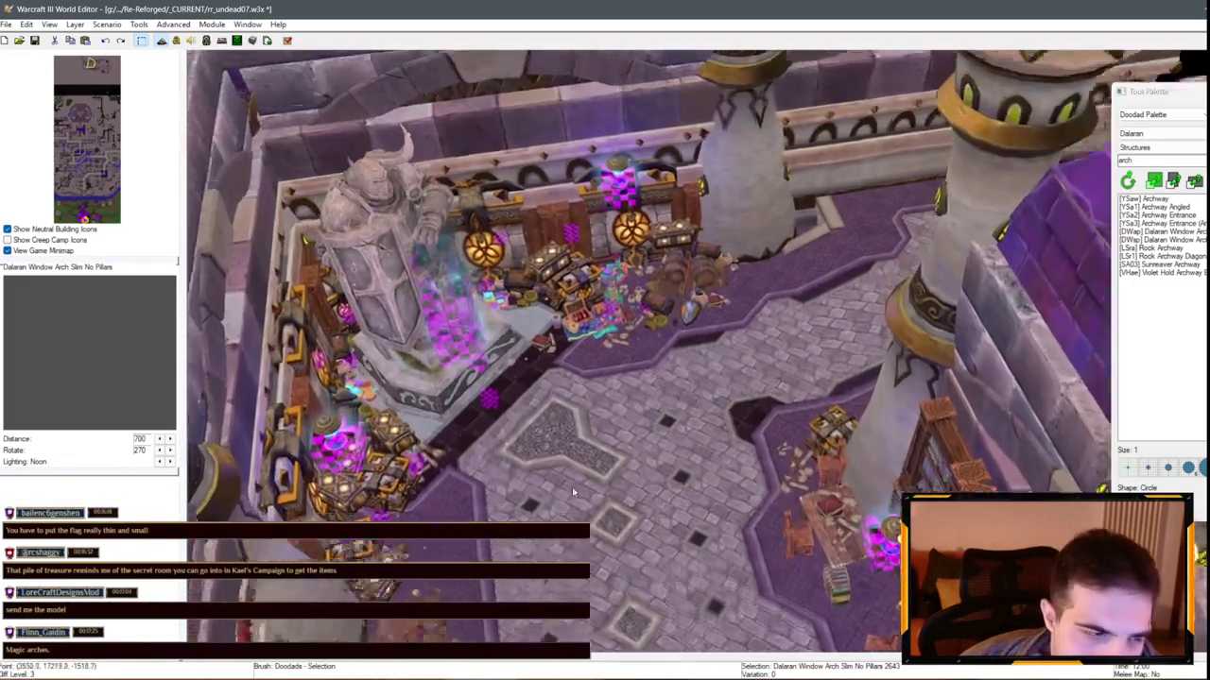
{"action": "key", "text": "Down"}
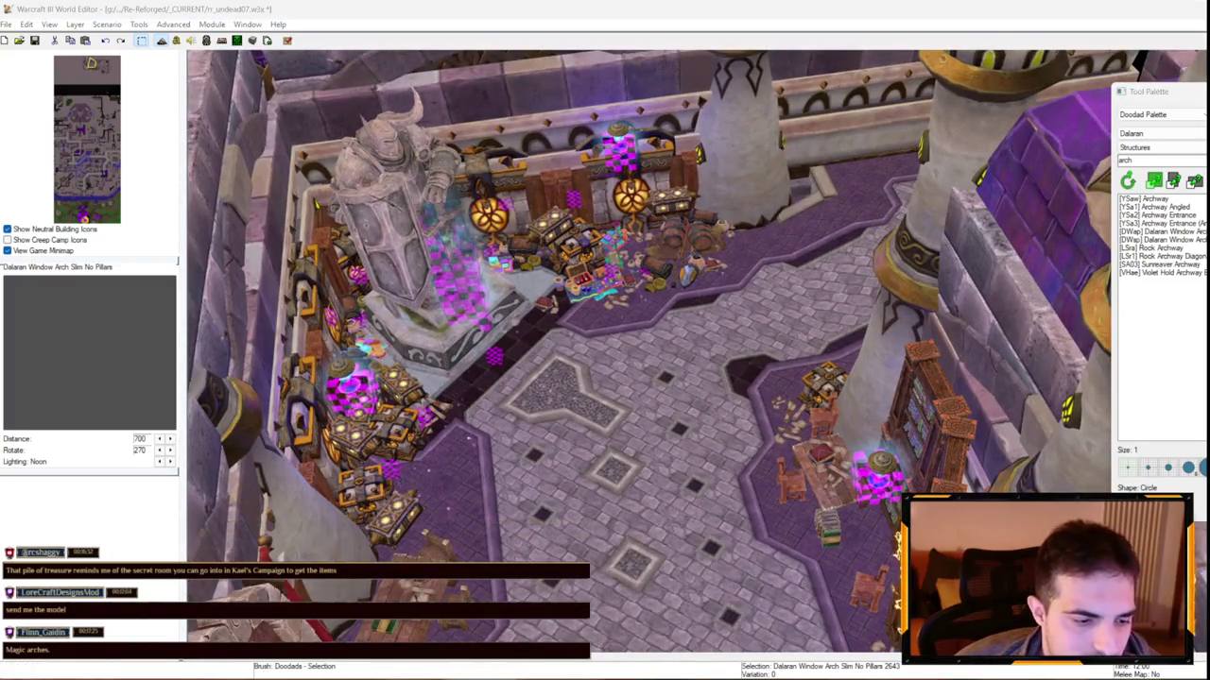
{"action": "scroll", "coordinate": [667, 383], "scroll_direction": "down", "scroll_amount": 3}
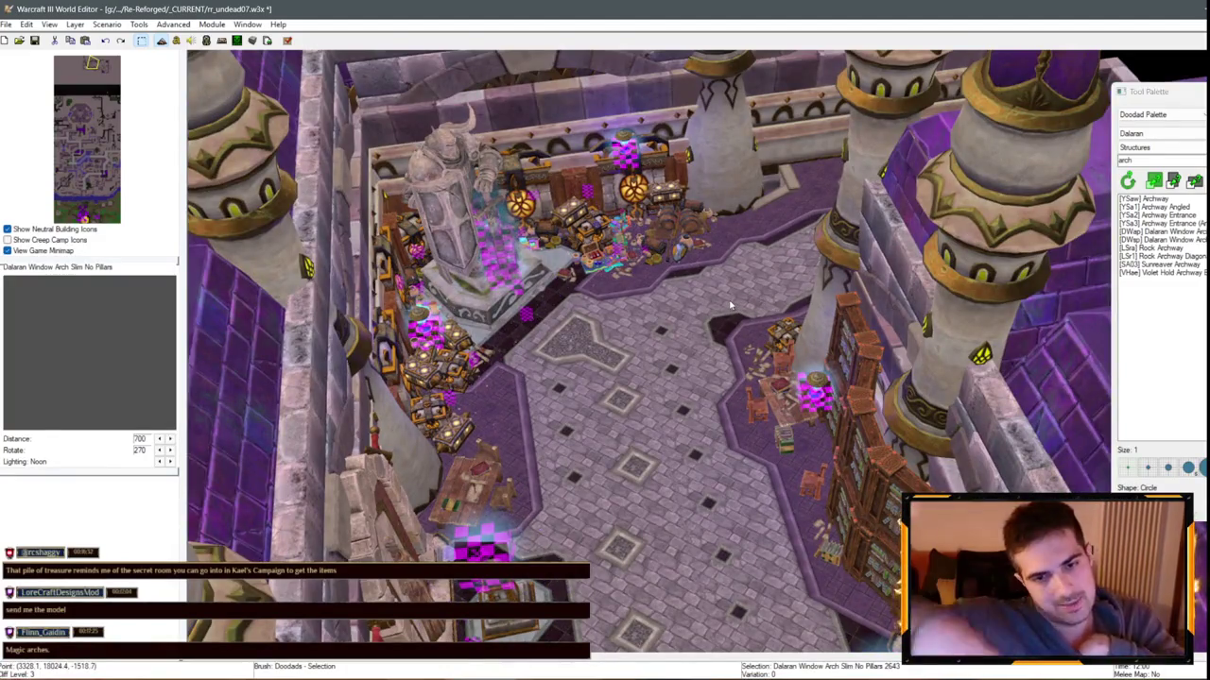
{"action": "key", "text": "Left"}
{"action": "scroll", "coordinate": [560, 421], "scroll_direction": "up", "scroll_amount": 5}
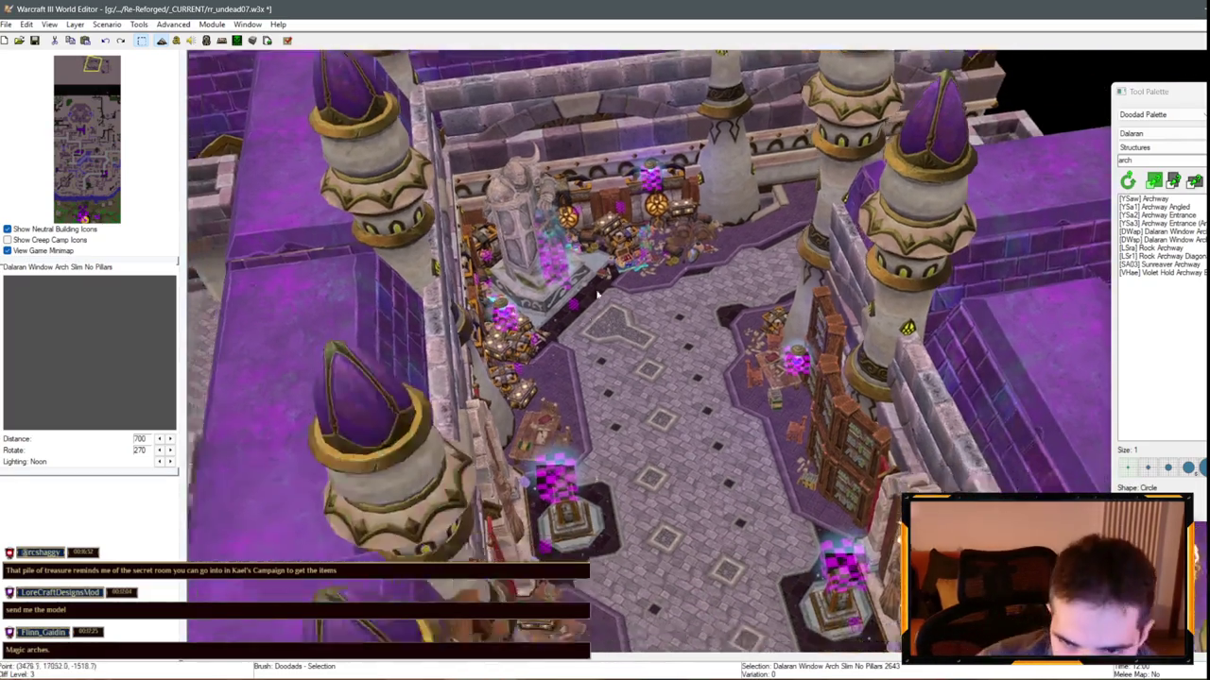
{"action": "key", "text": "Up"}
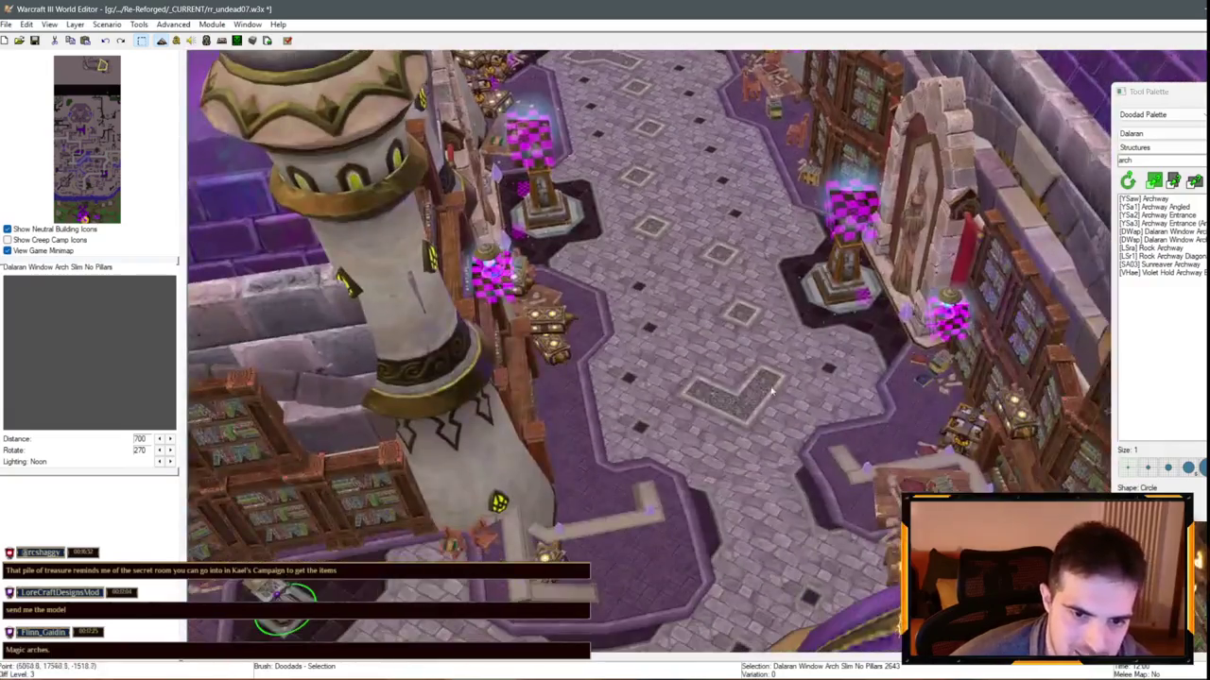
{"action": "key", "text": "Down"}
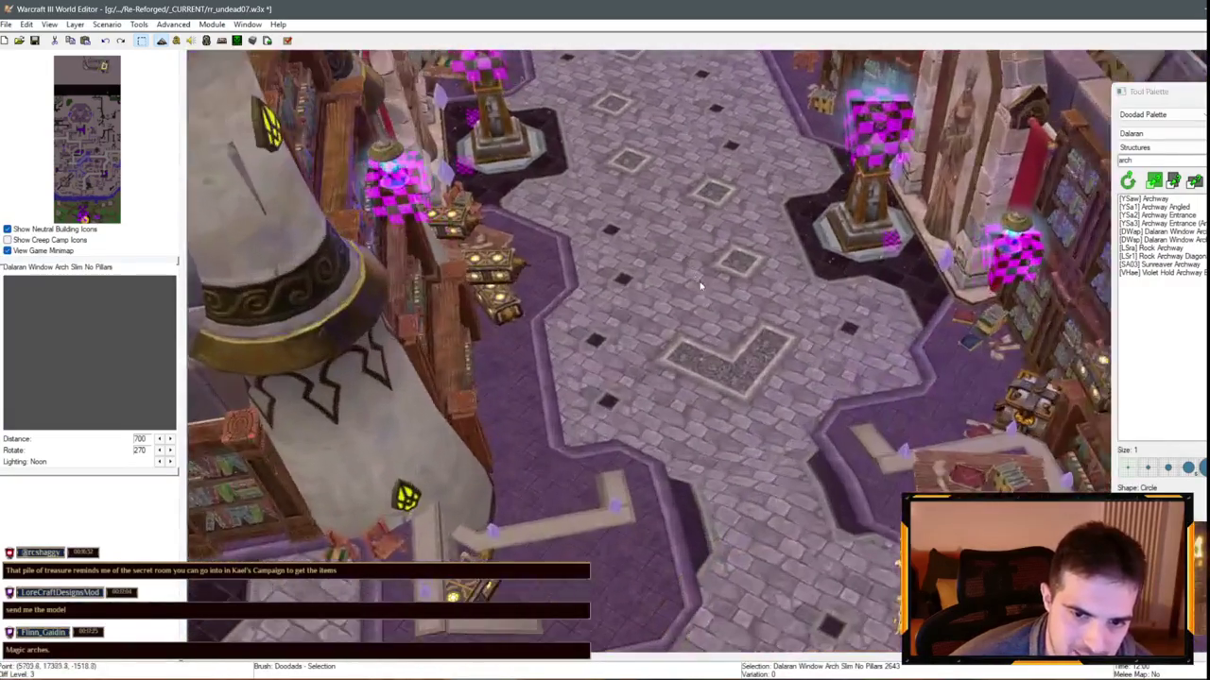
{"action": "key", "text": "Left"}
{"action": "key", "text": "Left"}
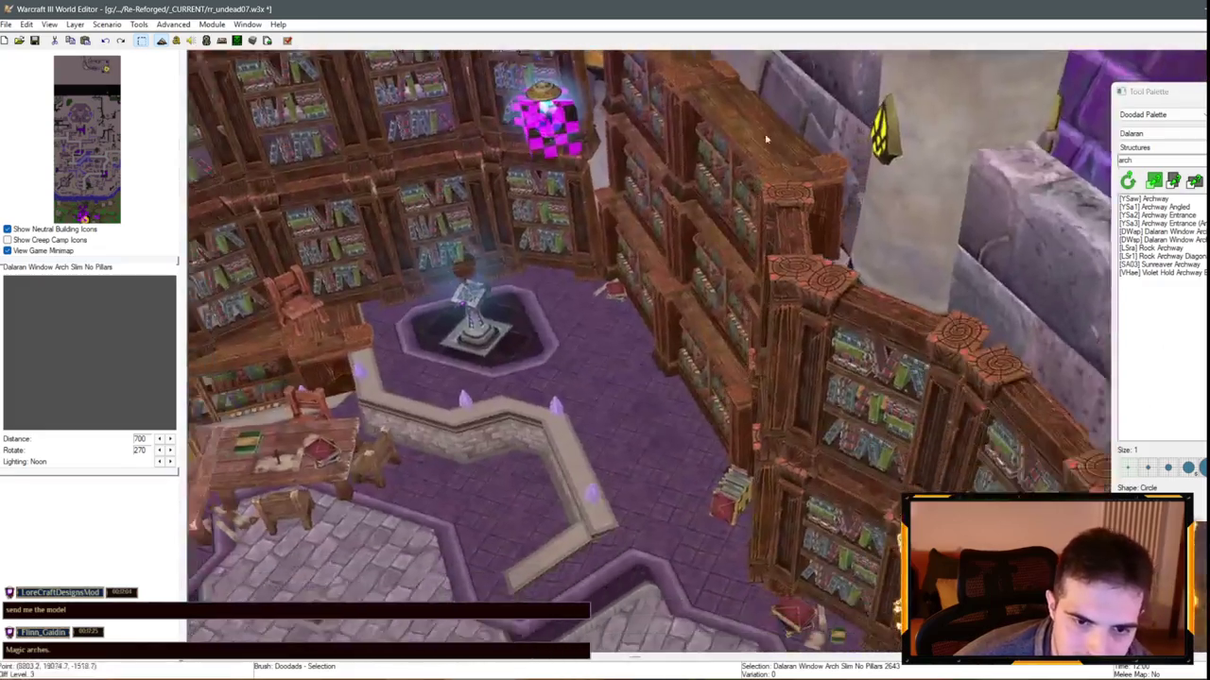
{"action": "key", "text": "Down"}
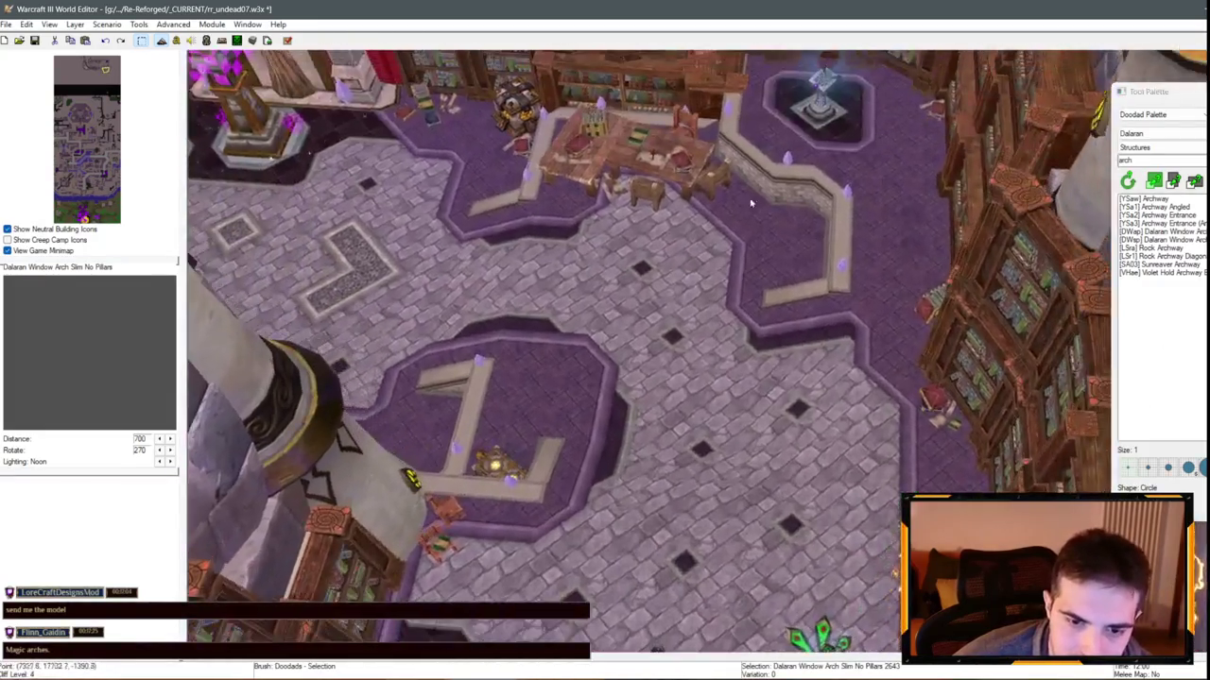
{"action": "key", "text": "Up"}
{"action": "scroll", "coordinate": [752, 203], "scroll_direction": "up", "scroll_amount": 2}
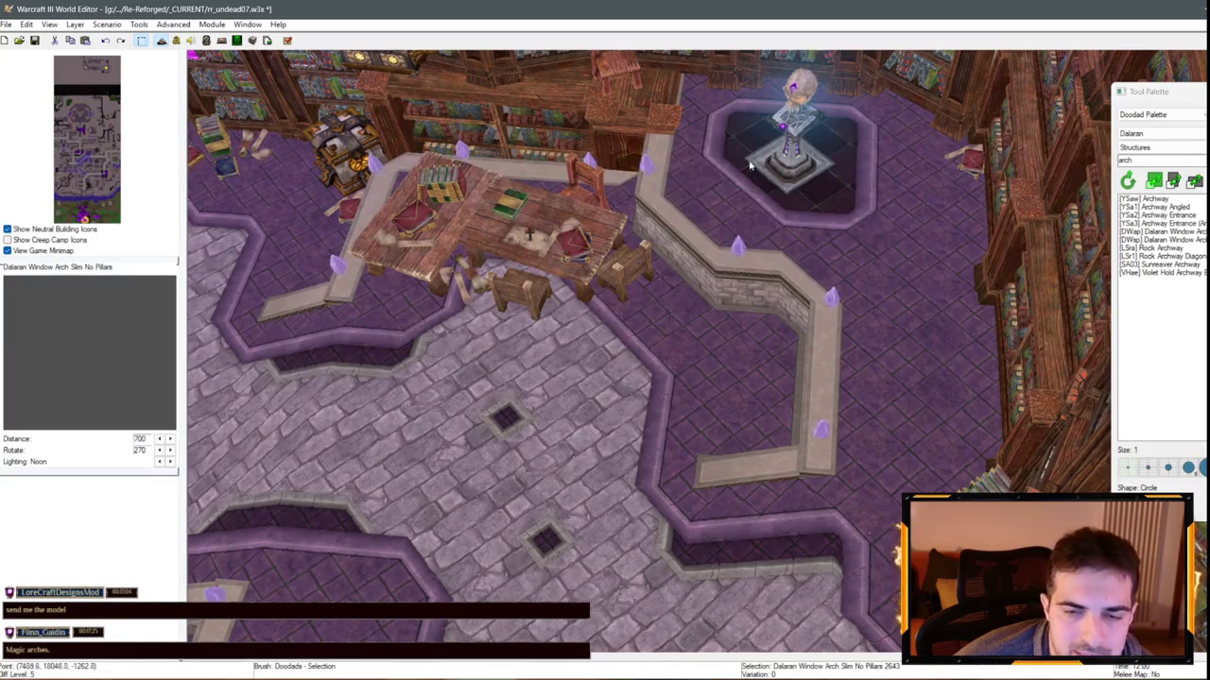
Save the library vault map and launch a test run
{"action": "key", "text": "Up"}
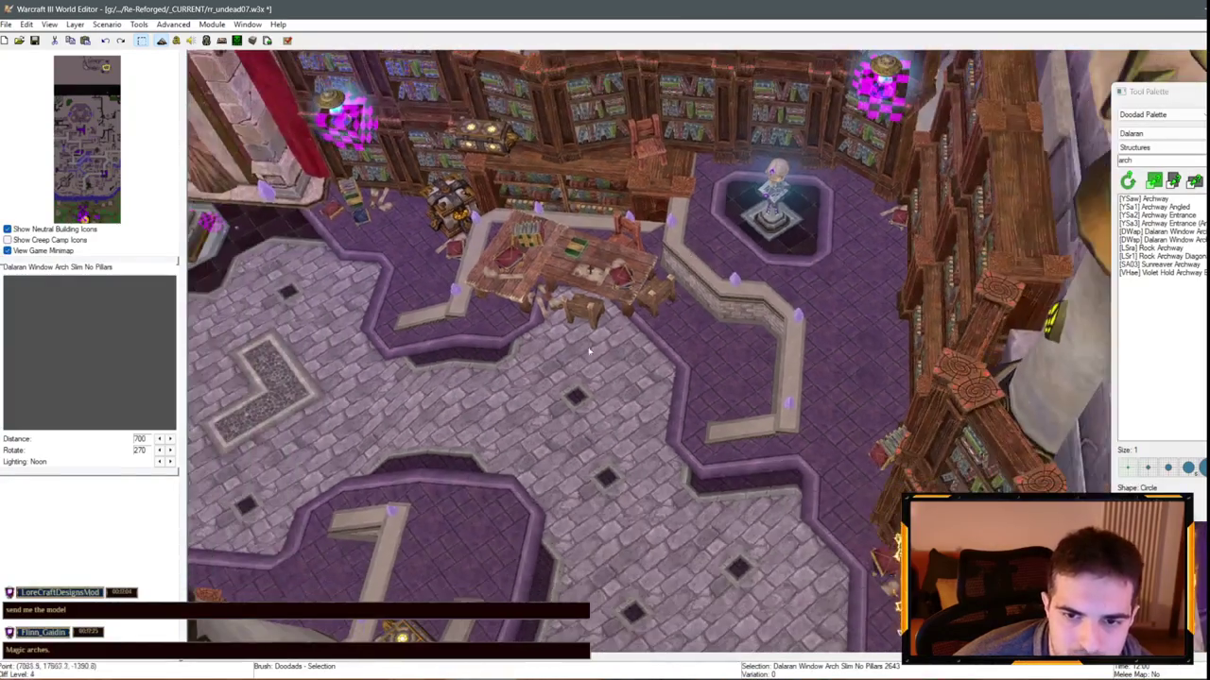
{"action": "scroll", "coordinate": [588, 330], "scroll_direction": "up", "scroll_amount": 3}
{"action": "left_click", "coordinate": [34, 40]}
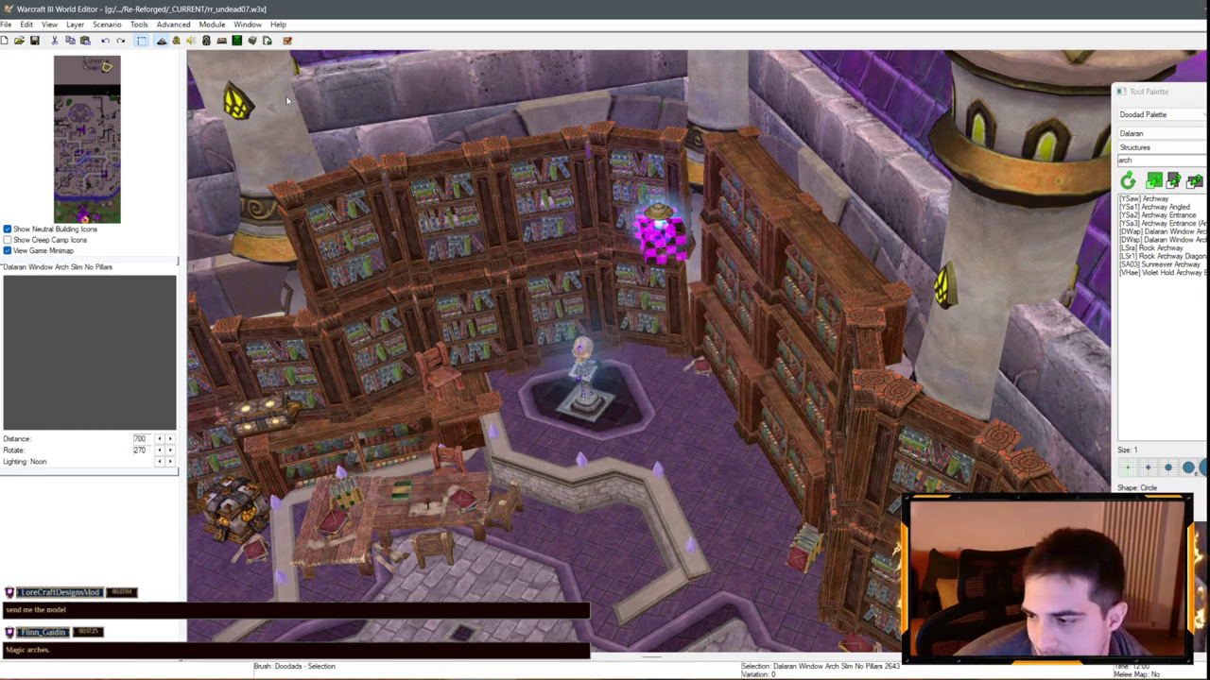
{"action": "key", "text": "alt+Tab"}
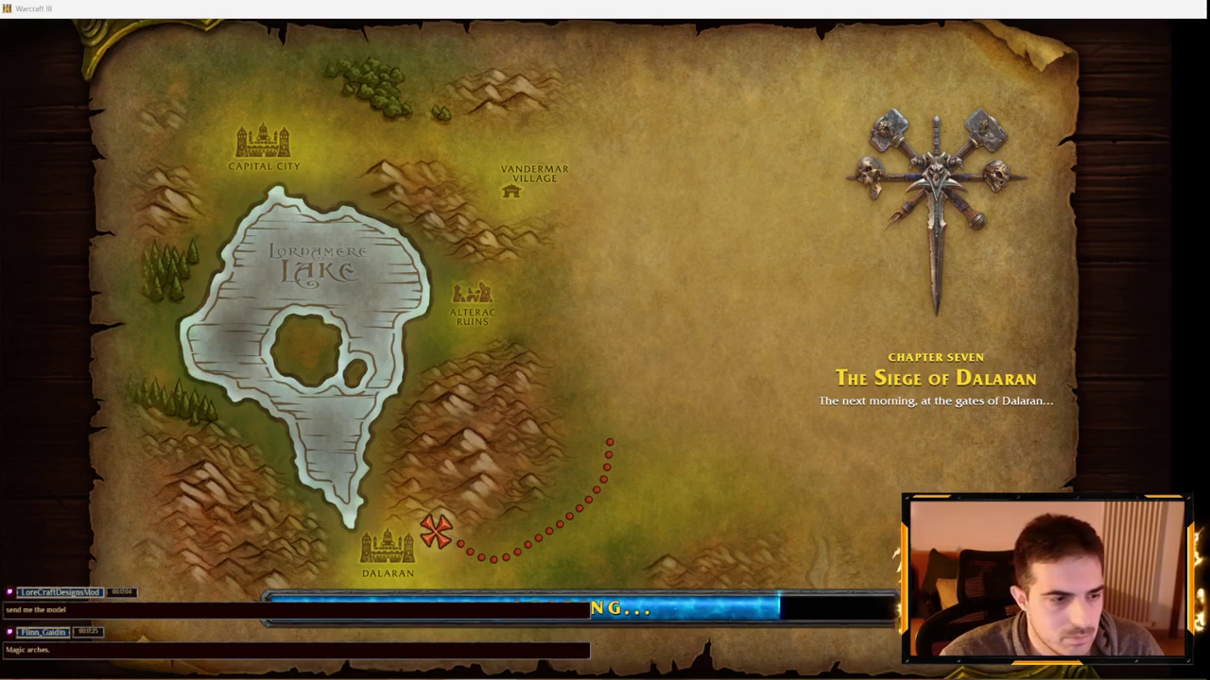
Dismiss The Siege of Dalaran loading screen to start the test game
{"action": "key", "text": "space"}
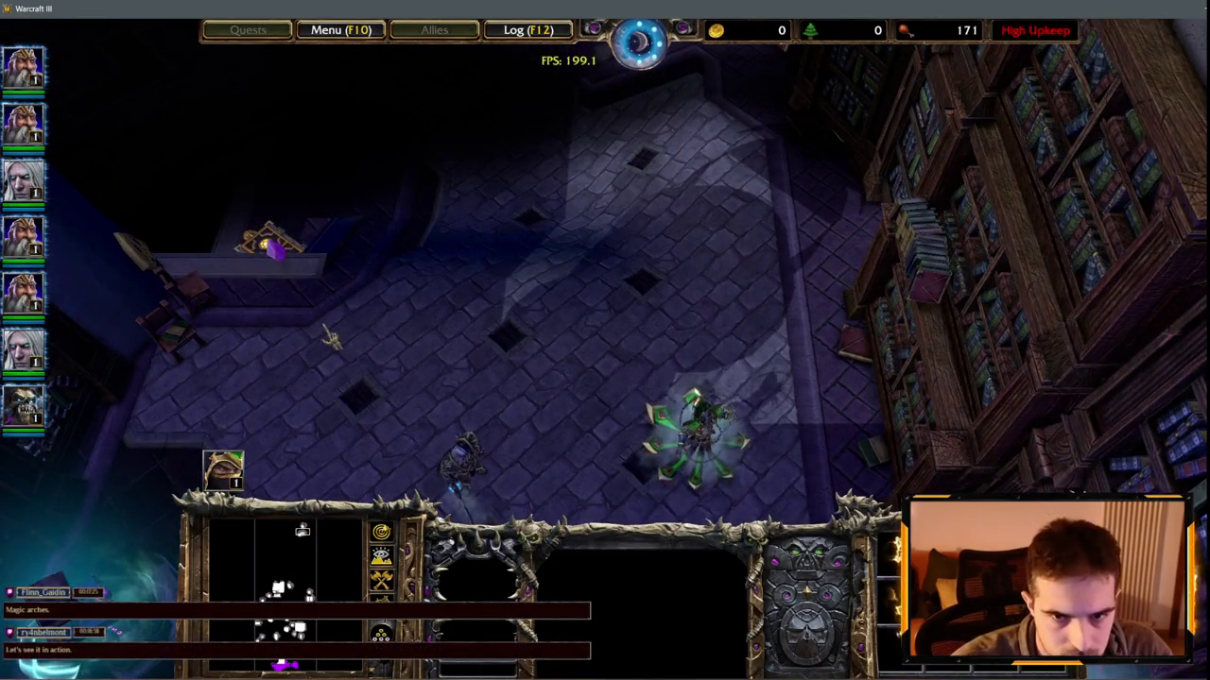
Enter the 'iseedeadpeople' cheat in chat to reveal the whole map
{"action": "key", "text": "Return"}
{"action": "type", "text": "iseedeado"}
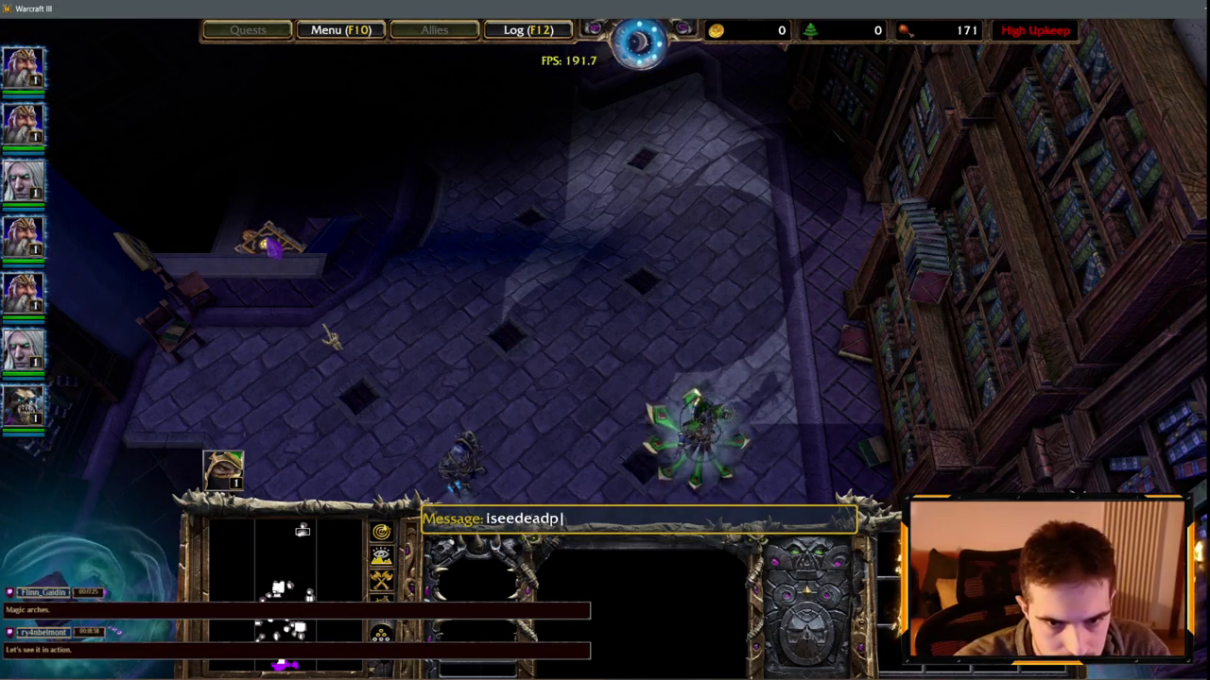
{"action": "key", "text": "BackSpace"}
{"action": "key", "text": "BackSpace"}
{"action": "type", "text": "people"}
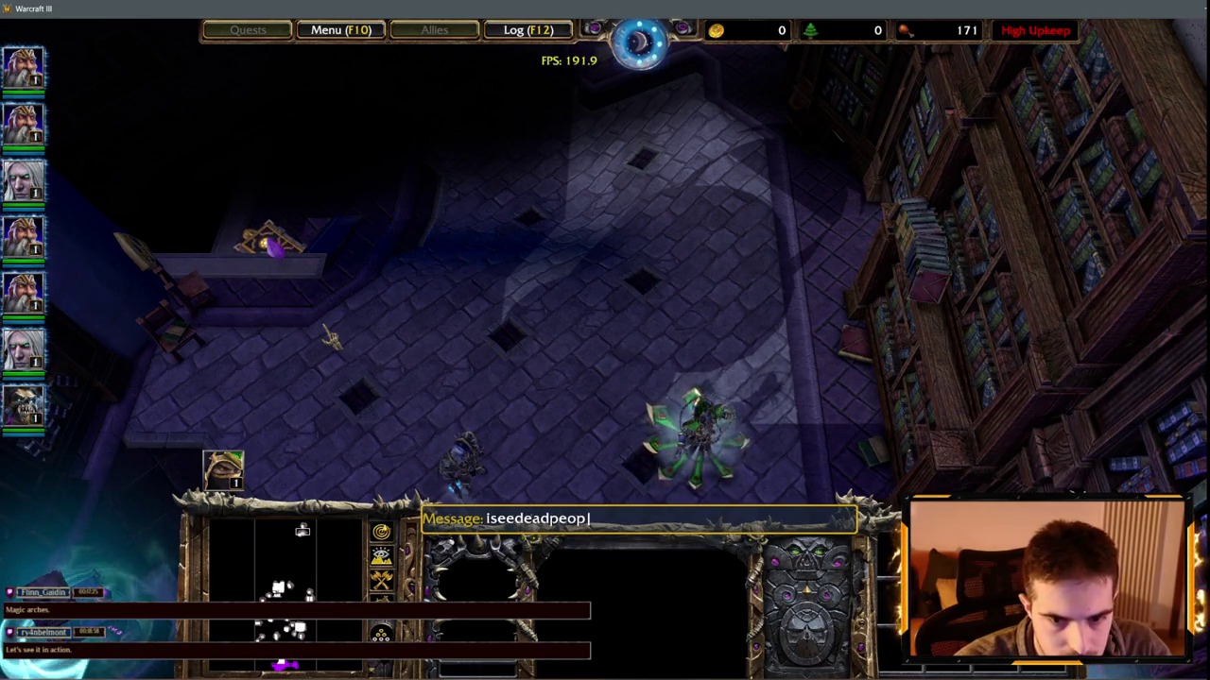
{"action": "key", "text": "Return"}
Pan to the statue alcove and inspect the Skull of Gul'dan Pedestal and Magical Pen Wall
{"action": "key", "text": "Up"}
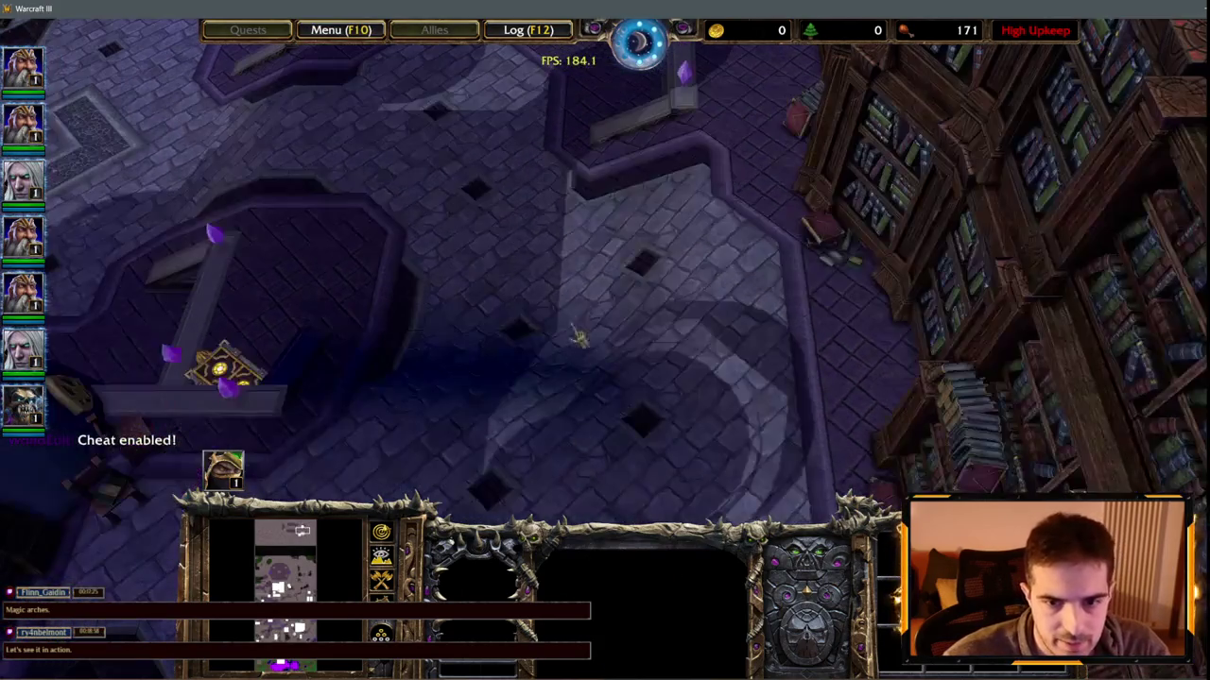
{"action": "key", "text": "Up"}
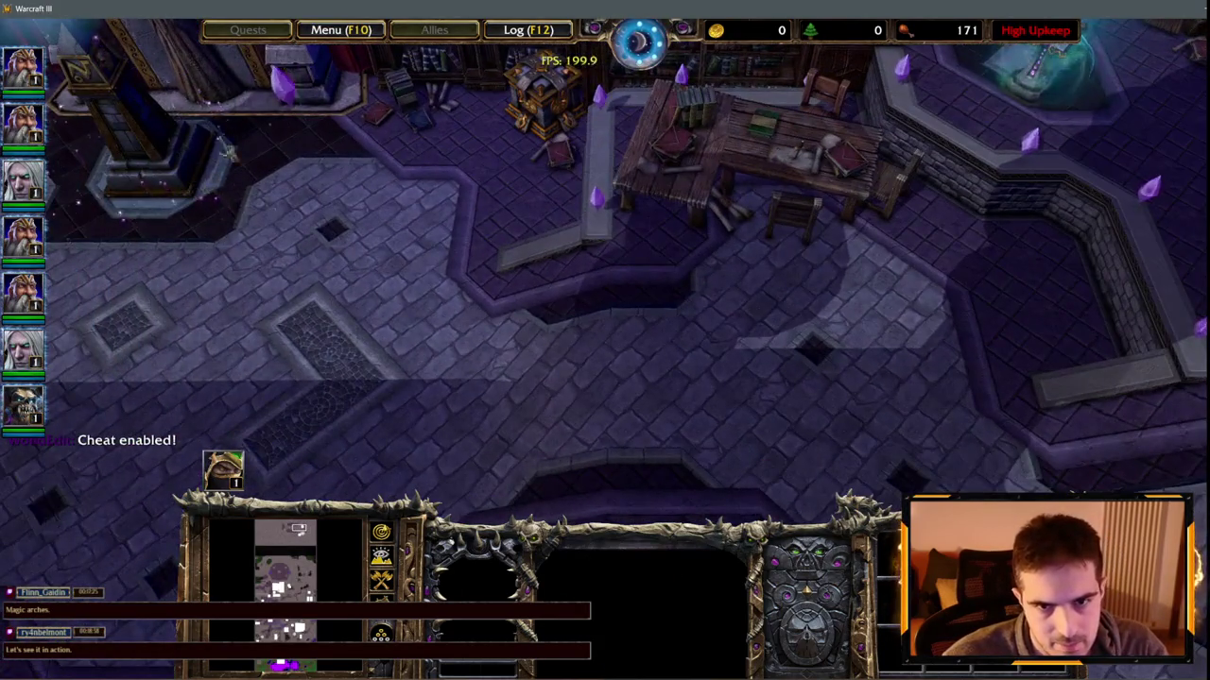
{"action": "key", "text": "Right"}
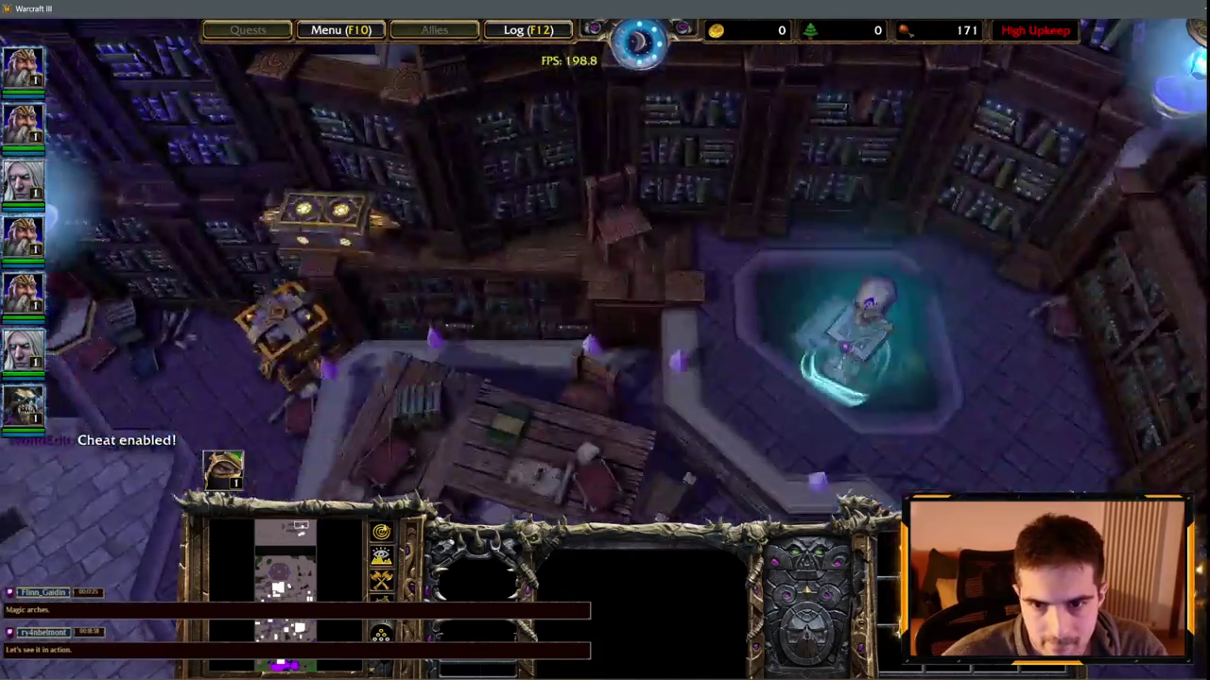
{"action": "key", "text": "Right"}
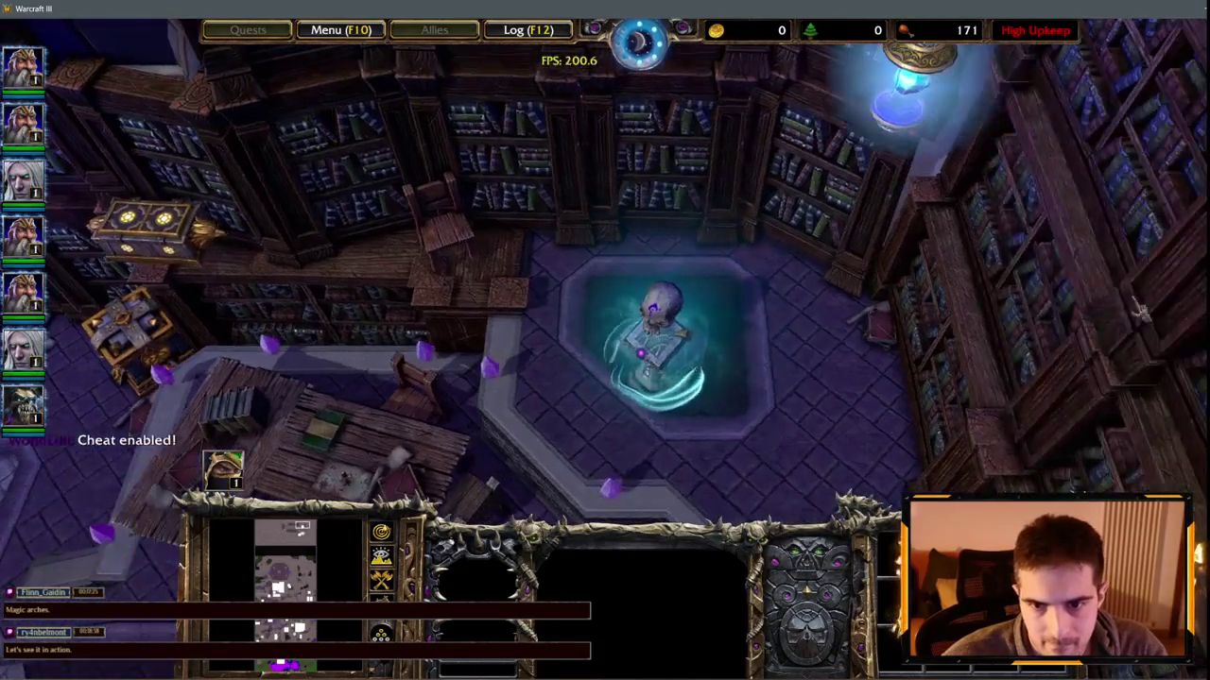
{"action": "left_click", "coordinate": [628, 269]}
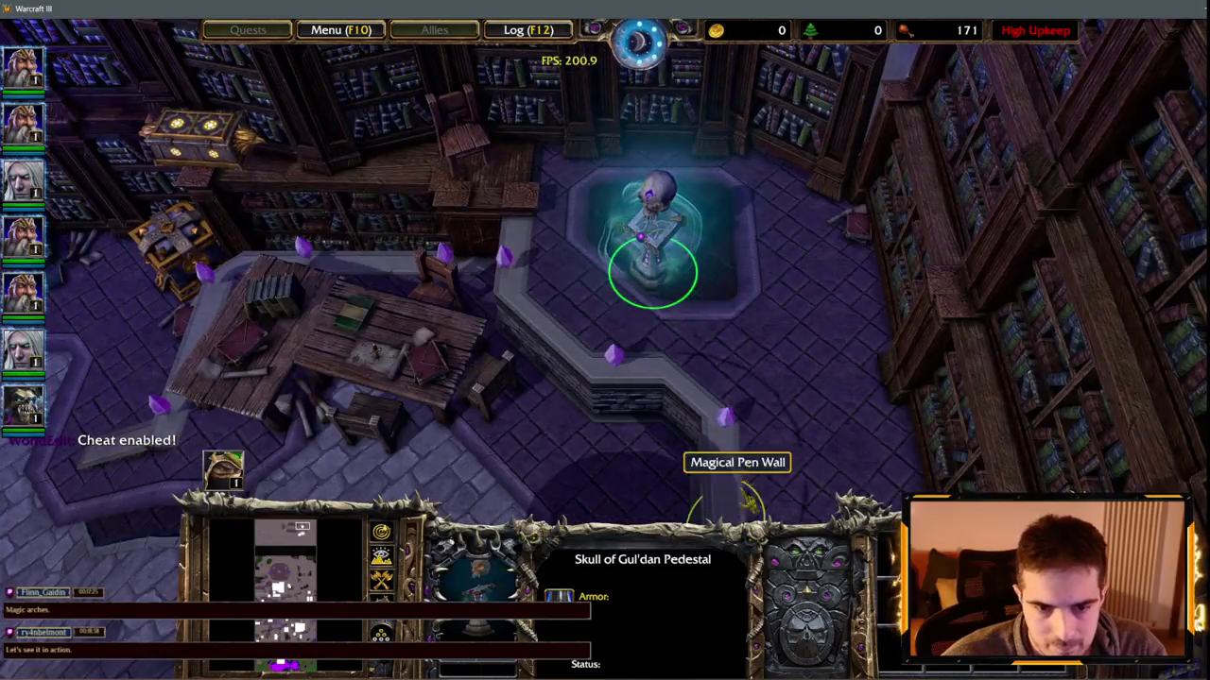
{"action": "key", "text": "Down"}
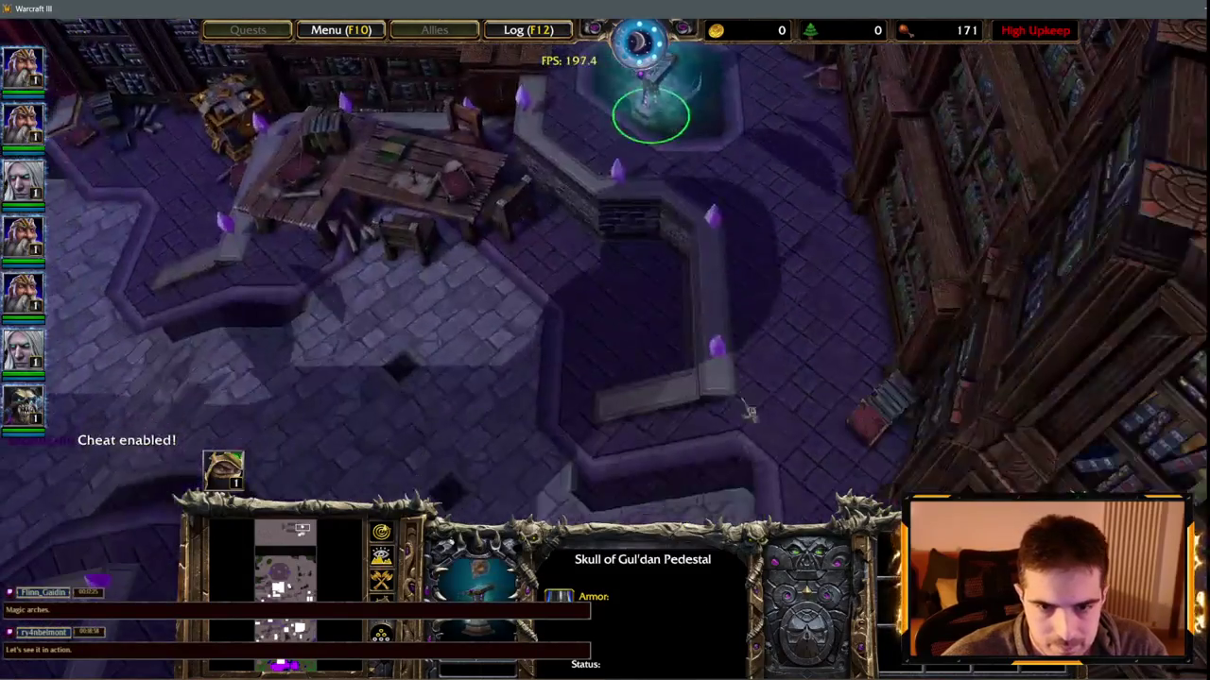
{"action": "left_click", "coordinate": [672, 255]}
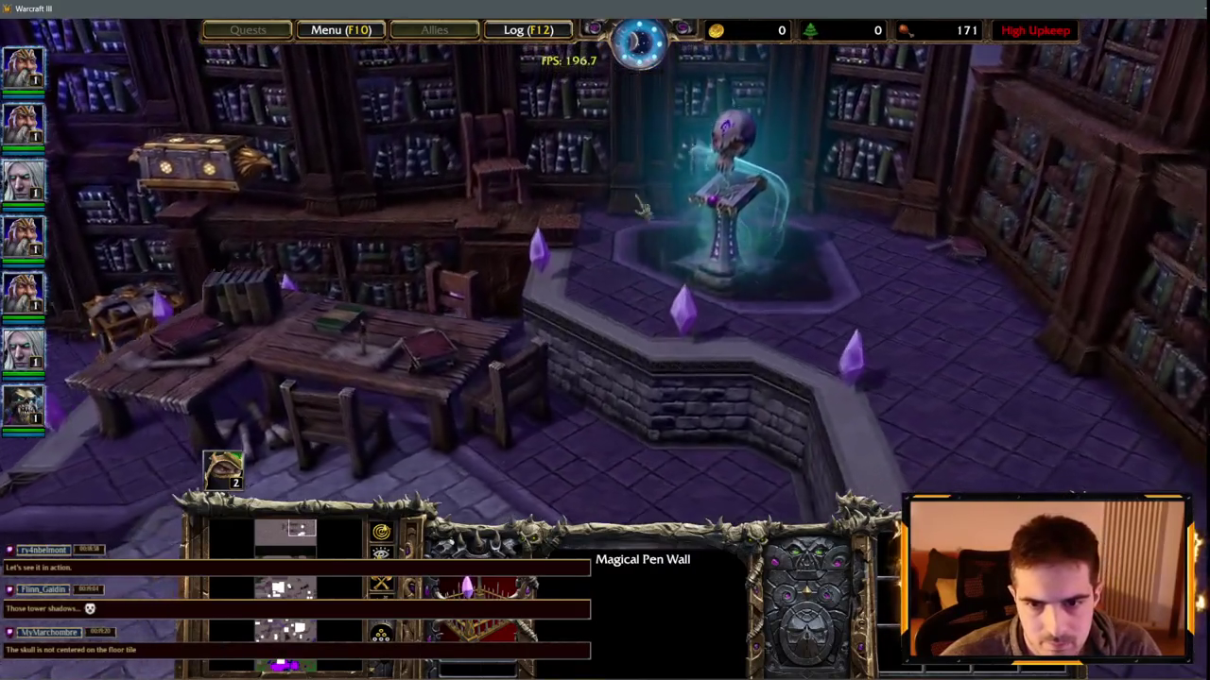
{"action": "left_click", "coordinate": [641, 210]}
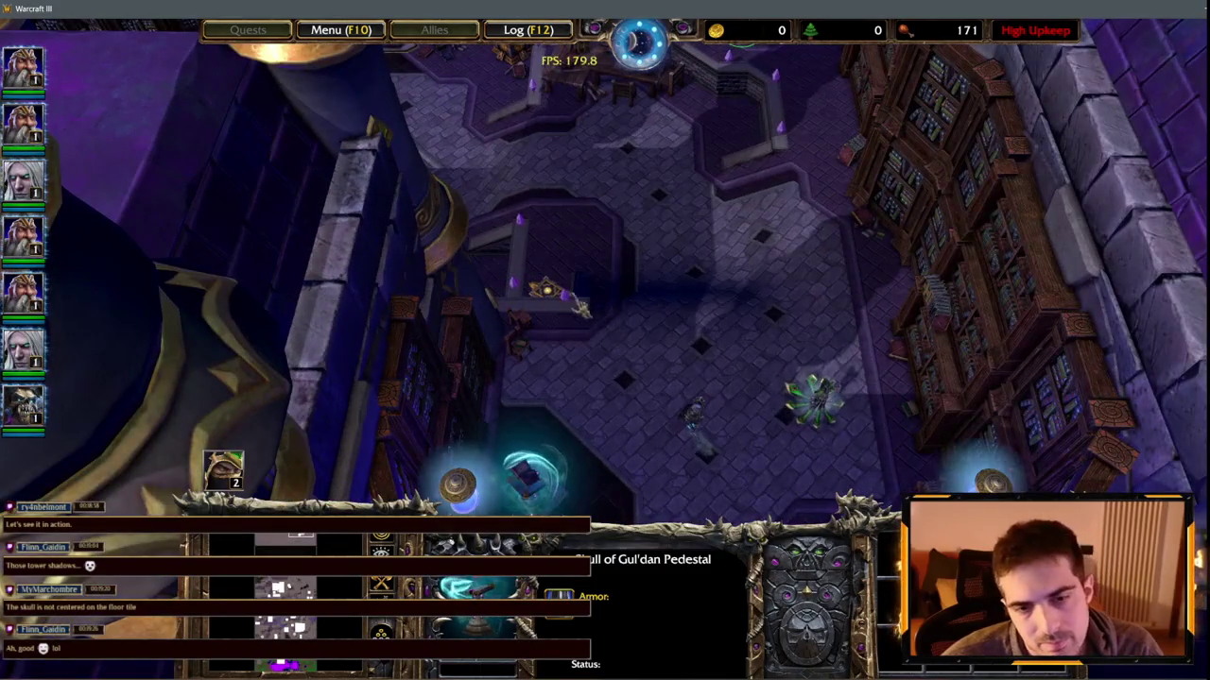
{"action": "left_click", "coordinate": [645, 320]}
{"action": "left_click", "coordinate": [815, 396]}
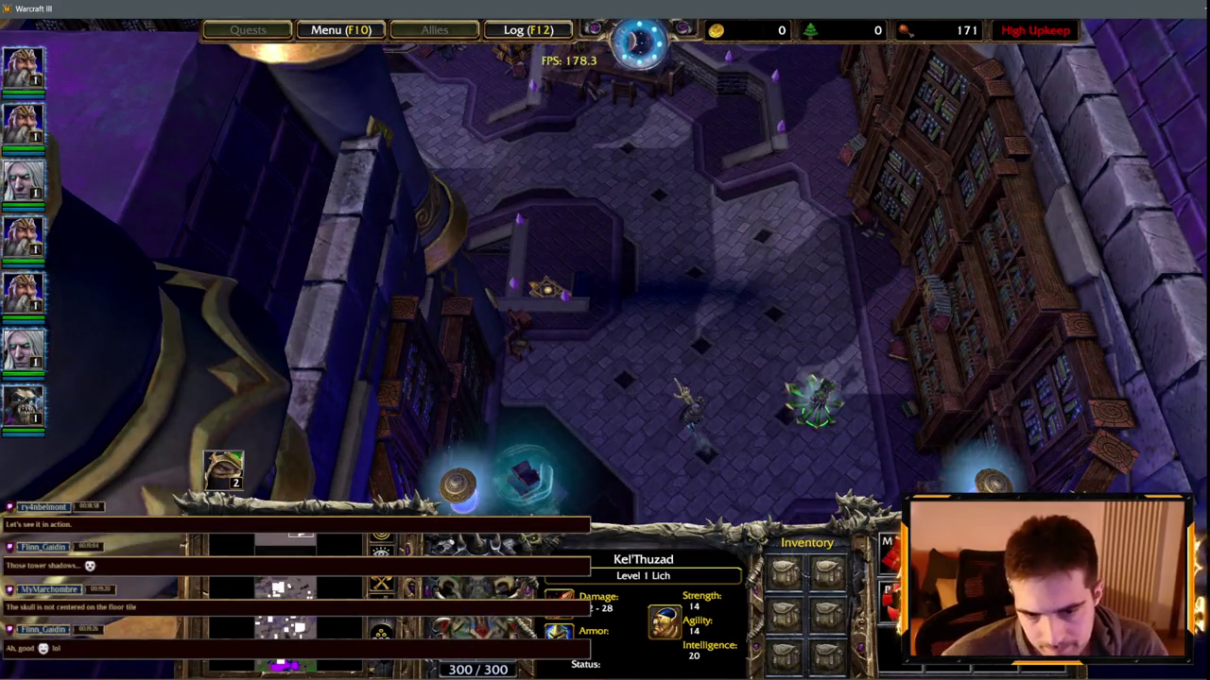
{"action": "left_click_drag", "start_coordinate": [675, 365], "coordinate": [771, 468]}
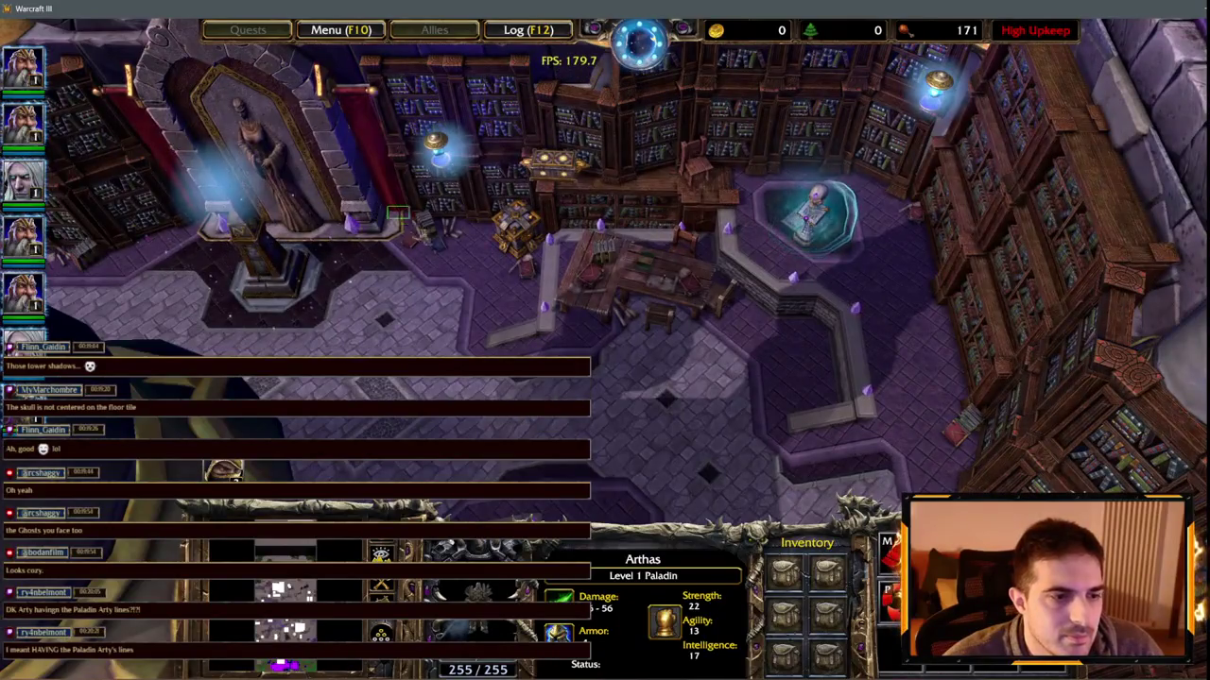
{"action": "left_click", "coordinate": [614, 315]}
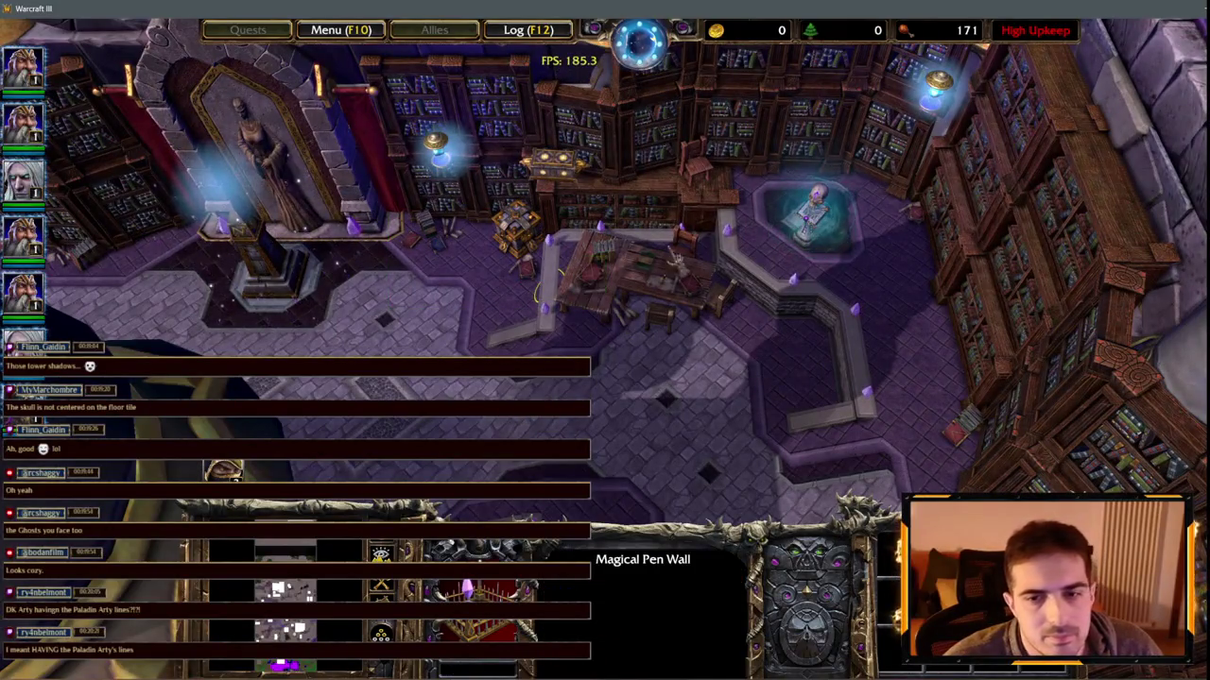
{"action": "left_click", "coordinate": [808, 213]}
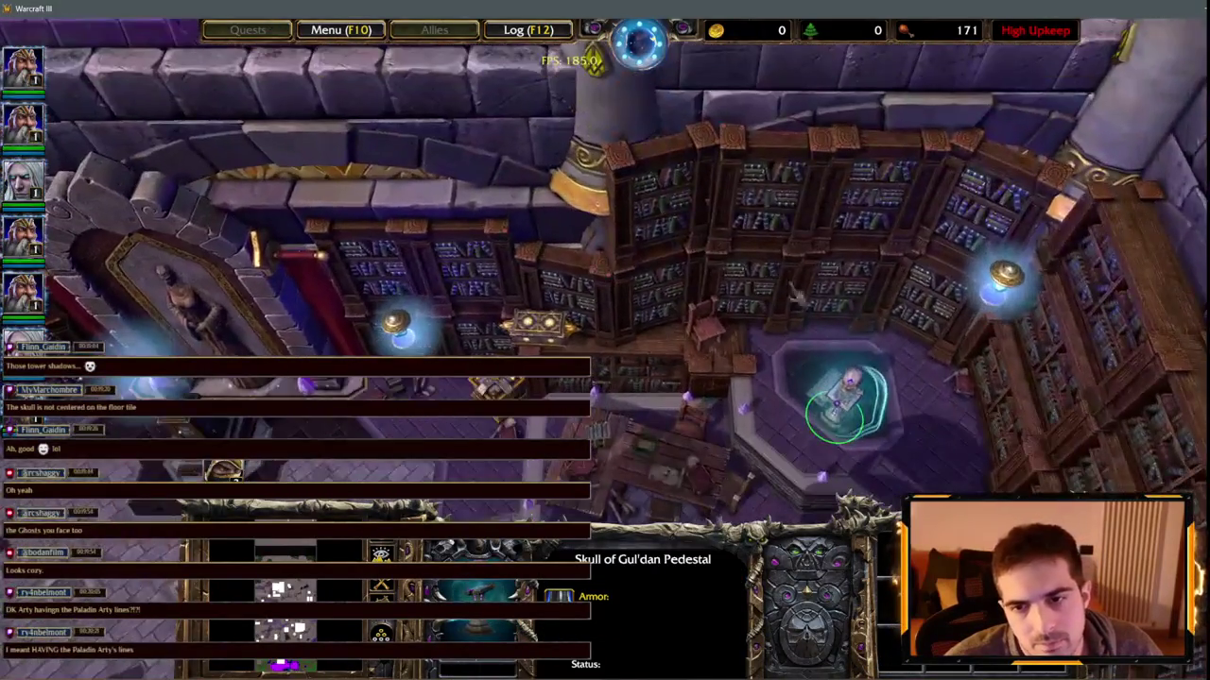
{"action": "scroll", "coordinate": [452, 115], "scroll_direction": "up", "scroll_amount": 5}
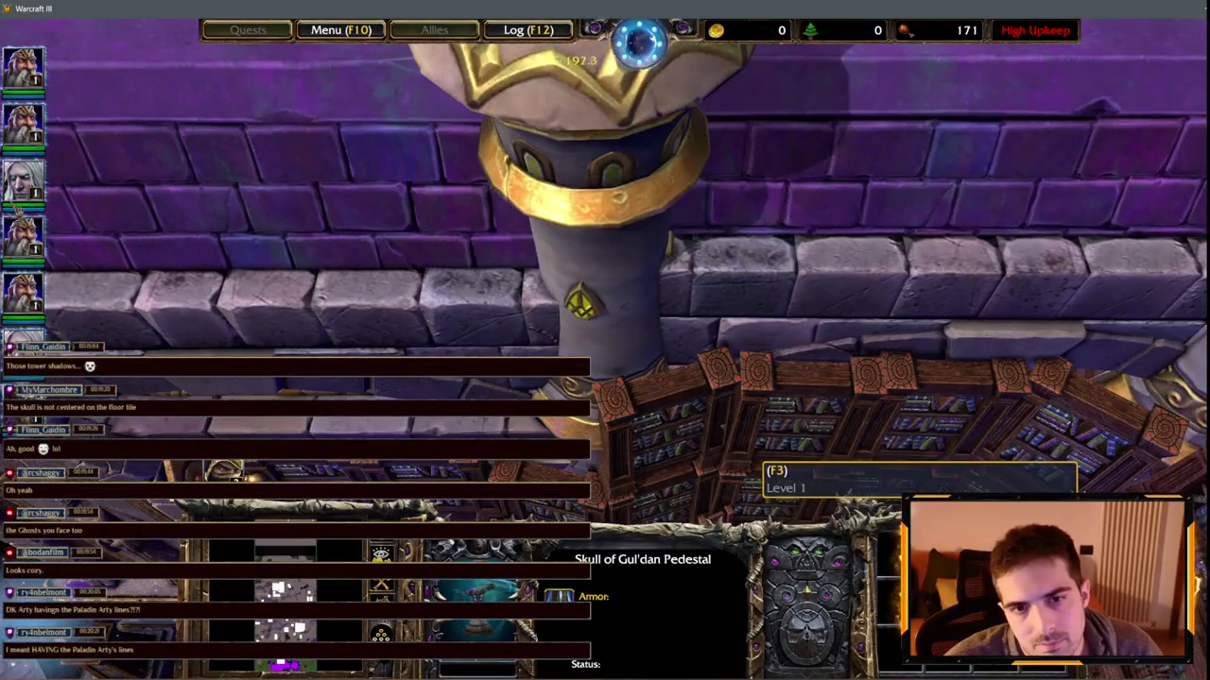
{"action": "scroll", "coordinate": [452, 115], "scroll_direction": "down", "scroll_amount": 4}
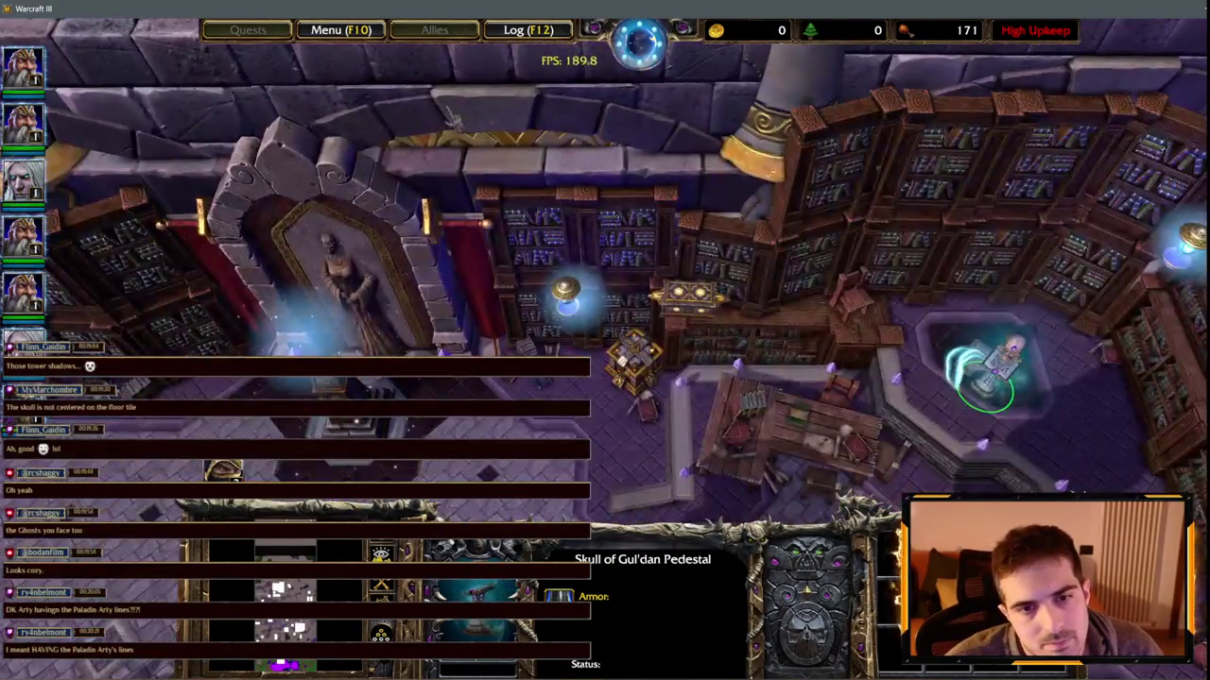
{"action": "scroll", "coordinate": [452, 115], "scroll_direction": "up", "scroll_amount": 3}
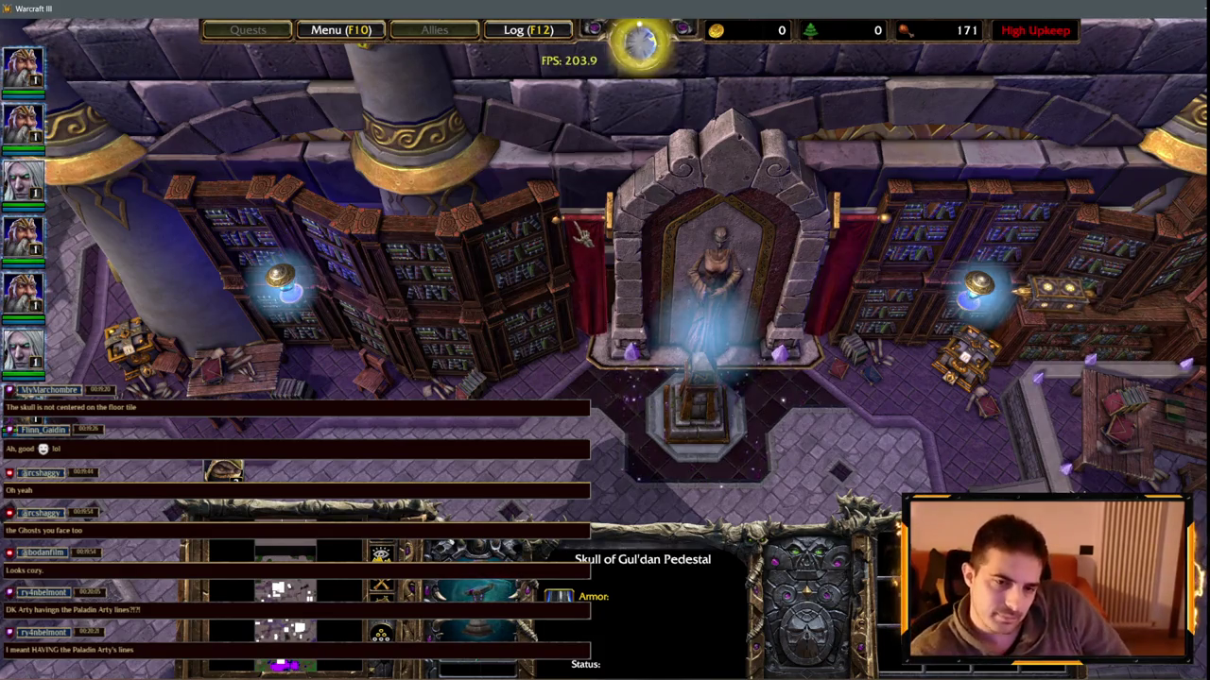
{"action": "scroll", "coordinate": [605, 274], "scroll_direction": "up", "scroll_amount": 3}
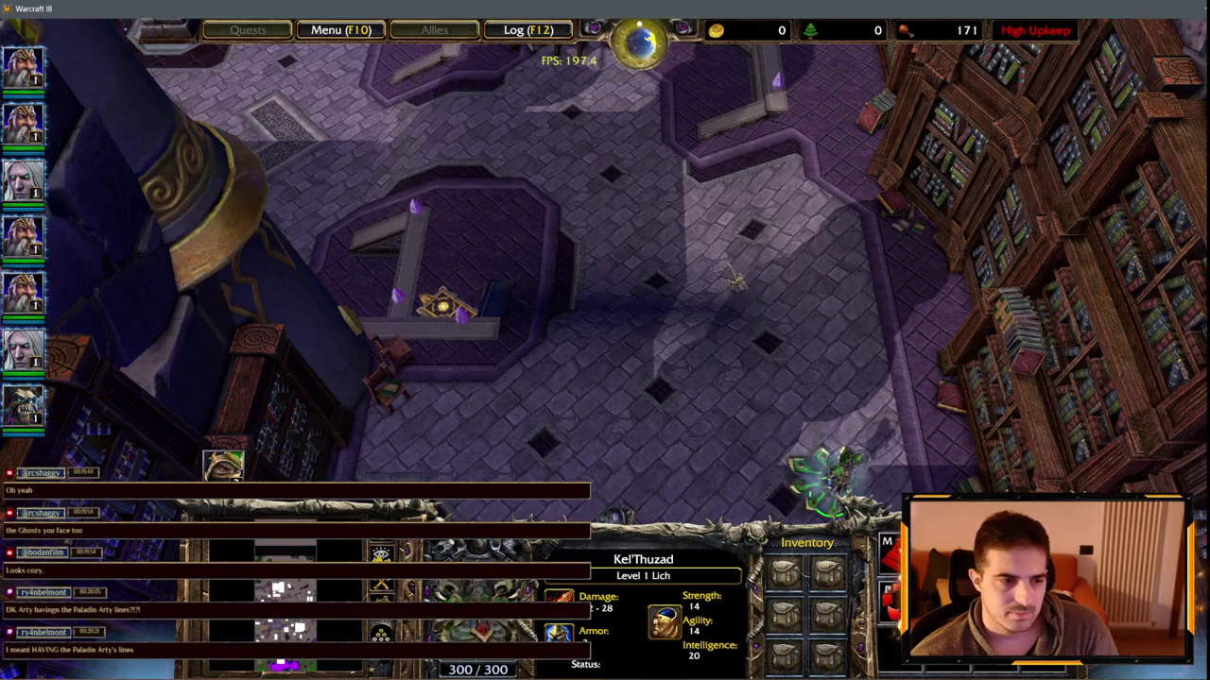
Quit the test game through End Game and Exit Game, confirming the exit
{"action": "key", "text": "F10"}
{"action": "key", "text": "e"}
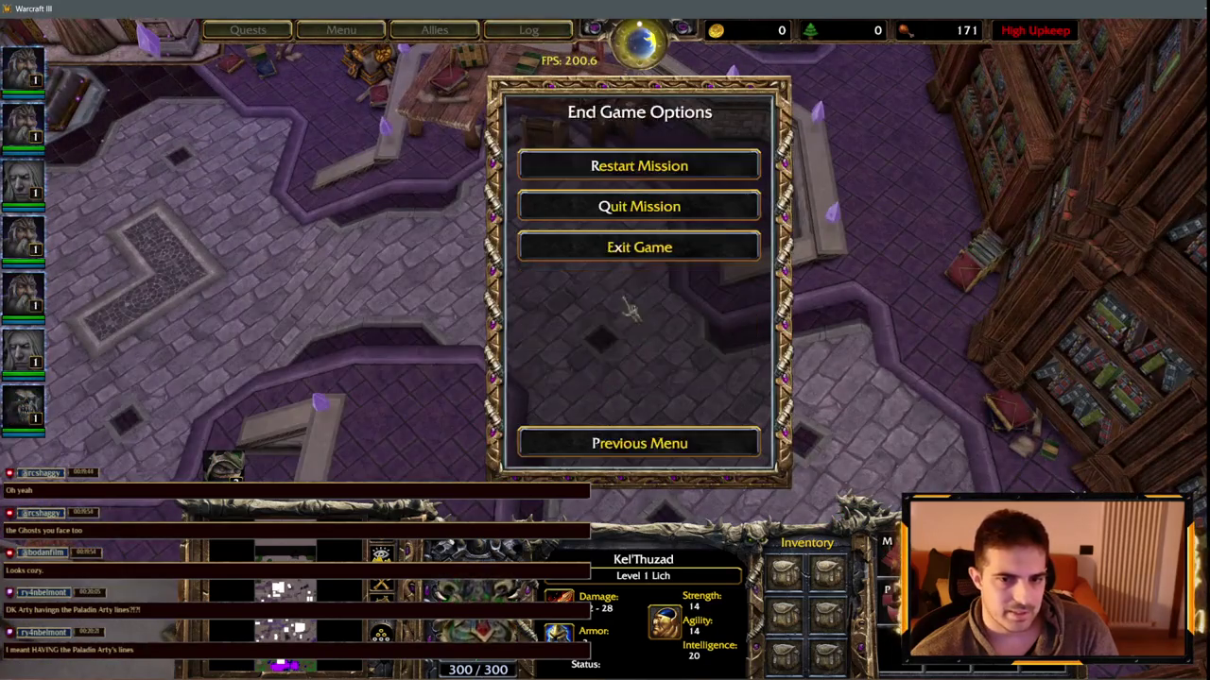
{"action": "key", "text": "x"}
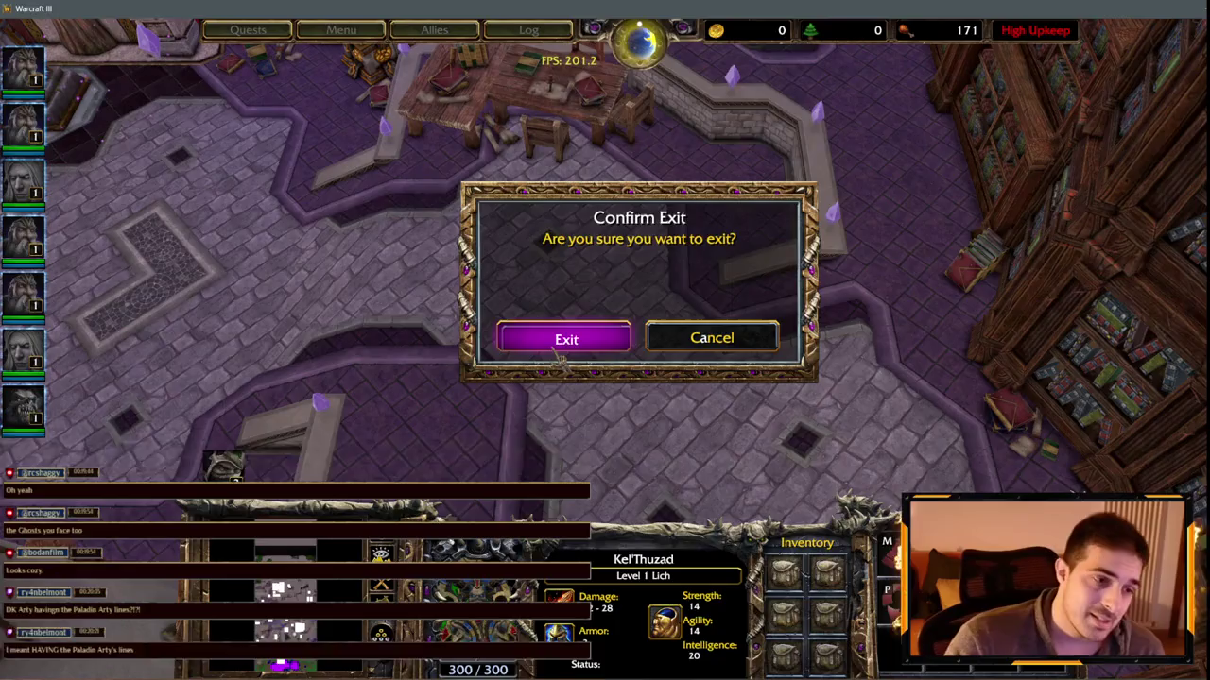
{"action": "left_click", "coordinate": [557, 348]}
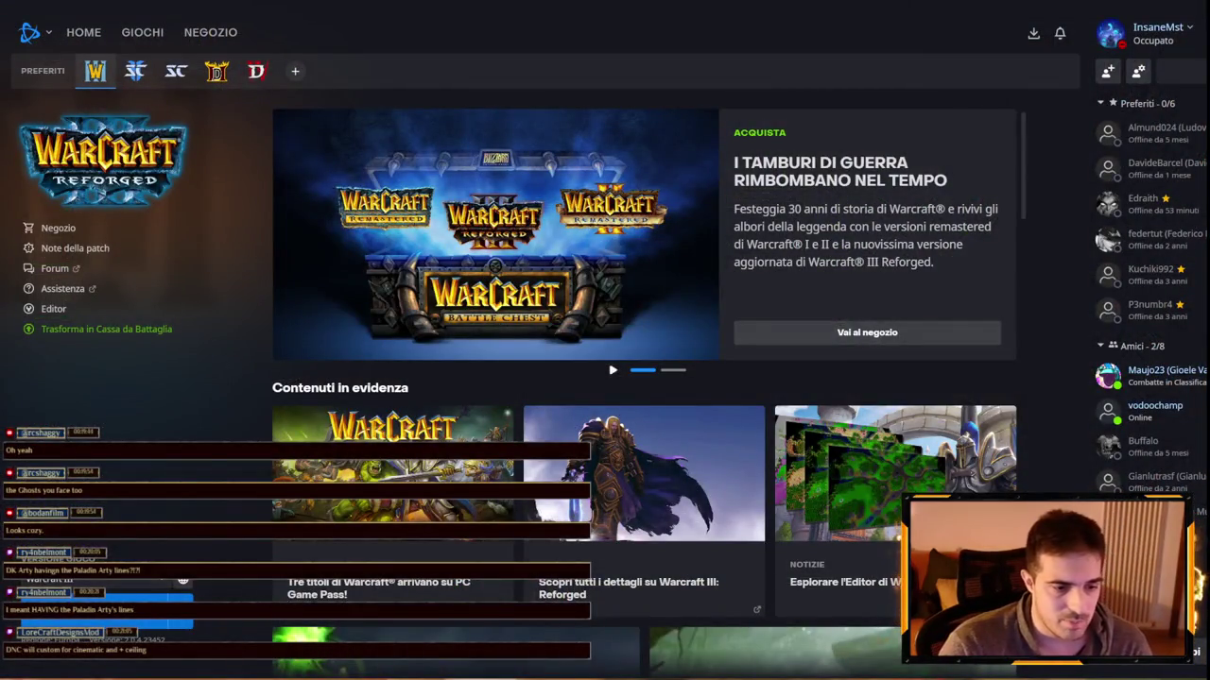